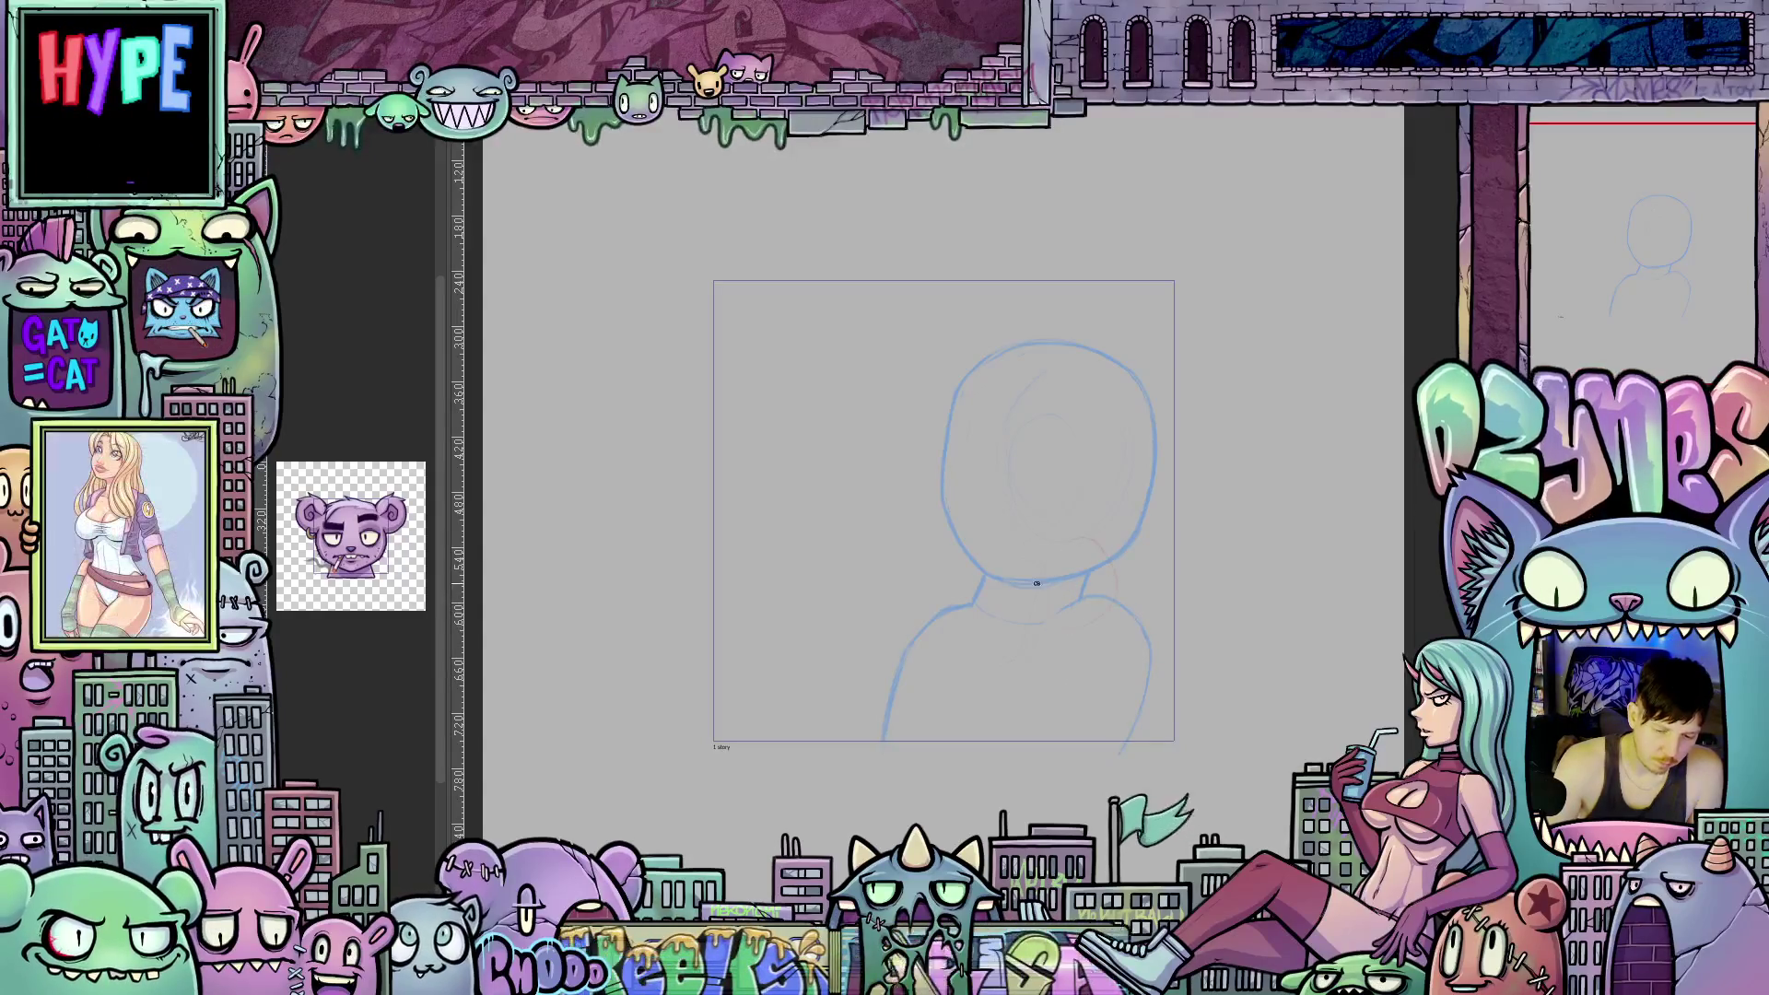
Sketch red loops around the figure's shoulder and a red stroke down the hand.
{"action": "mouse_move", "coordinate": [1037, 583]}
{"action": "left_mouse_down"}
{"action": "mouse_move", "coordinate": [1074, 506]}
{"action": "mouse_move", "coordinate": [1138, 561]}
{"action": "mouse_move", "coordinate": [1075, 644]}
{"action": "mouse_move", "coordinate": [1130, 547]}
{"action": "left_mouse_up"}
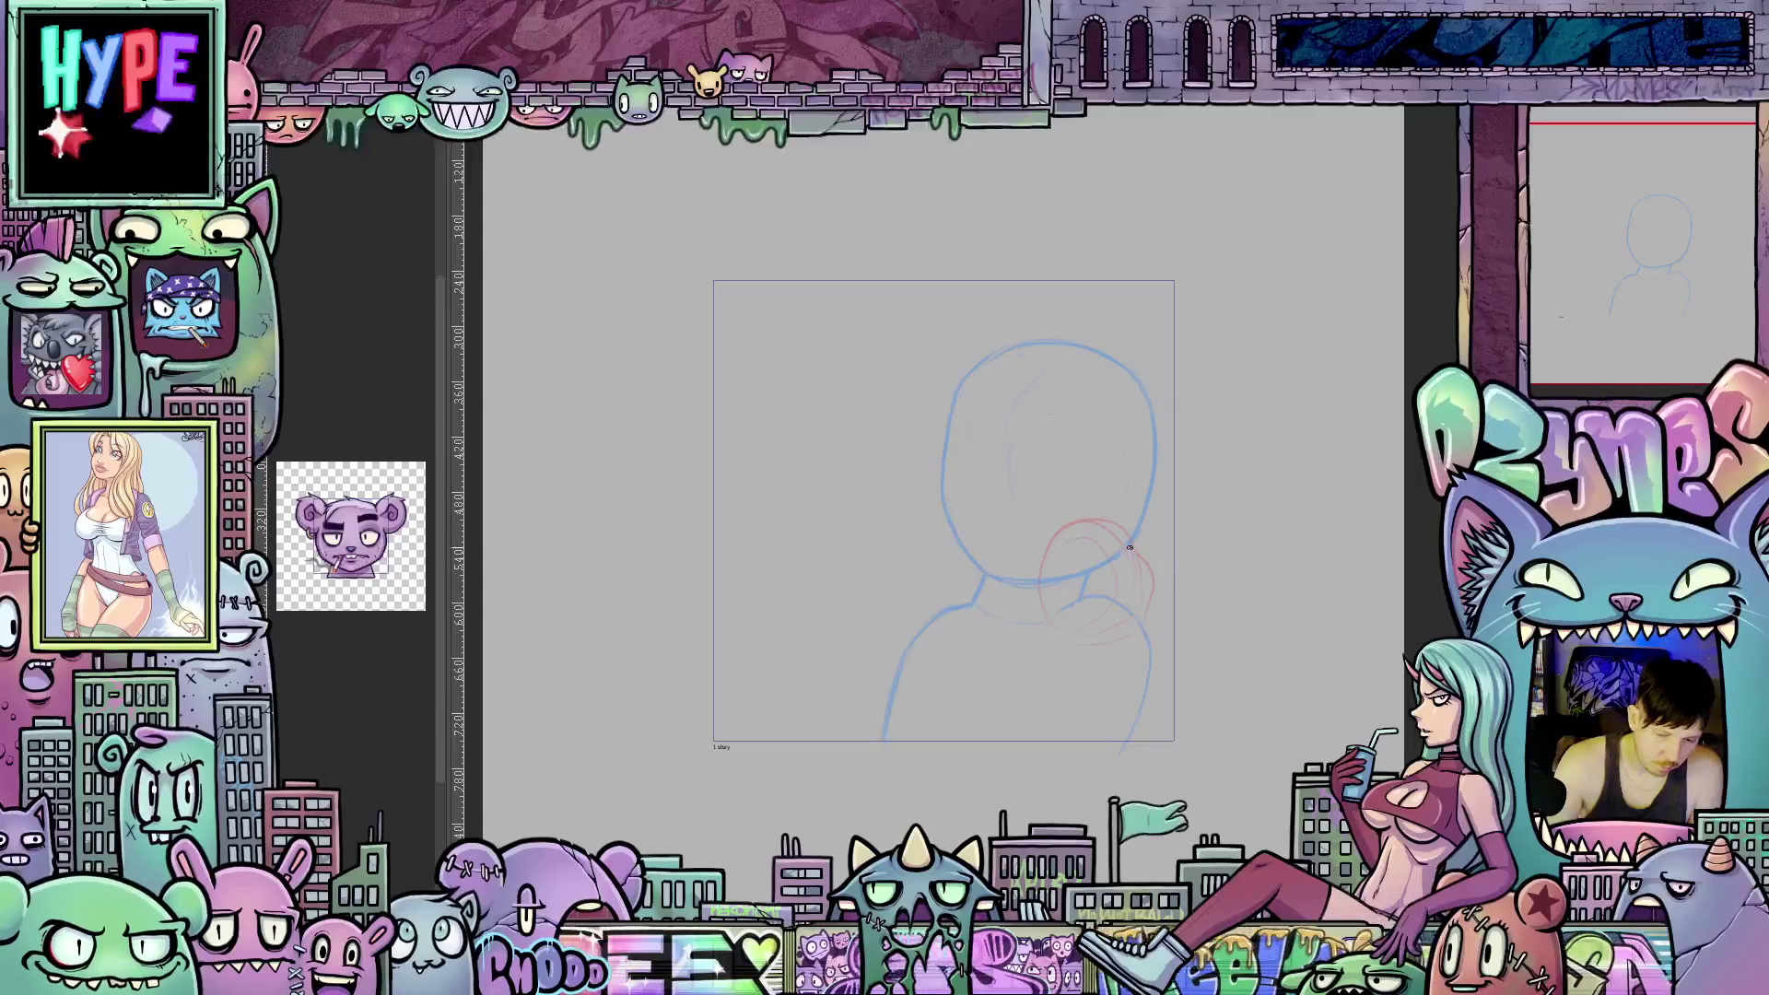
{"action": "mouse_move", "coordinate": [1067, 637]}
{"action": "left_mouse_down"}
{"action": "mouse_move", "coordinate": [1051, 743]}
{"action": "mouse_move", "coordinate": [1080, 767]}
{"action": "mouse_move", "coordinate": [1061, 779]}
{"action": "left_mouse_up"}
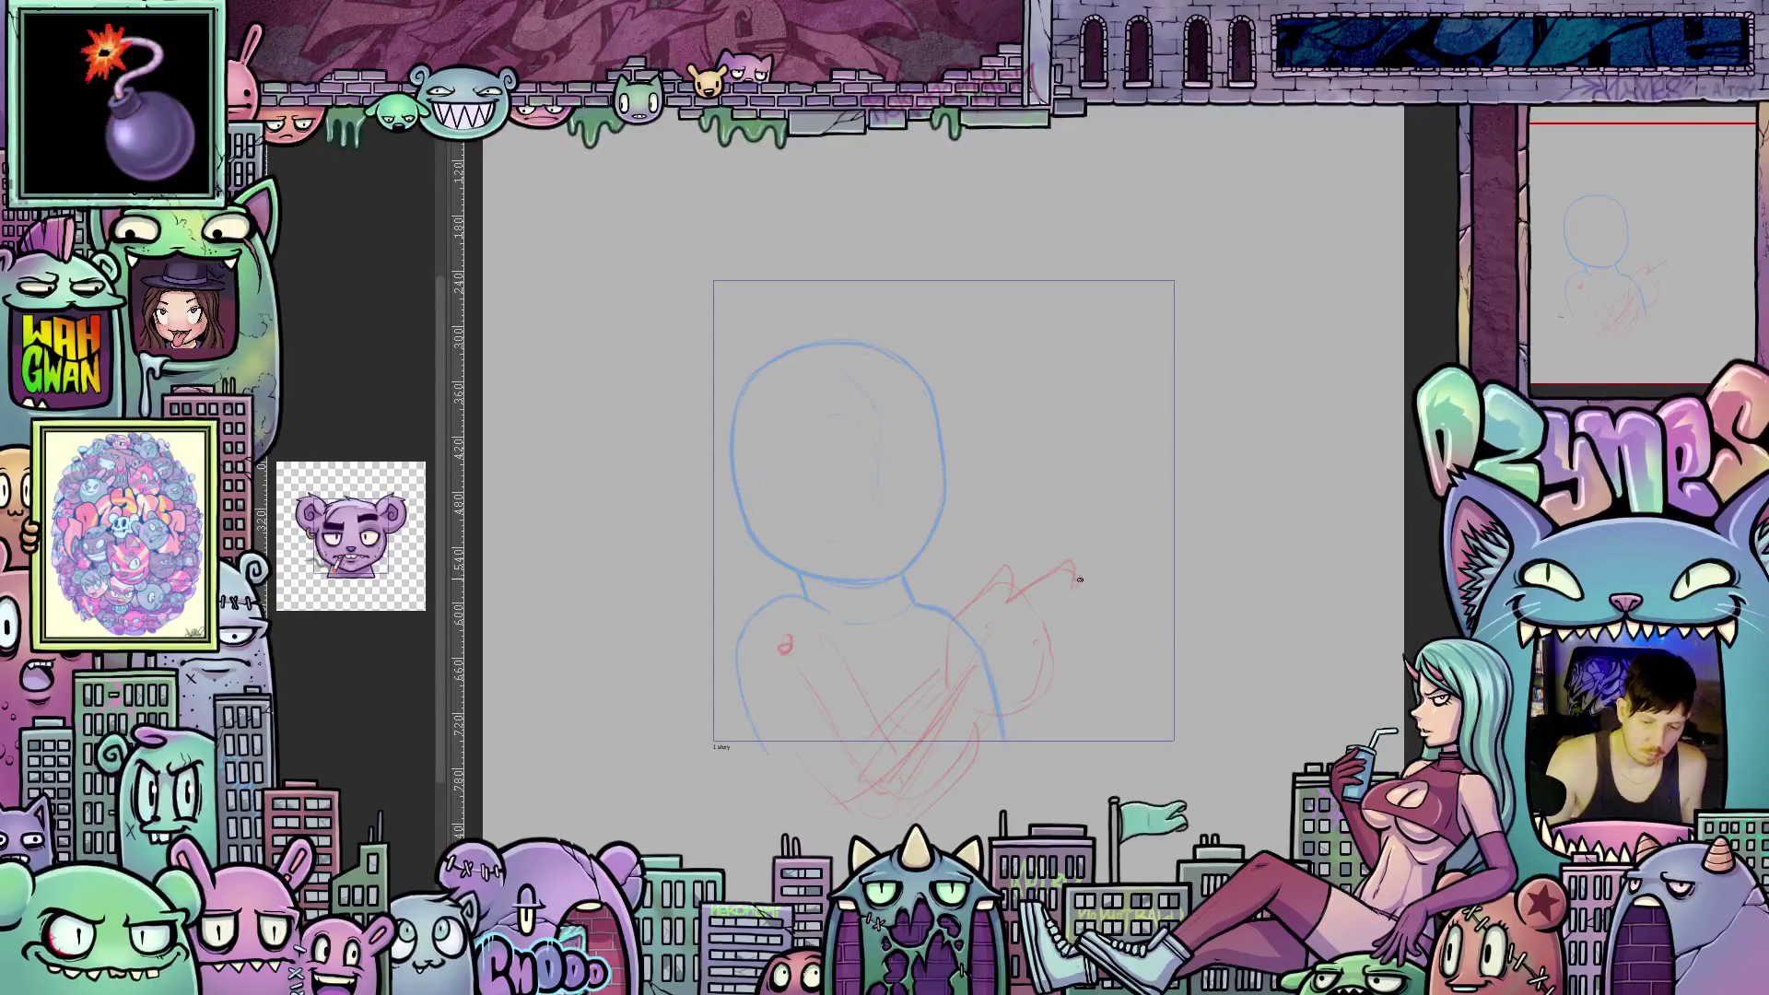
Extend the red hand shape beside the blue figure's face.
{"action": "left_click_drag", "start_coordinate": [1081, 579], "coordinate": [1071, 652]}
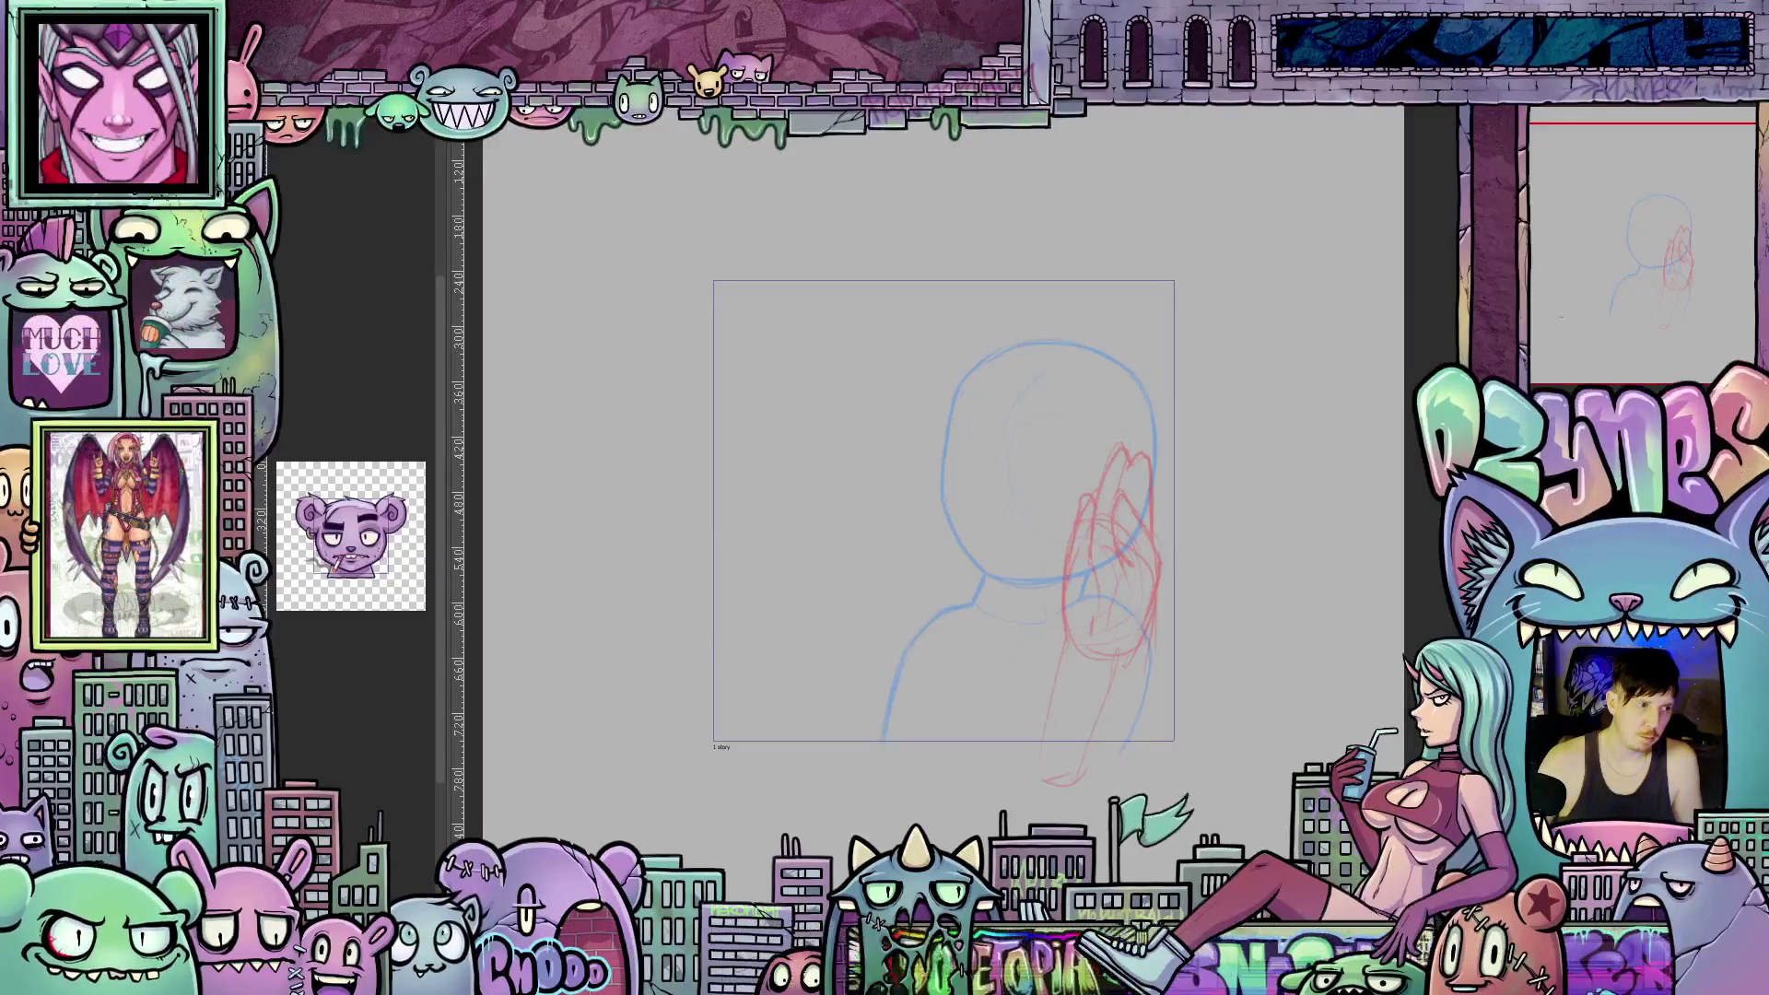
Switch to another, clean version of the head-and-shoulders sketch.
{"action": "key", "text": "space"}
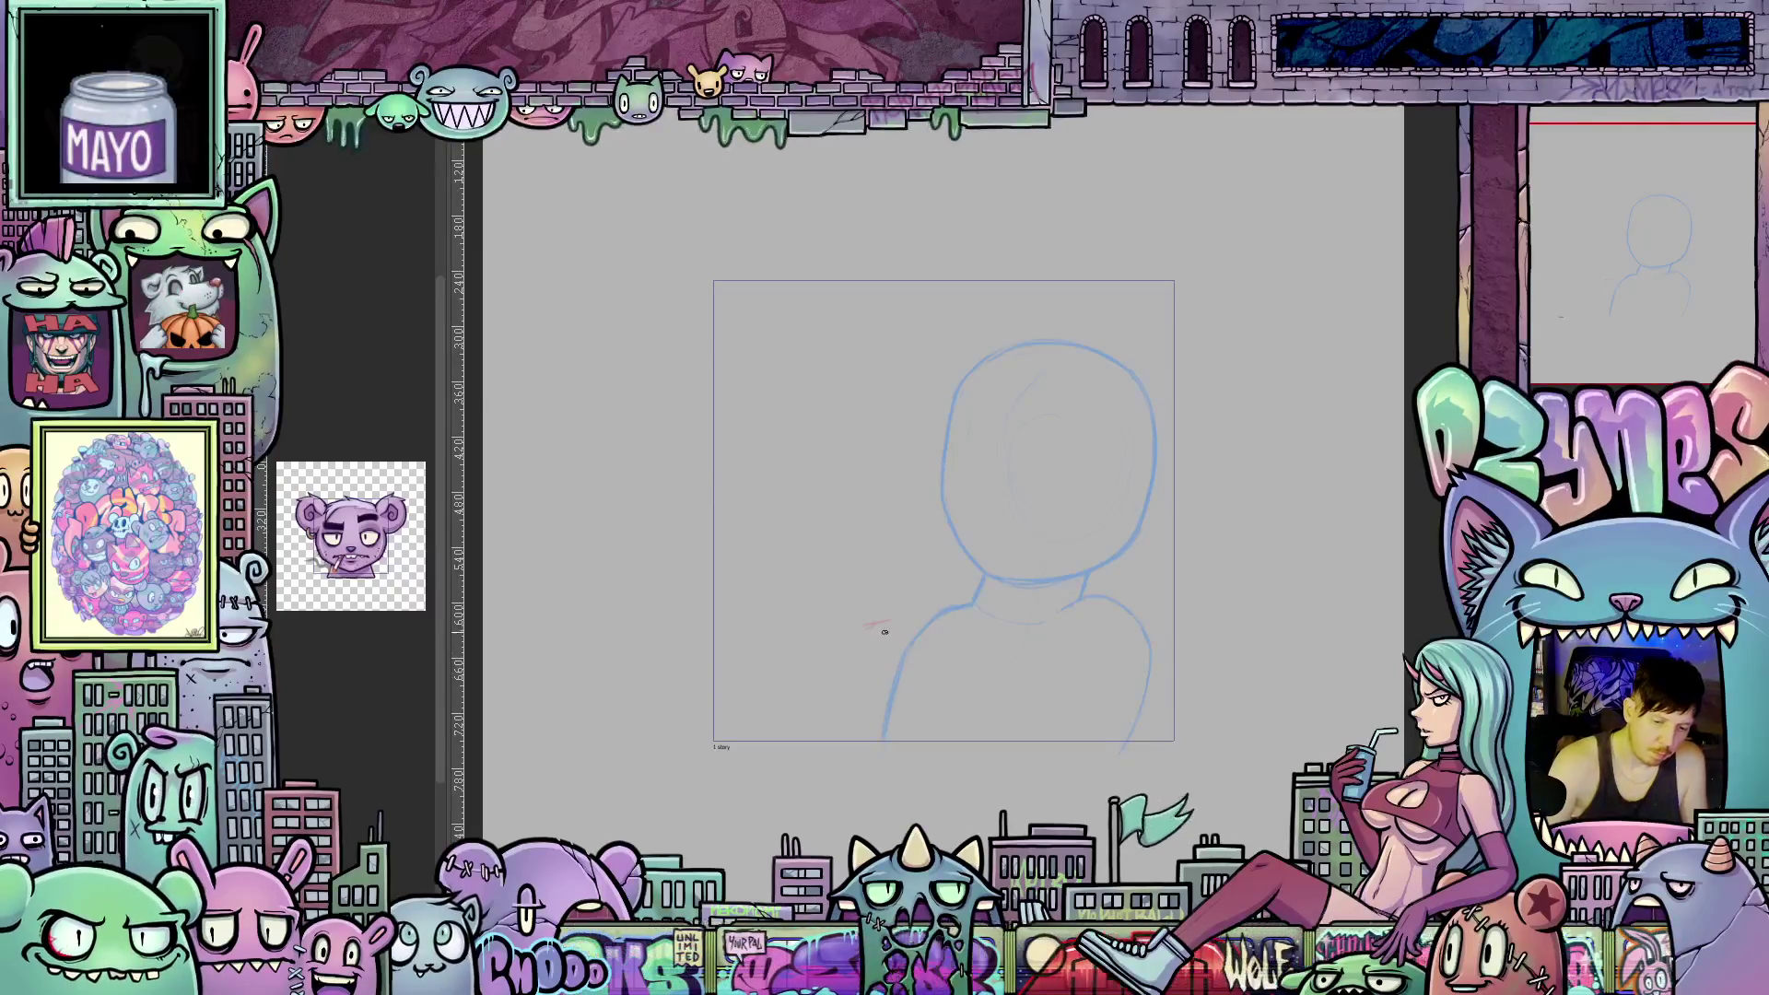
Draw red arm strokes reaching right across the figure, plus the hand's lower edge.
{"action": "mouse_move", "coordinate": [883, 623]}
{"action": "left_mouse_down"}
{"action": "mouse_move", "coordinate": [823, 637]}
{"action": "mouse_move", "coordinate": [861, 687]}
{"action": "mouse_move", "coordinate": [965, 682]}
{"action": "left_mouse_up"}
{"action": "left_click_drag", "start_coordinate": [908, 628], "coordinate": [1010, 662]}
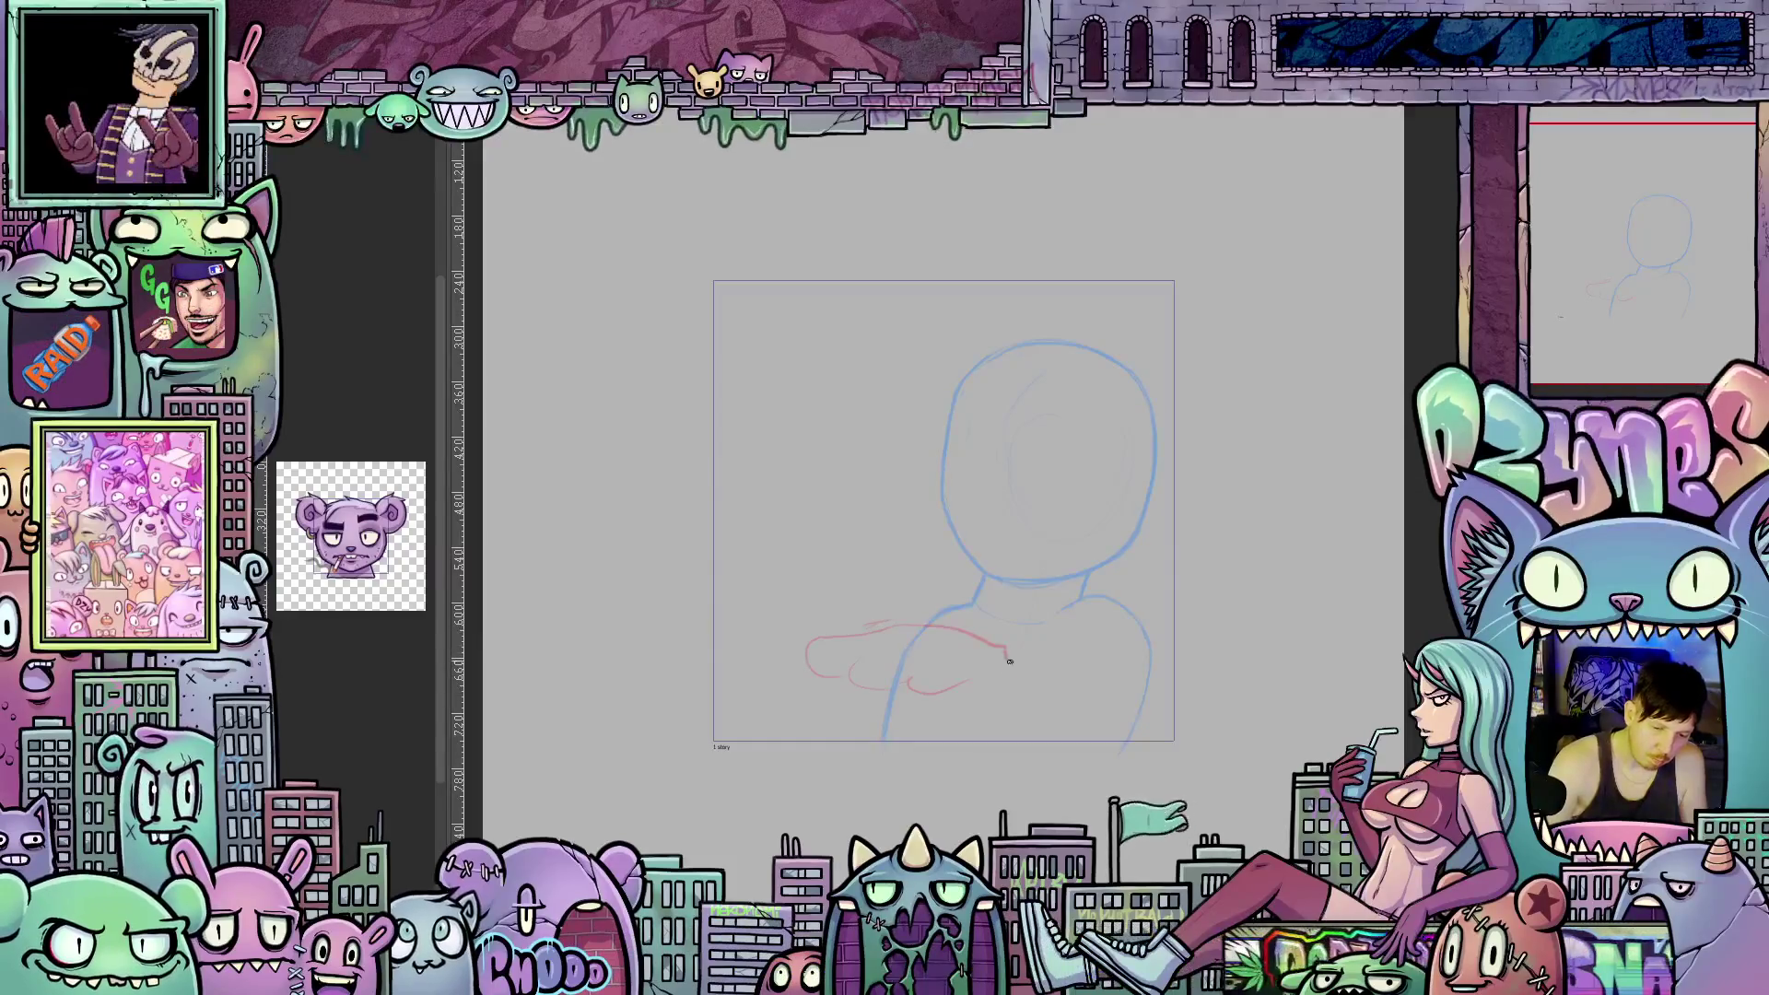
{"action": "mouse_move", "coordinate": [846, 704]}
{"action": "left_mouse_down"}
{"action": "mouse_move", "coordinate": [981, 717]}
{"action": "mouse_move", "coordinate": [1012, 665]}
{"action": "left_mouse_up"}
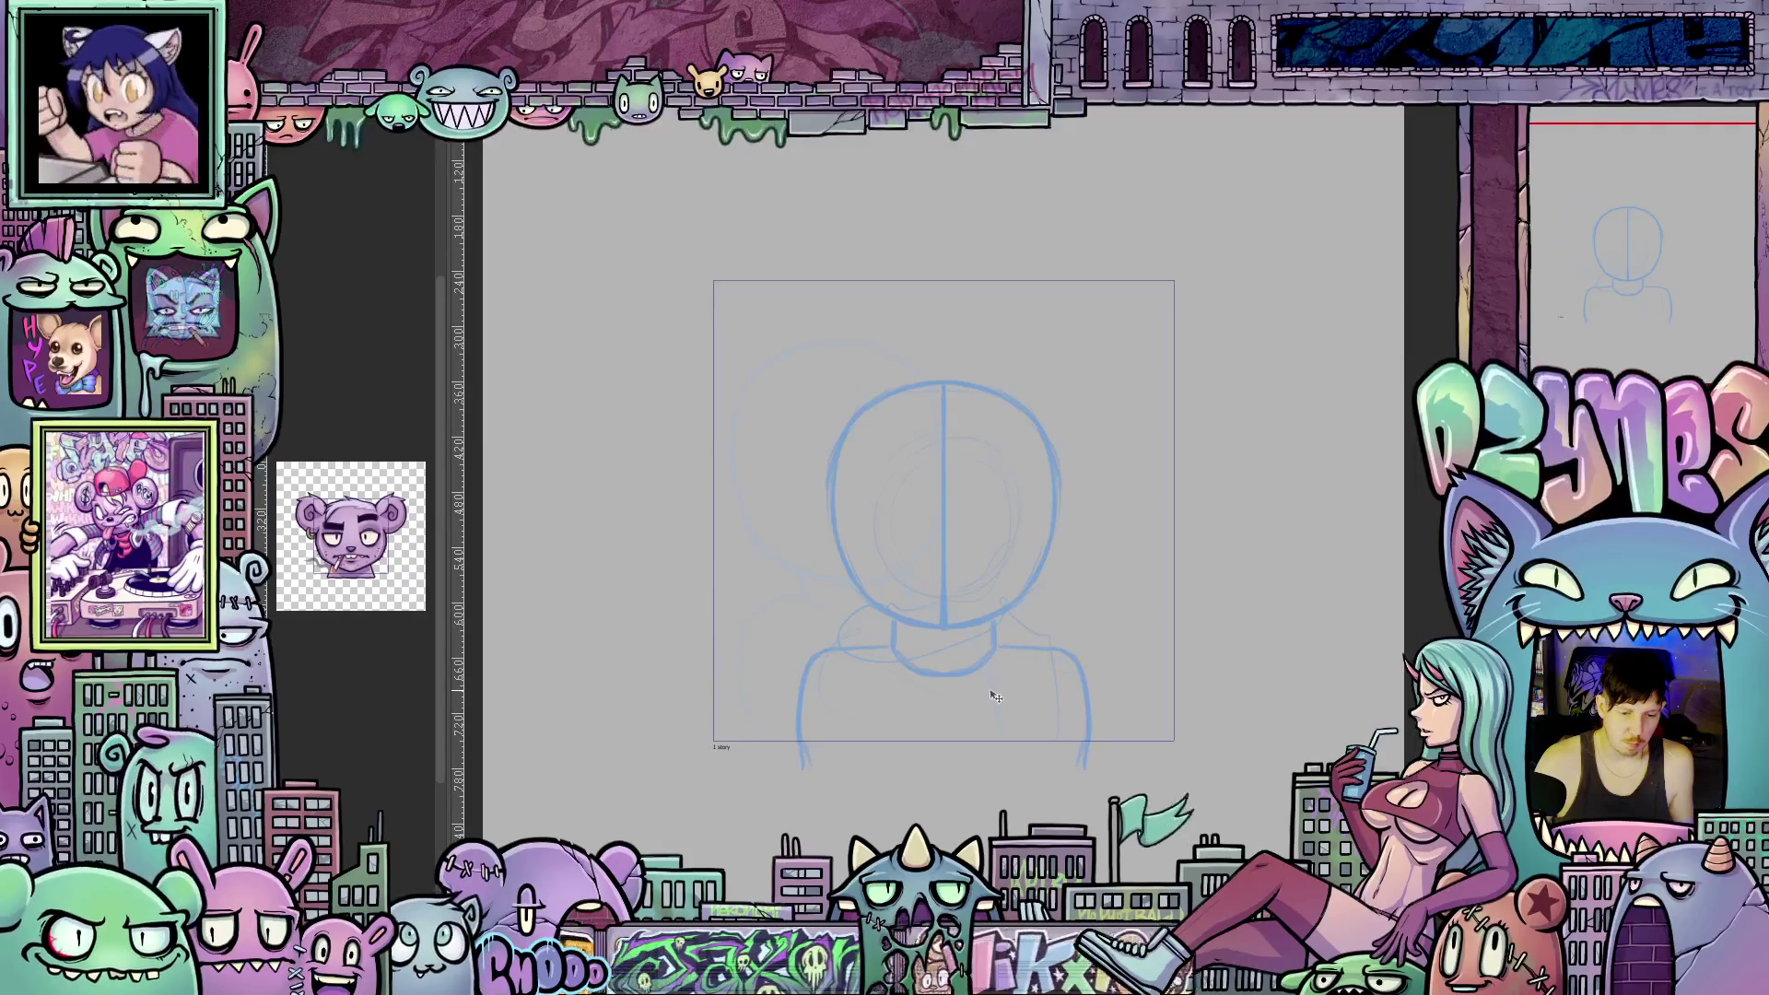
Align the centre-lined blue head with the other sketch, revealing its red arm strokes.
{"action": "left_click_drag", "start_coordinate": [994, 690], "coordinate": [983, 676]}
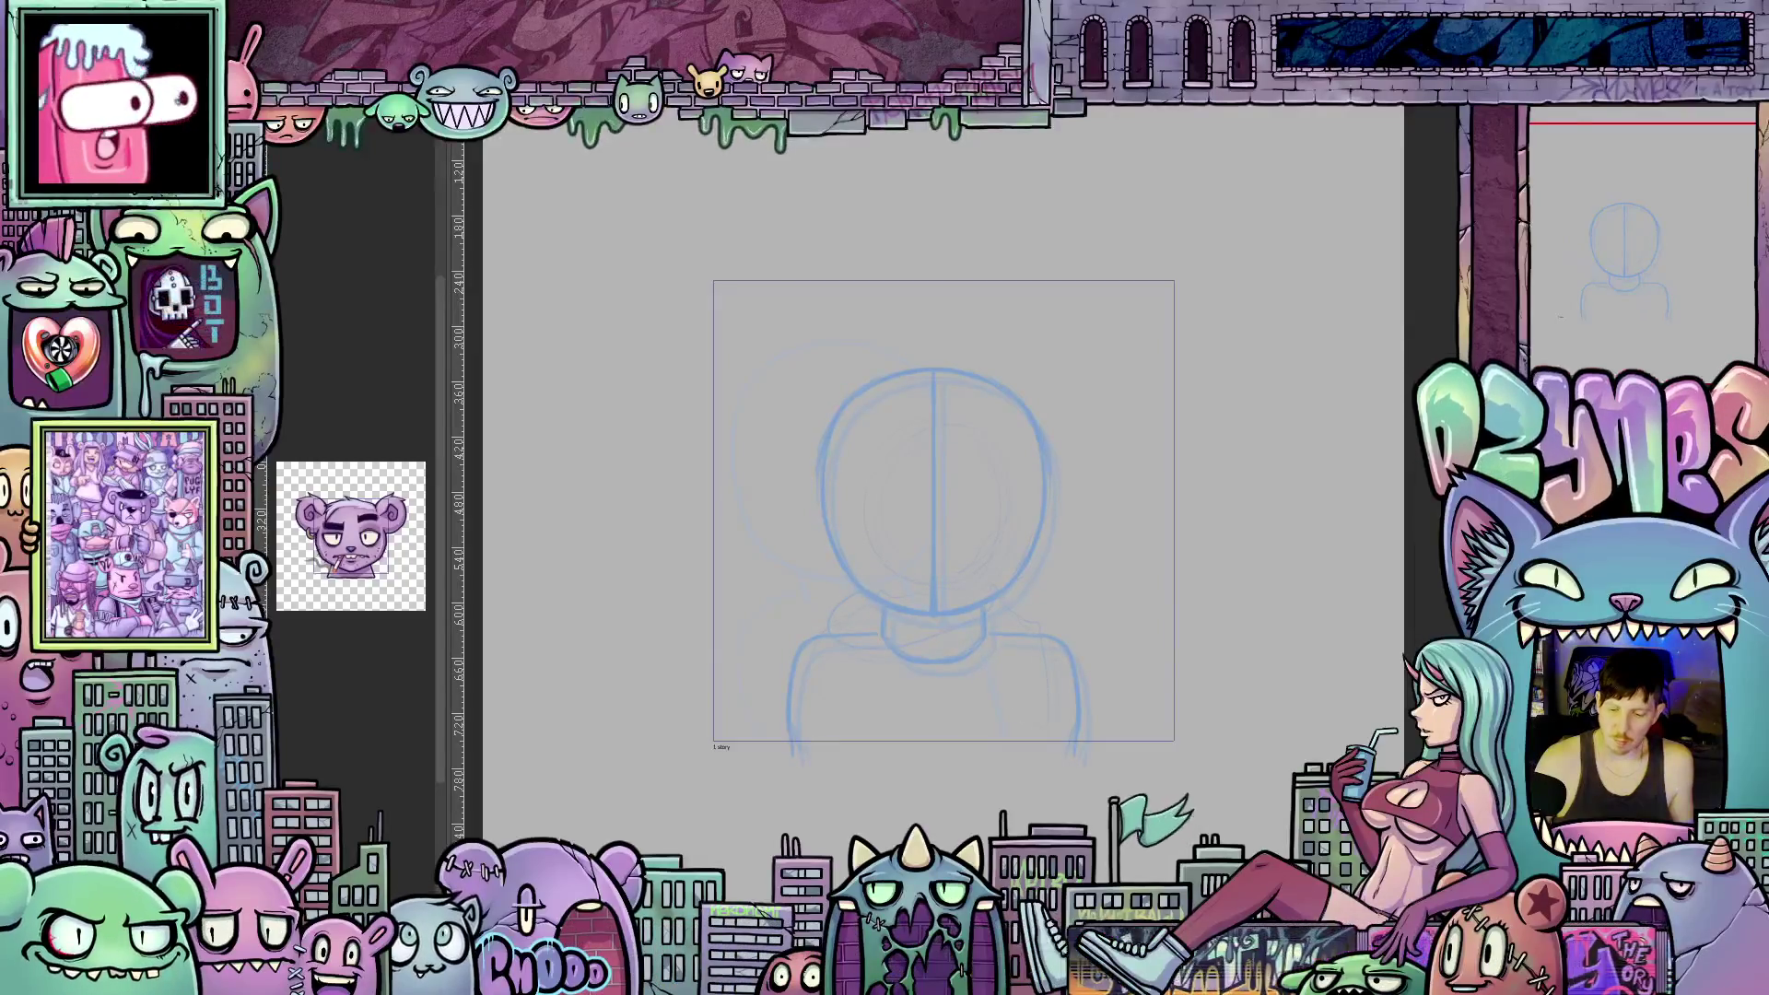
{"action": "key", "text": "ctrl+z"}
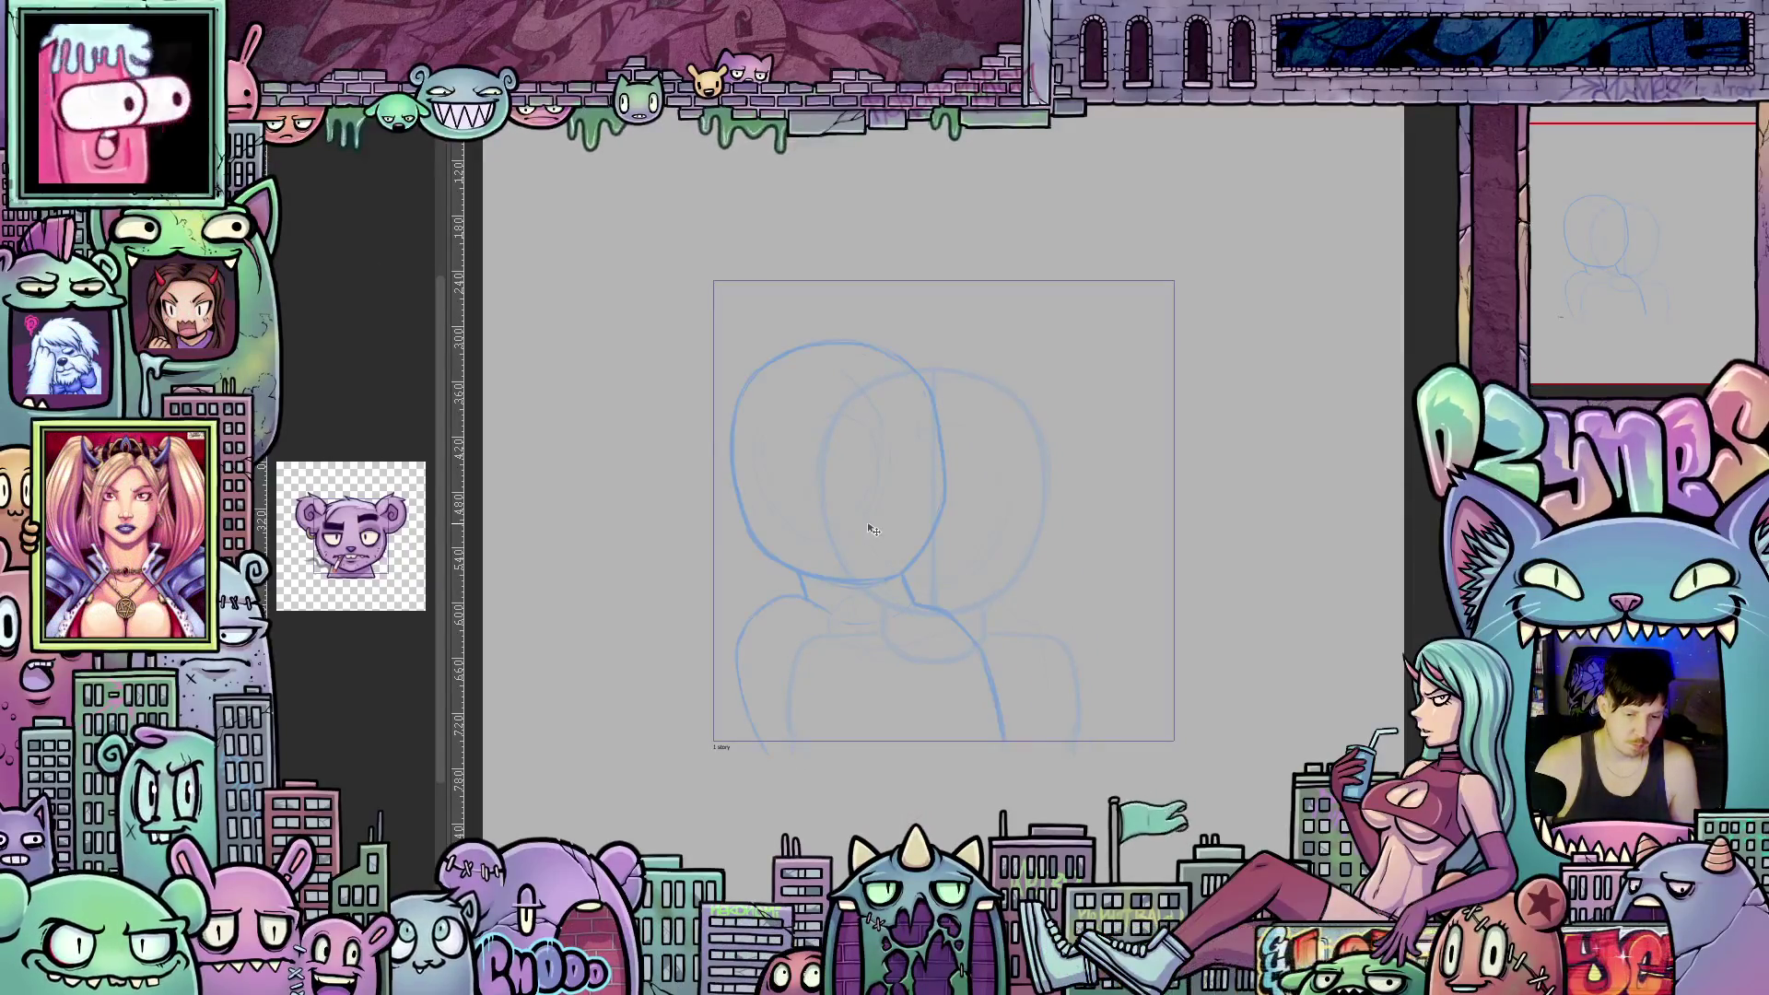
{"action": "left_click_drag", "start_coordinate": [872, 530], "coordinate": [888, 544]}
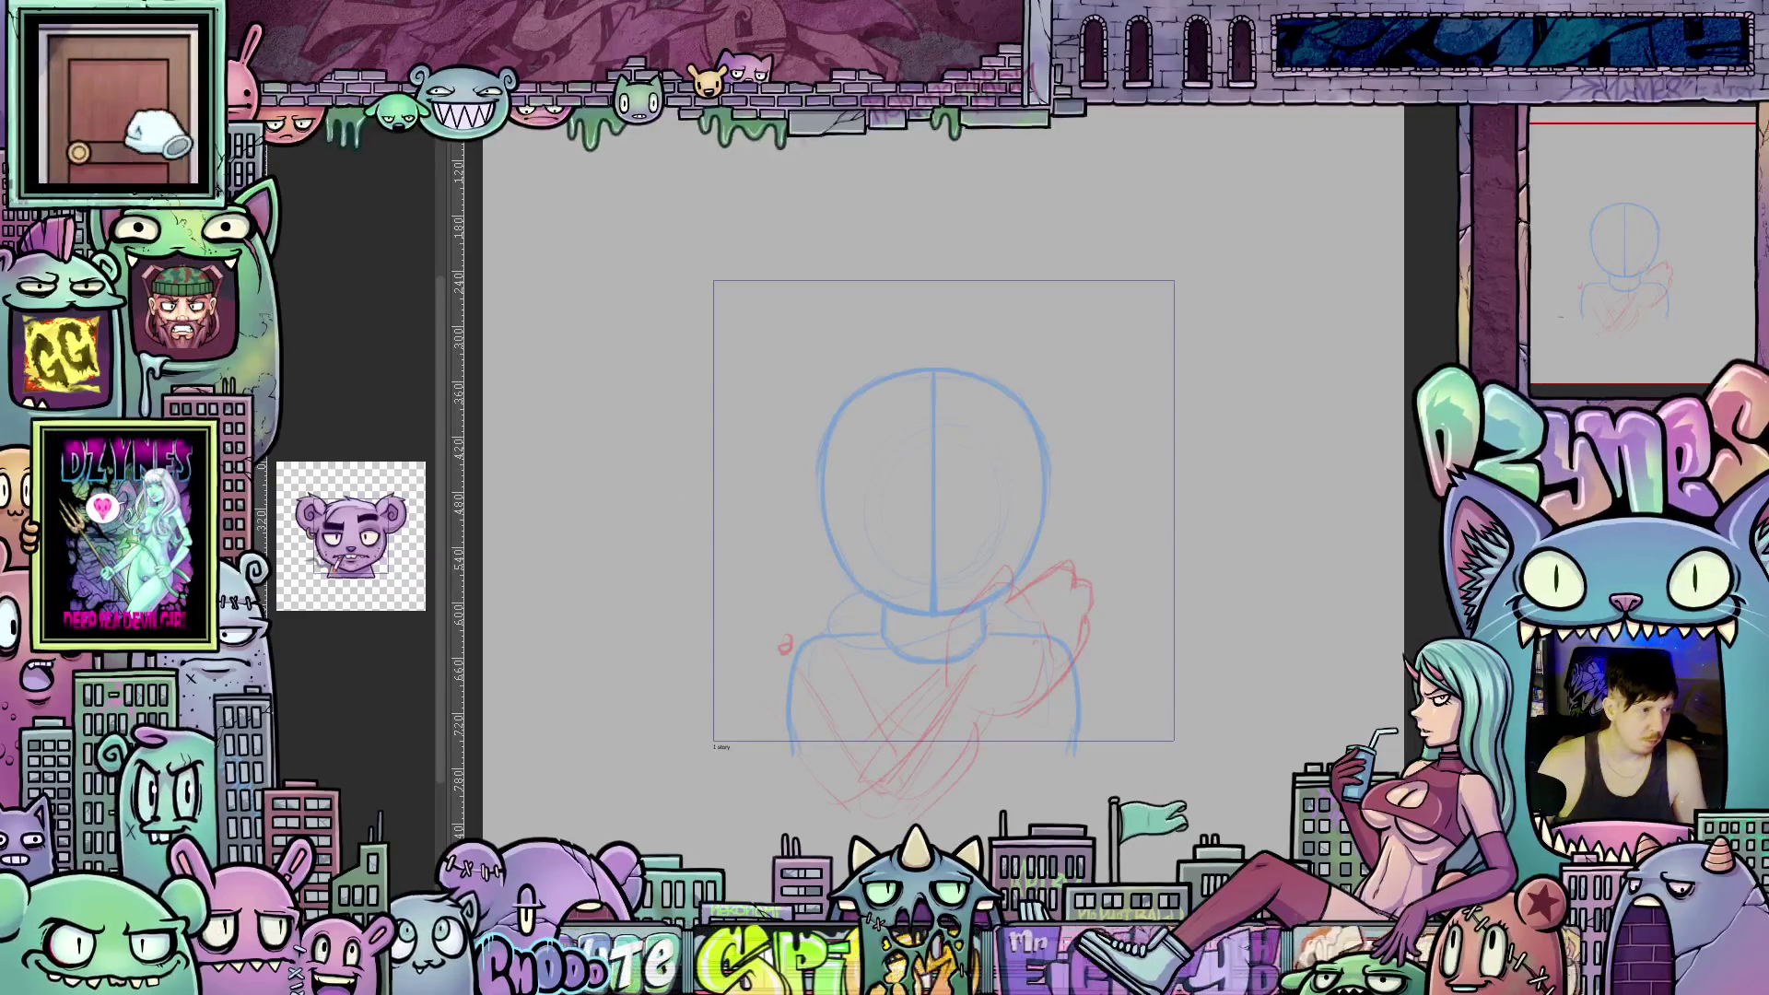
Transform the red arm strokes: rotate them clockwise and move them down and right.
{"action": "key", "text": "ctrl+t"}
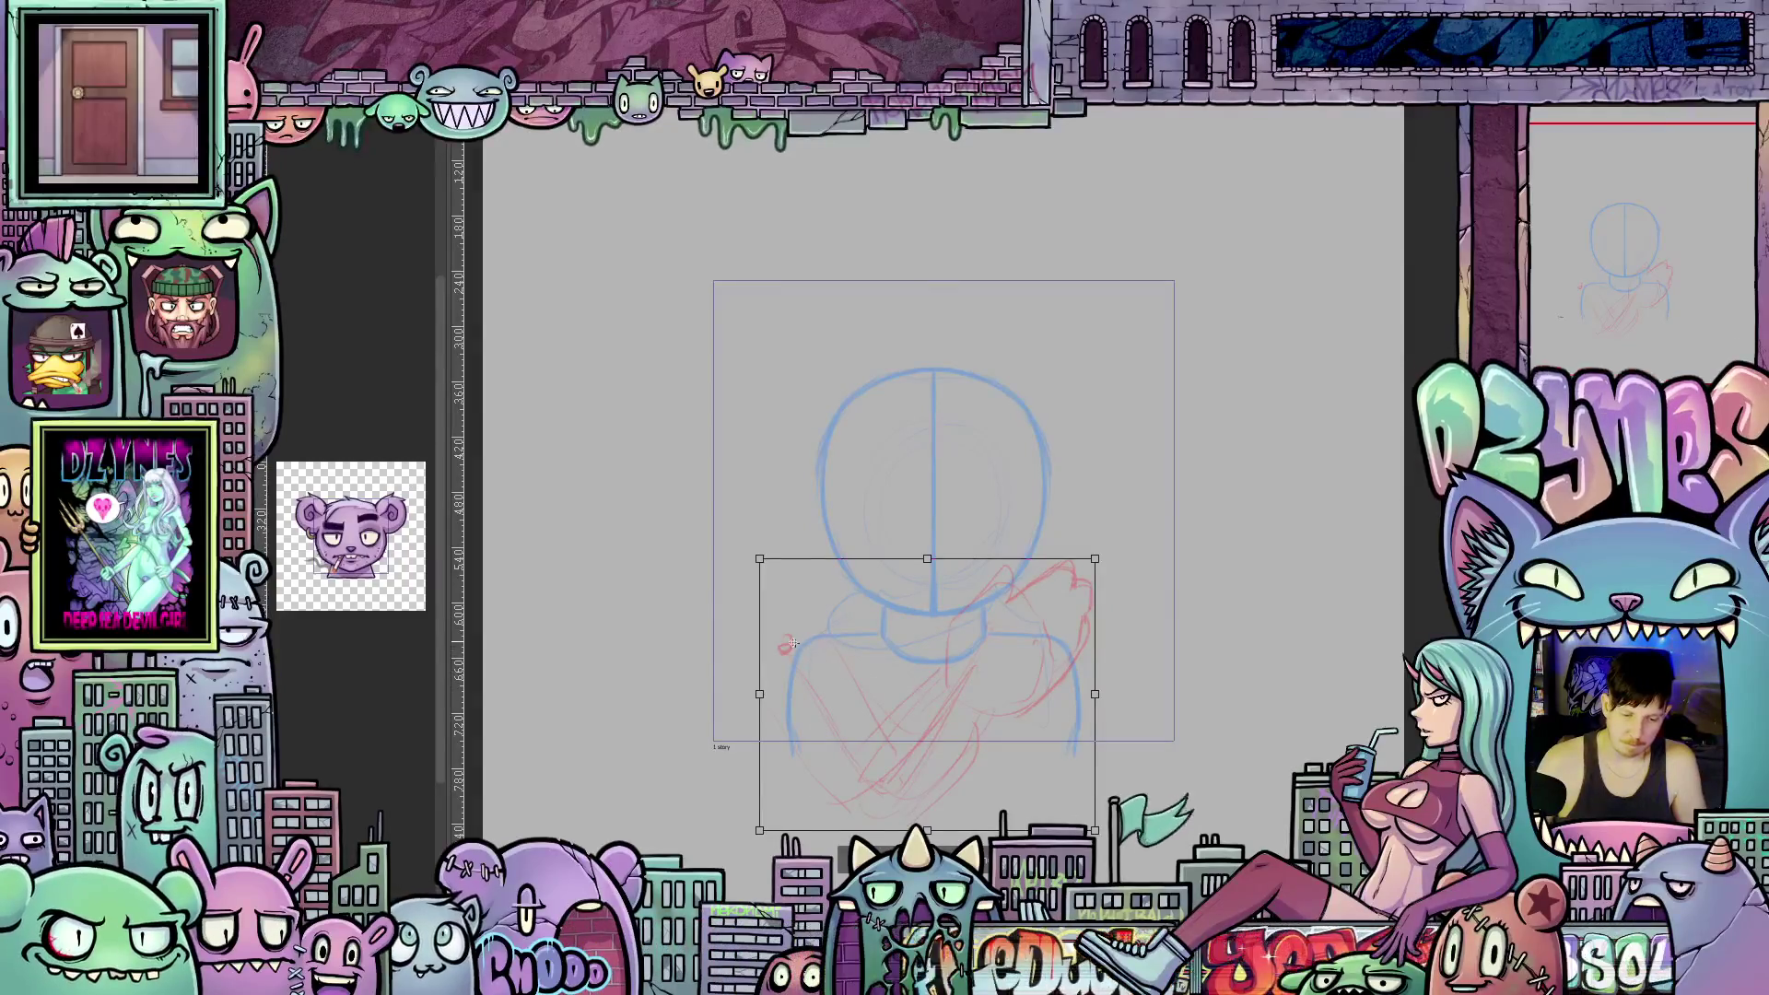
{"action": "left_click_drag", "start_coordinate": [1118, 707], "coordinate": [1098, 799]}
{"action": "left_click_drag", "start_coordinate": [898, 807], "coordinate": [926, 848]}
{"action": "left_click_drag", "start_coordinate": [1048, 809], "coordinate": [937, 810]}
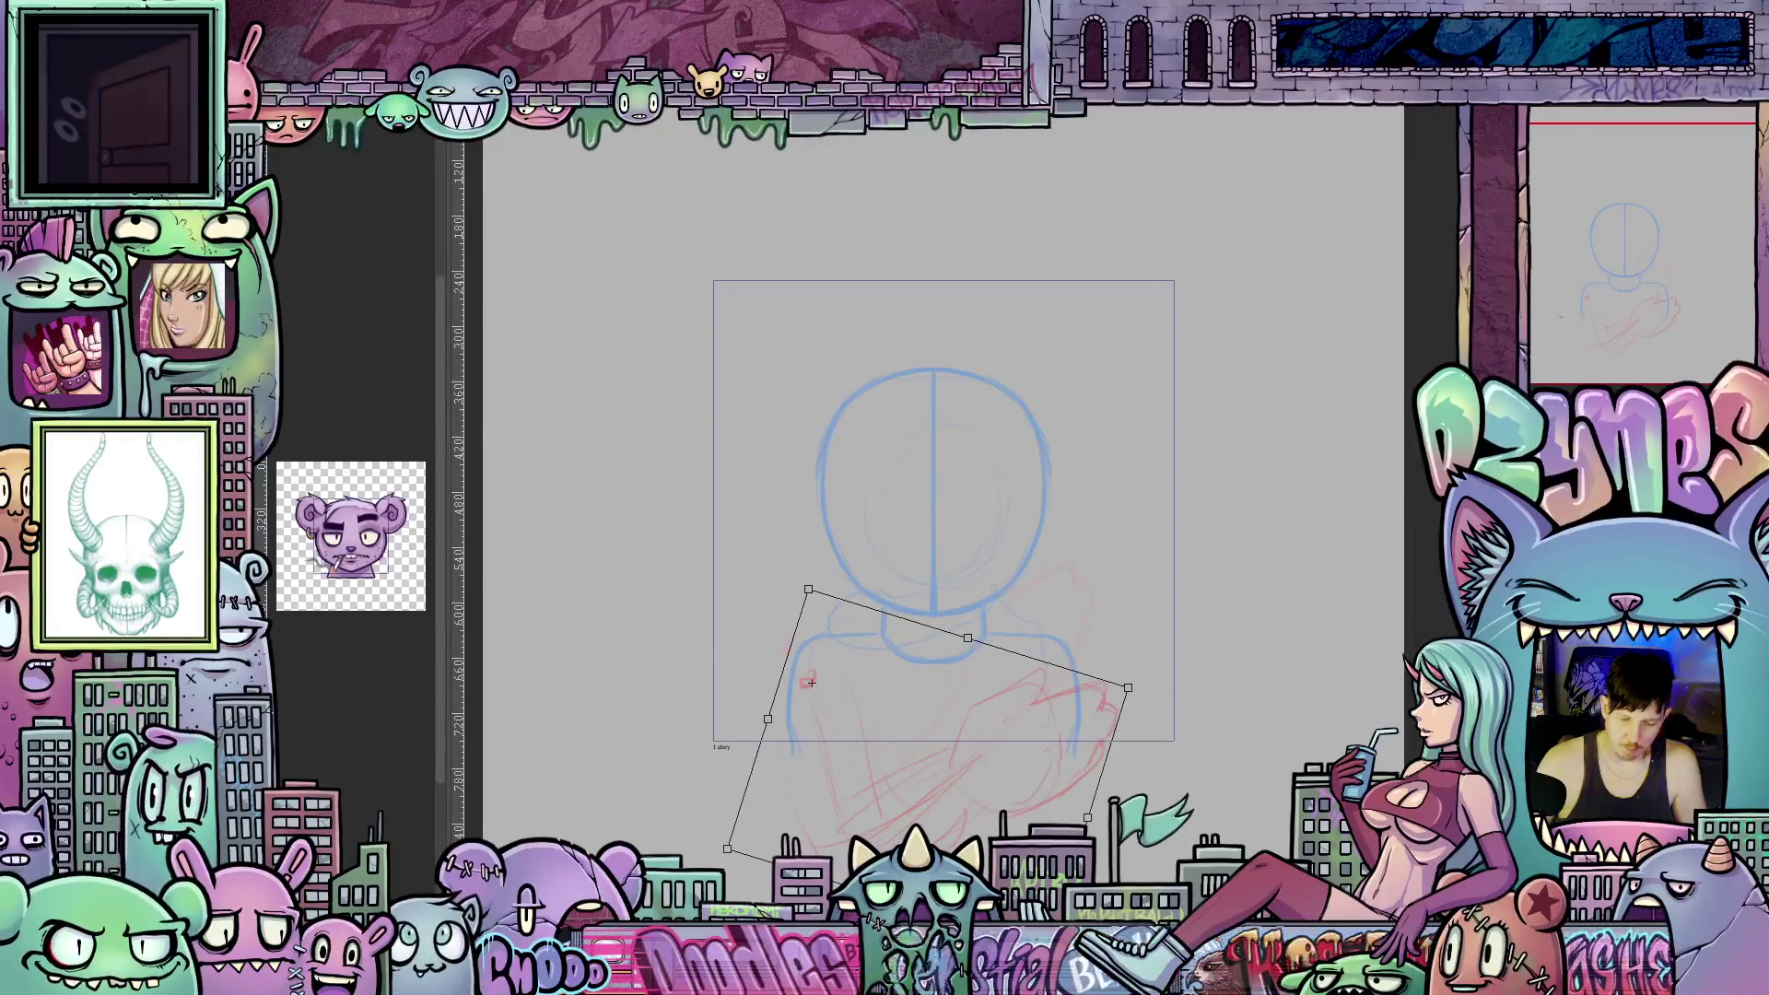
{"action": "key", "text": "Return"}
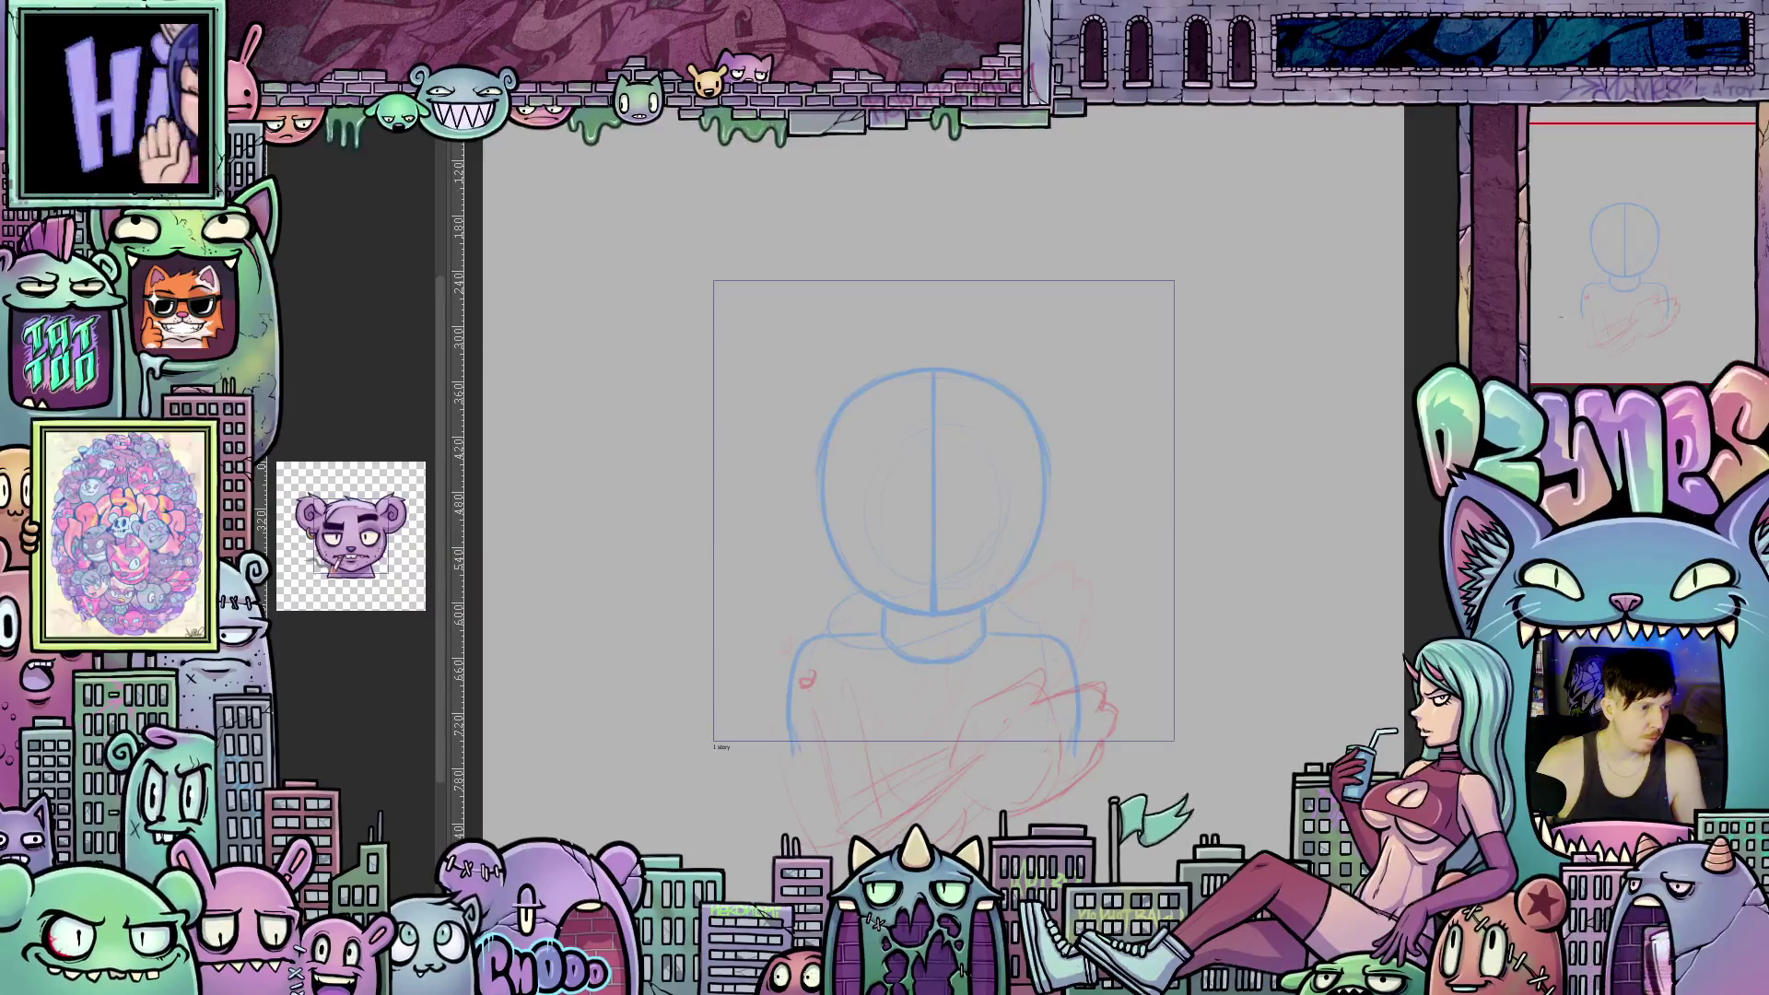
On the left-shifted head sketch, add more red strokes for the arm and hand.
{"action": "key", "text": "ctrl+z"}
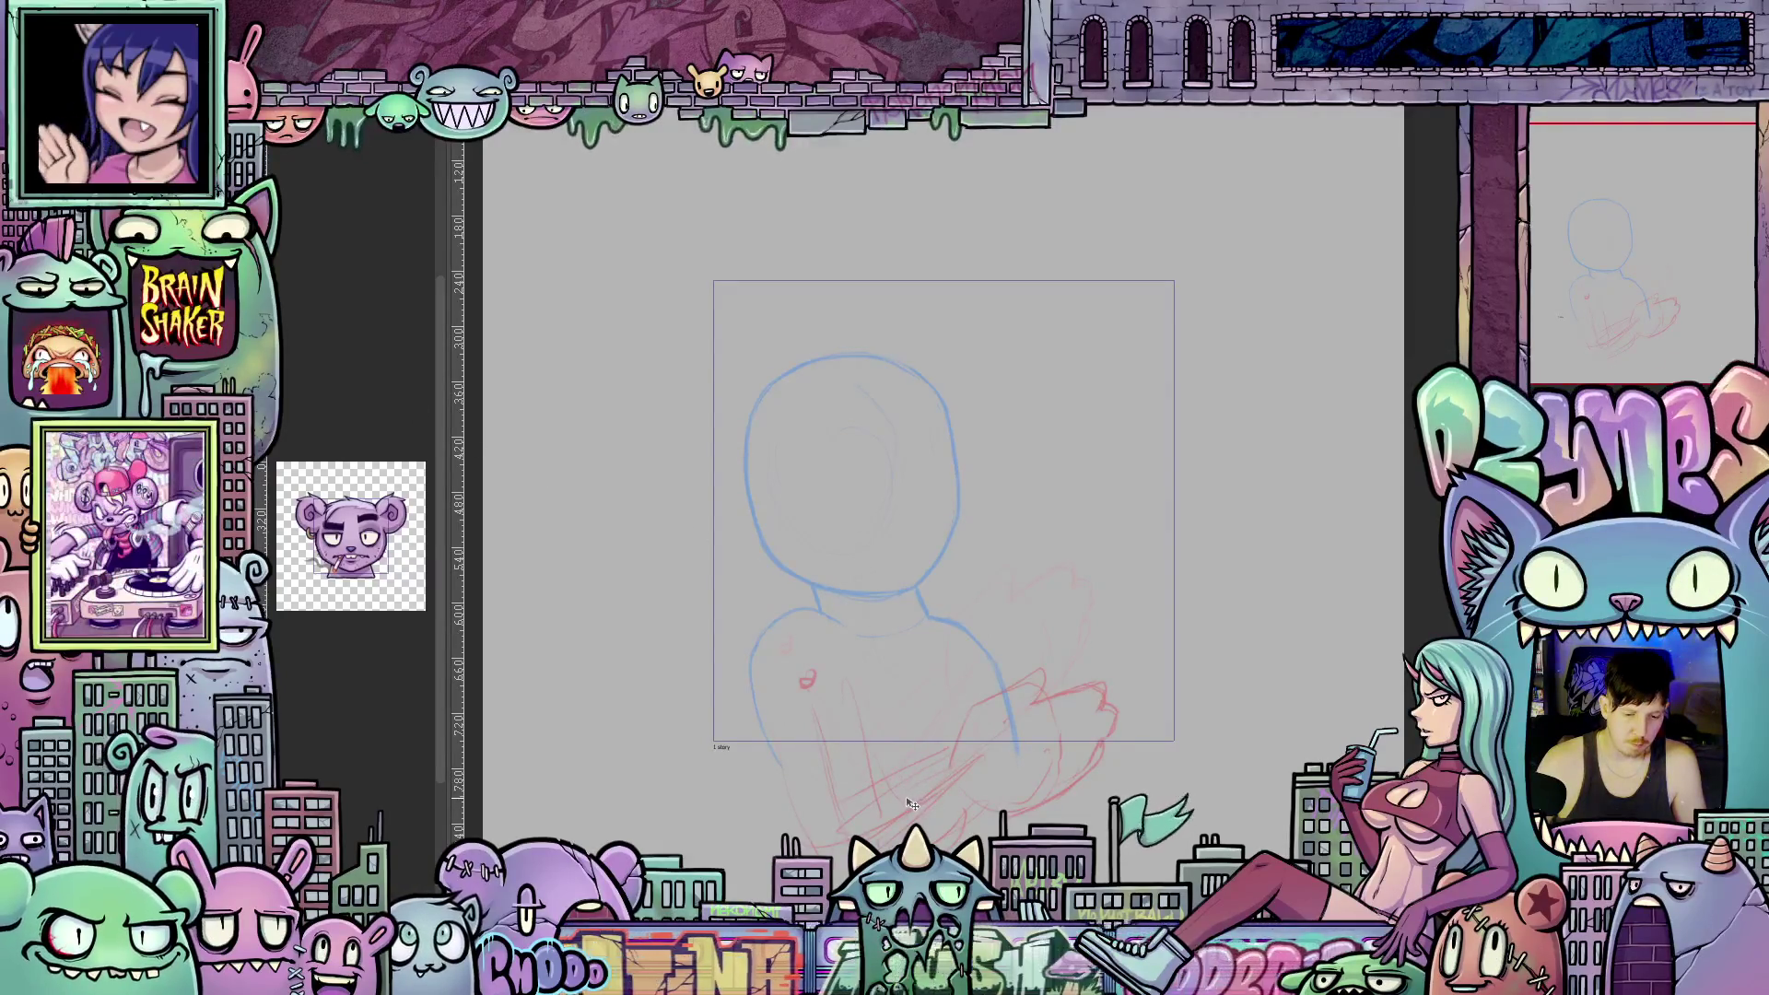
{"action": "left_click_drag", "start_coordinate": [977, 756], "coordinate": [857, 829]}
{"action": "mouse_move", "coordinate": [1028, 702]}
{"action": "left_mouse_down"}
{"action": "mouse_move", "coordinate": [1106, 671]}
{"action": "mouse_move", "coordinate": [1102, 654]}
{"action": "left_mouse_up"}
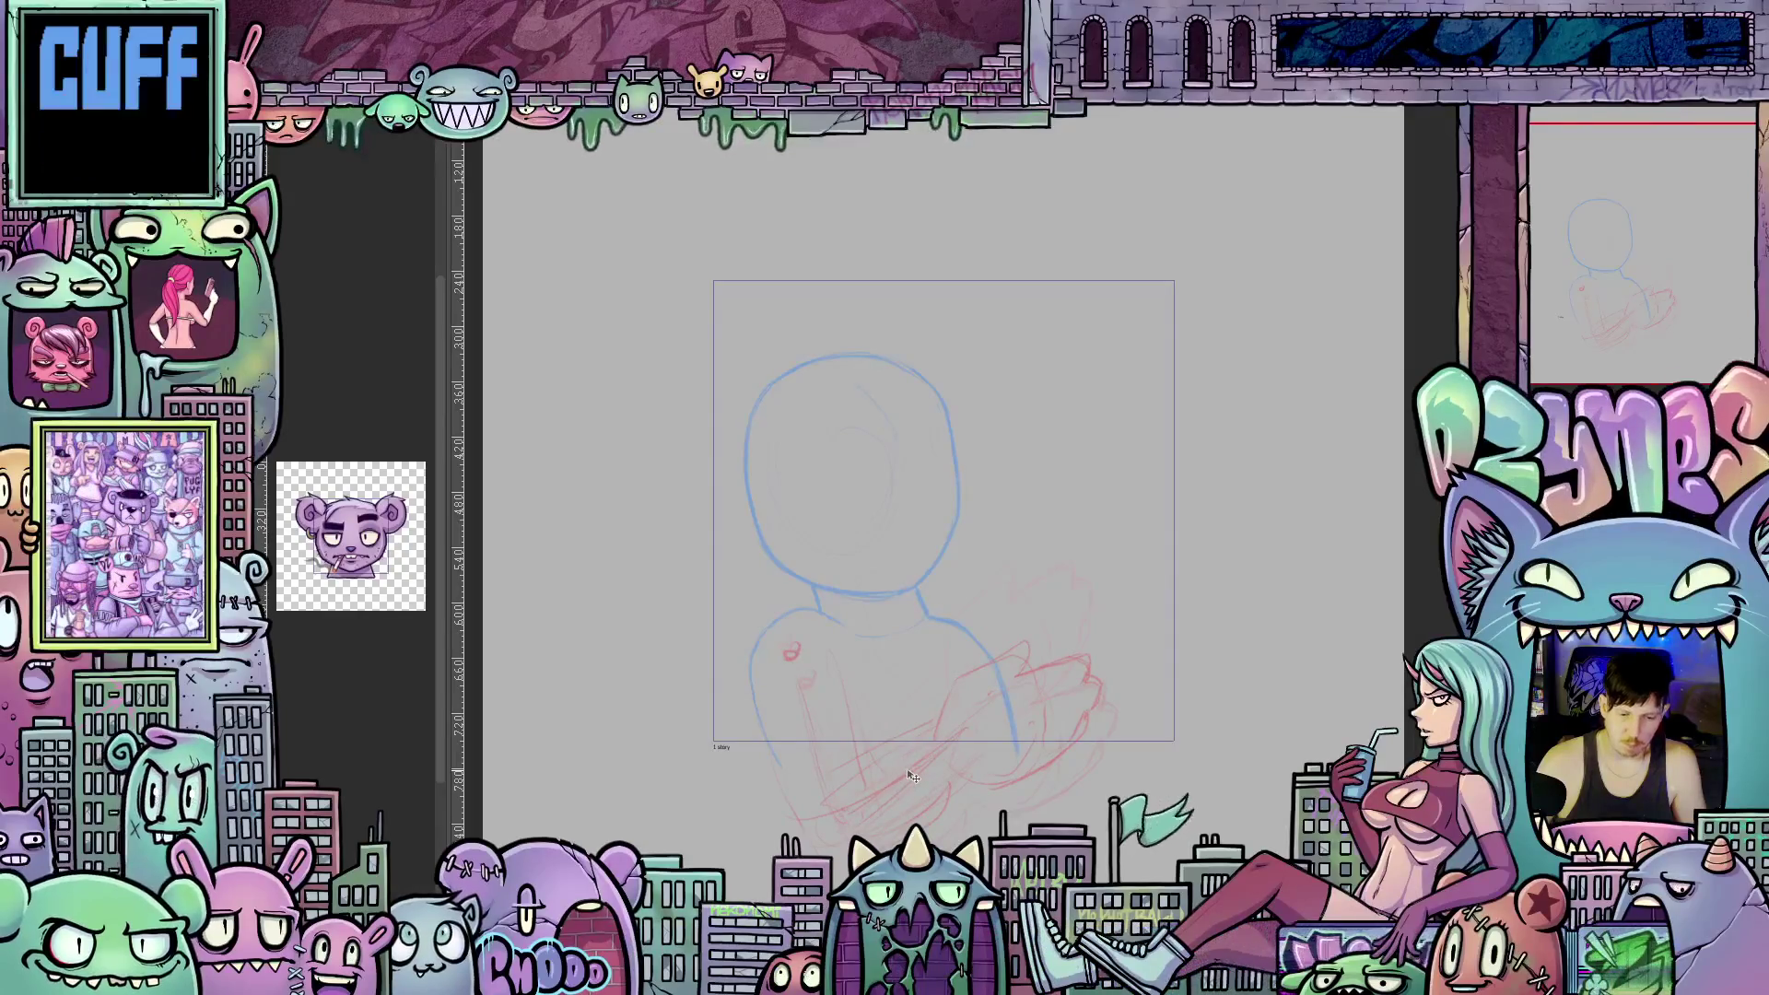
Tilt the red arm sketch slightly counter-clockwise.
{"action": "key", "text": "ctrl+t"}
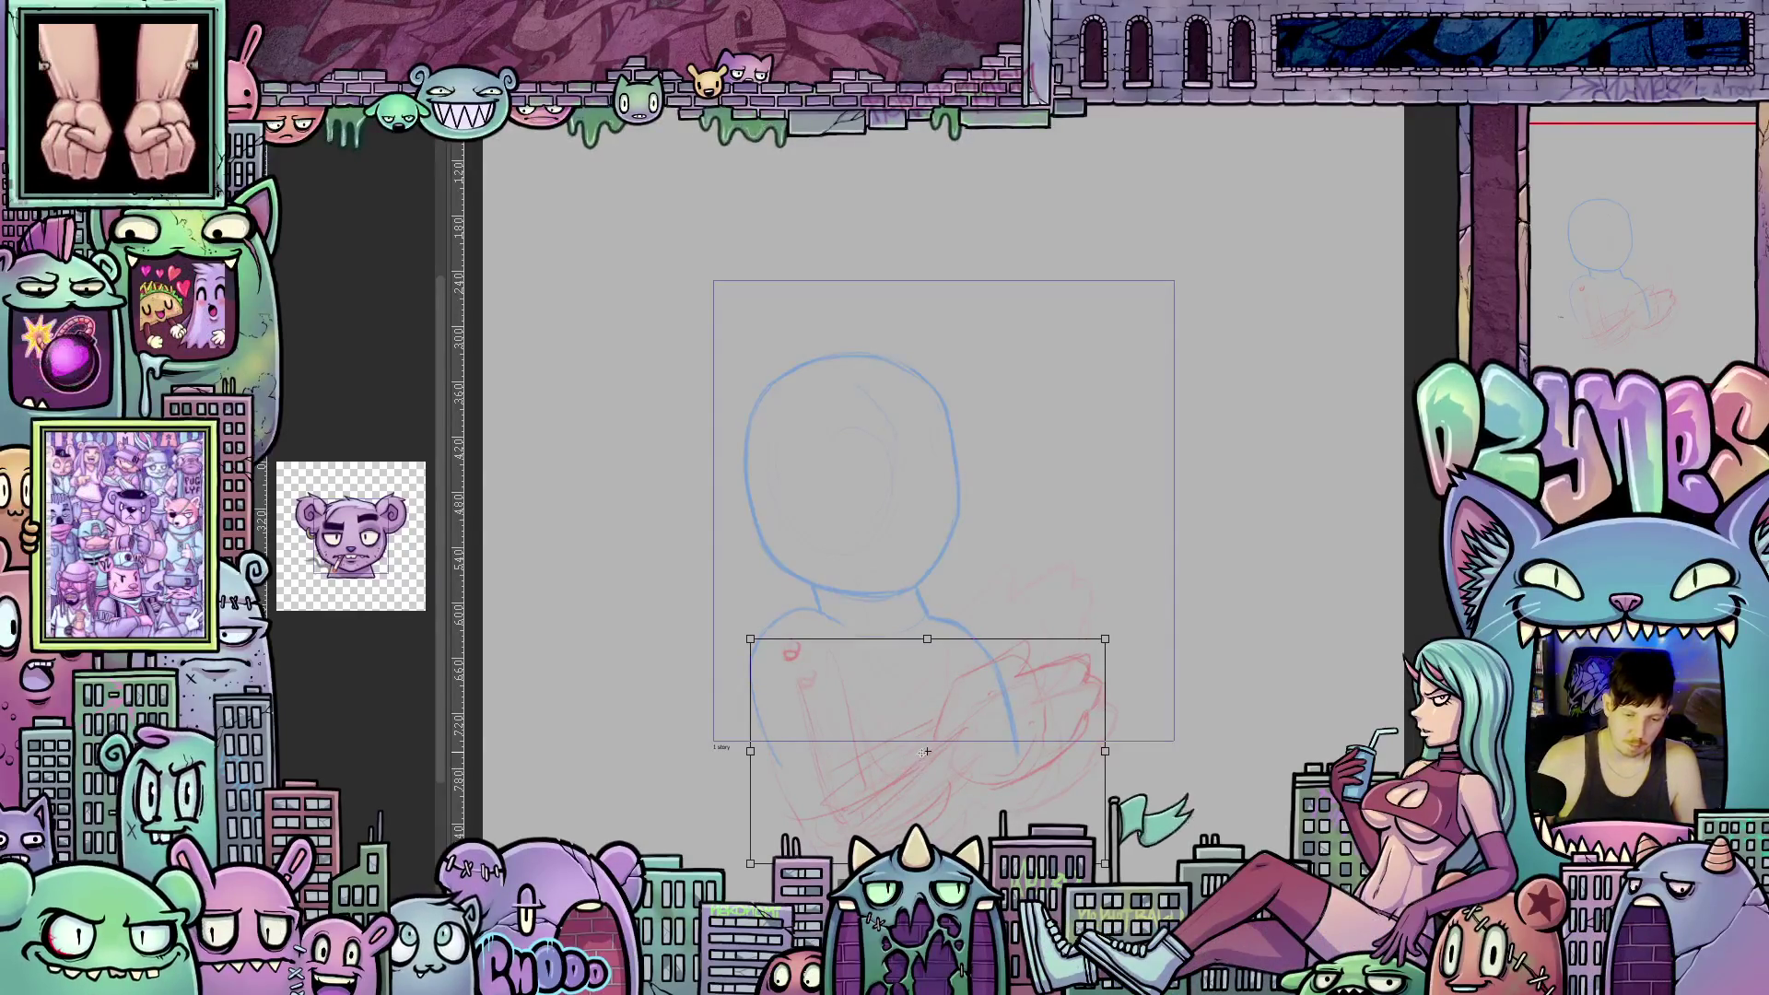
{"action": "left_click_drag", "start_coordinate": [1184, 757], "coordinate": [1184, 731]}
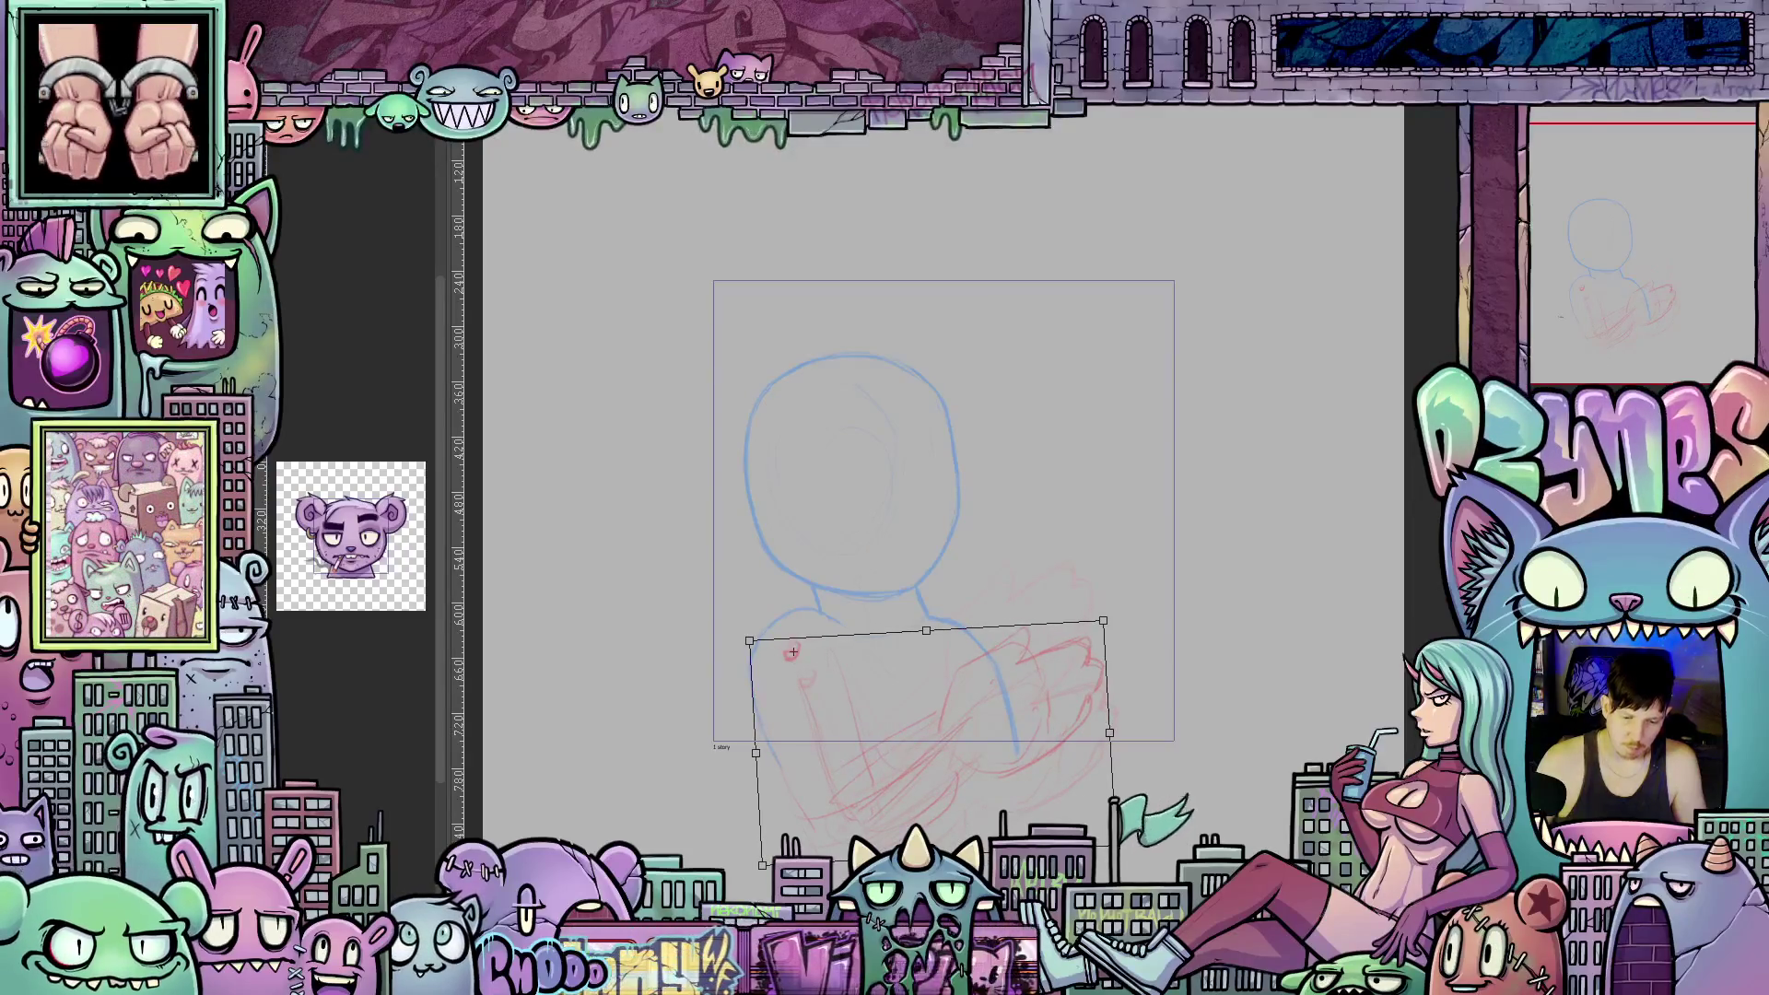
{"action": "key", "text": "Return"}
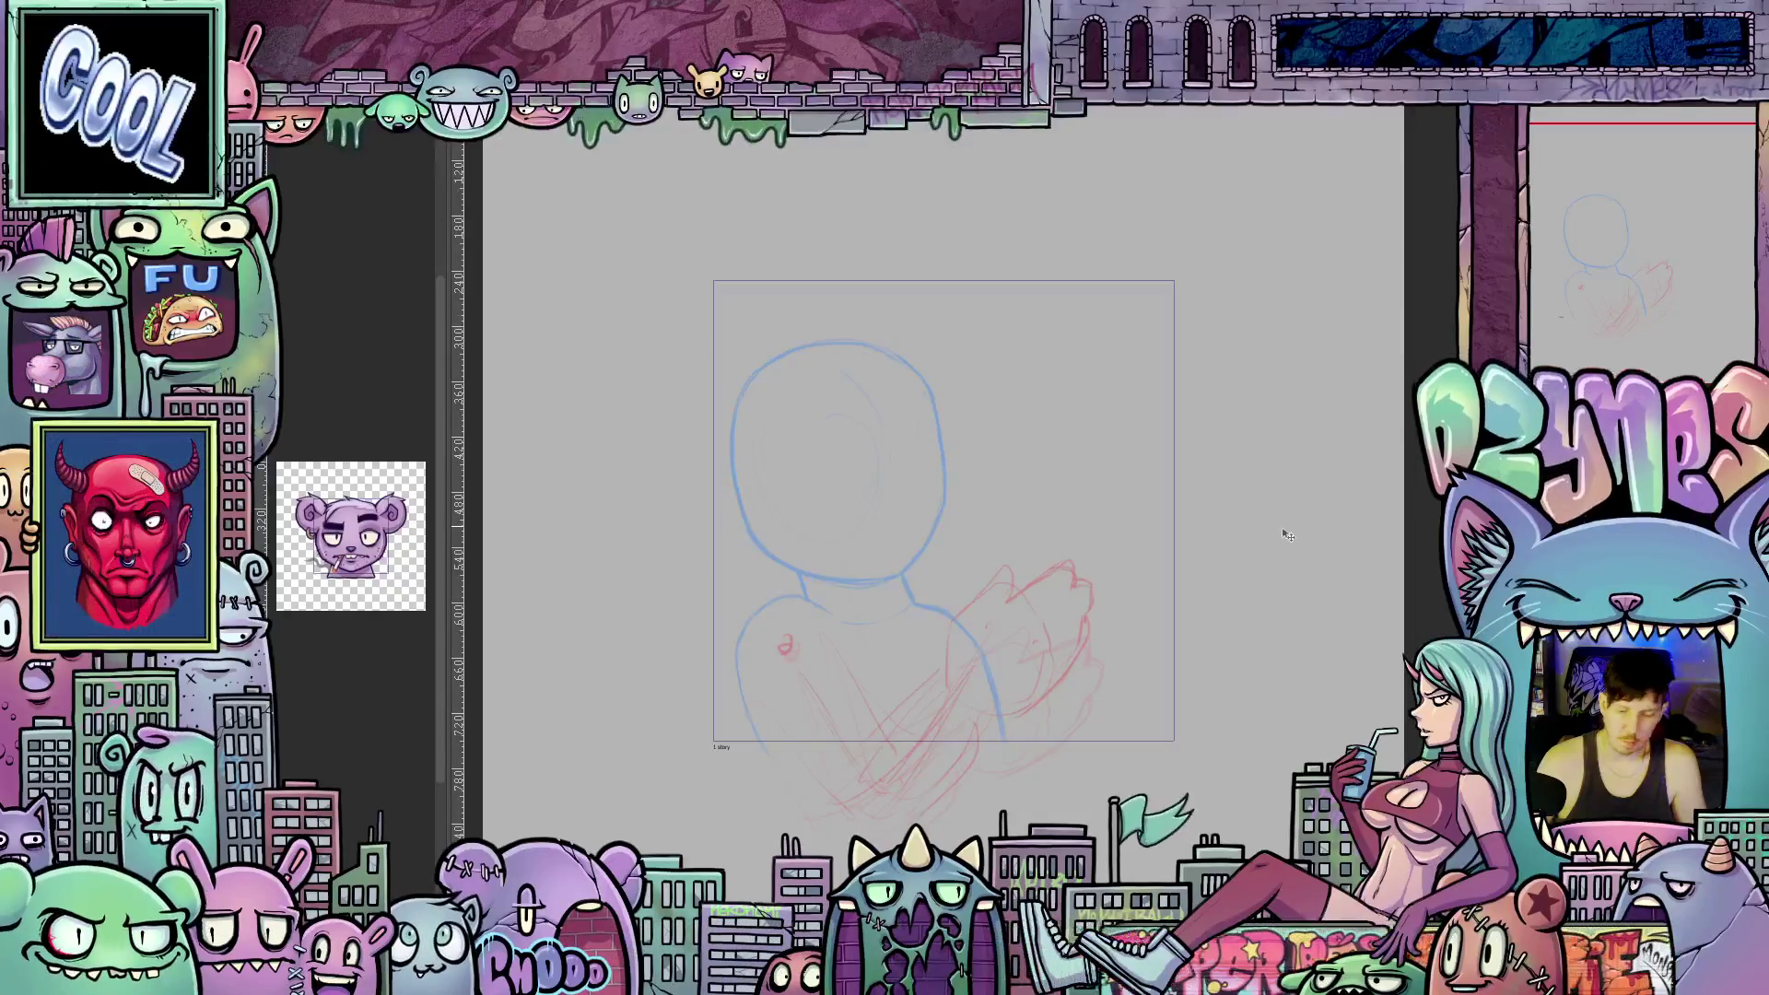
Rotate the red hand sketch counter-clockwise around a repositioned pivot.
{"action": "right_click", "coordinate": [1550, 283]}
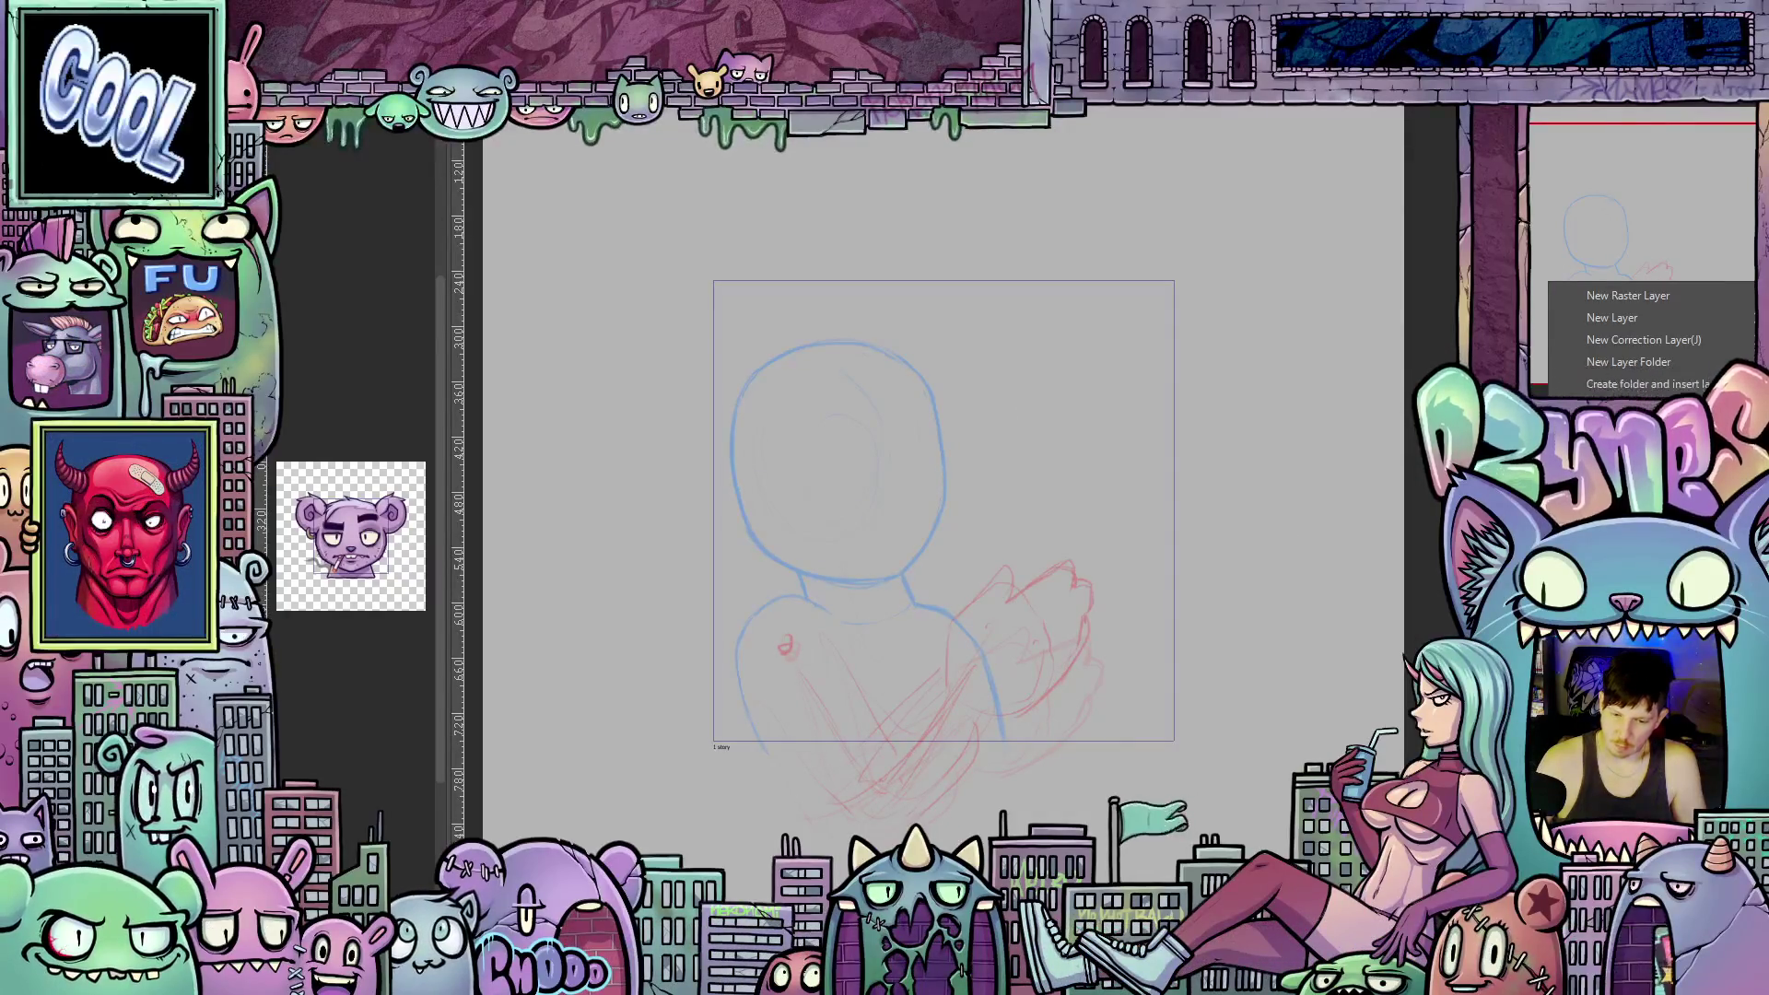
{"action": "left_click", "coordinate": [1628, 295]}
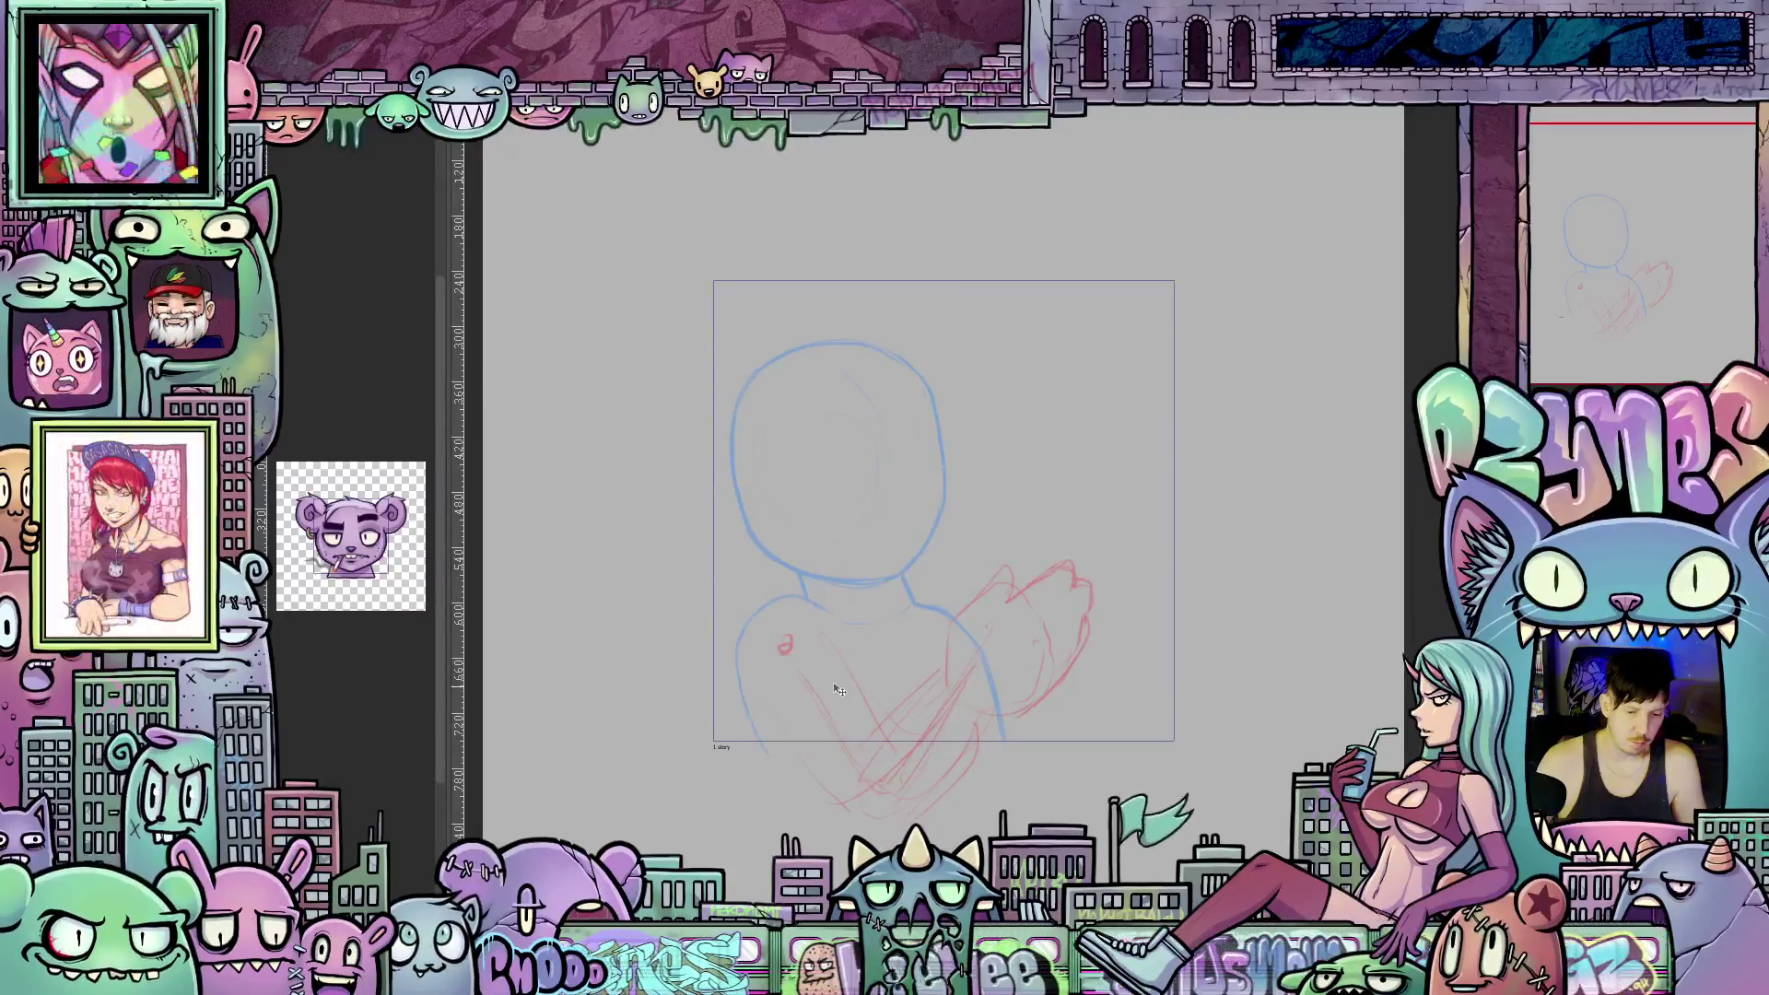
{"action": "key", "text": "ctrl+t"}
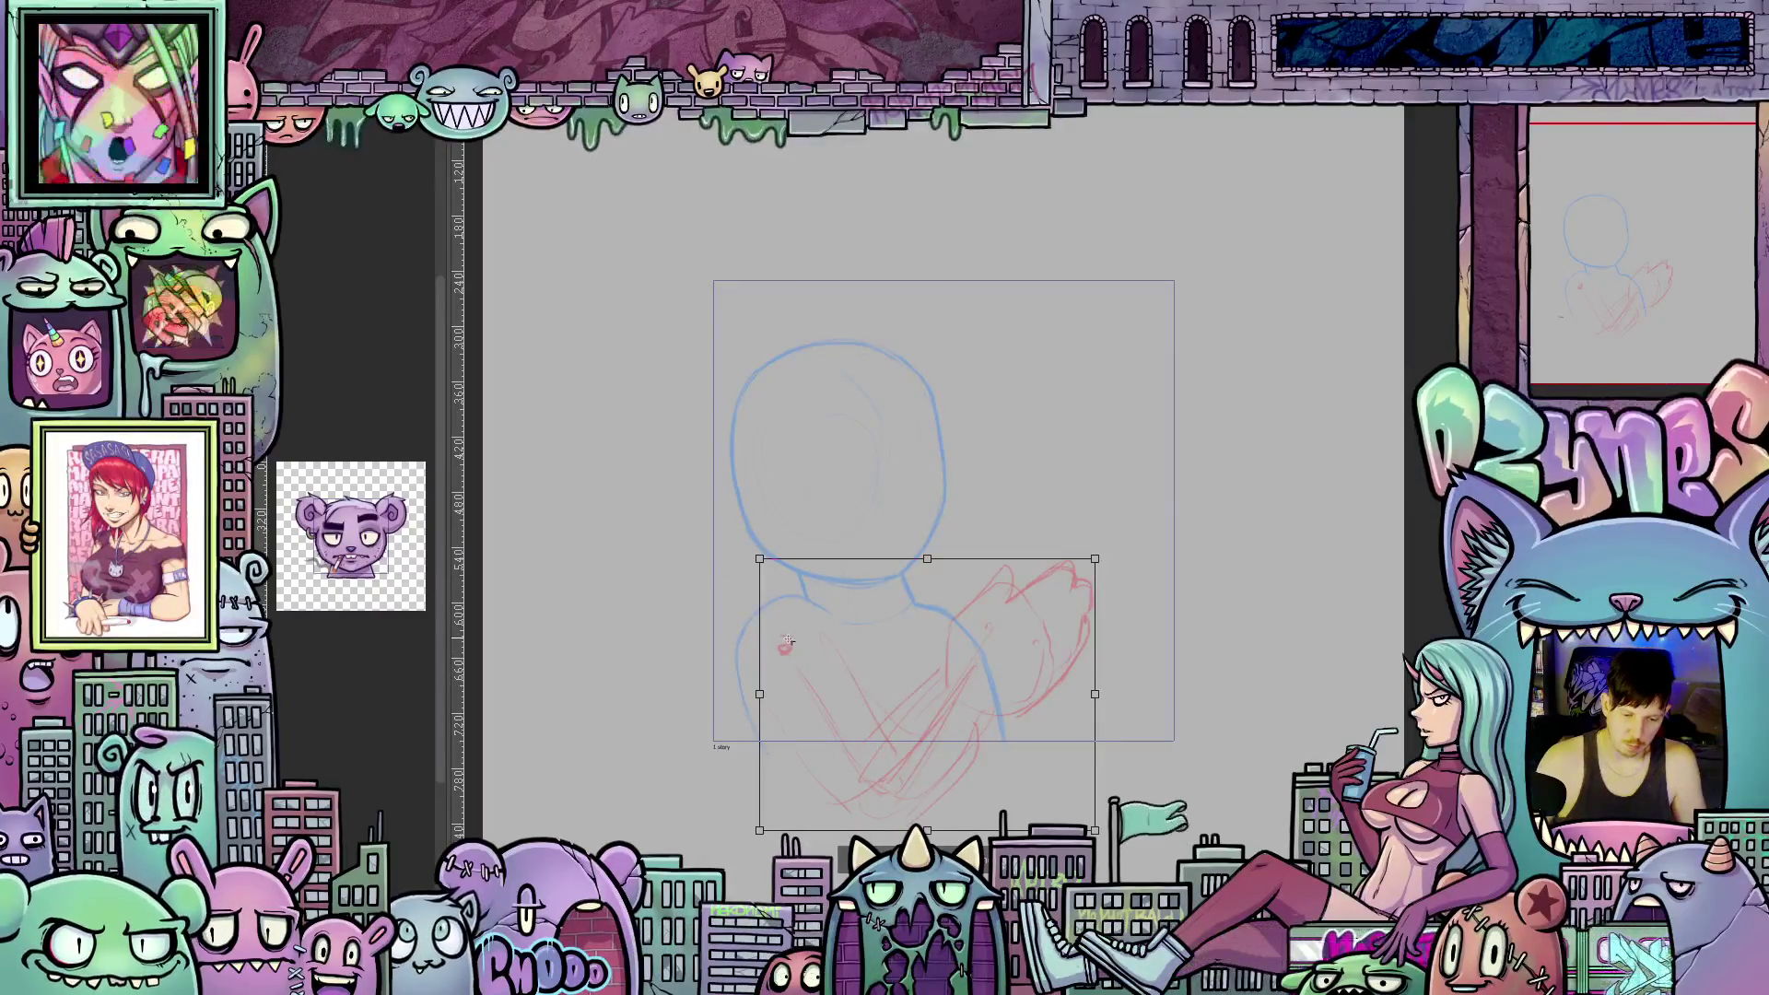
{"action": "left_click_drag", "start_coordinate": [841, 660], "coordinate": [786, 645]}
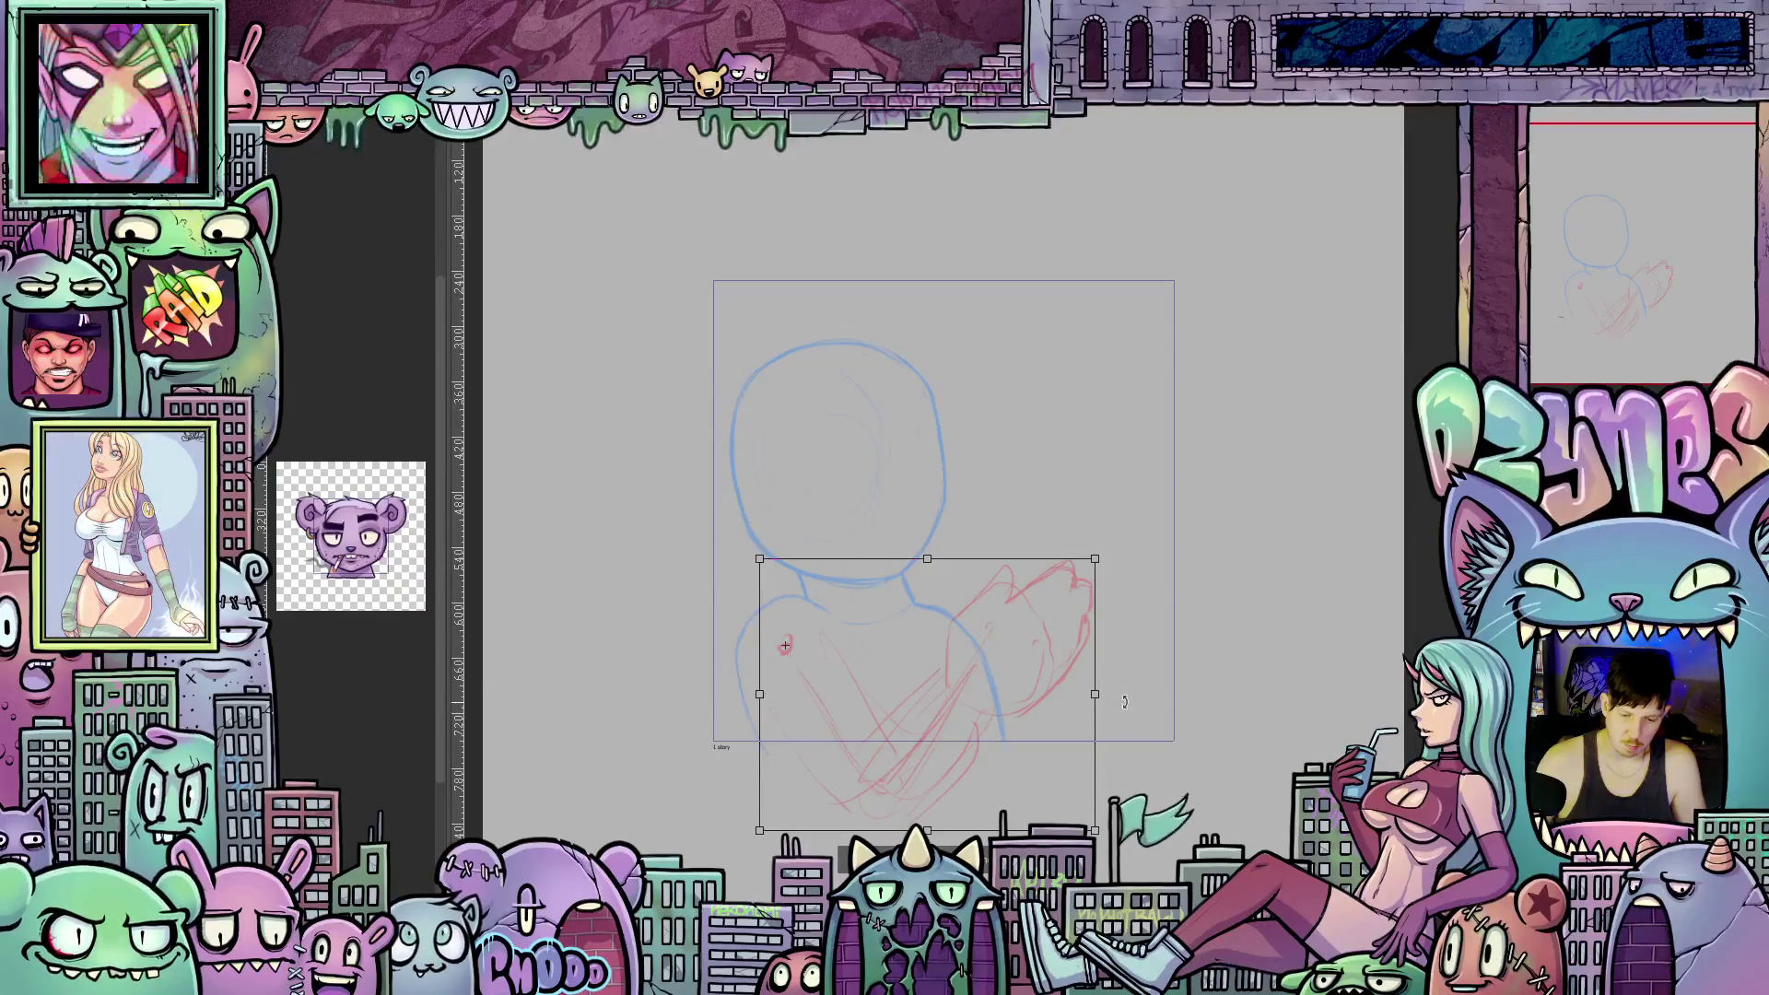
{"action": "left_click_drag", "start_coordinate": [1125, 702], "coordinate": [1134, 664]}
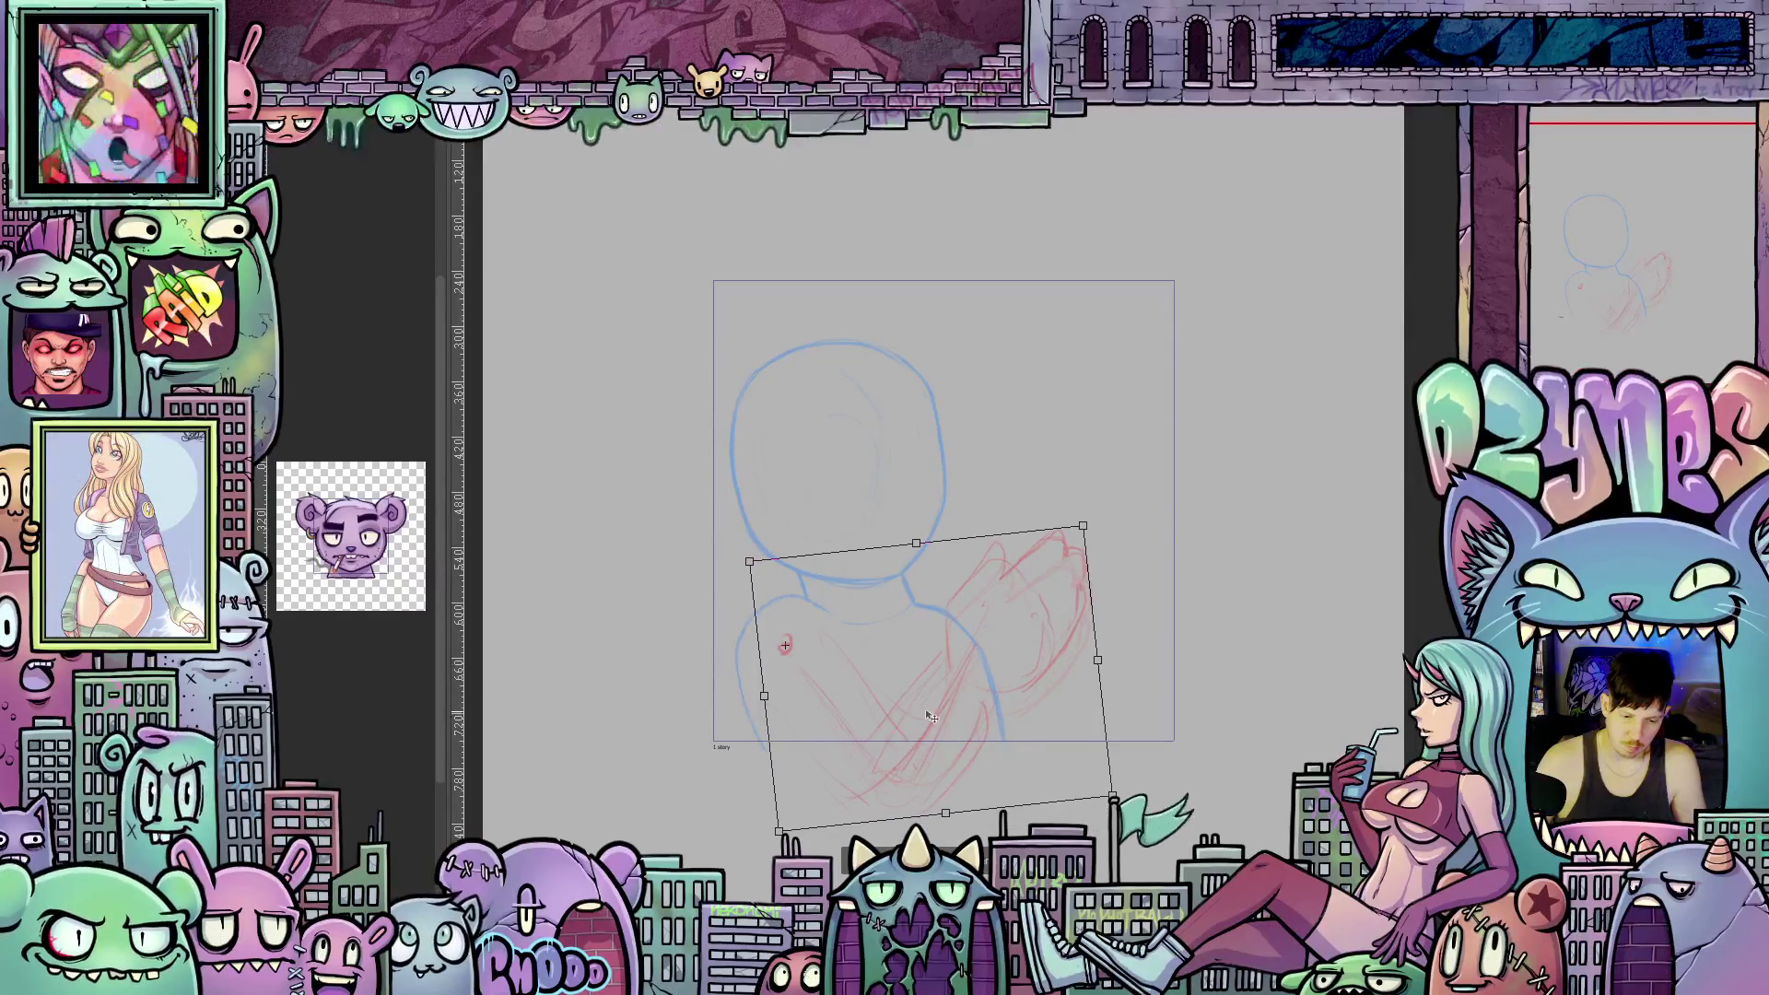
{"action": "key", "text": "Return"}
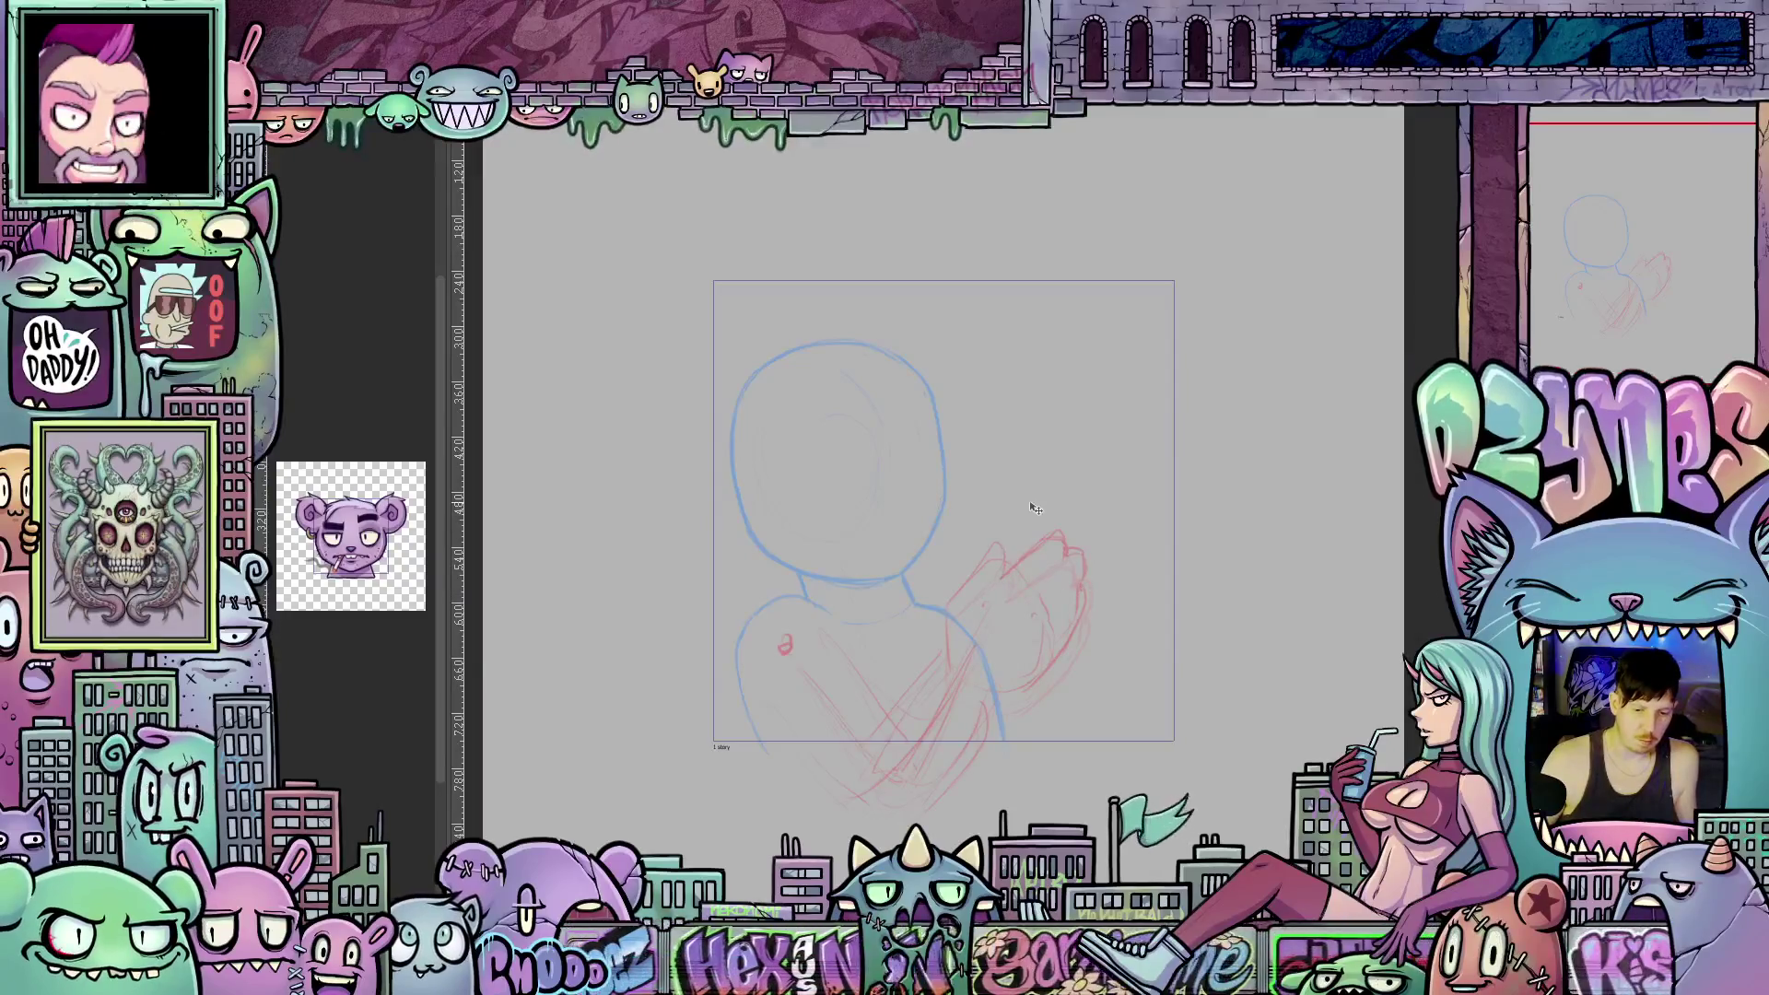
Lasso the red hand, rotate it slightly clockwise, then clear the selection.
{"action": "key", "text": "l"}
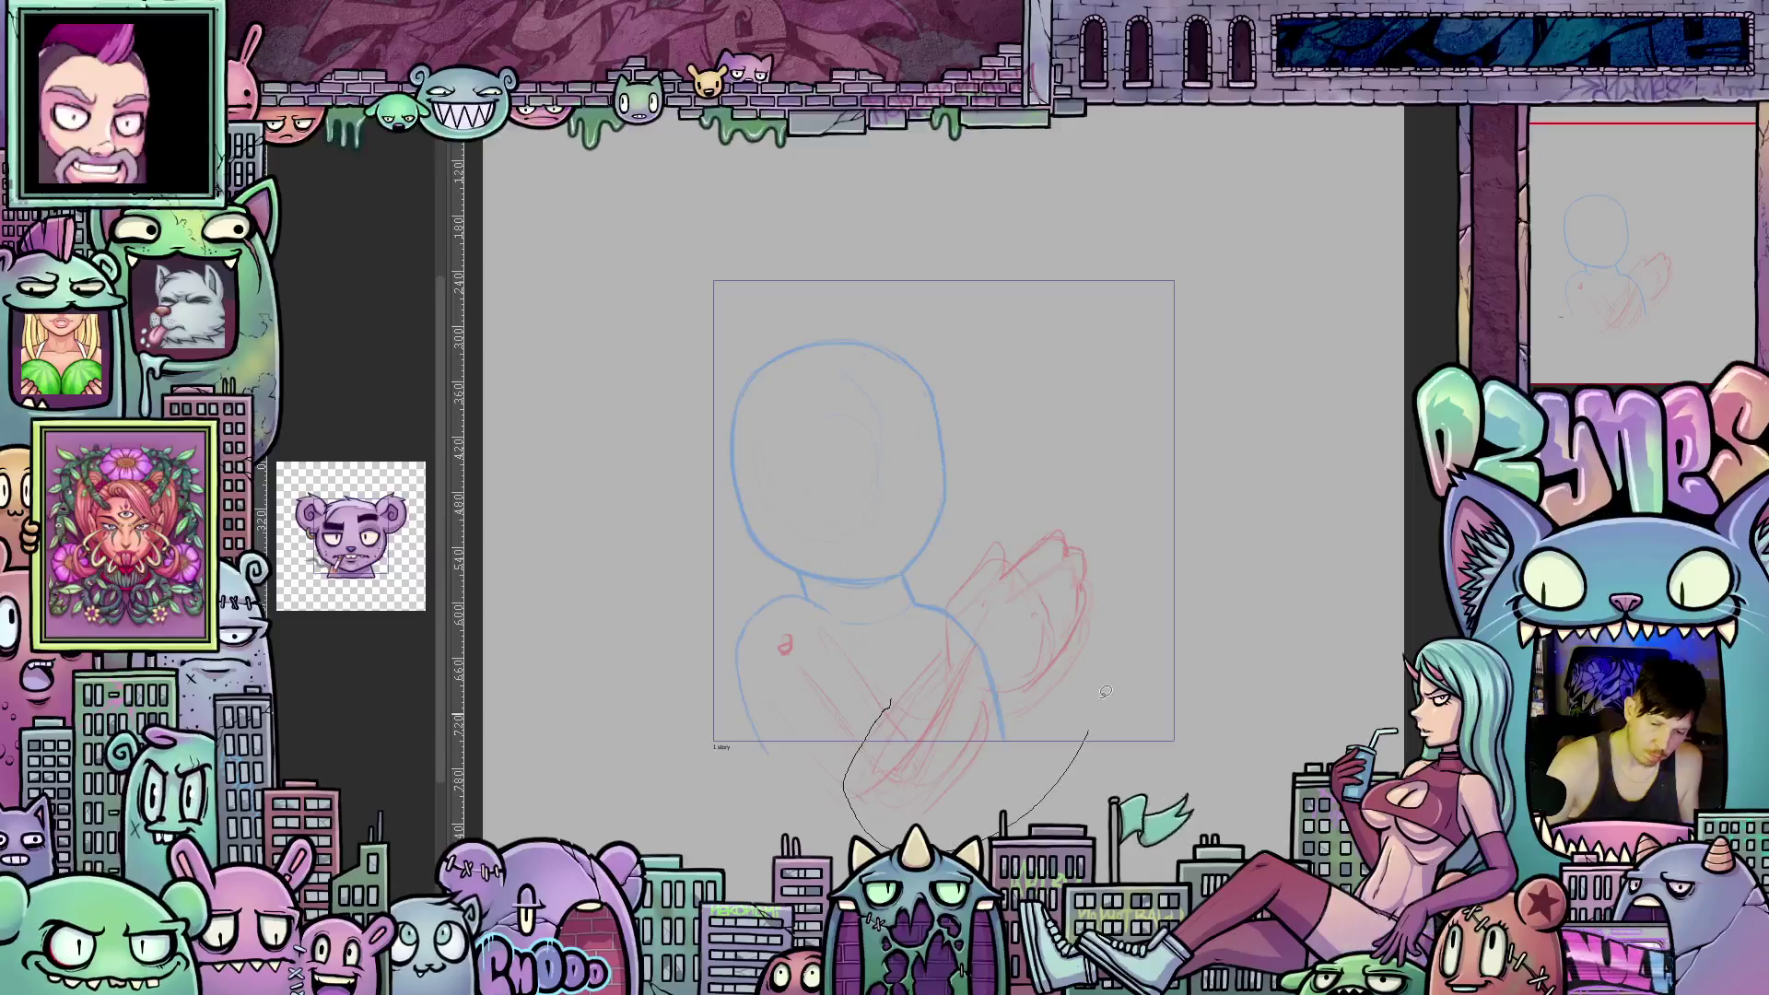
{"action": "left_click_drag", "start_coordinate": [1106, 691], "coordinate": [1012, 523]}
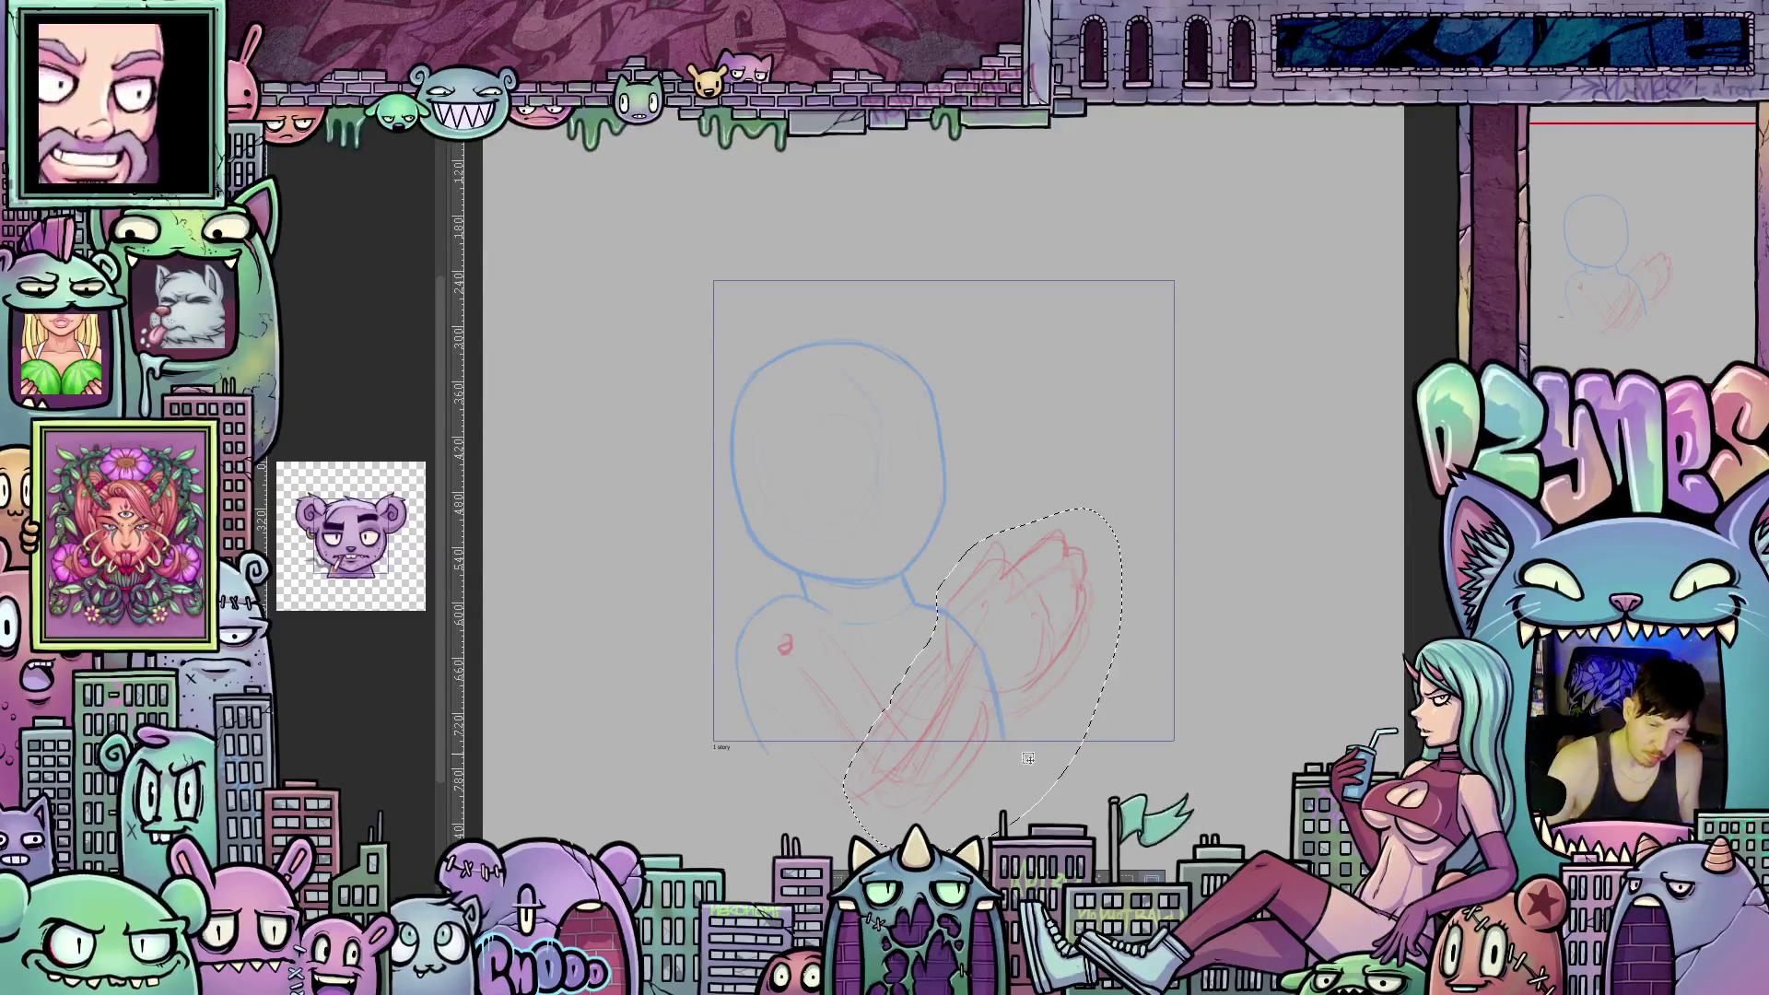
{"action": "key", "text": "ctrl+t"}
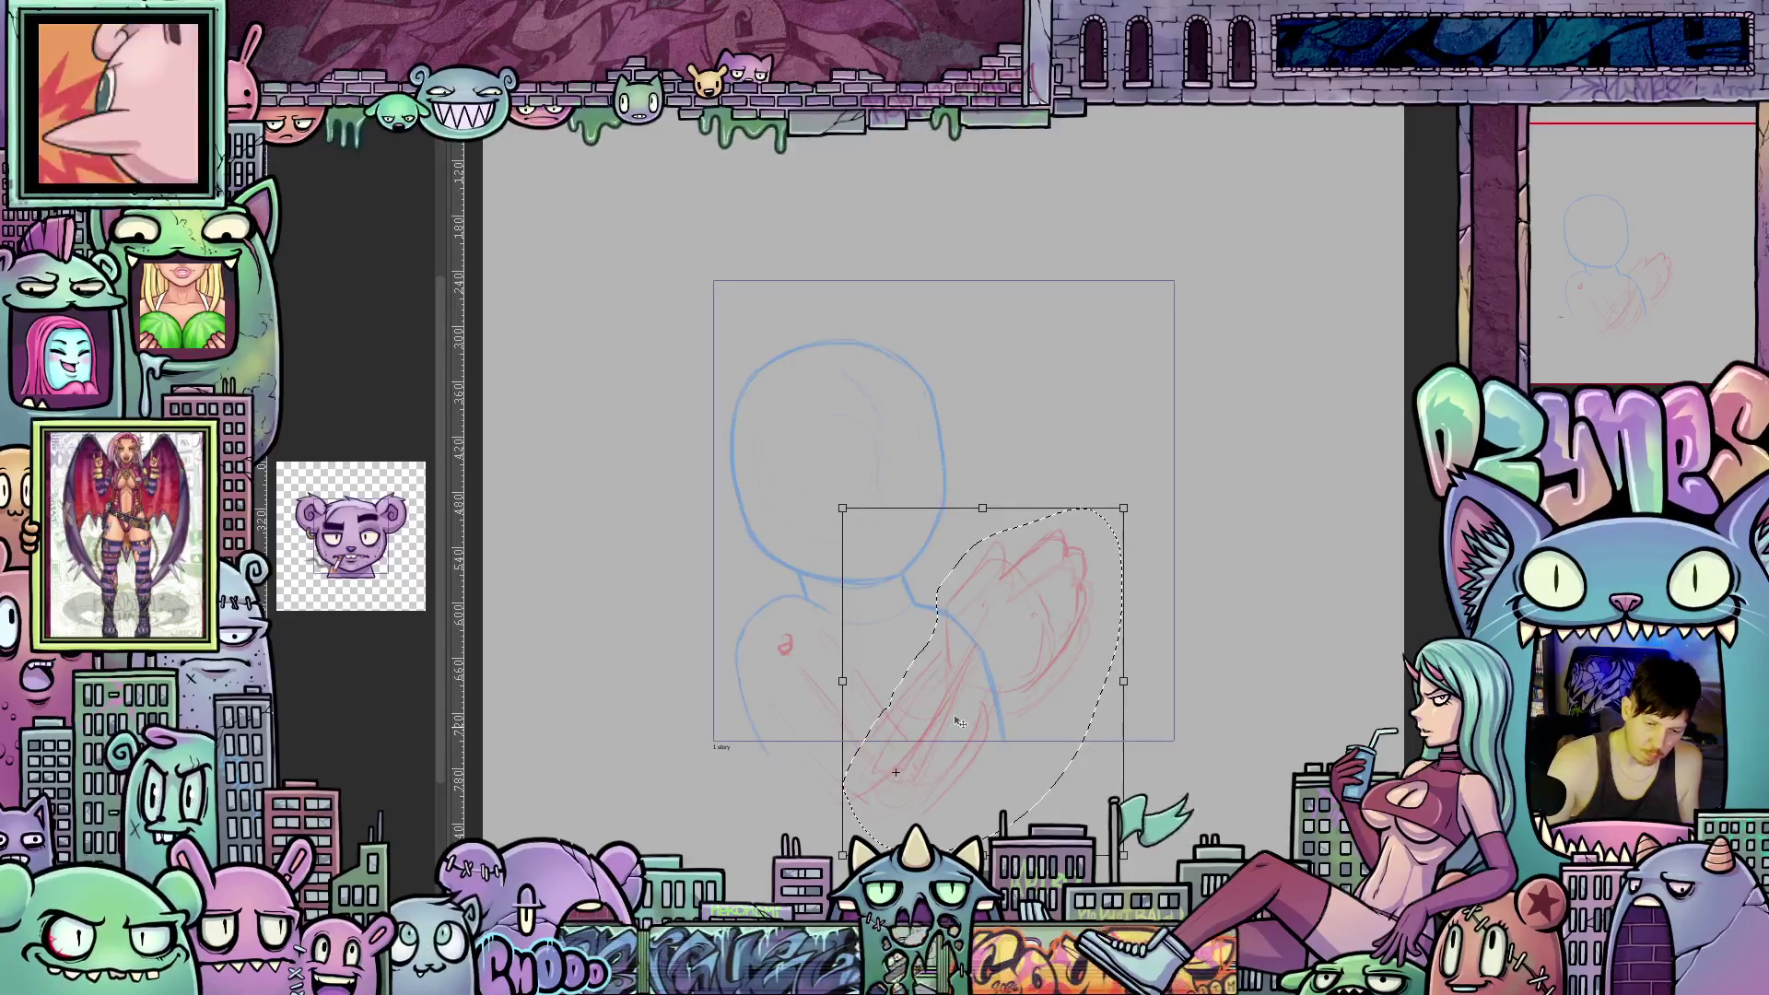
{"action": "left_click_drag", "start_coordinate": [1148, 634], "coordinate": [1164, 661]}
{"action": "key", "text": "Return"}
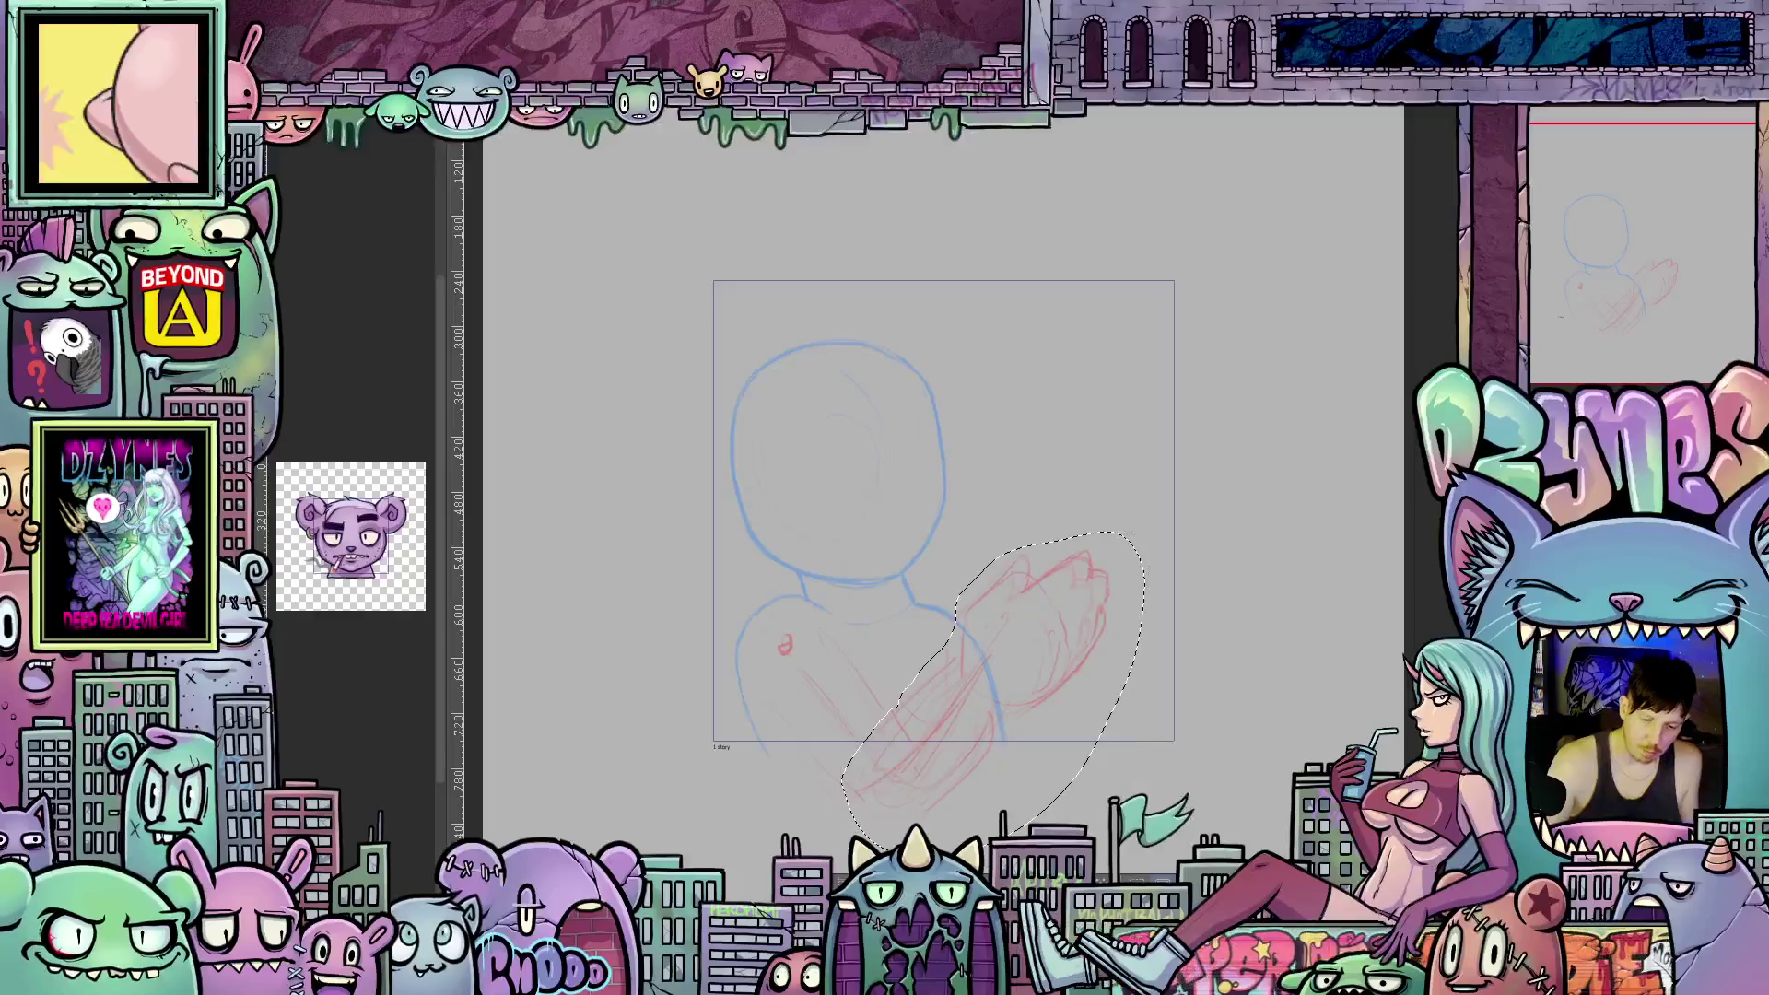
{"action": "left_click", "coordinate": [786, 783]}
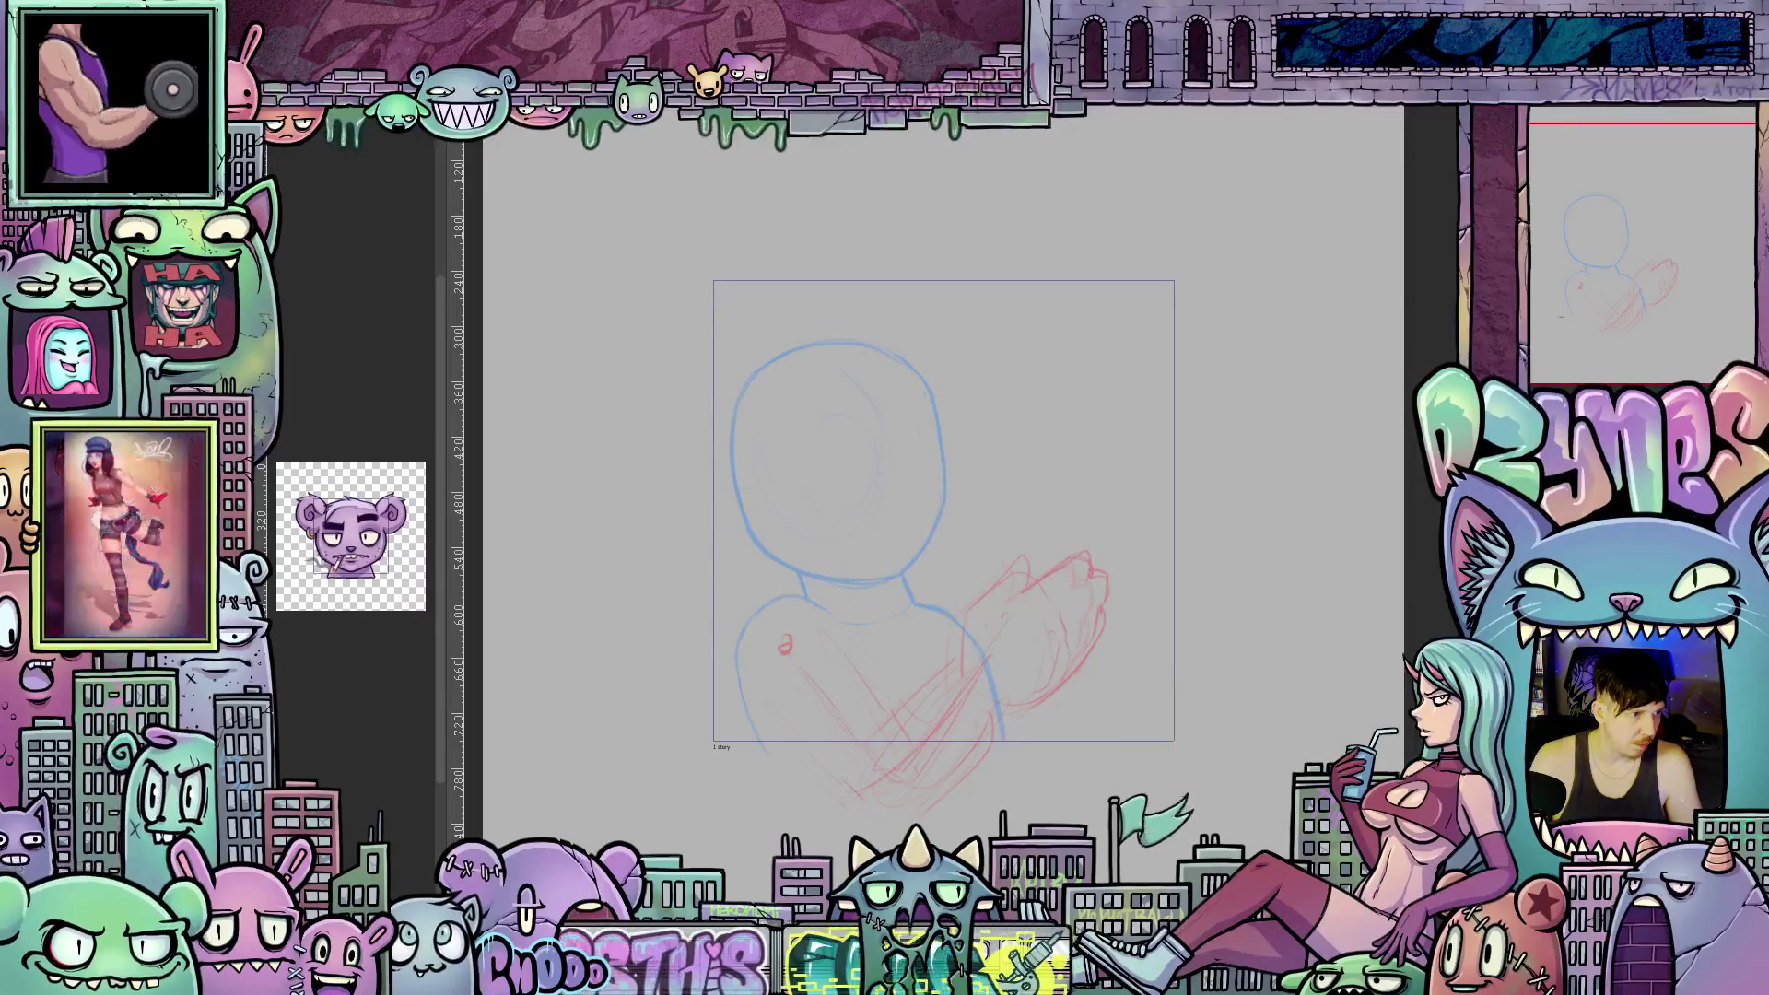
Undo the stray red strokes near the hand.
{"action": "key", "text": "ctrl+z"}
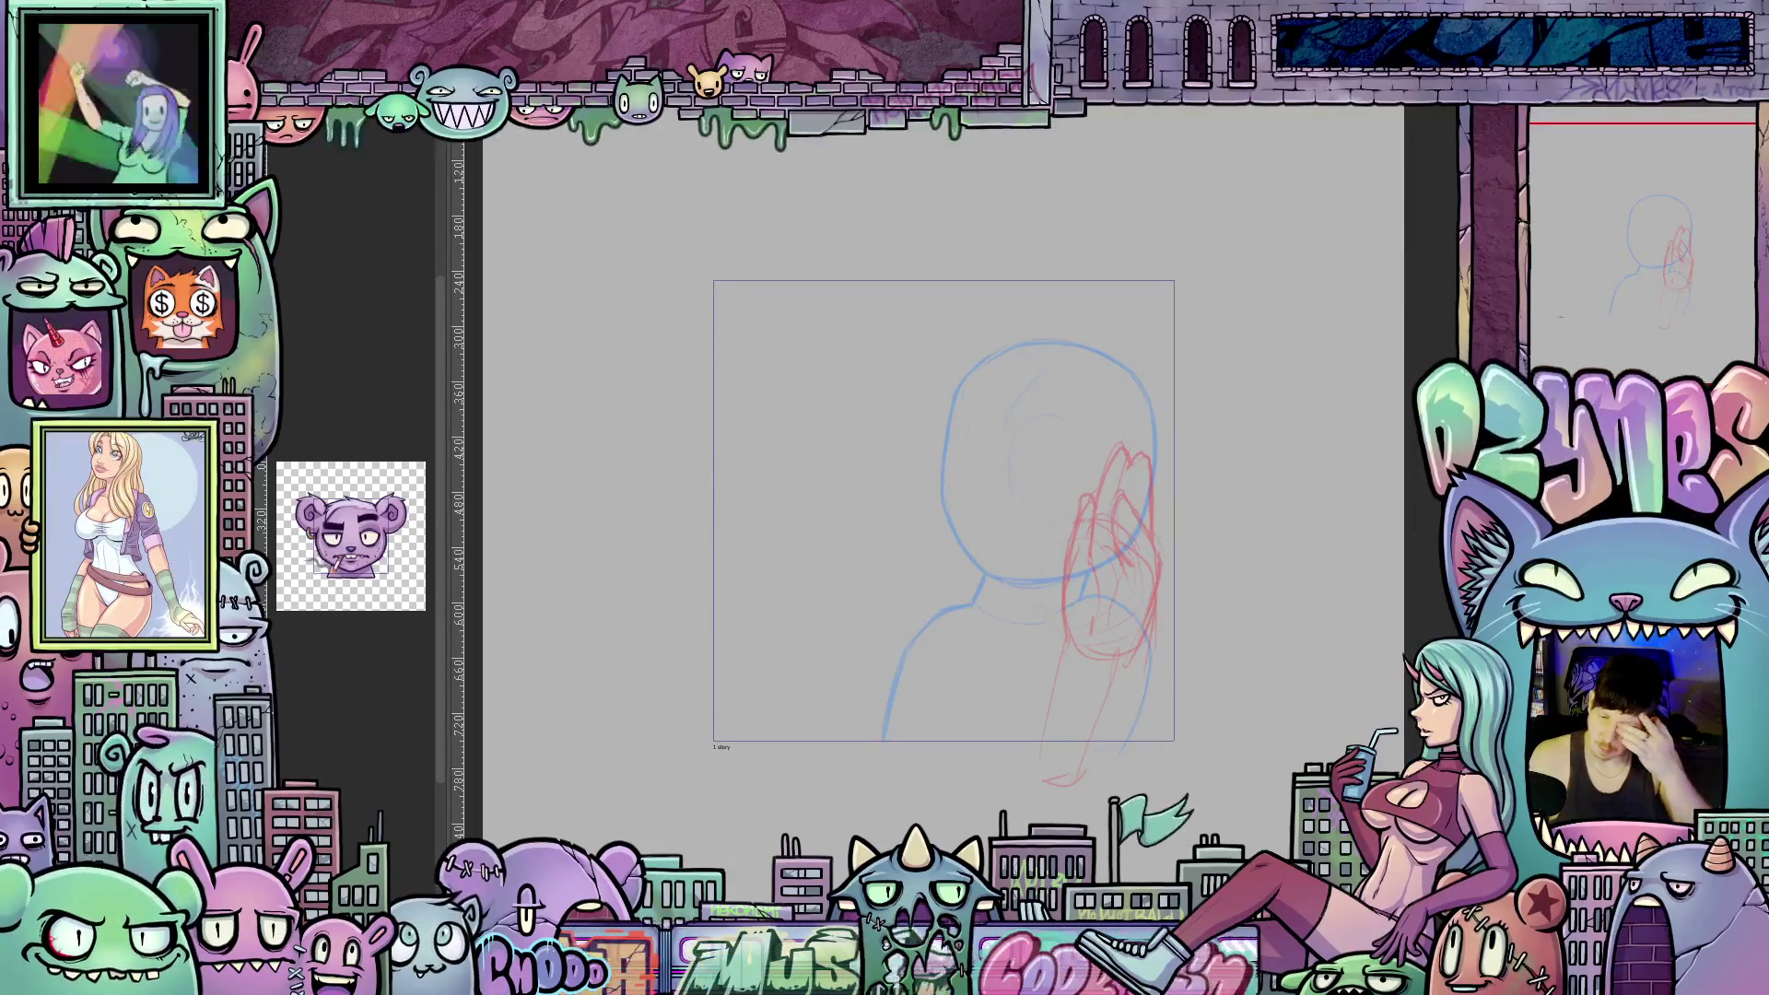
Duplicate the red hand layer from the Layer panel.
{"action": "right_click", "coordinate": [1620, 367]}
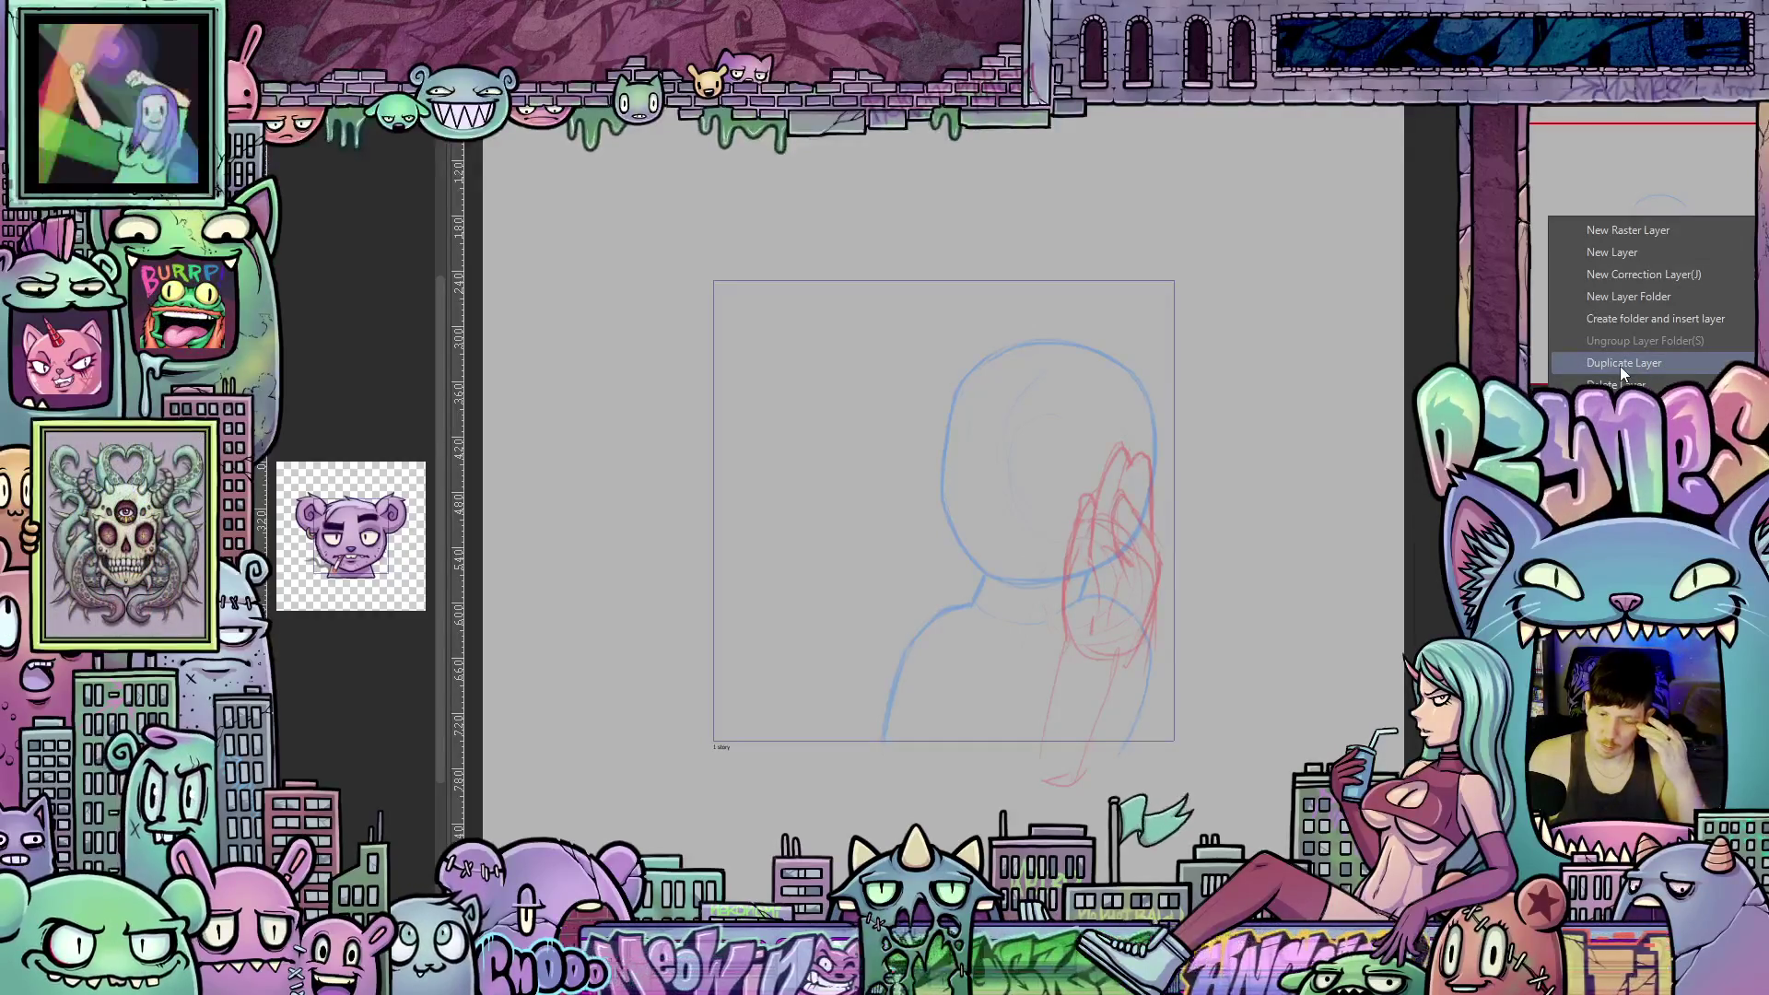
{"action": "left_click", "coordinate": [1621, 367]}
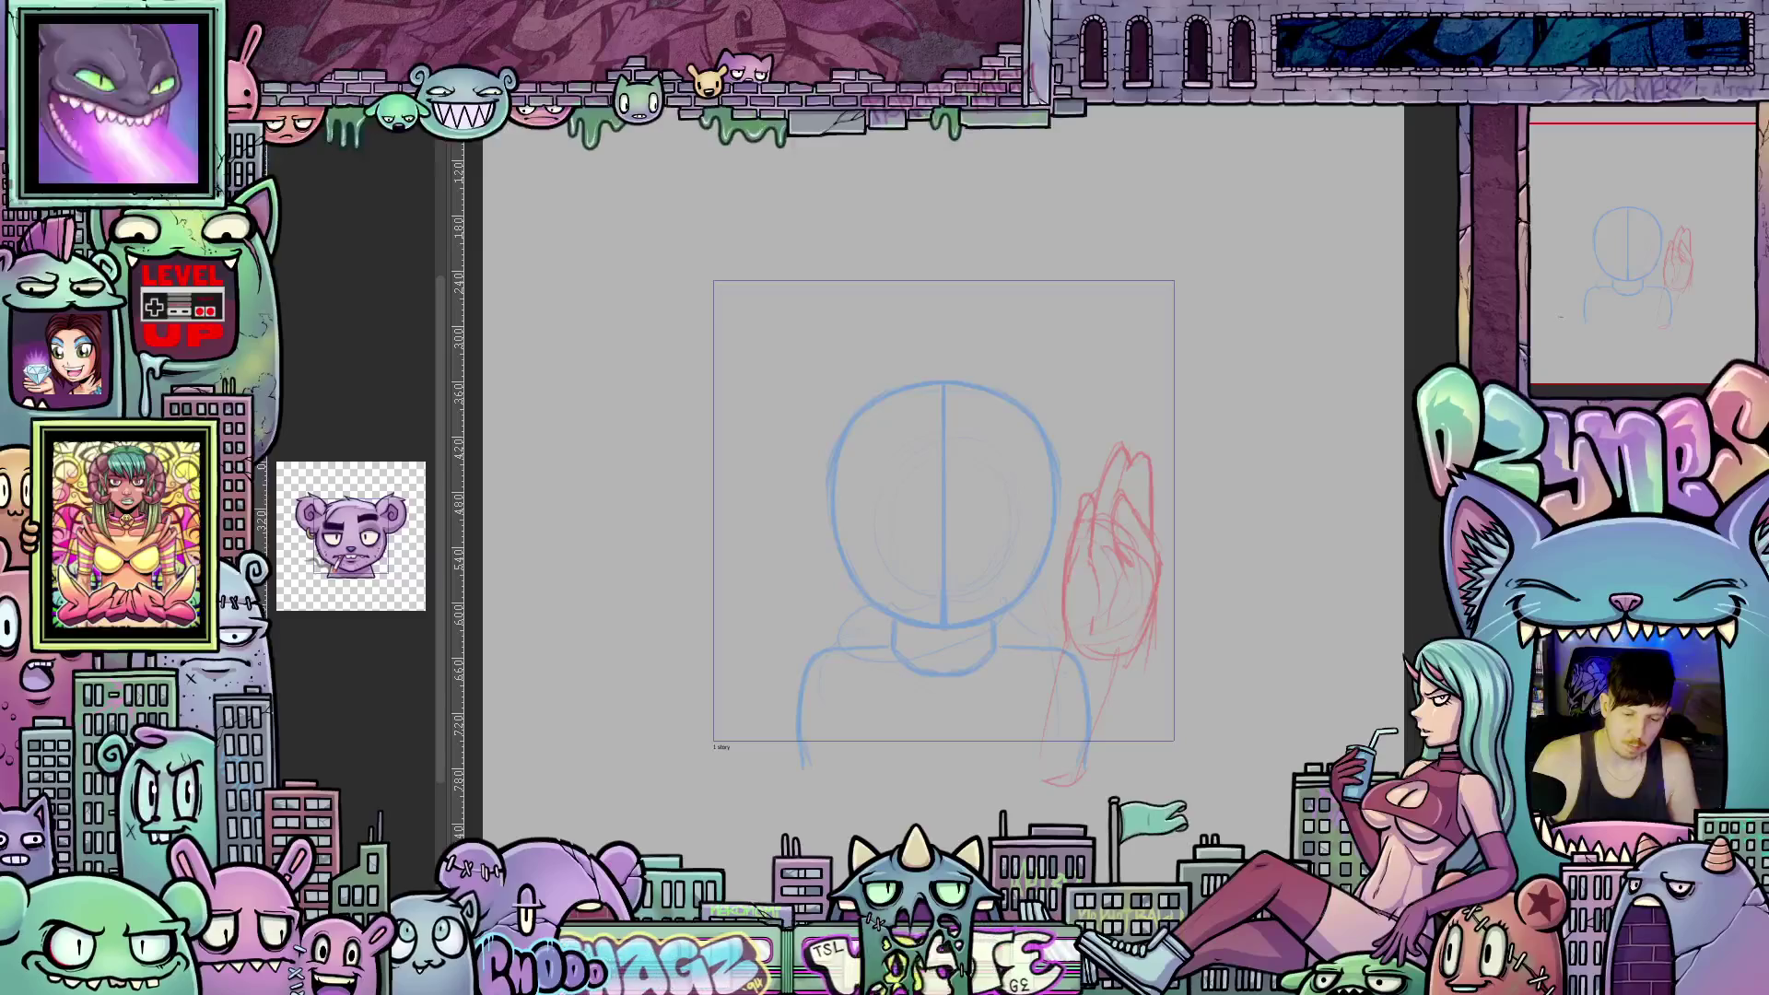
Rotate the copied red hand clockwise and lower it onto the neck and shoulder.
{"action": "key", "text": "ctrl+t"}
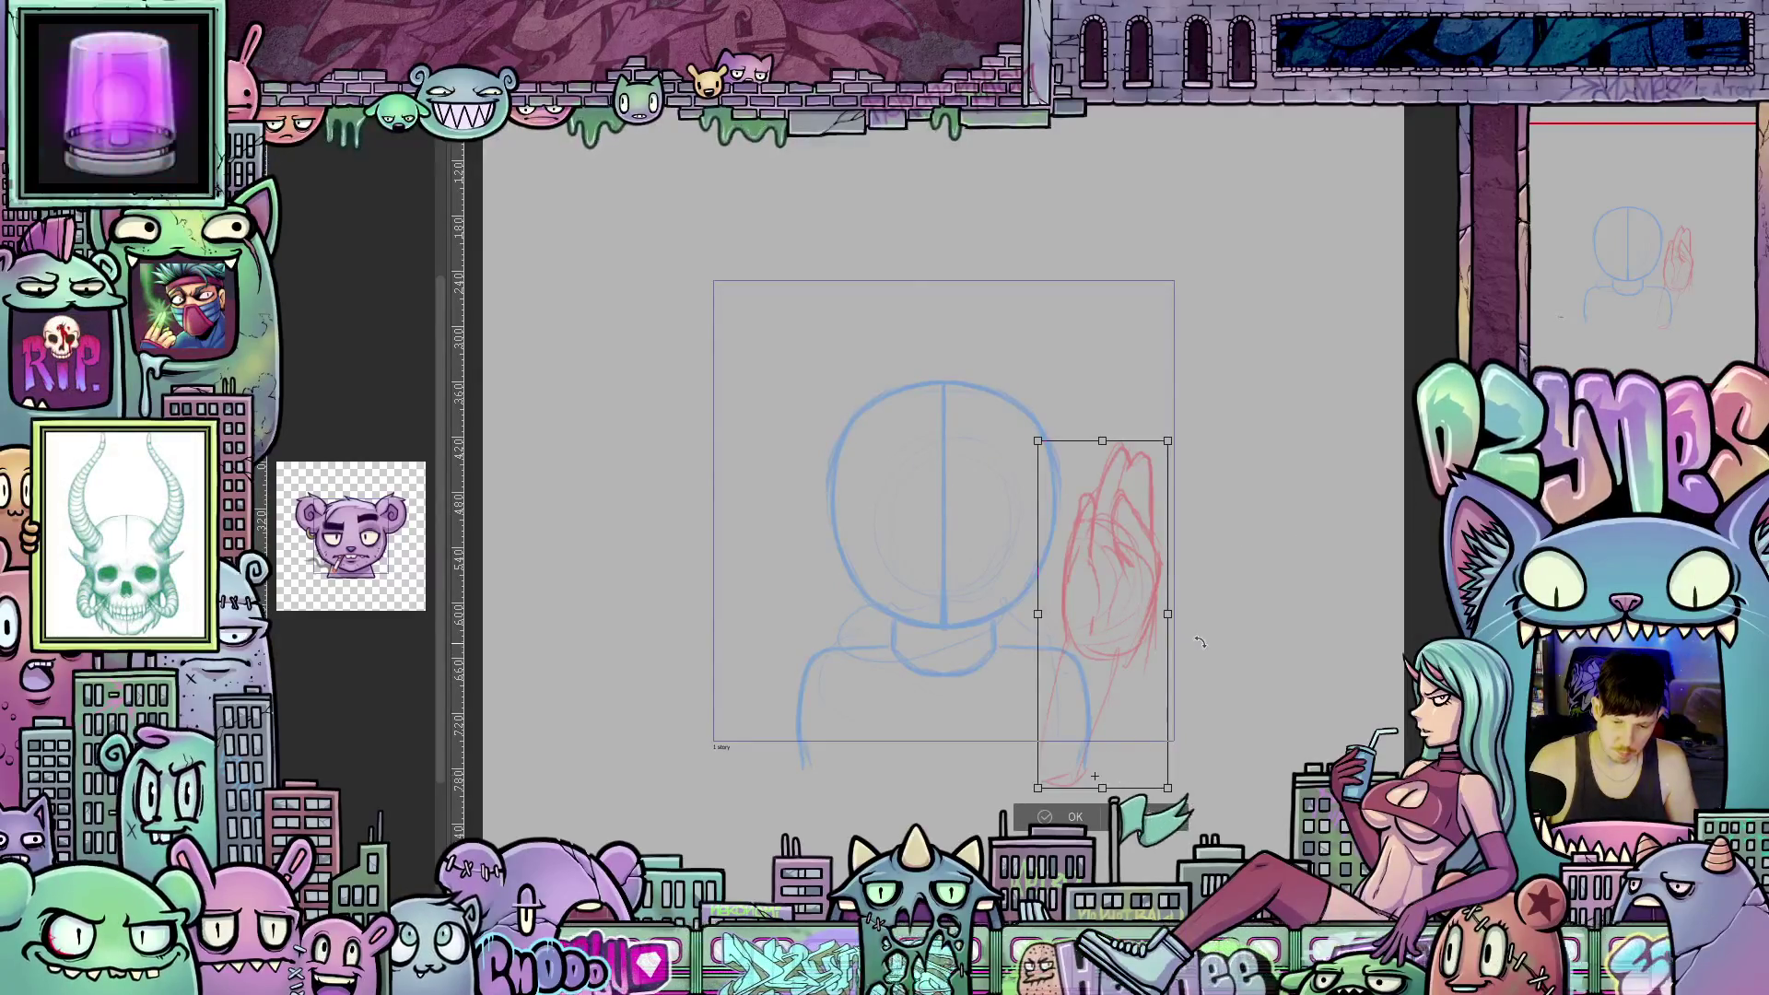
{"action": "mouse_move", "coordinate": [1200, 642]}
{"action": "left_mouse_down"}
{"action": "mouse_move", "coordinate": [1138, 709]}
{"action": "mouse_move", "coordinate": [1086, 713]}
{"action": "mouse_move", "coordinate": [1067, 687]}
{"action": "mouse_move", "coordinate": [1119, 794]}
{"action": "left_mouse_up"}
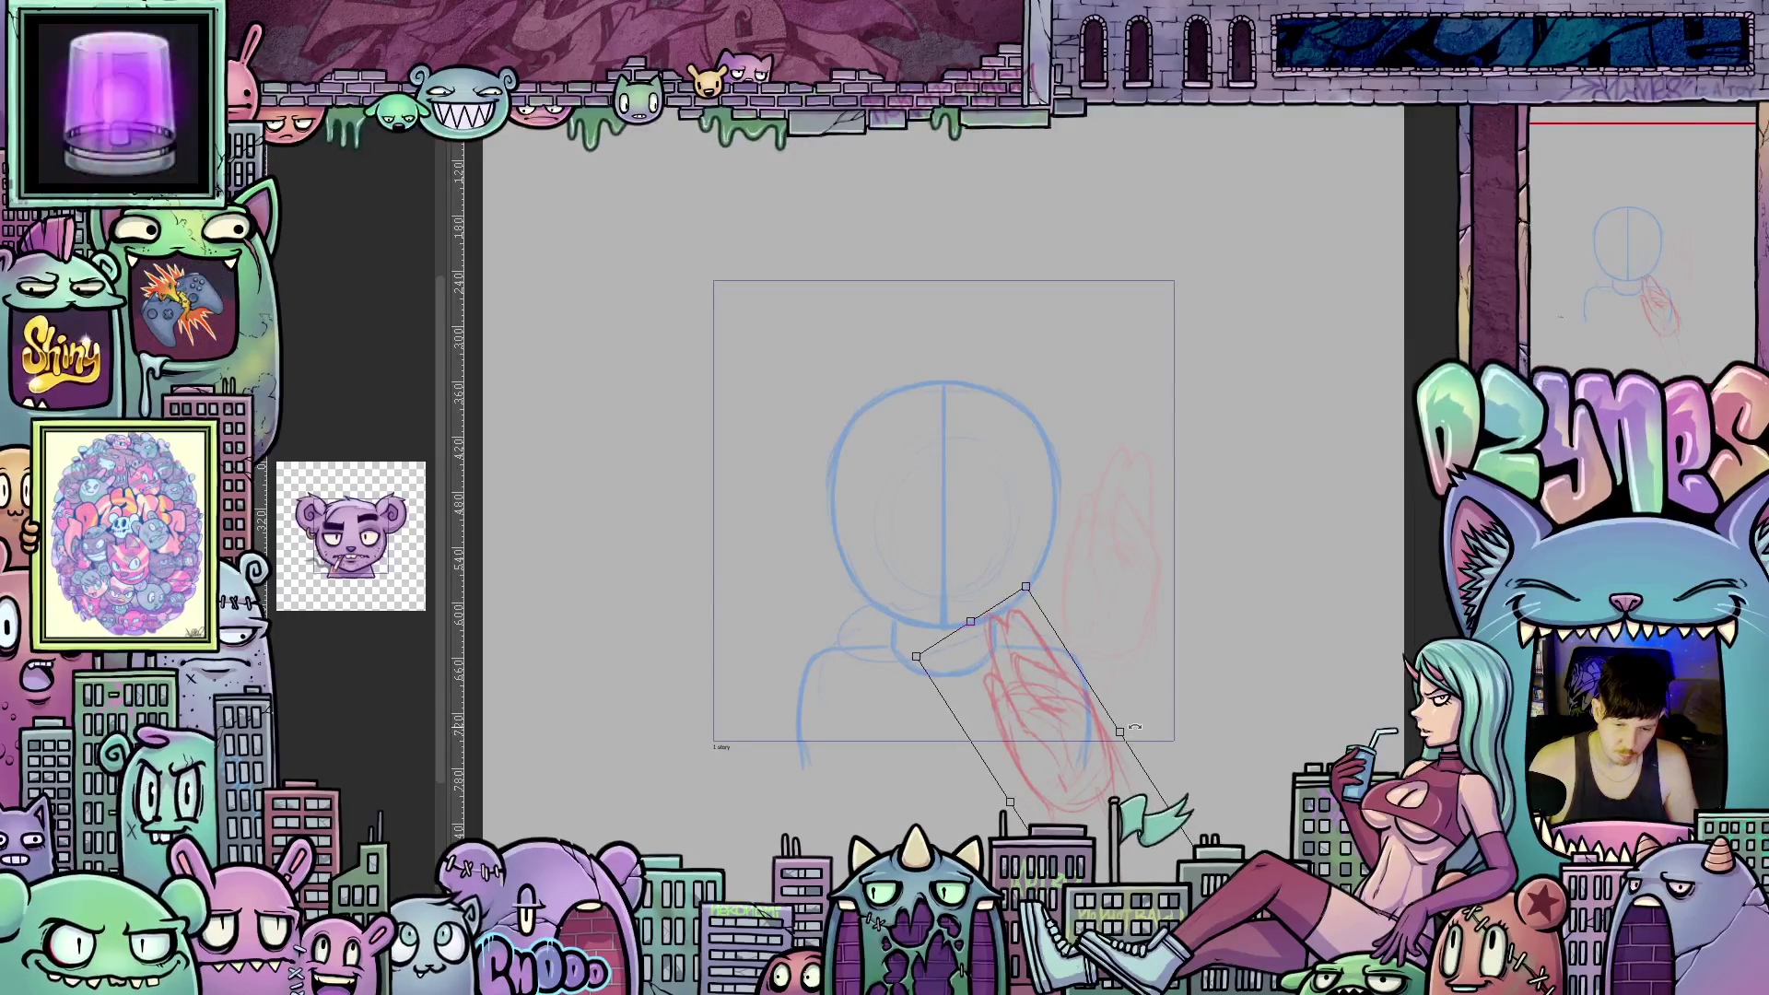
{"action": "left_click_drag", "start_coordinate": [1135, 728], "coordinate": [1126, 719]}
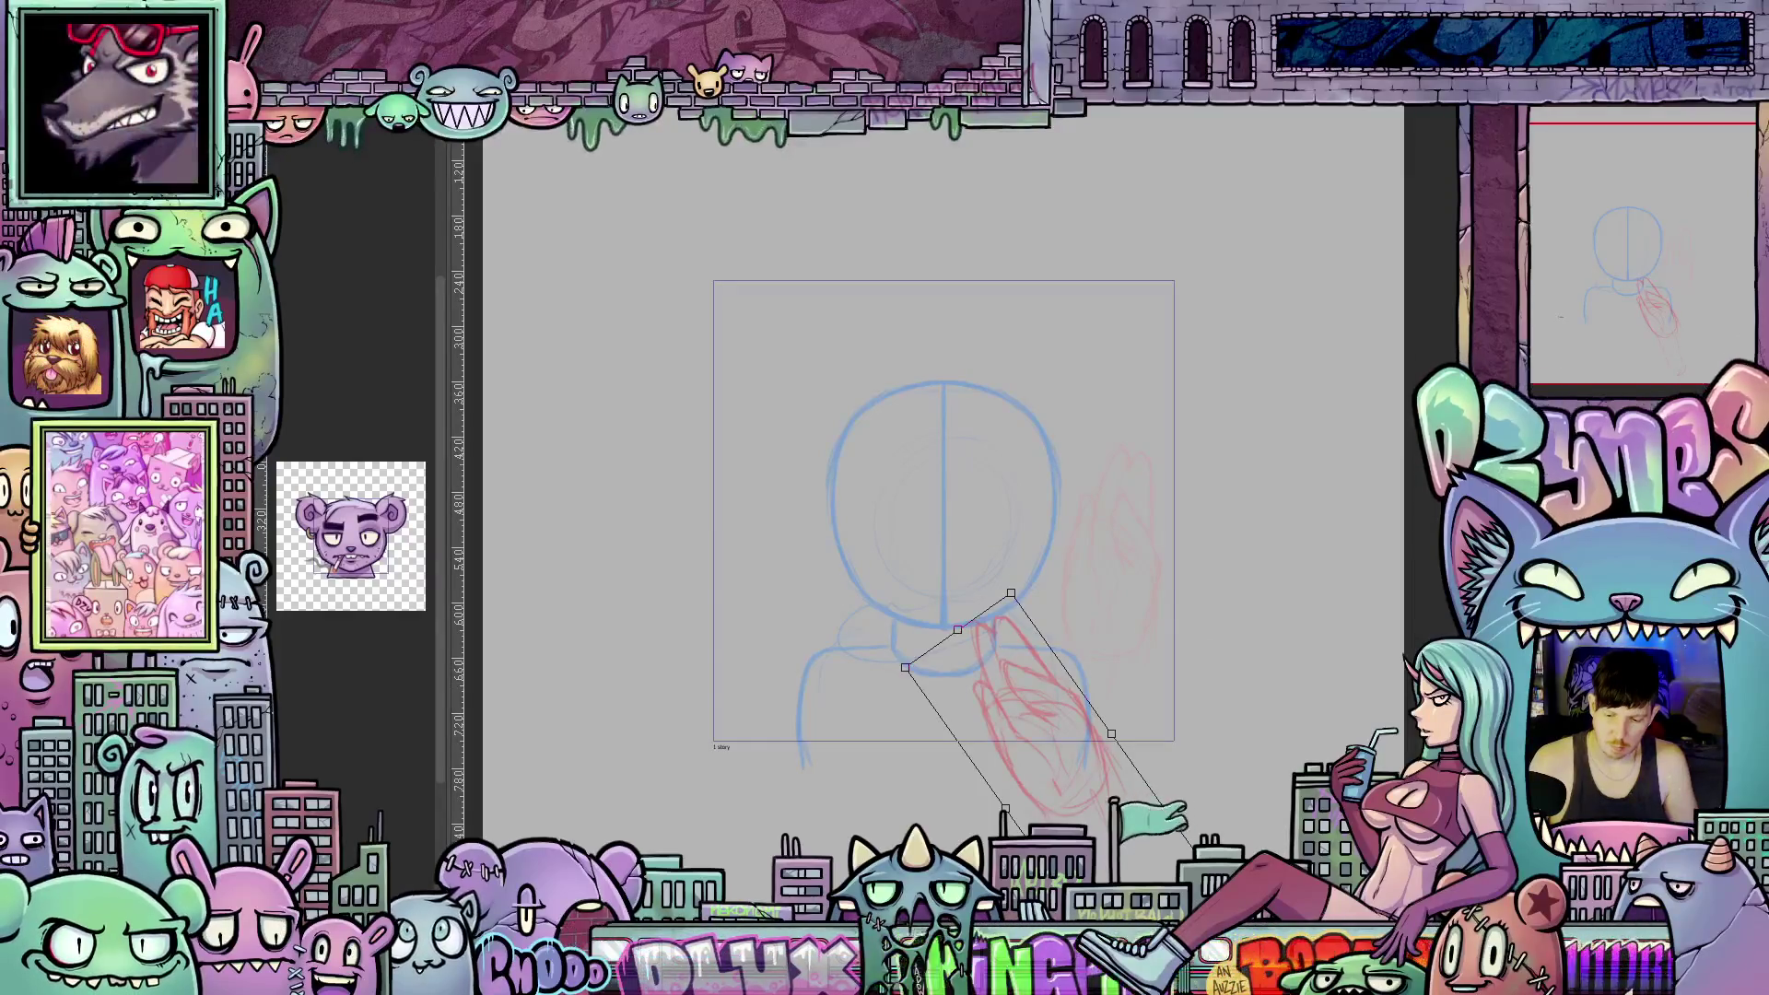
{"action": "key", "text": "p"}
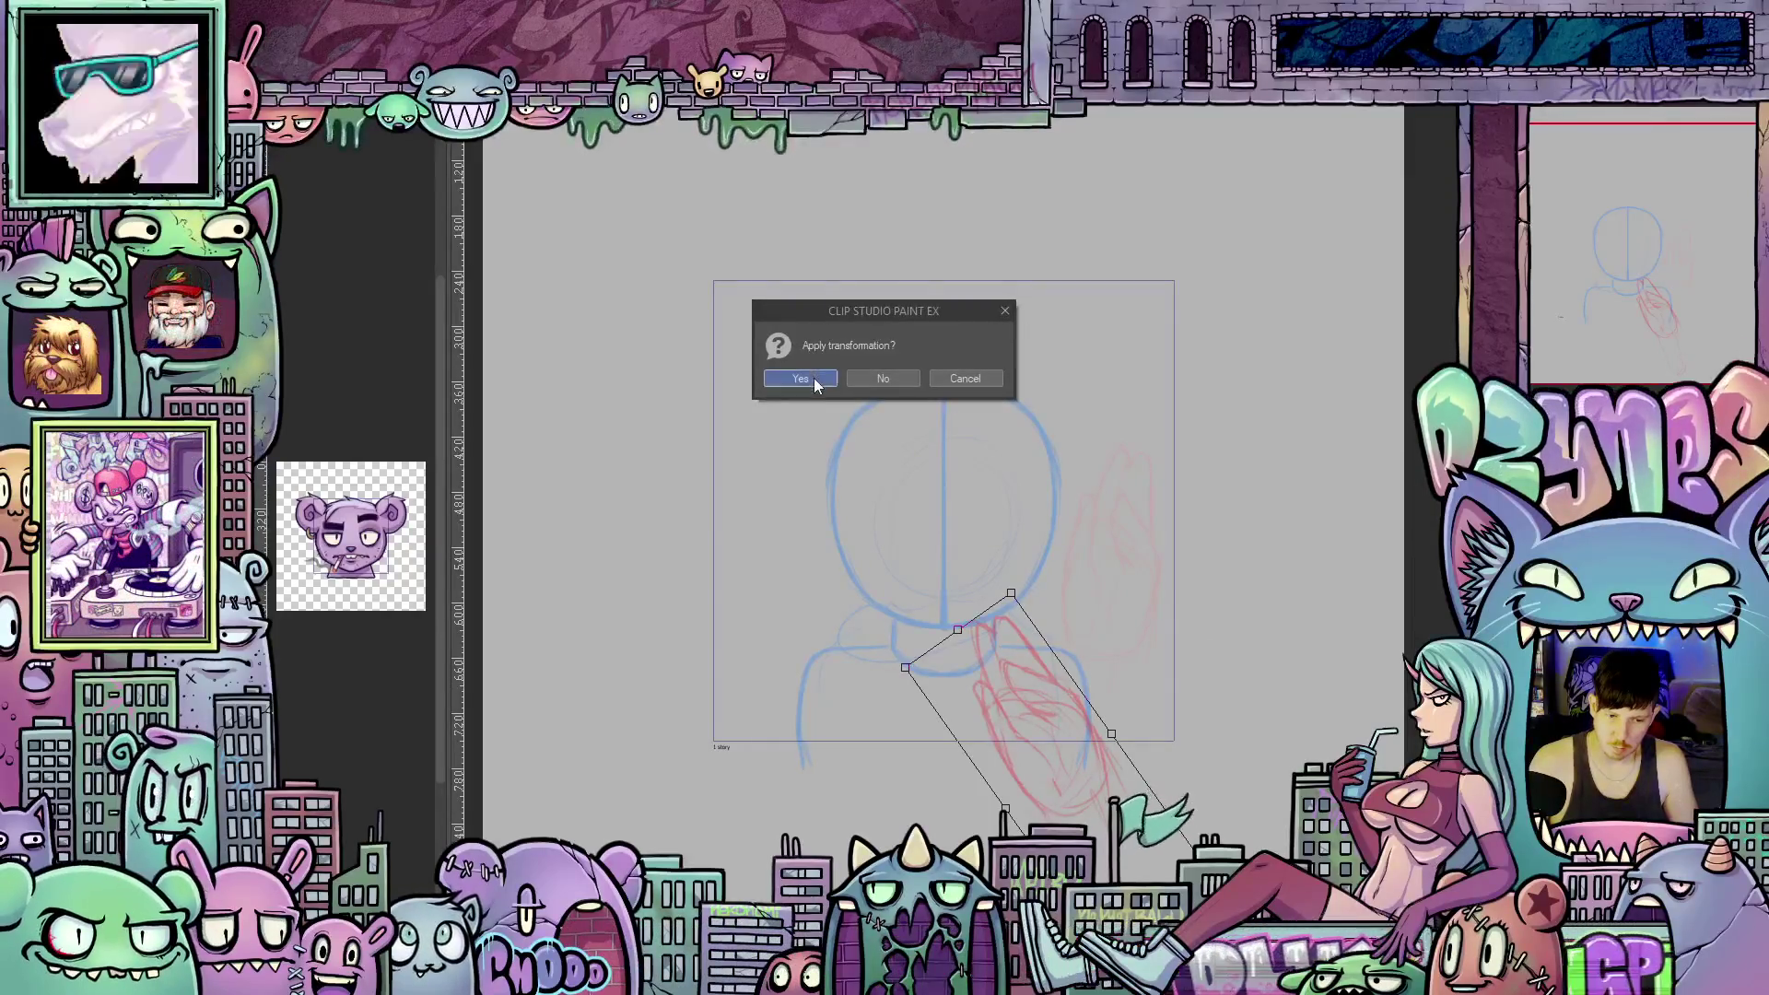
{"action": "left_click", "coordinate": [815, 378]}
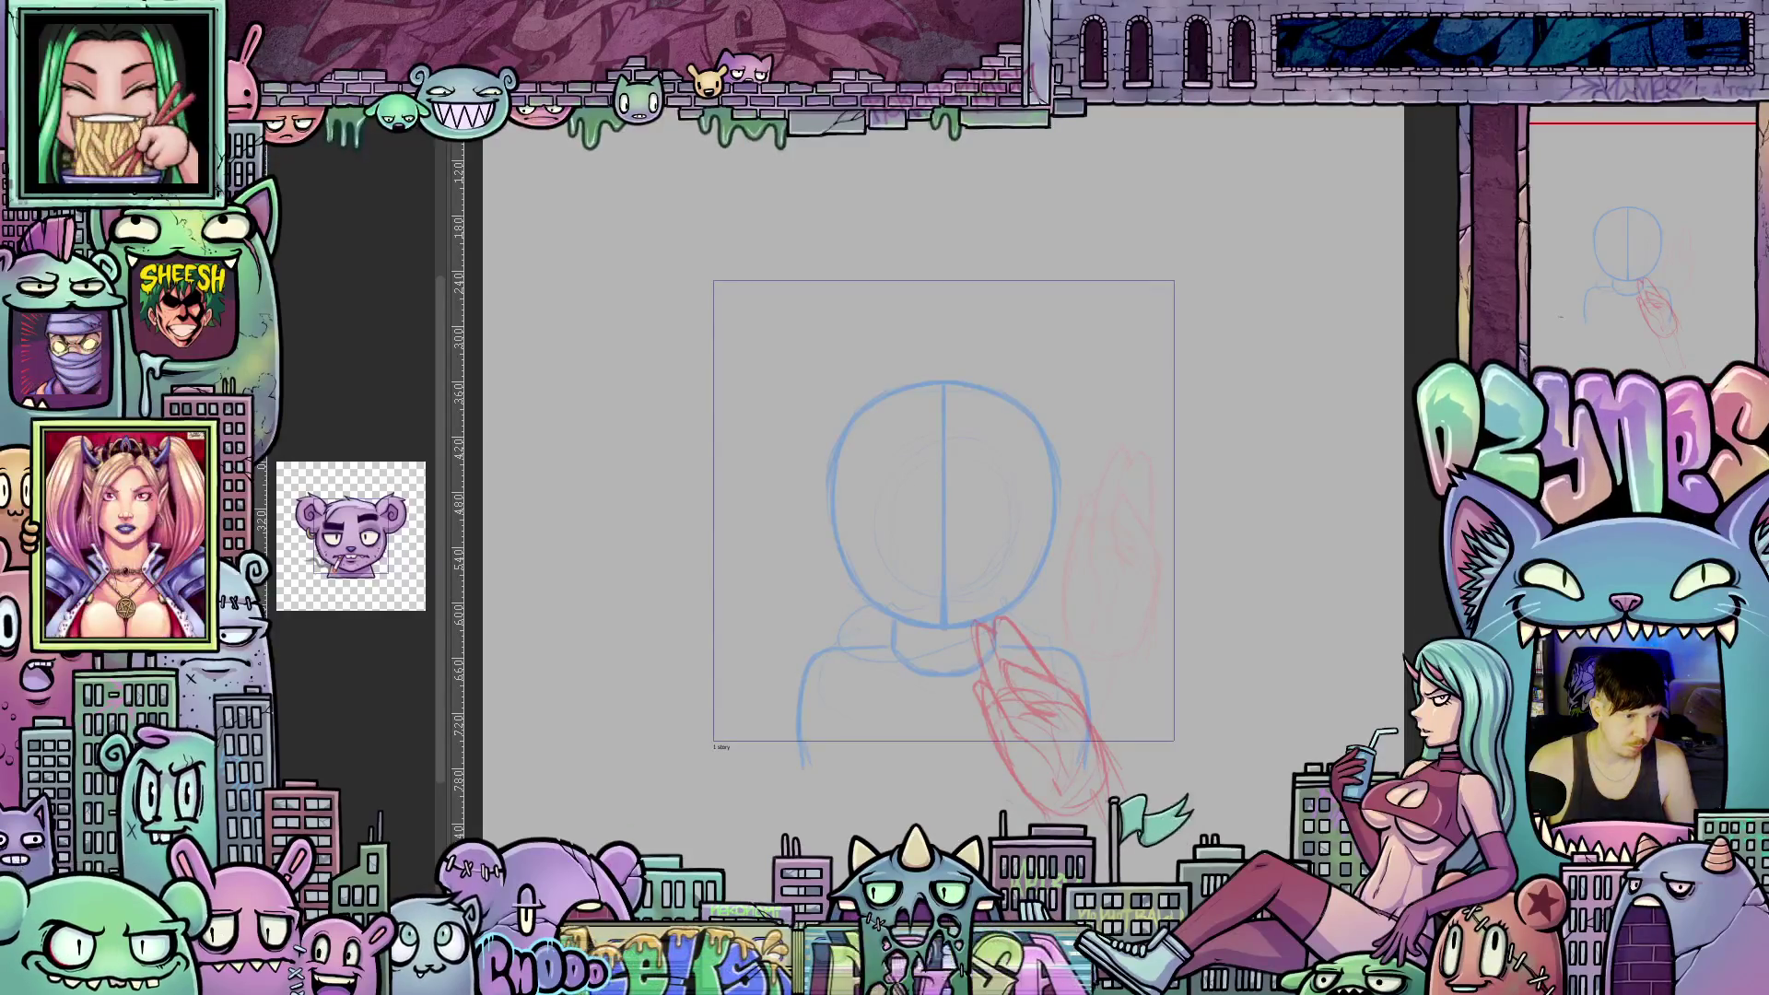
Move the red hand up and rotate it slightly clockwise, then undo those adjustments.
{"action": "left_click_drag", "start_coordinate": [1037, 757], "coordinate": [1072, 689]}
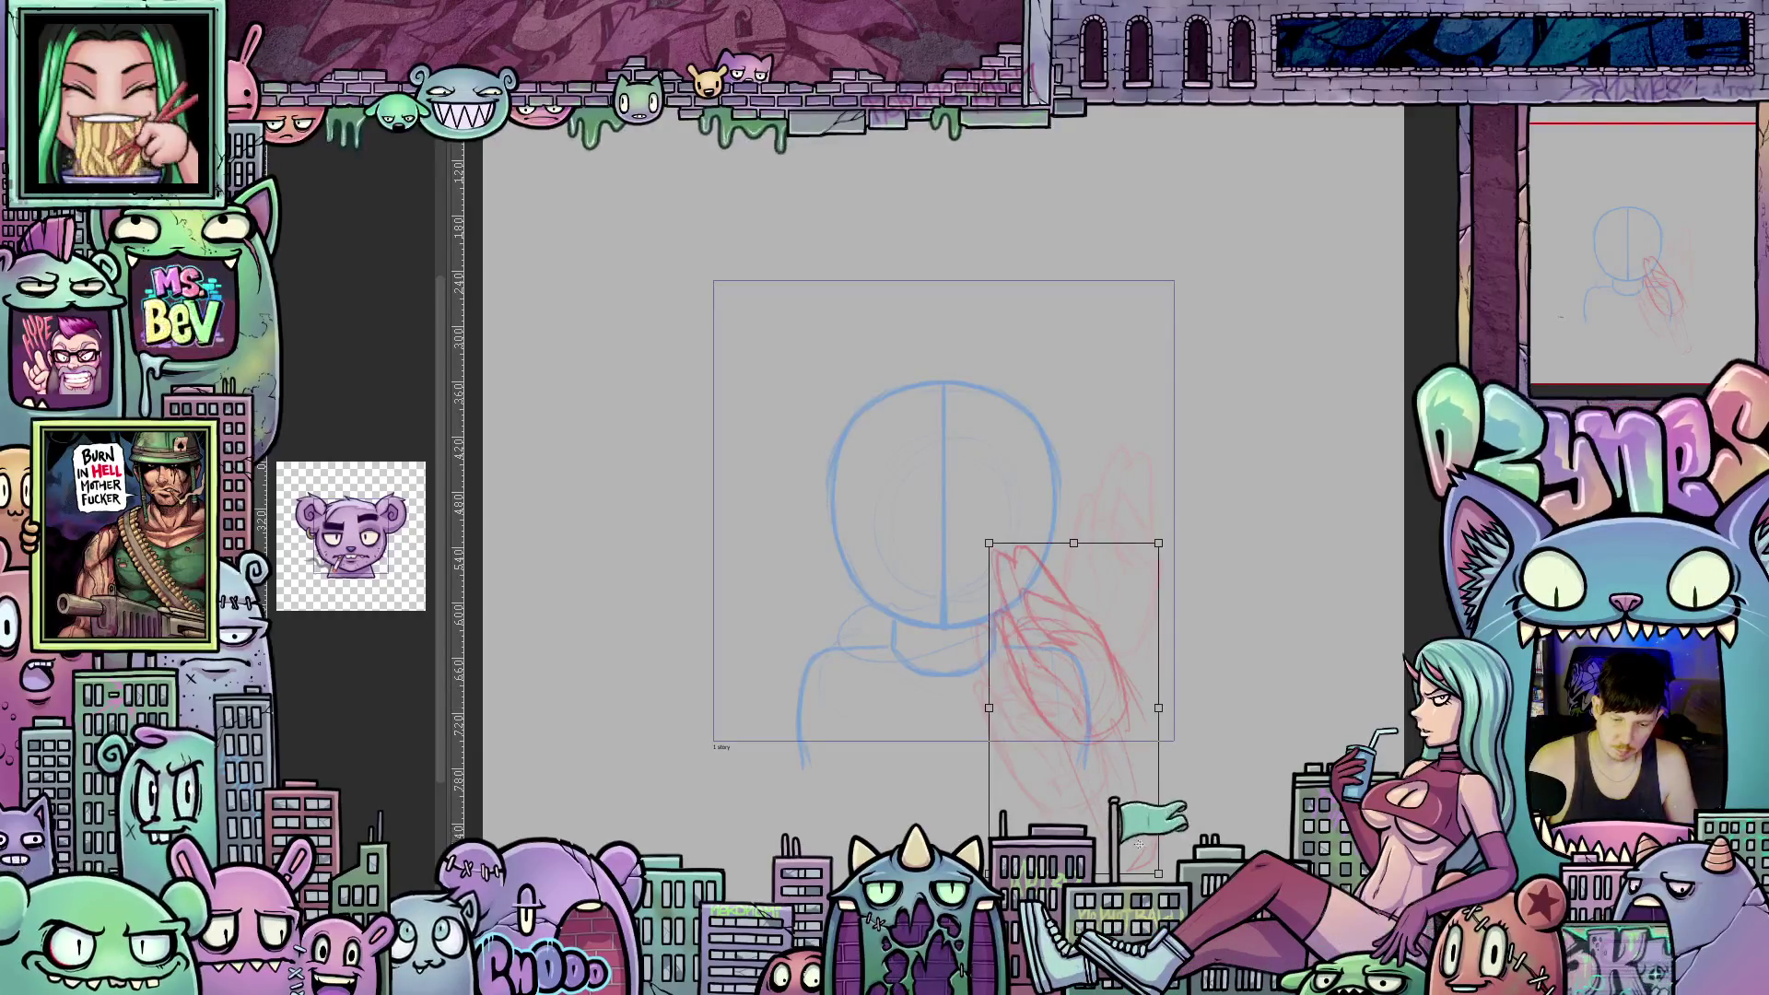
{"action": "left_click_drag", "start_coordinate": [1239, 788], "coordinate": [1234, 800]}
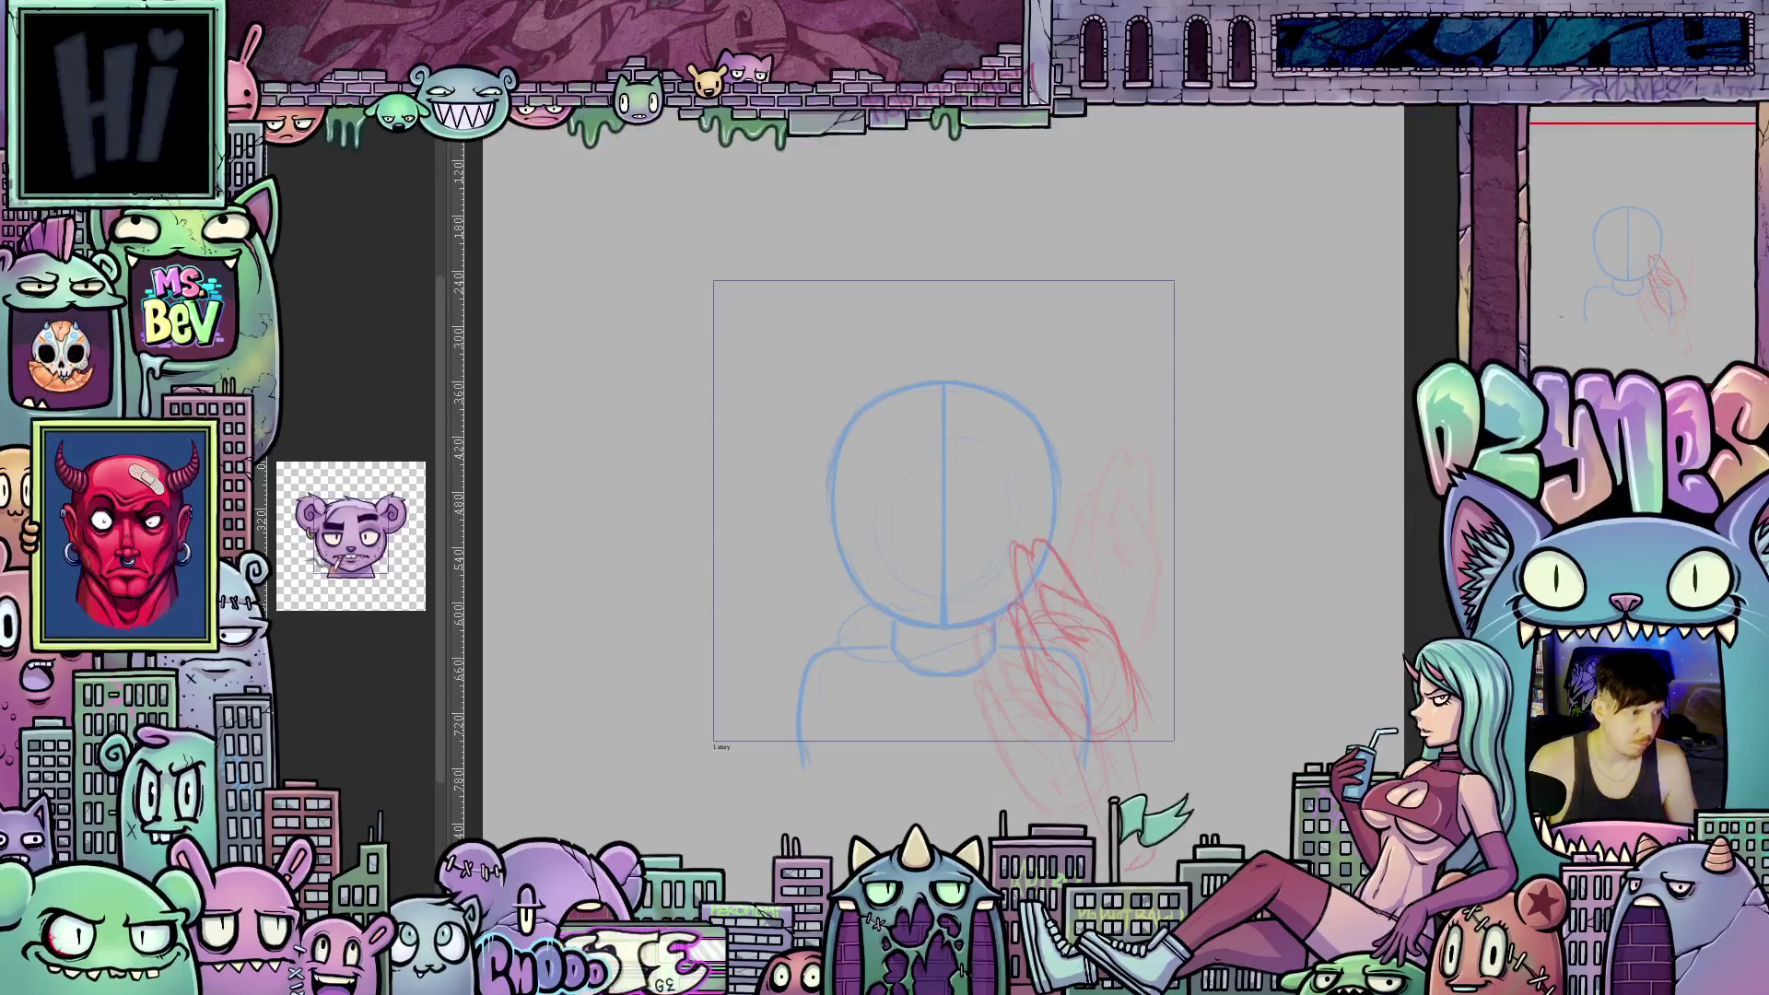
{"action": "key", "text": "ctrl+z"}
{"action": "key", "text": "ctrl+z"}
{"action": "key", "text": "ctrl+z"}
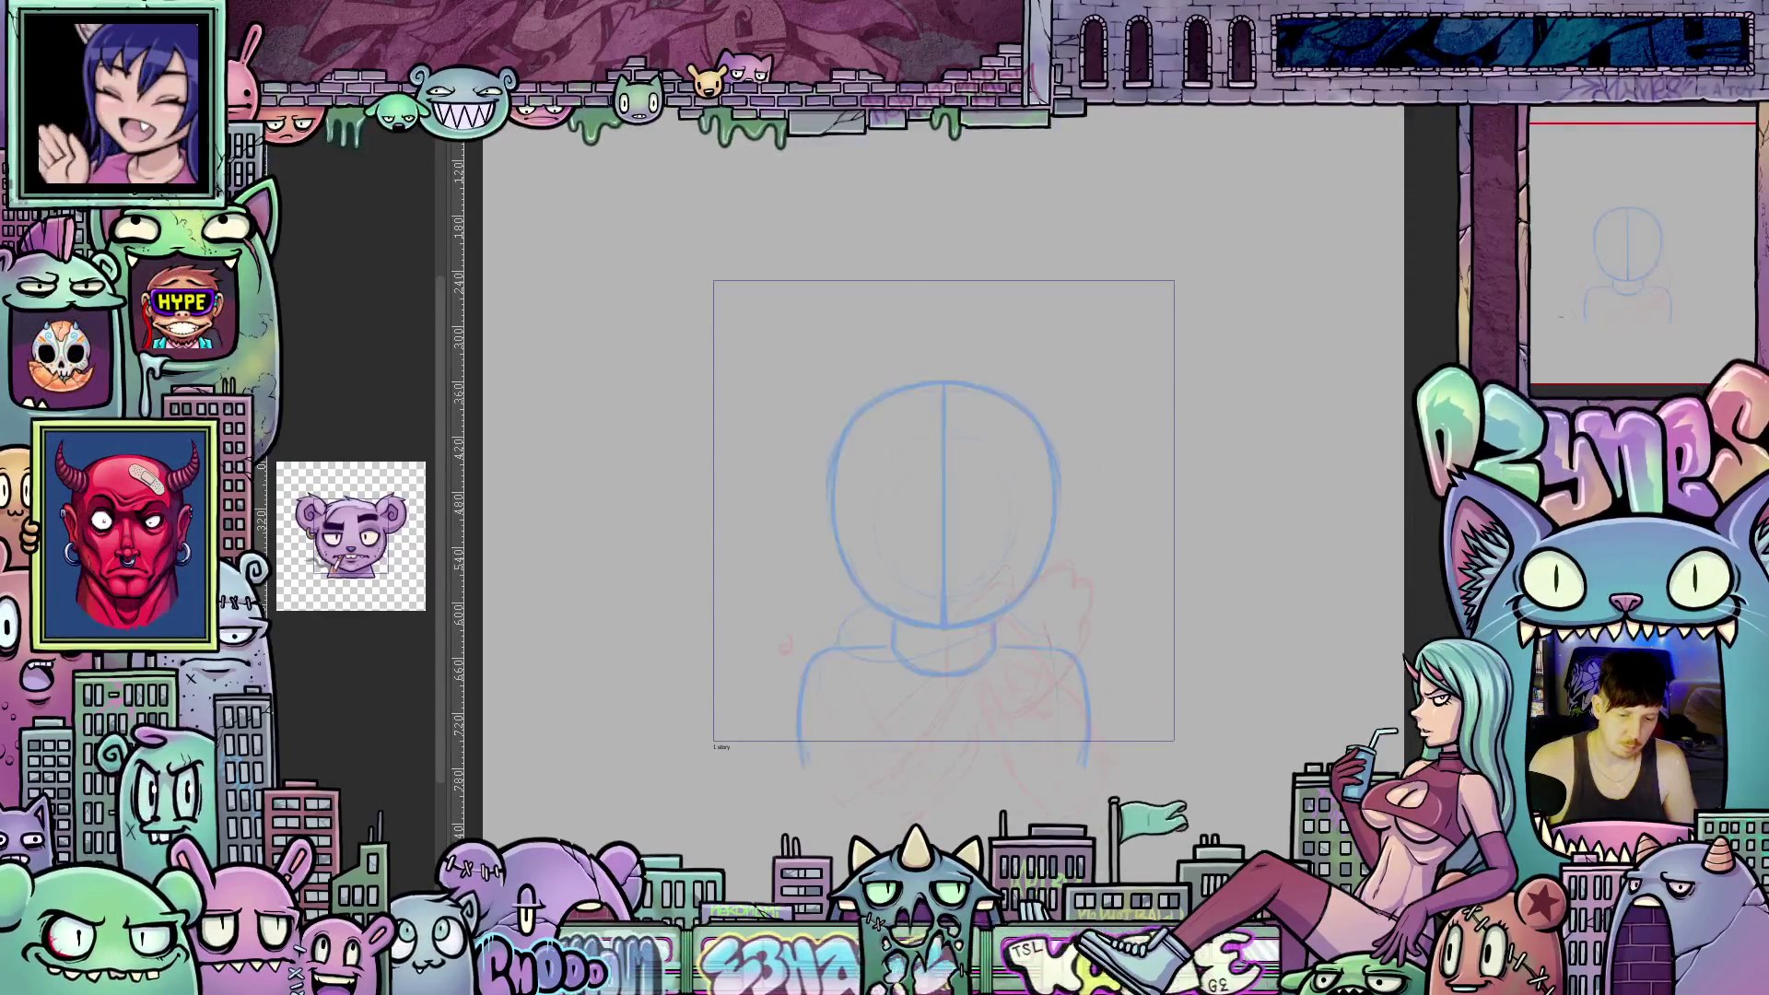
Toggle undo/redo between the centred-head and left-side-head versions, ending on the left-side head with red hand.
{"action": "key", "text": "ctrl+z"}
{"action": "key", "text": "ctrl+z"}
{"action": "key", "text": "ctrl+z"}
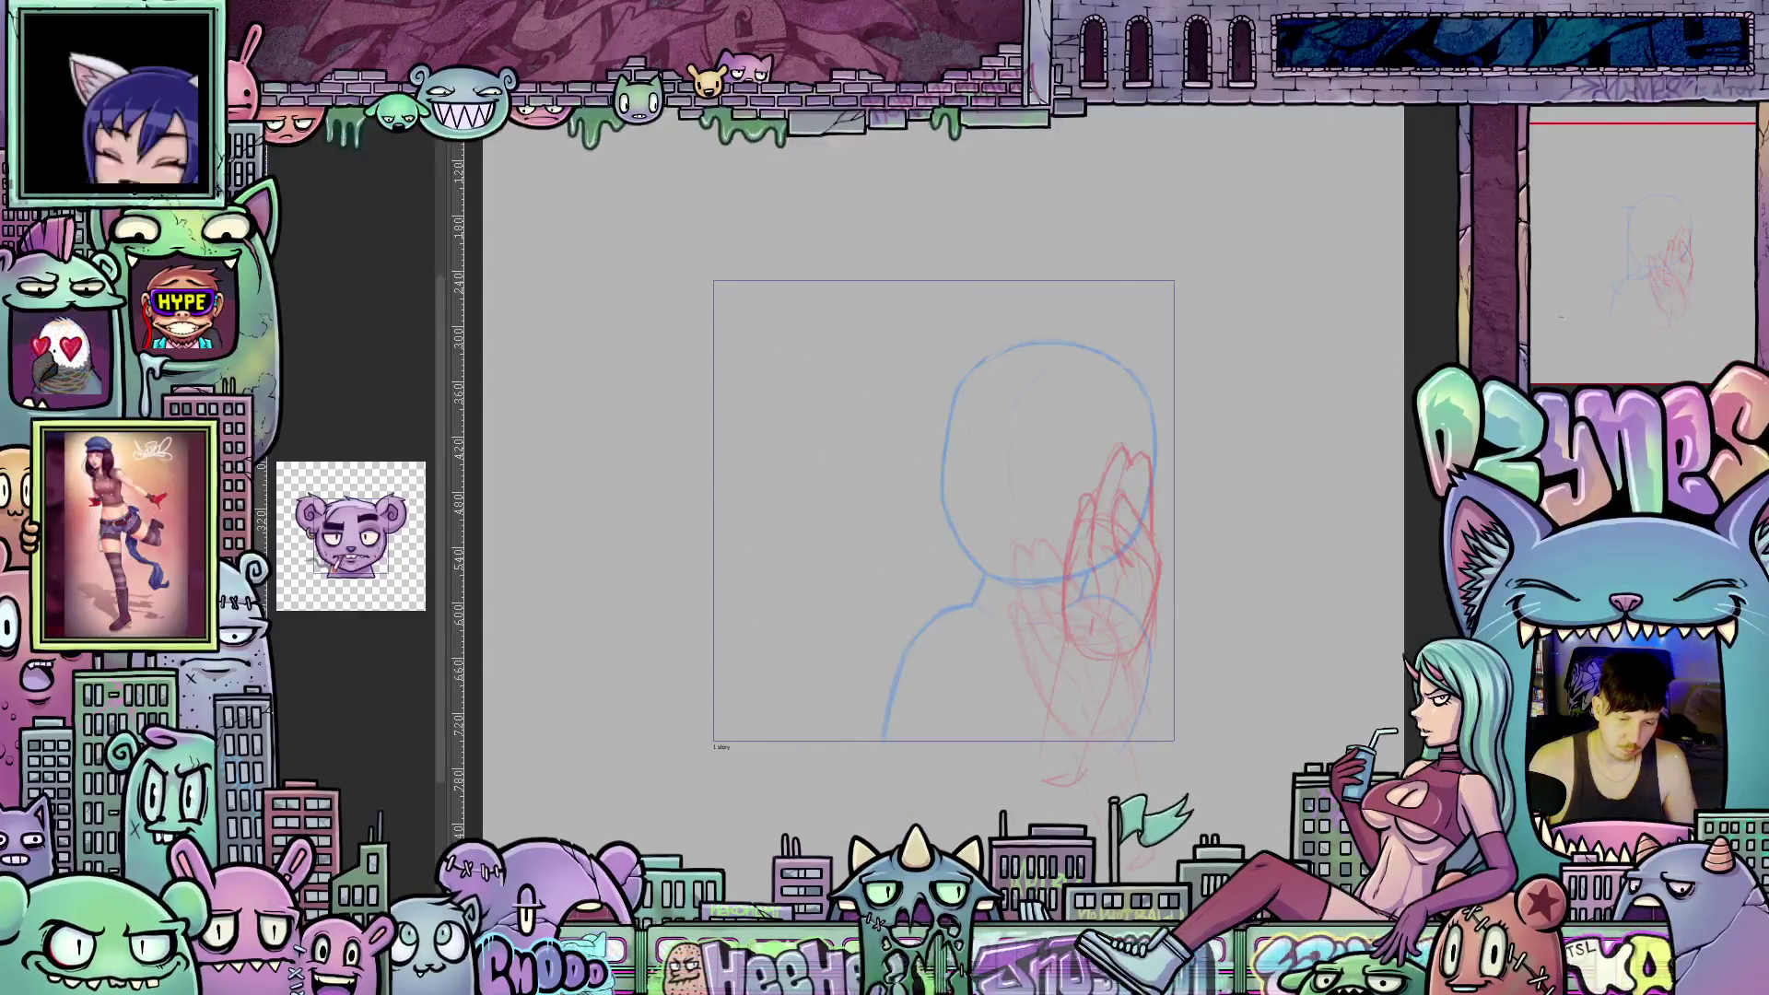
{"action": "key", "text": "ctrl+shift+z"}
{"action": "key", "text": "ctrl+shift+z"}
{"action": "key", "text": "ctrl+z"}
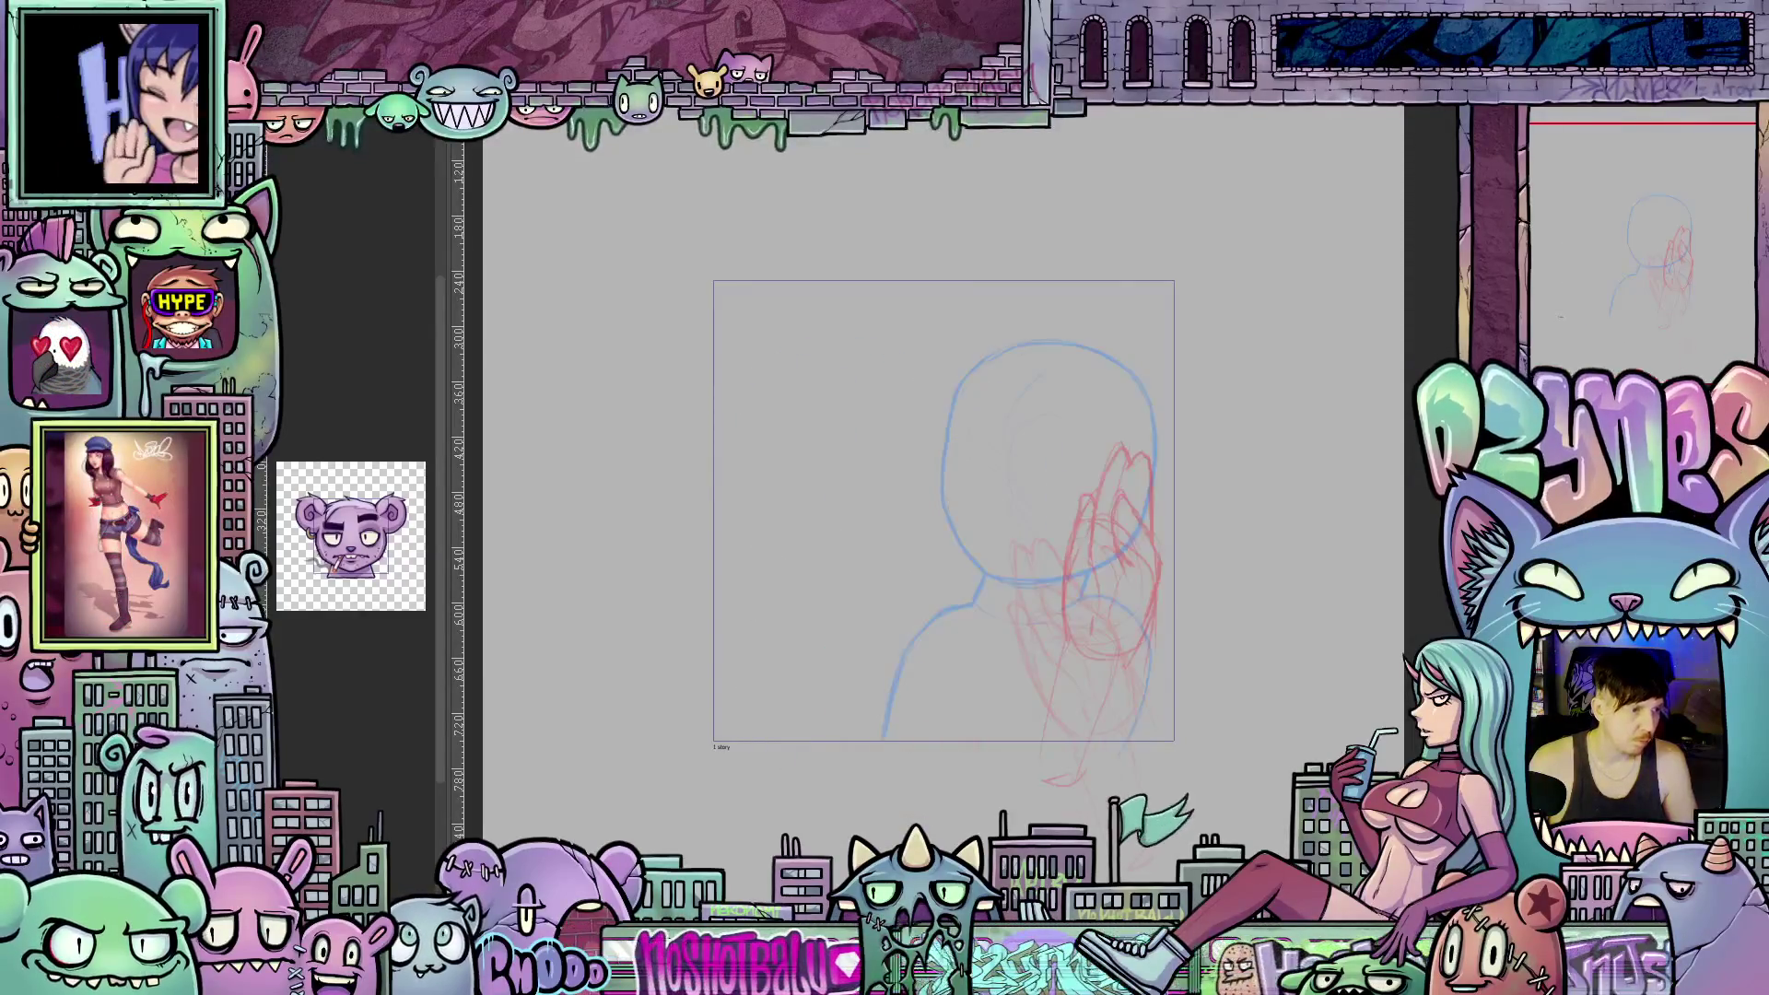
{"action": "key", "text": "ctrl+shift+z"}
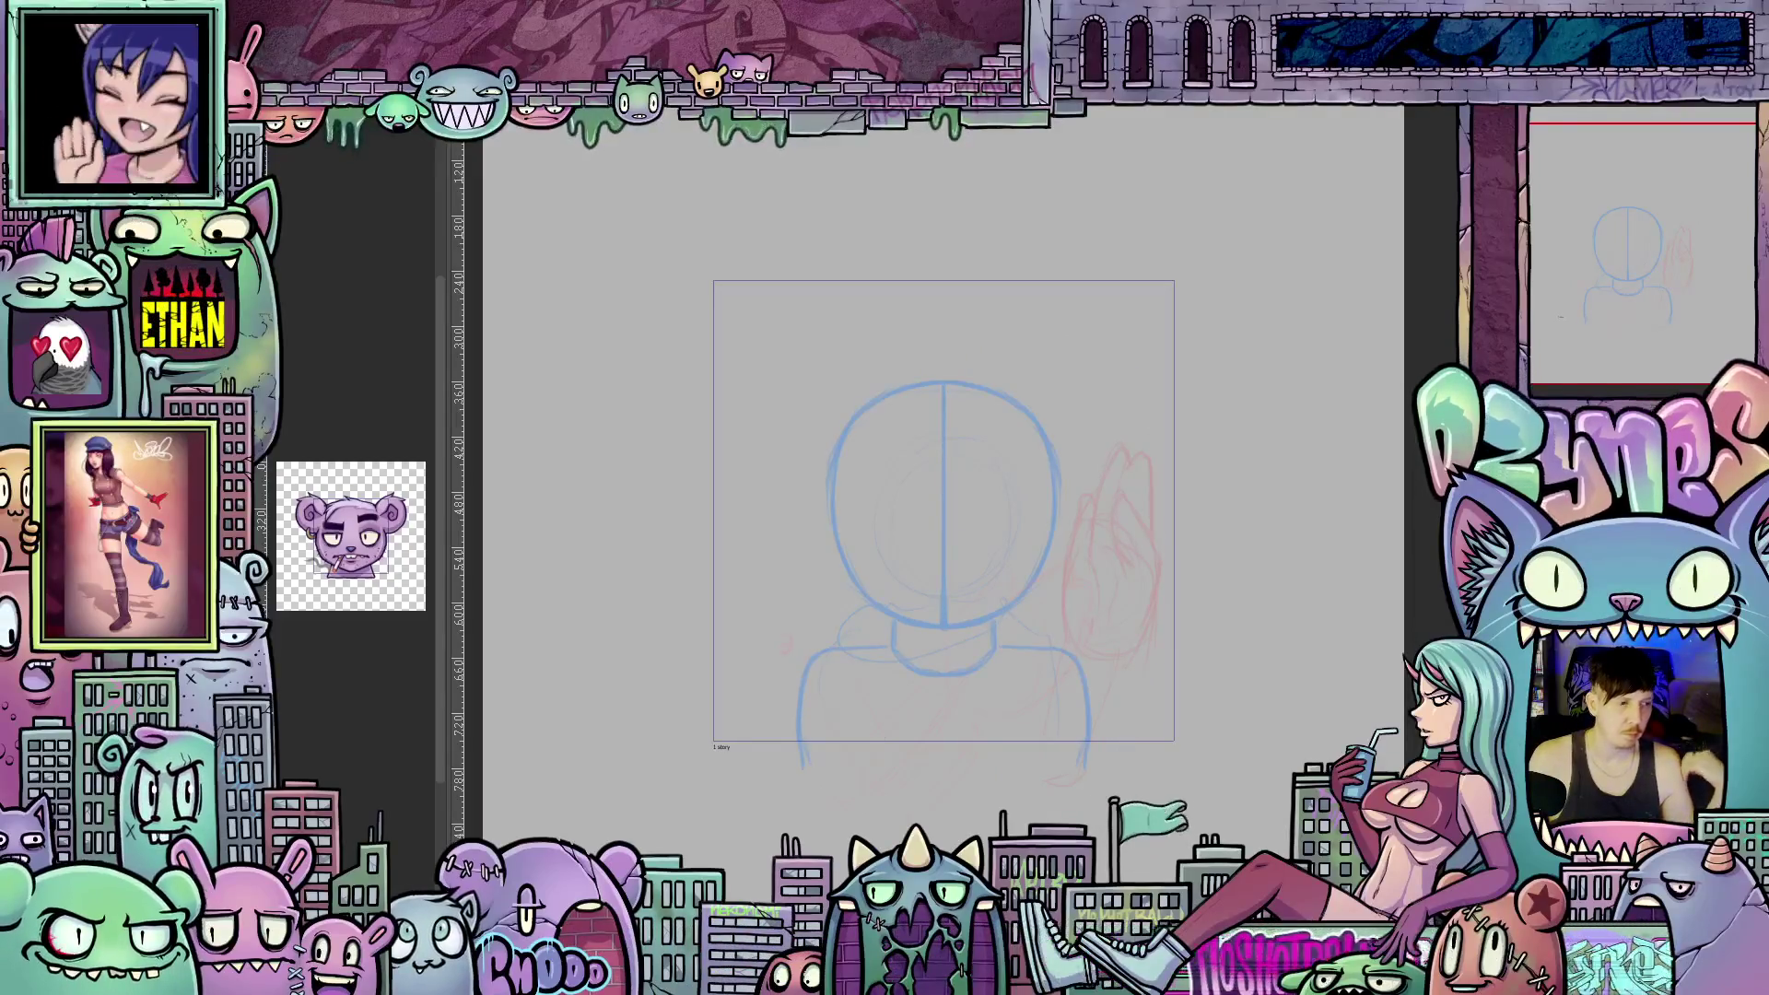
{"action": "key", "text": "ctrl+z"}
{"action": "key", "text": "ctrl+shift+z"}
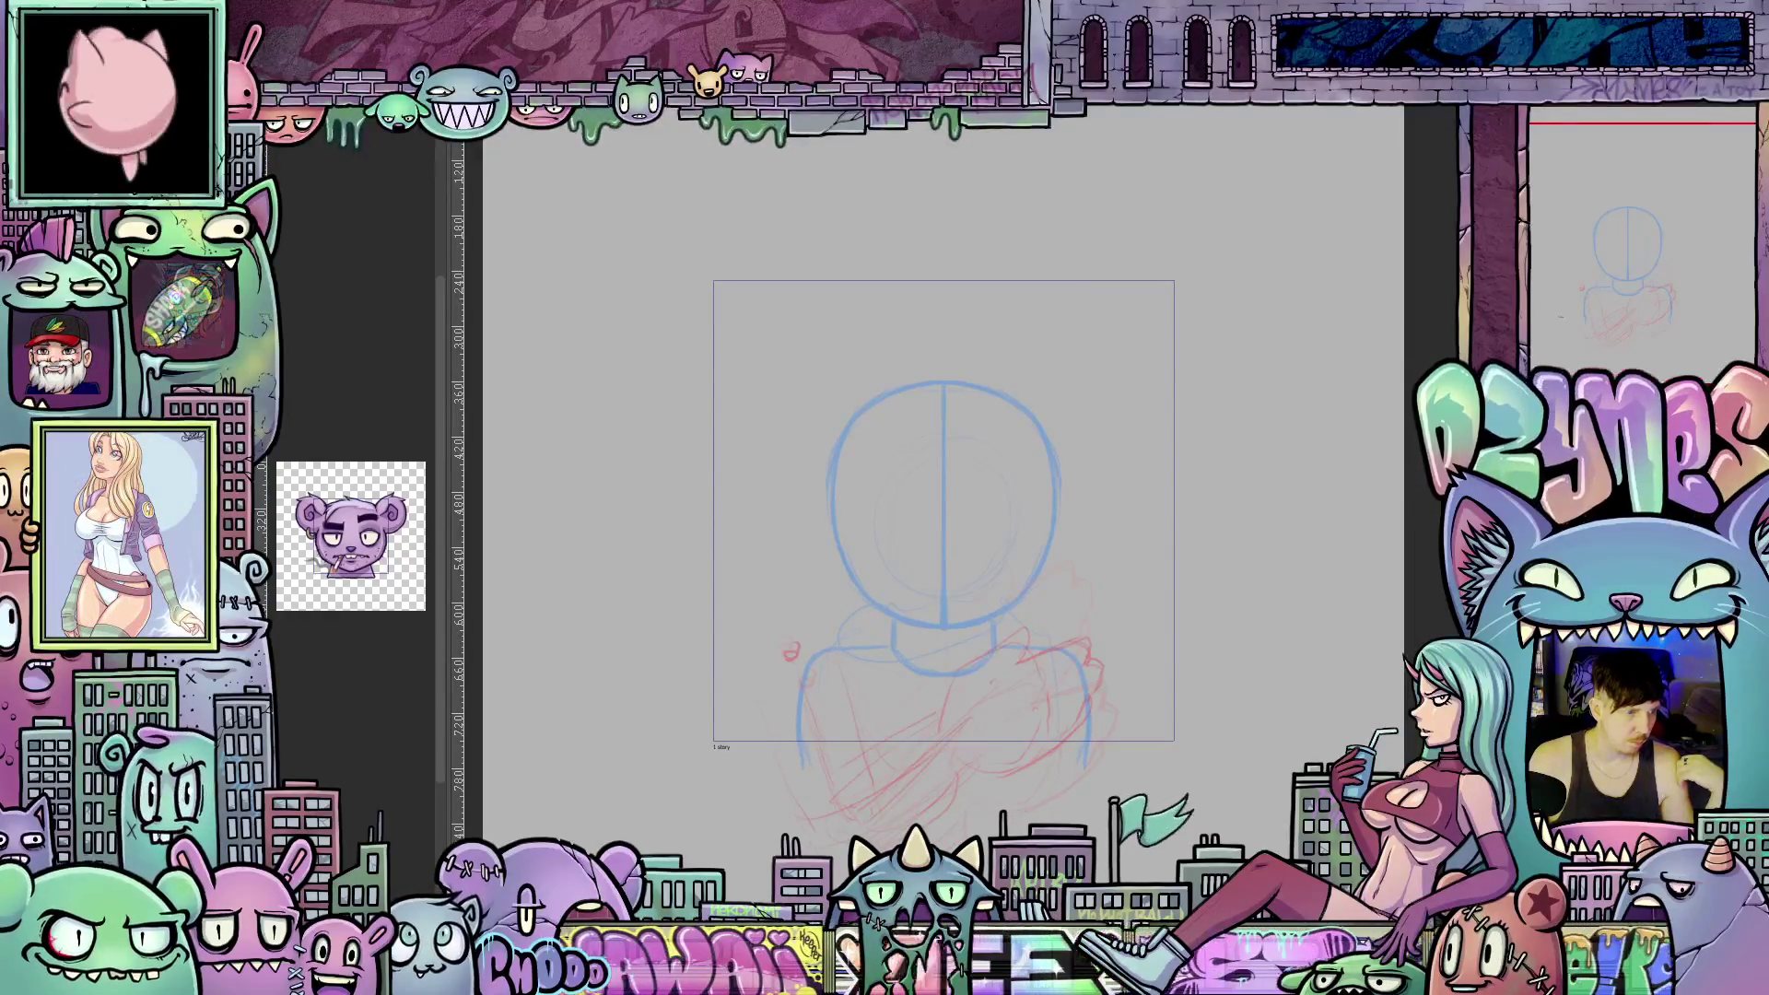
{"action": "key", "text": "ctrl+z"}
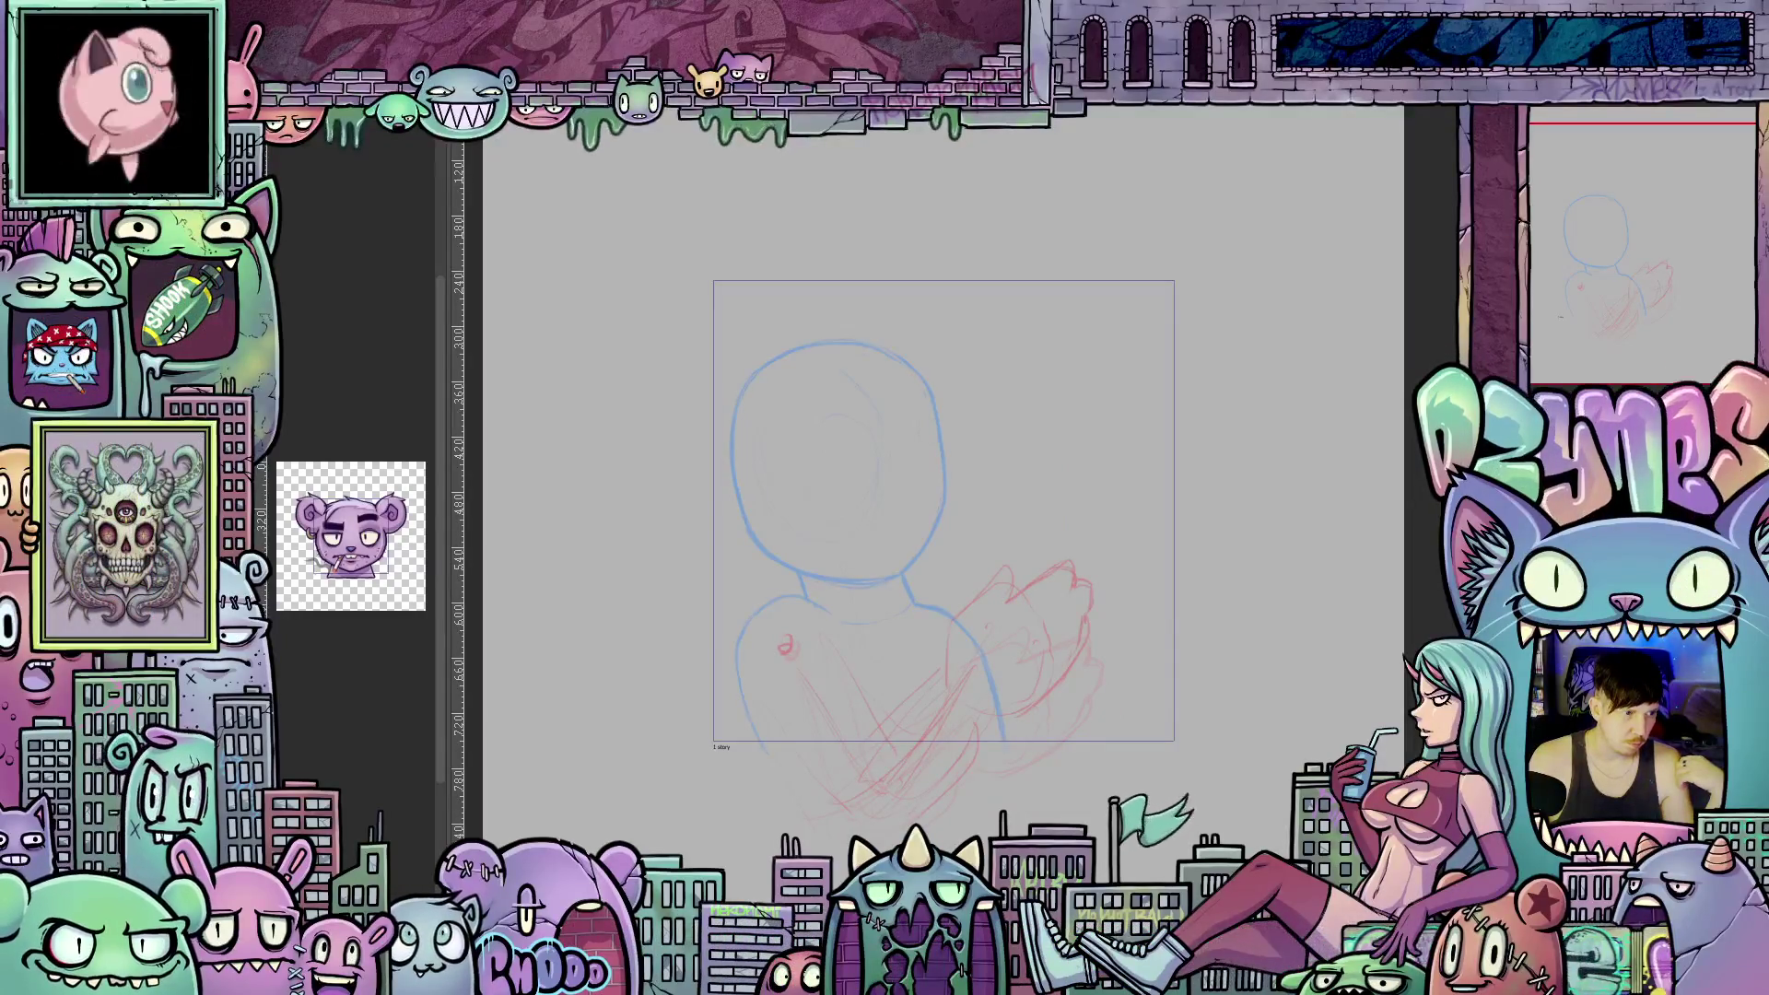
{"action": "key", "text": "ctrl+y"}
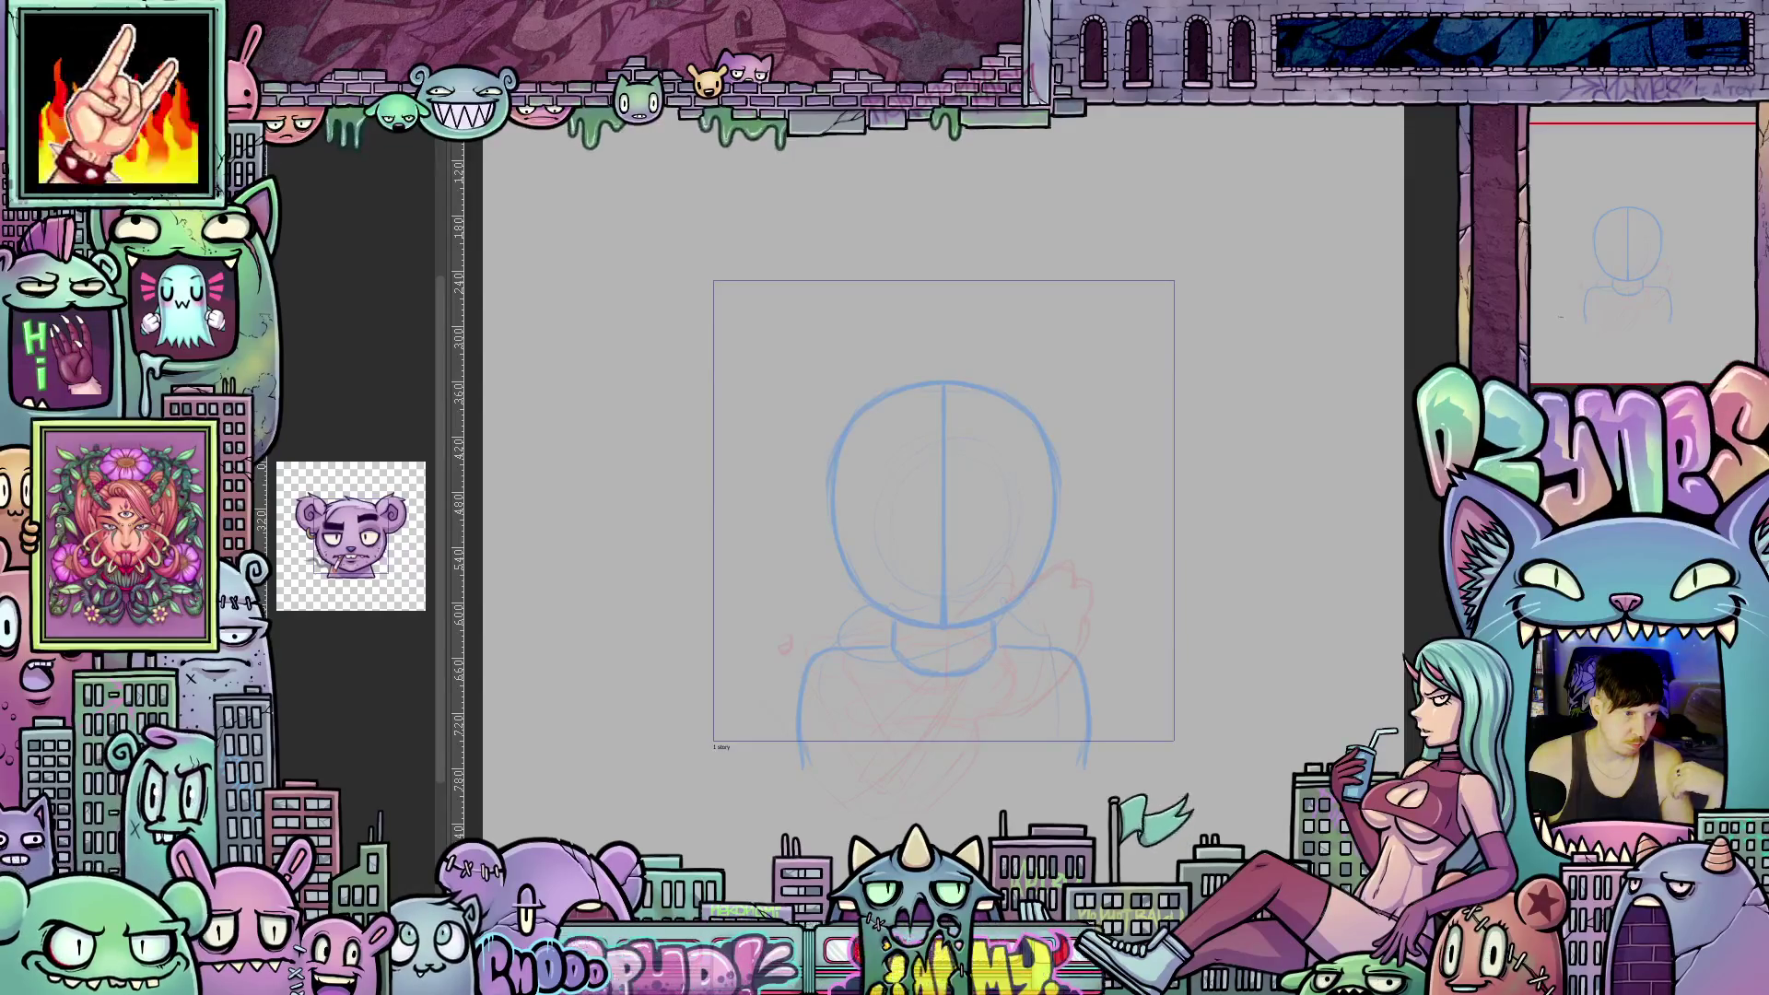
{"action": "key", "text": "ctrl+z"}
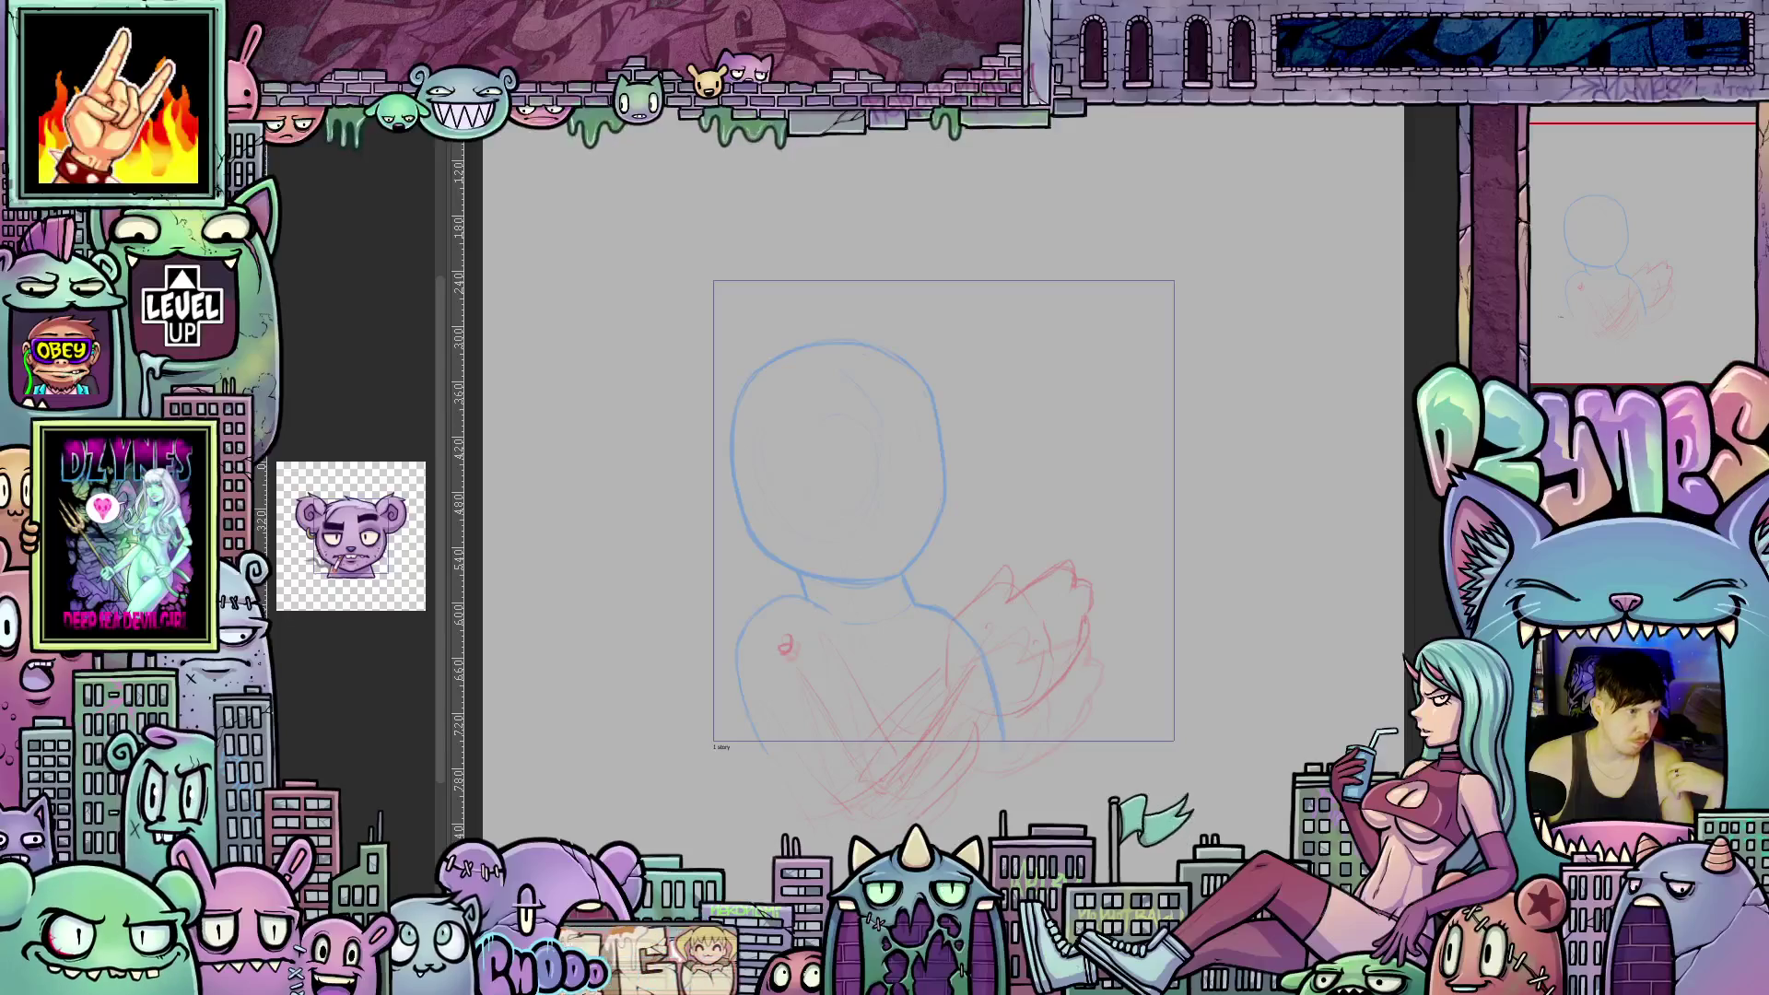
Nudge the red hand sketch and rotate it about 20° clockwise, comparing against the earlier pose.
{"action": "left_click_drag", "start_coordinate": [553, 443], "coordinate": [531, 415]}
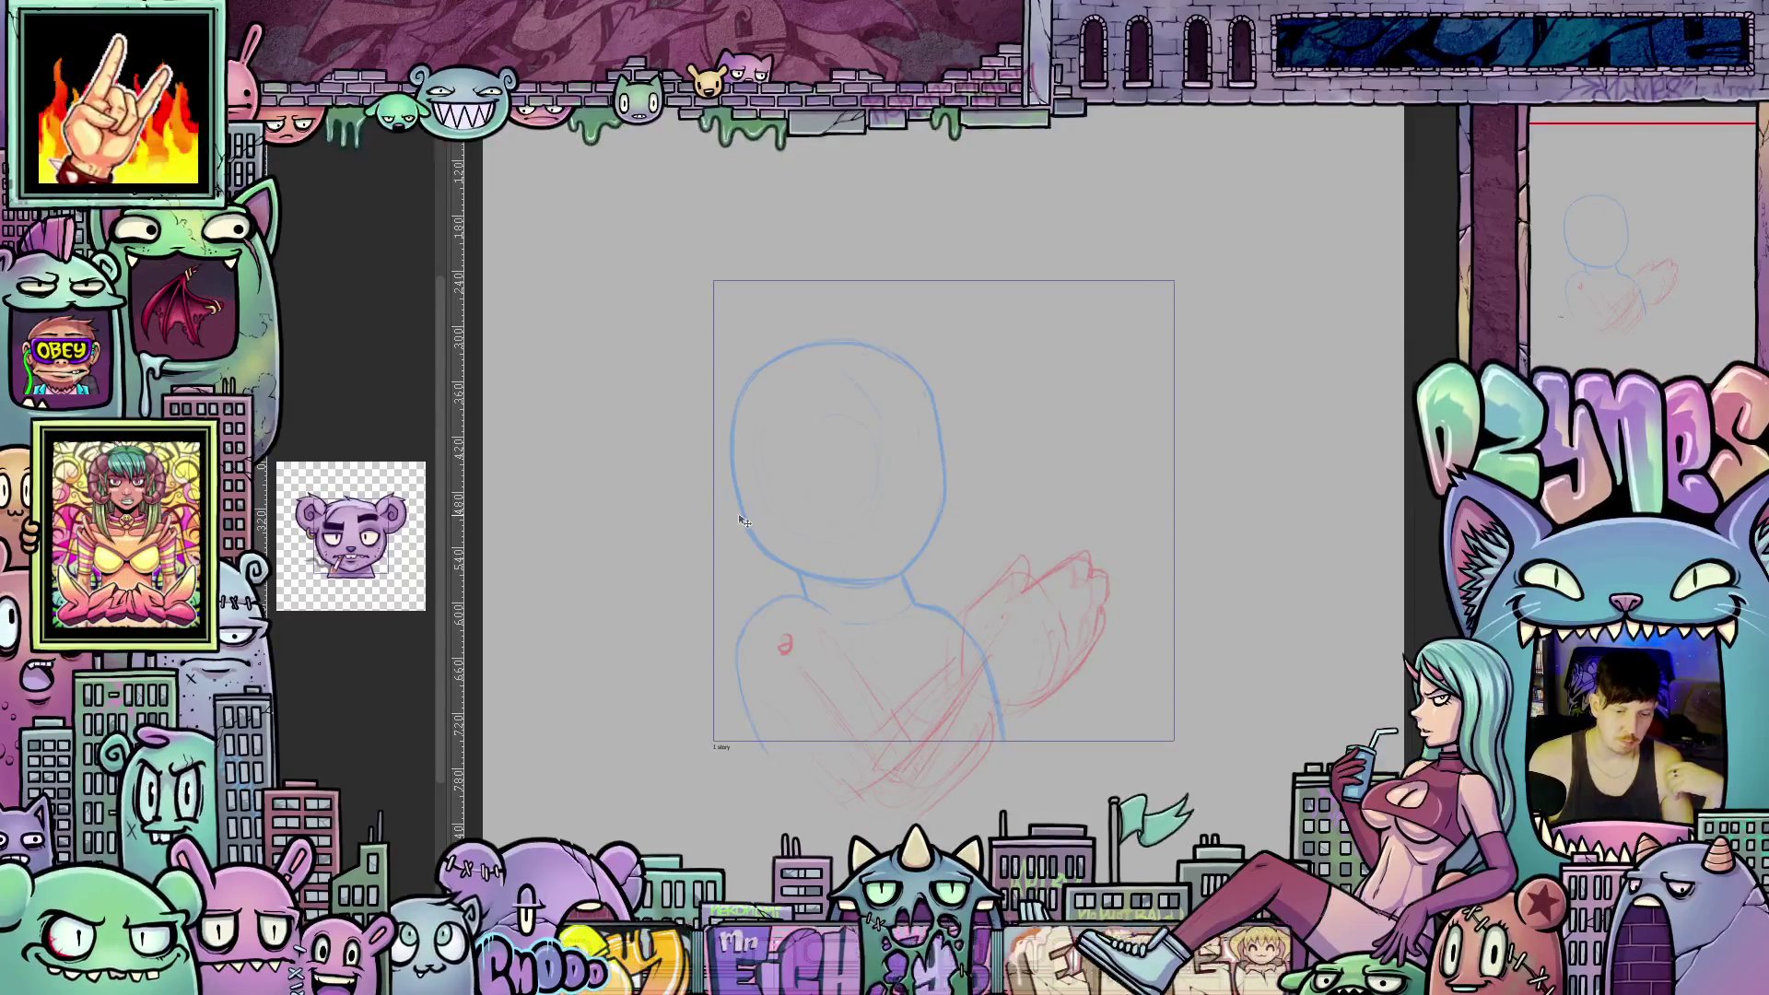
{"action": "key", "text": "ctrl+t"}
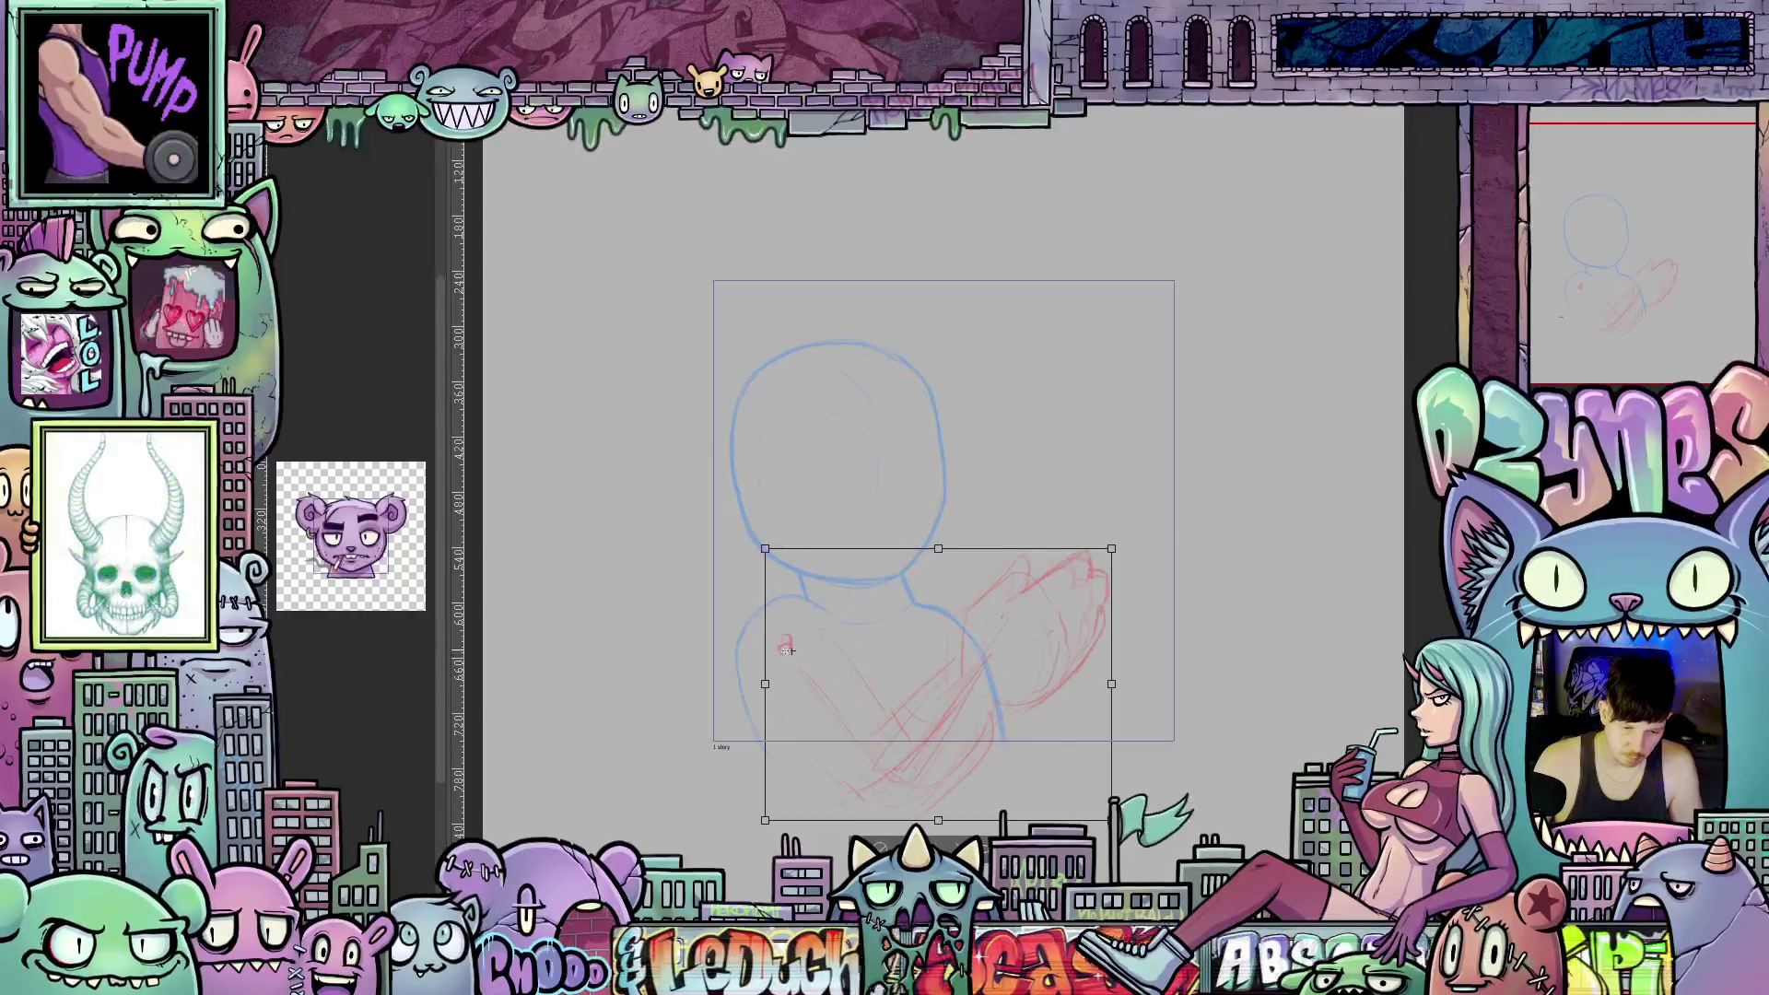
{"action": "left_click_drag", "start_coordinate": [1195, 707], "coordinate": [1150, 845]}
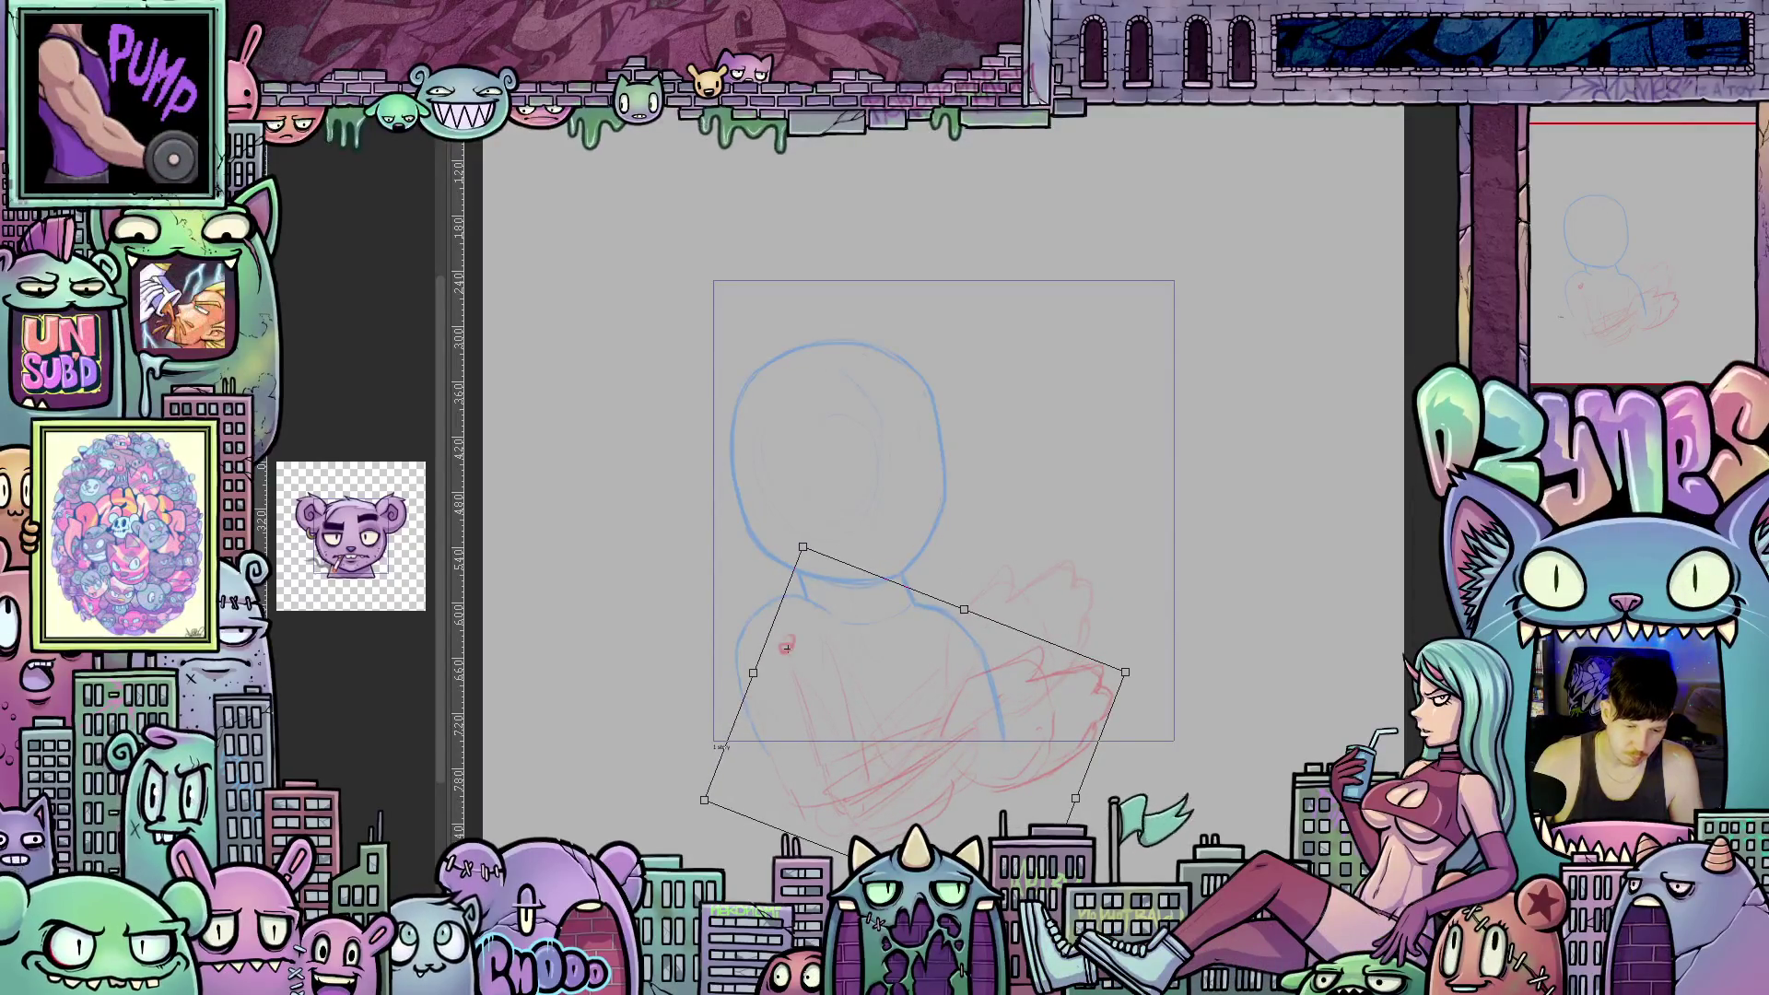
{"action": "key", "text": "Return"}
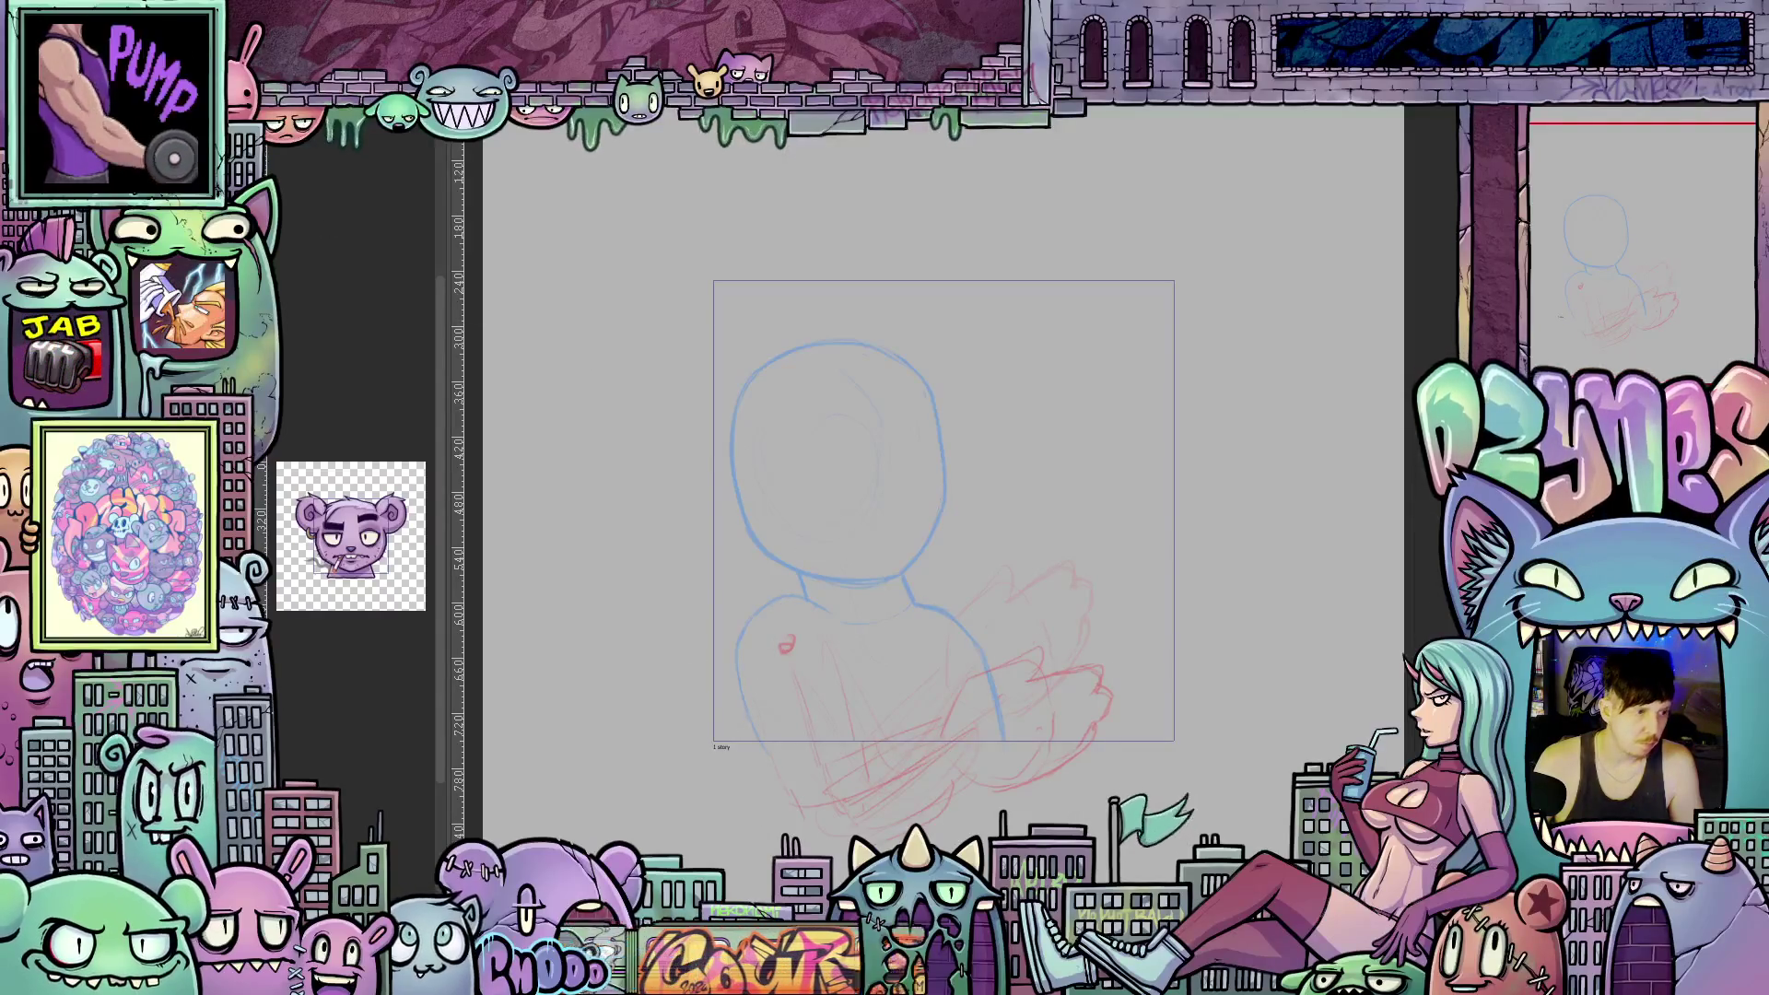
{"action": "key", "text": "ctrl+z"}
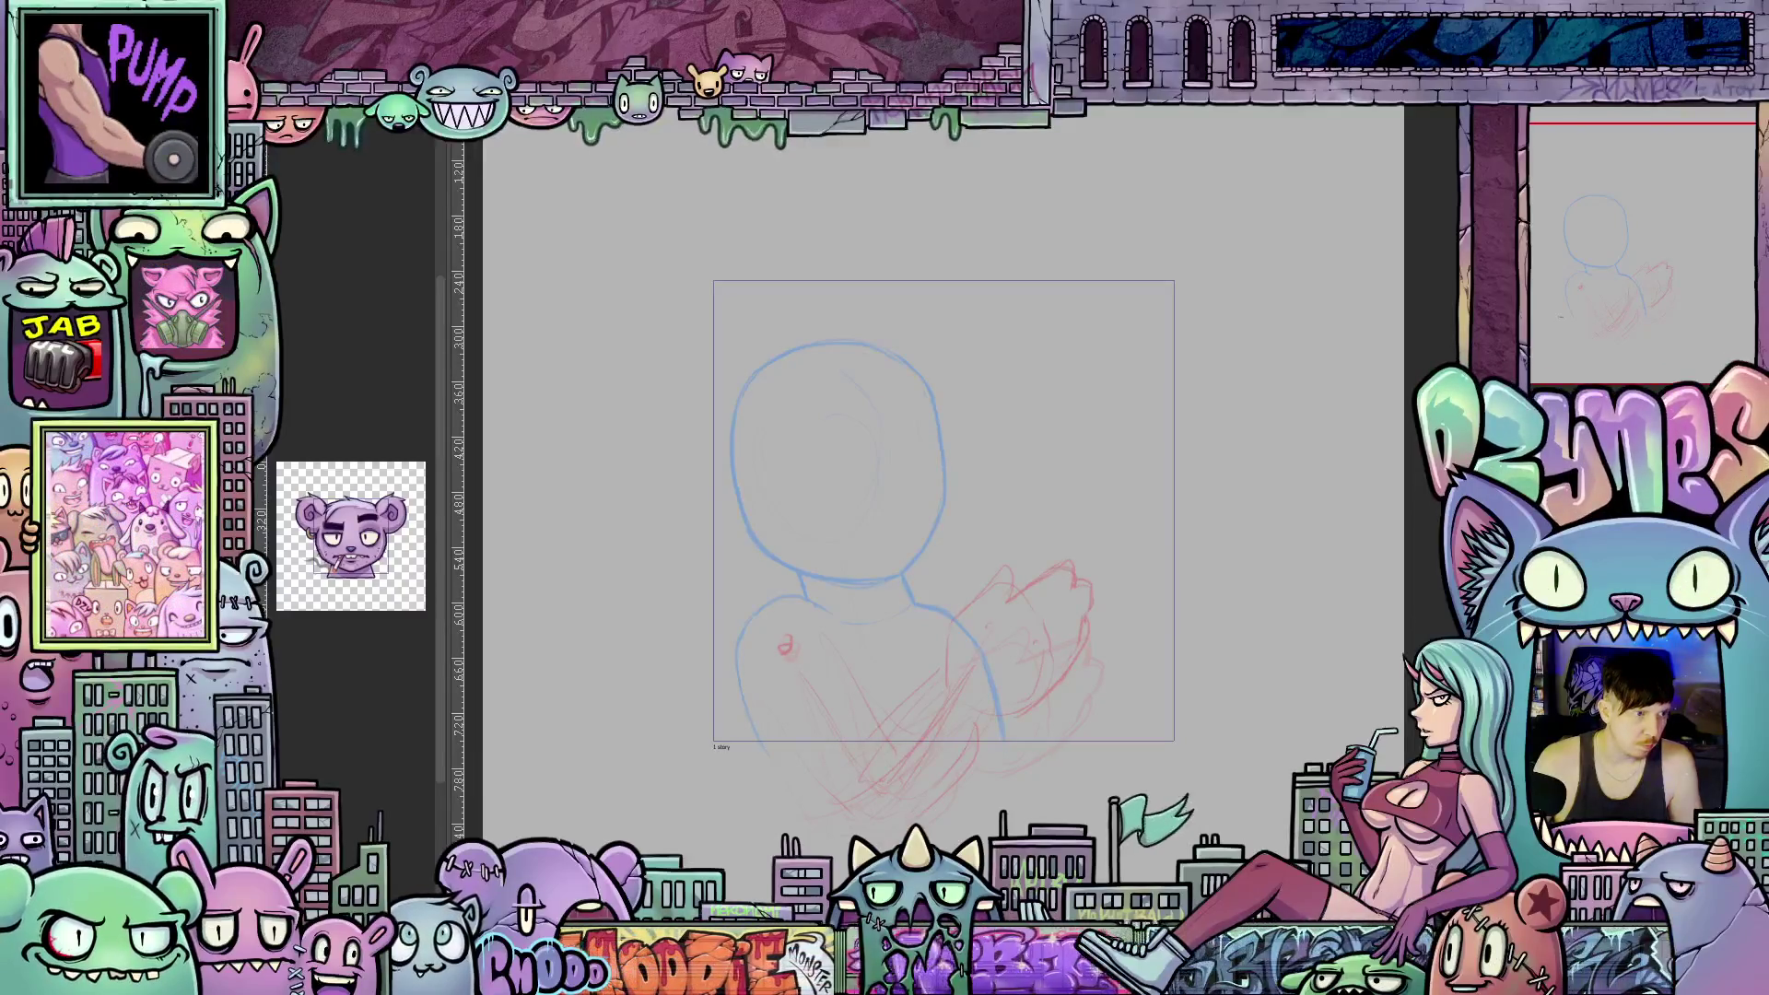
{"action": "key", "text": "ctrl+z"}
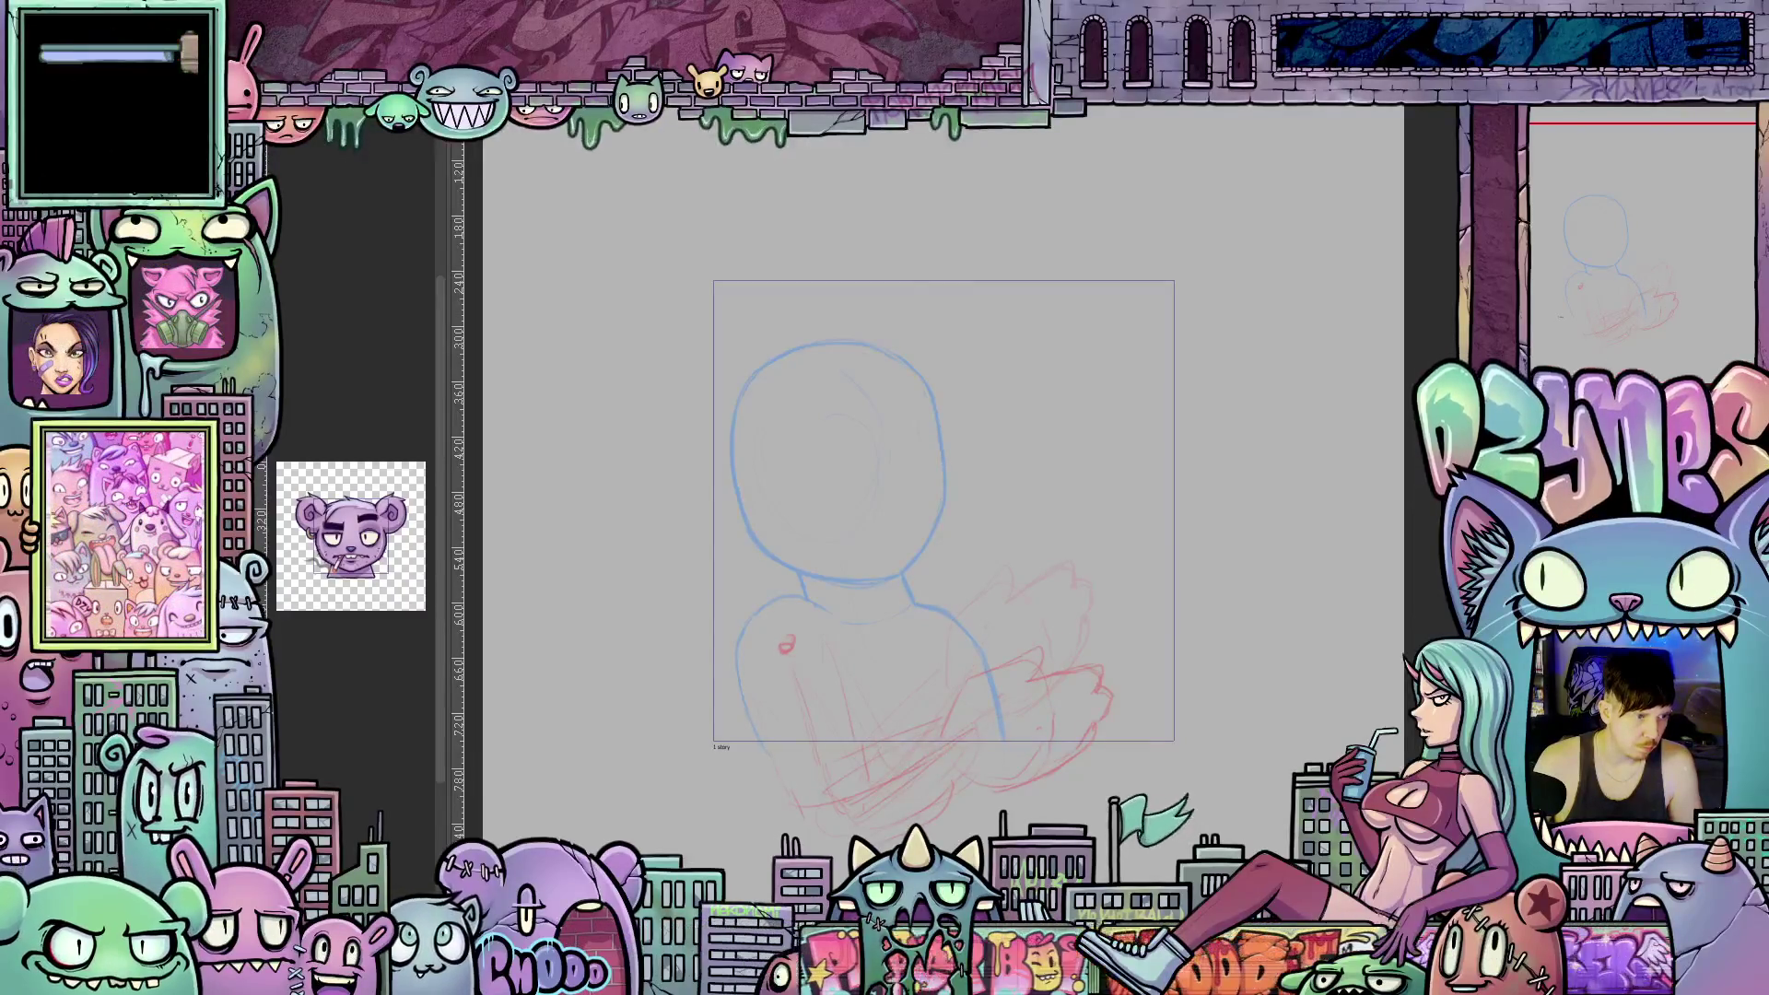
Step back to the offset-head canvas and check the red hand layer's options.
{"action": "key", "text": "ctrl+z"}
{"action": "key", "text": "ctrl+z"}
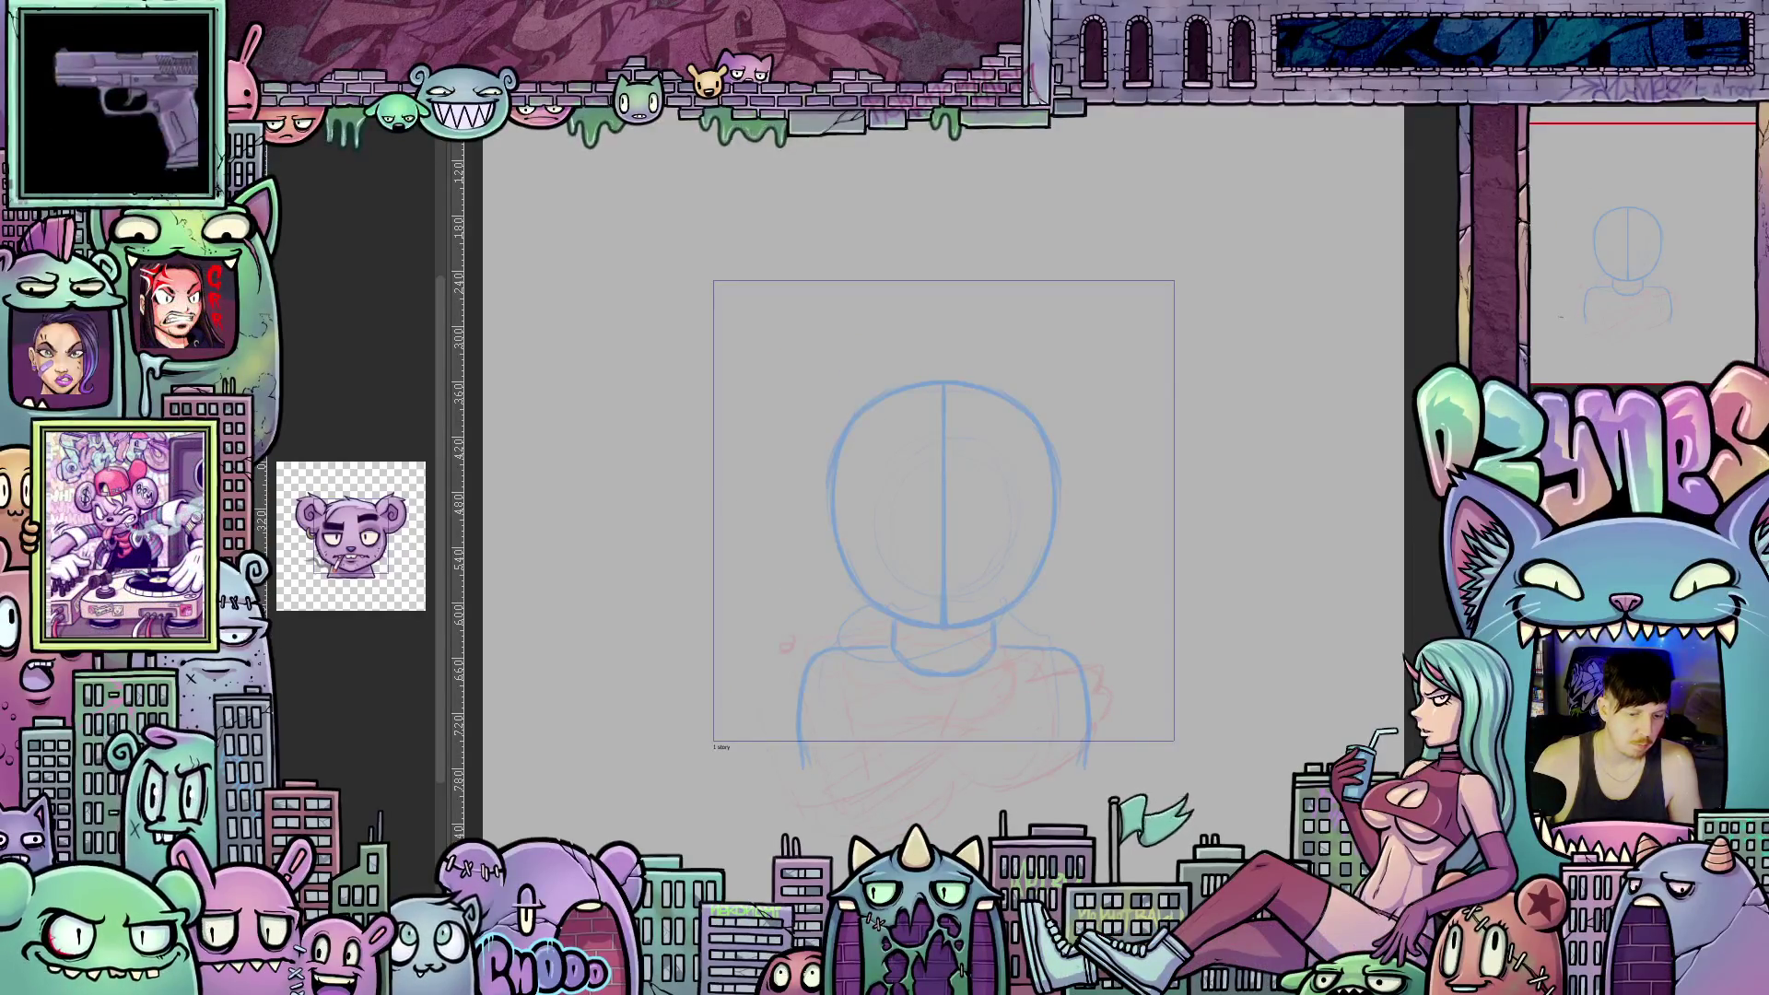
{"action": "key", "text": "ctrl+z"}
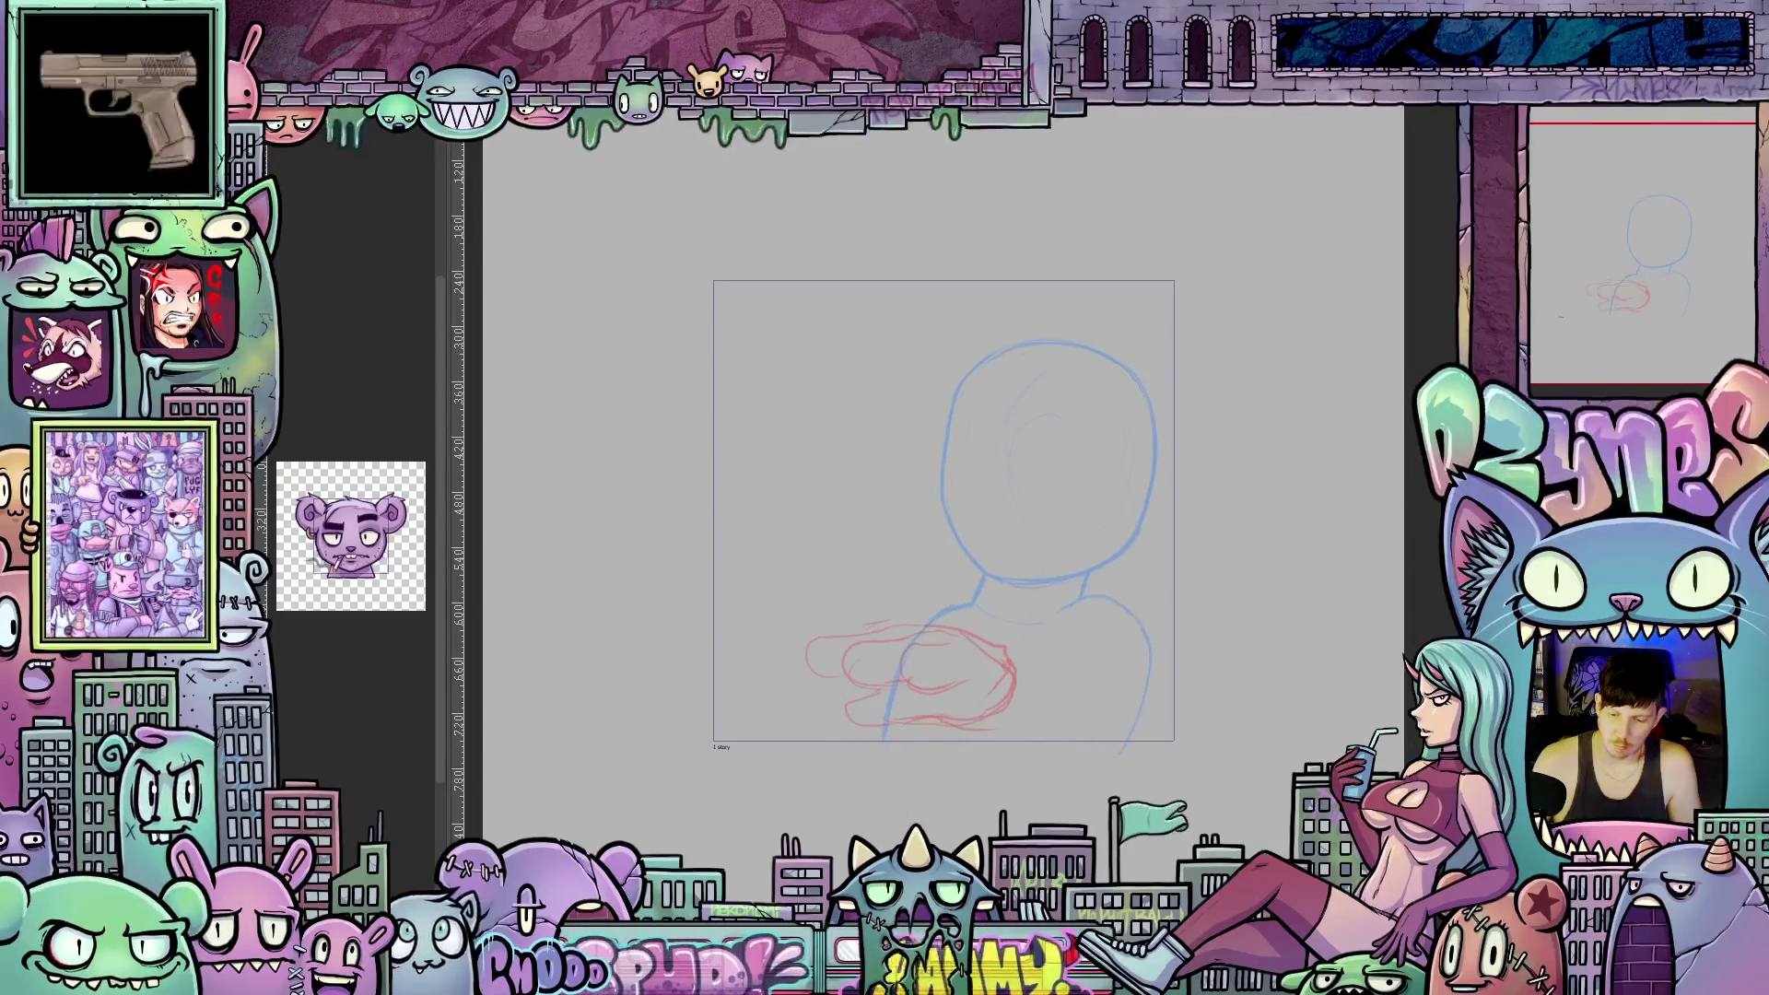
{"action": "right_click", "coordinate": [1549, 286]}
{"action": "key", "text": "Escape"}
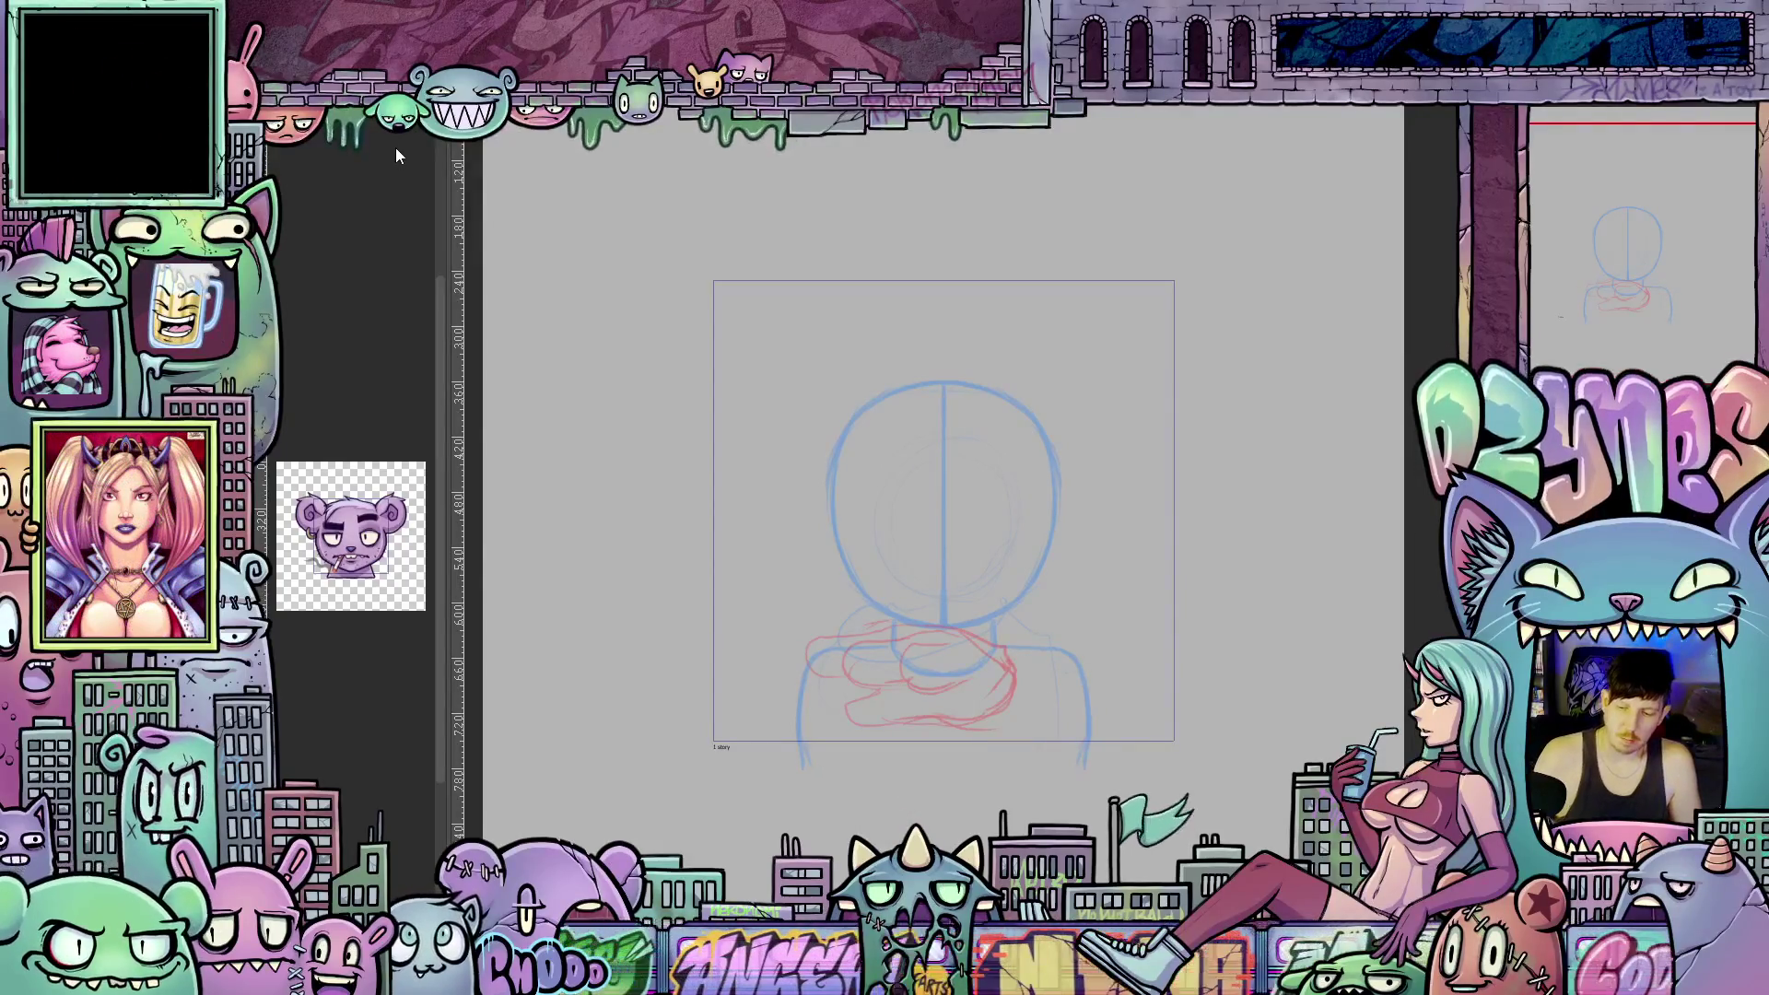
Move the pasted red strokes down and to the right on the centred figure.
{"action": "key", "text": "ctrl+t"}
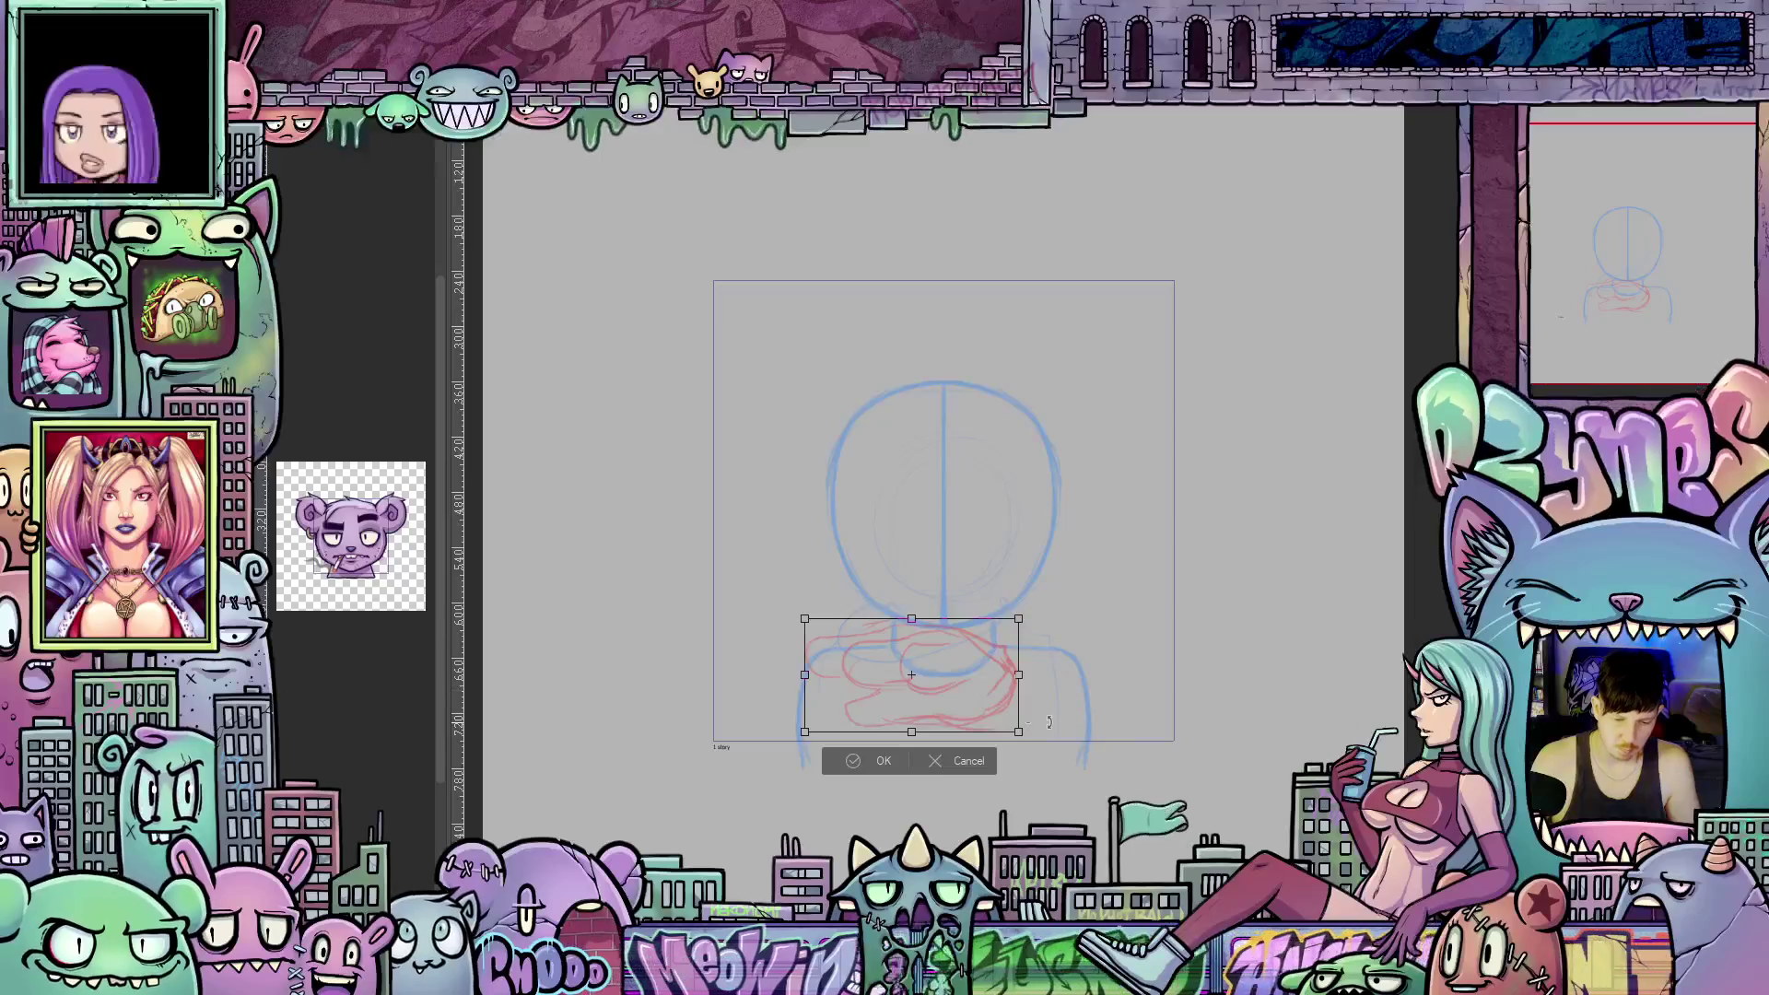
{"action": "mouse_move", "coordinate": [980, 702]}
{"action": "left_mouse_down"}
{"action": "mouse_move", "coordinate": [1022, 798]}
{"action": "mouse_move", "coordinate": [1087, 807]}
{"action": "mouse_move", "coordinate": [1040, 786]}
{"action": "mouse_move", "coordinate": [1056, 784]}
{"action": "left_mouse_up"}
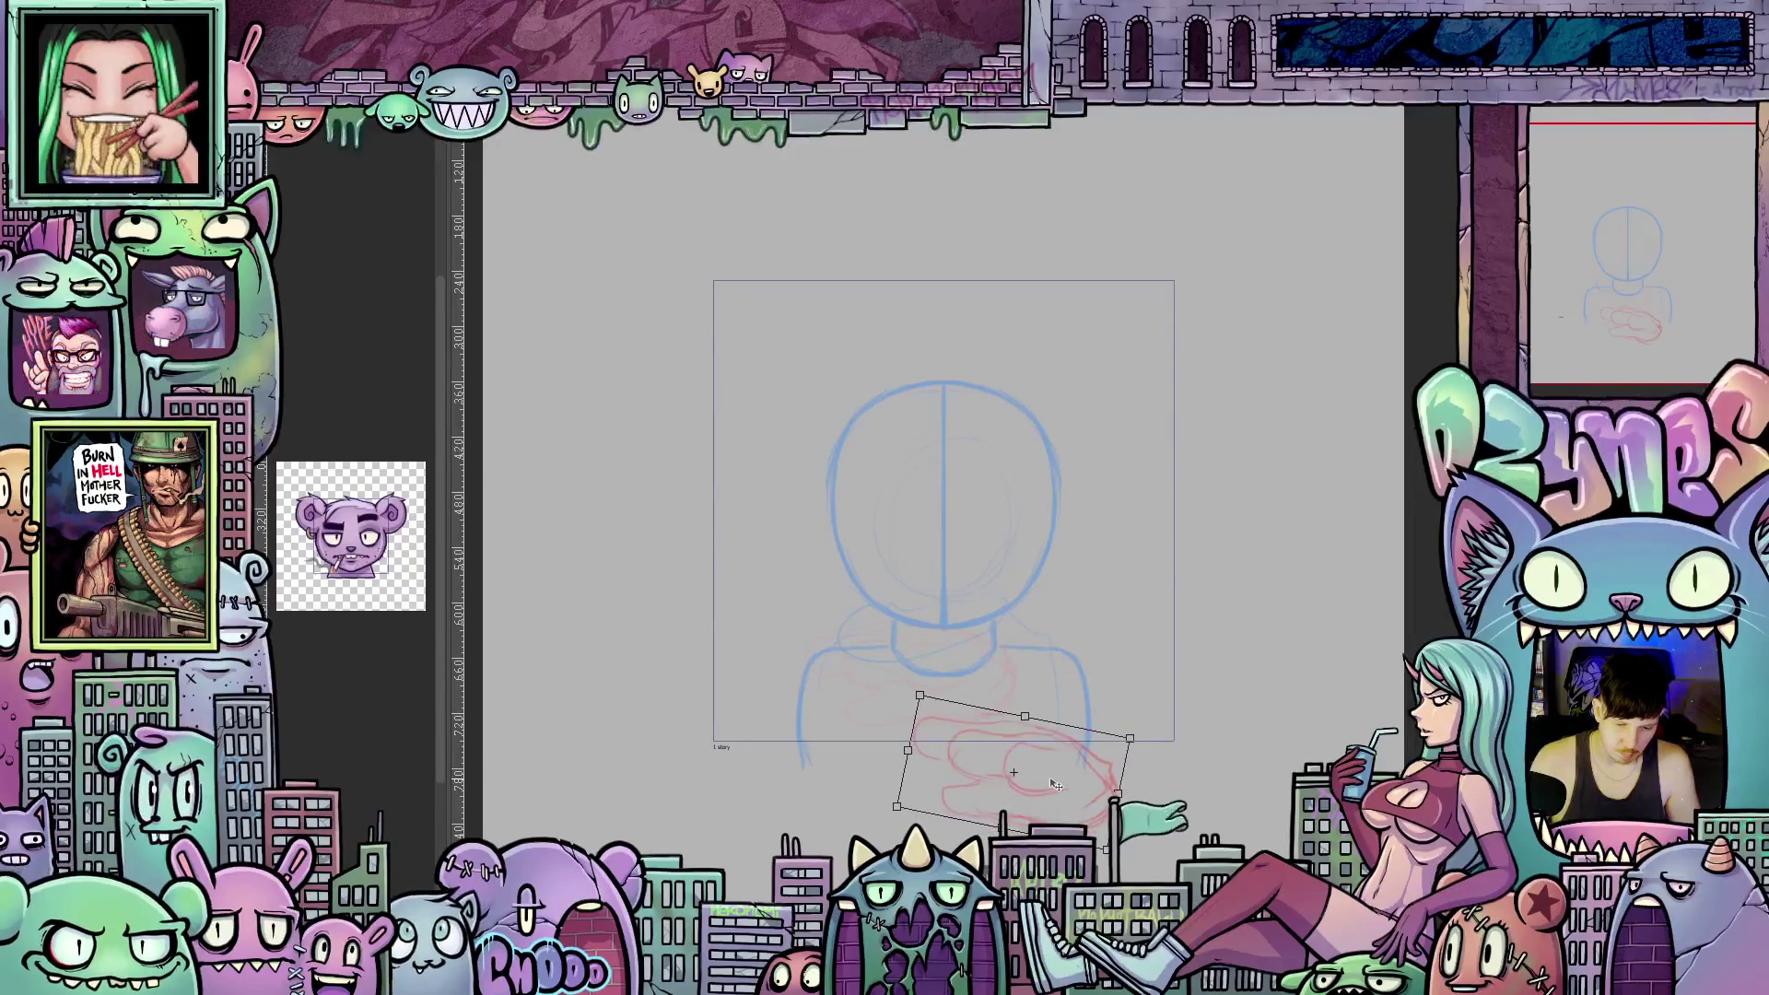
{"action": "key", "text": "Return"}
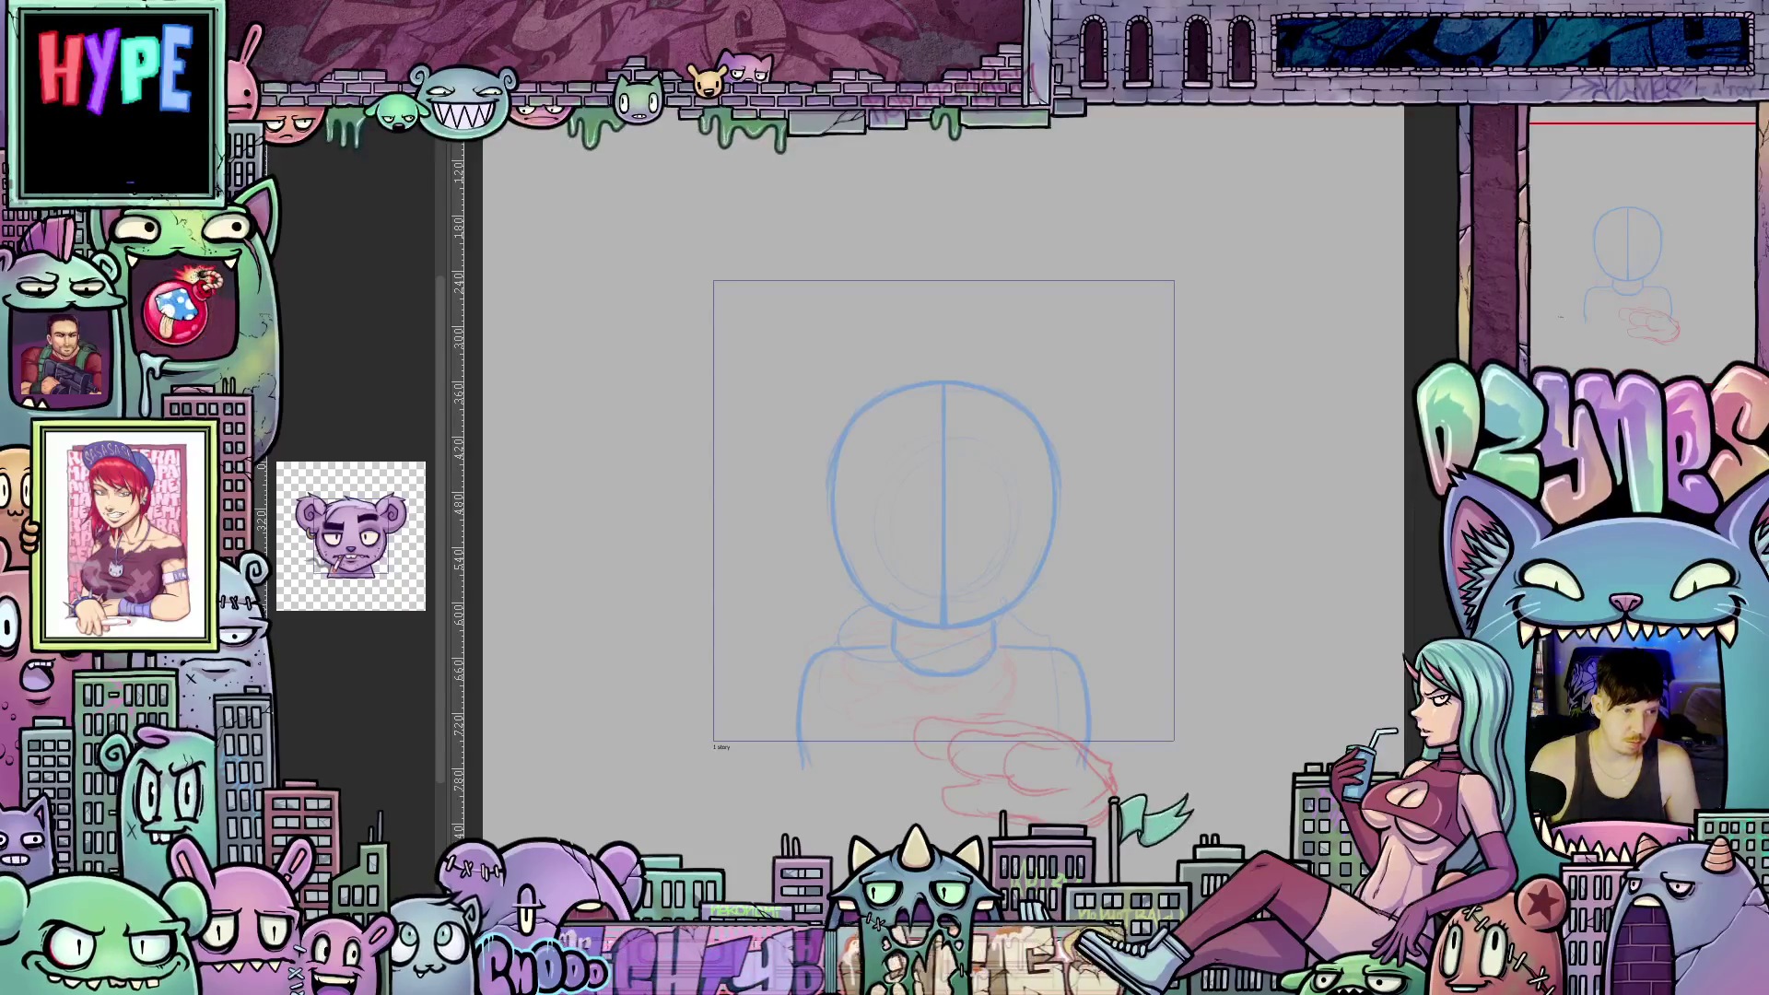
Sketch rough red strokes over the chest, then switch to the offset-head frame.
{"action": "key", "text": "ctrl+z"}
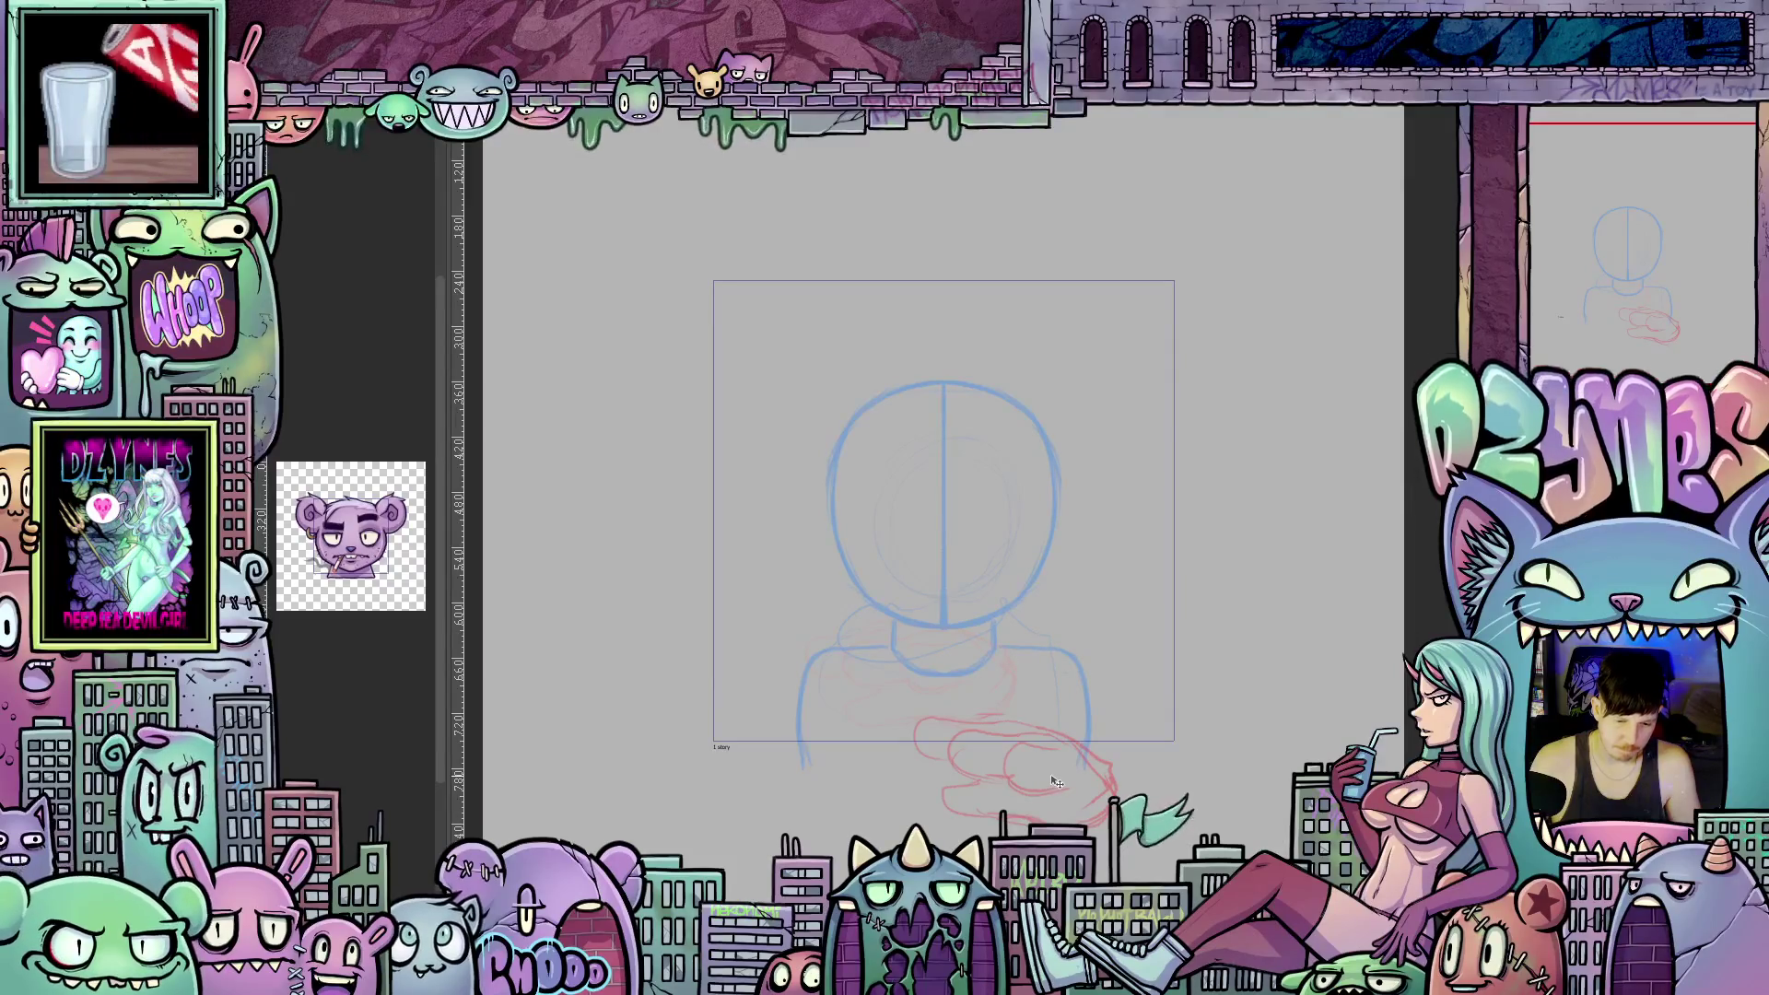
{"action": "mouse_move", "coordinate": [1057, 783]}
{"action": "left_mouse_down"}
{"action": "mouse_move", "coordinate": [959, 793]}
{"action": "mouse_move", "coordinate": [977, 728]}
{"action": "mouse_move", "coordinate": [1023, 737]}
{"action": "left_mouse_up"}
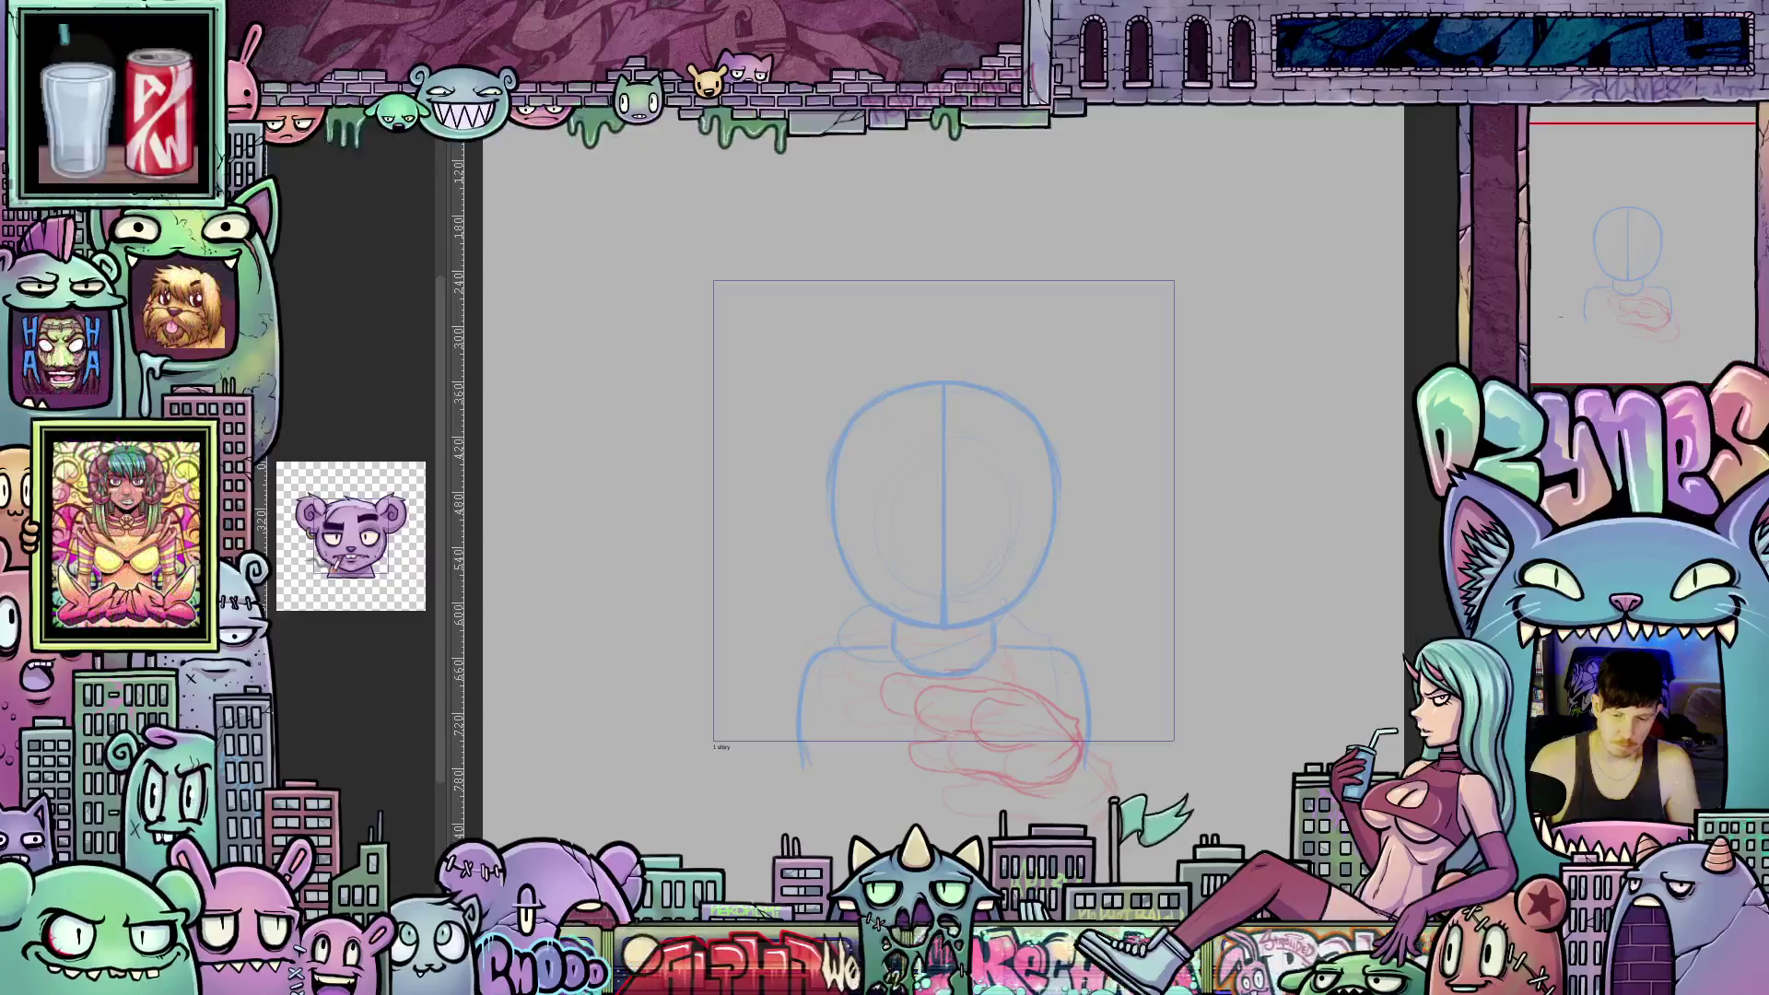
{"action": "key", "text": "period"}
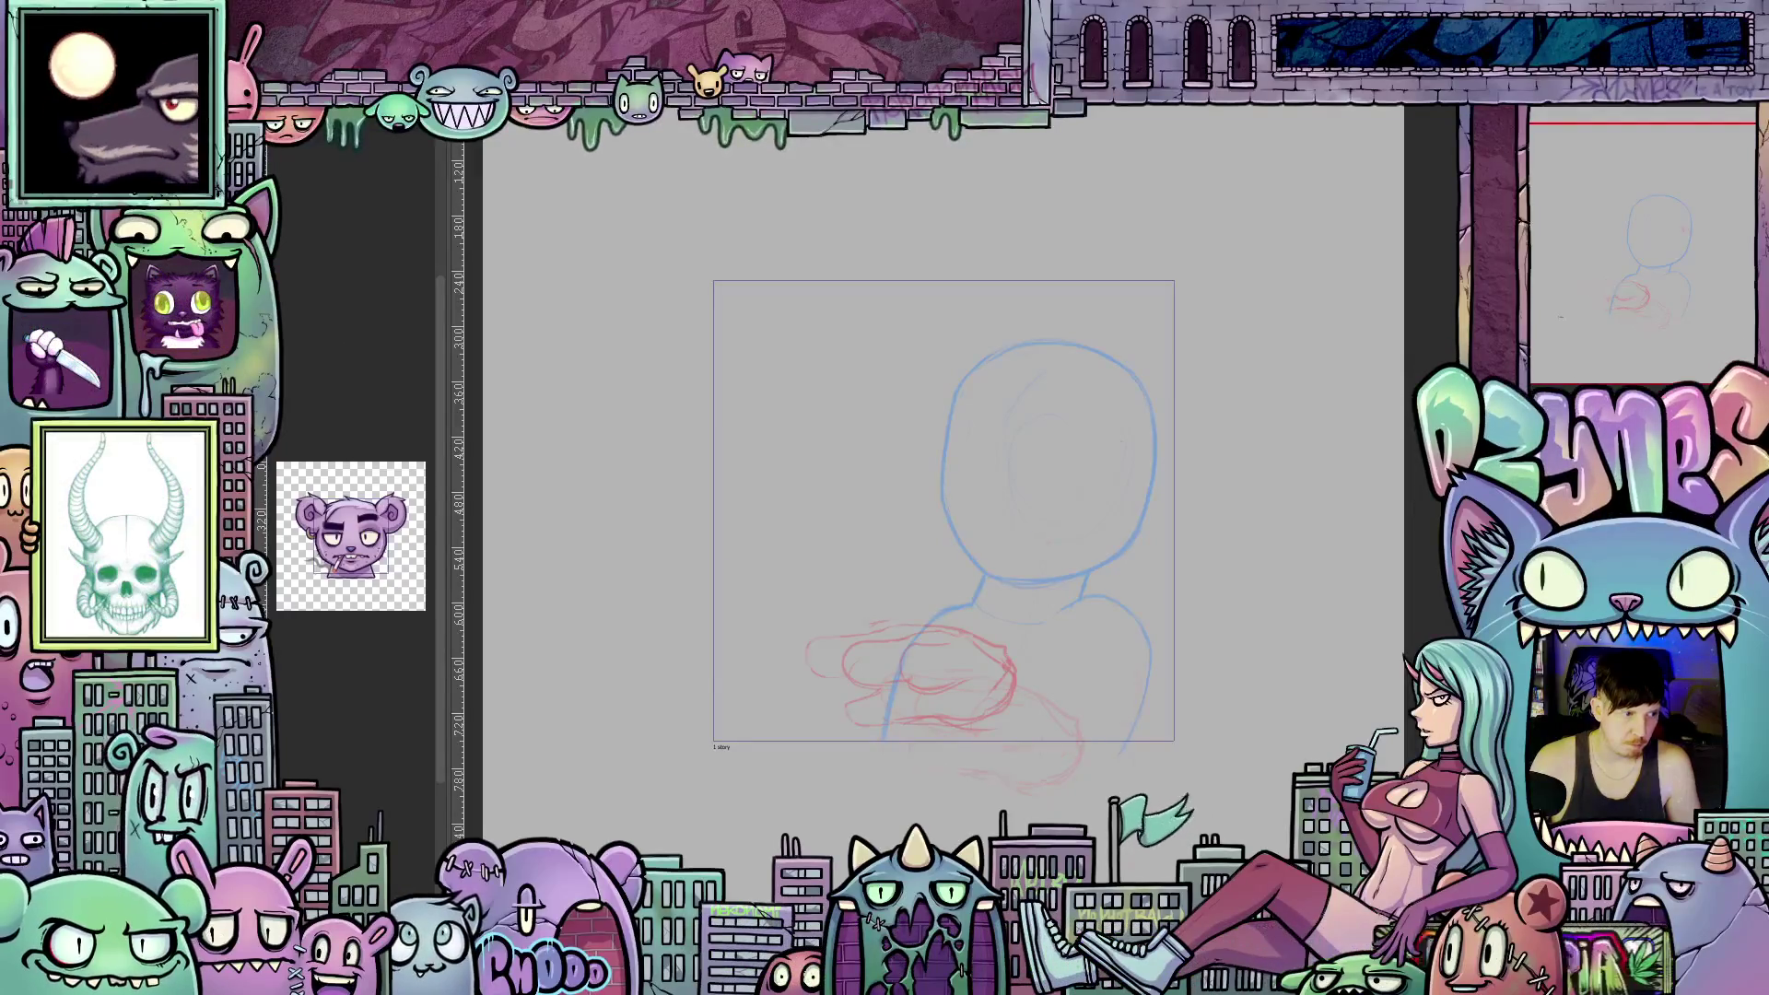
On the offset-head canvas, duplicate the current layer and remove the stray red scribbles beside the hand.
{"action": "key", "text": "period"}
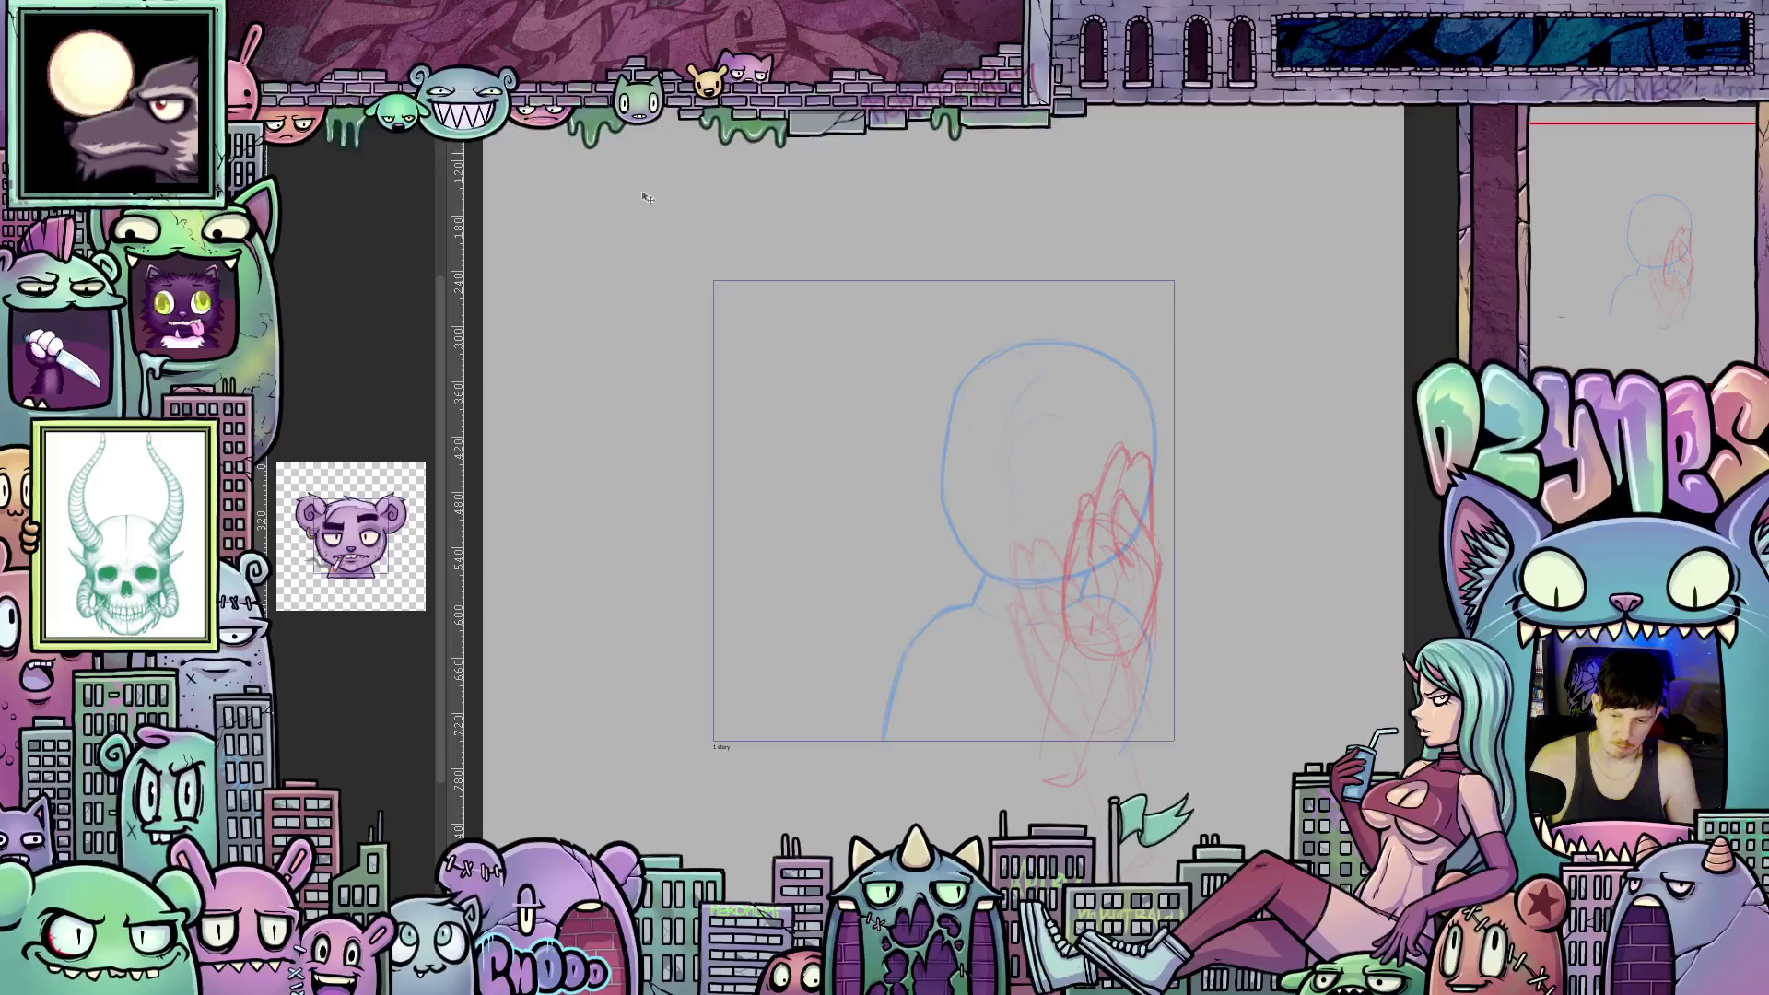
{"action": "right_click", "coordinate": [1550, 212]}
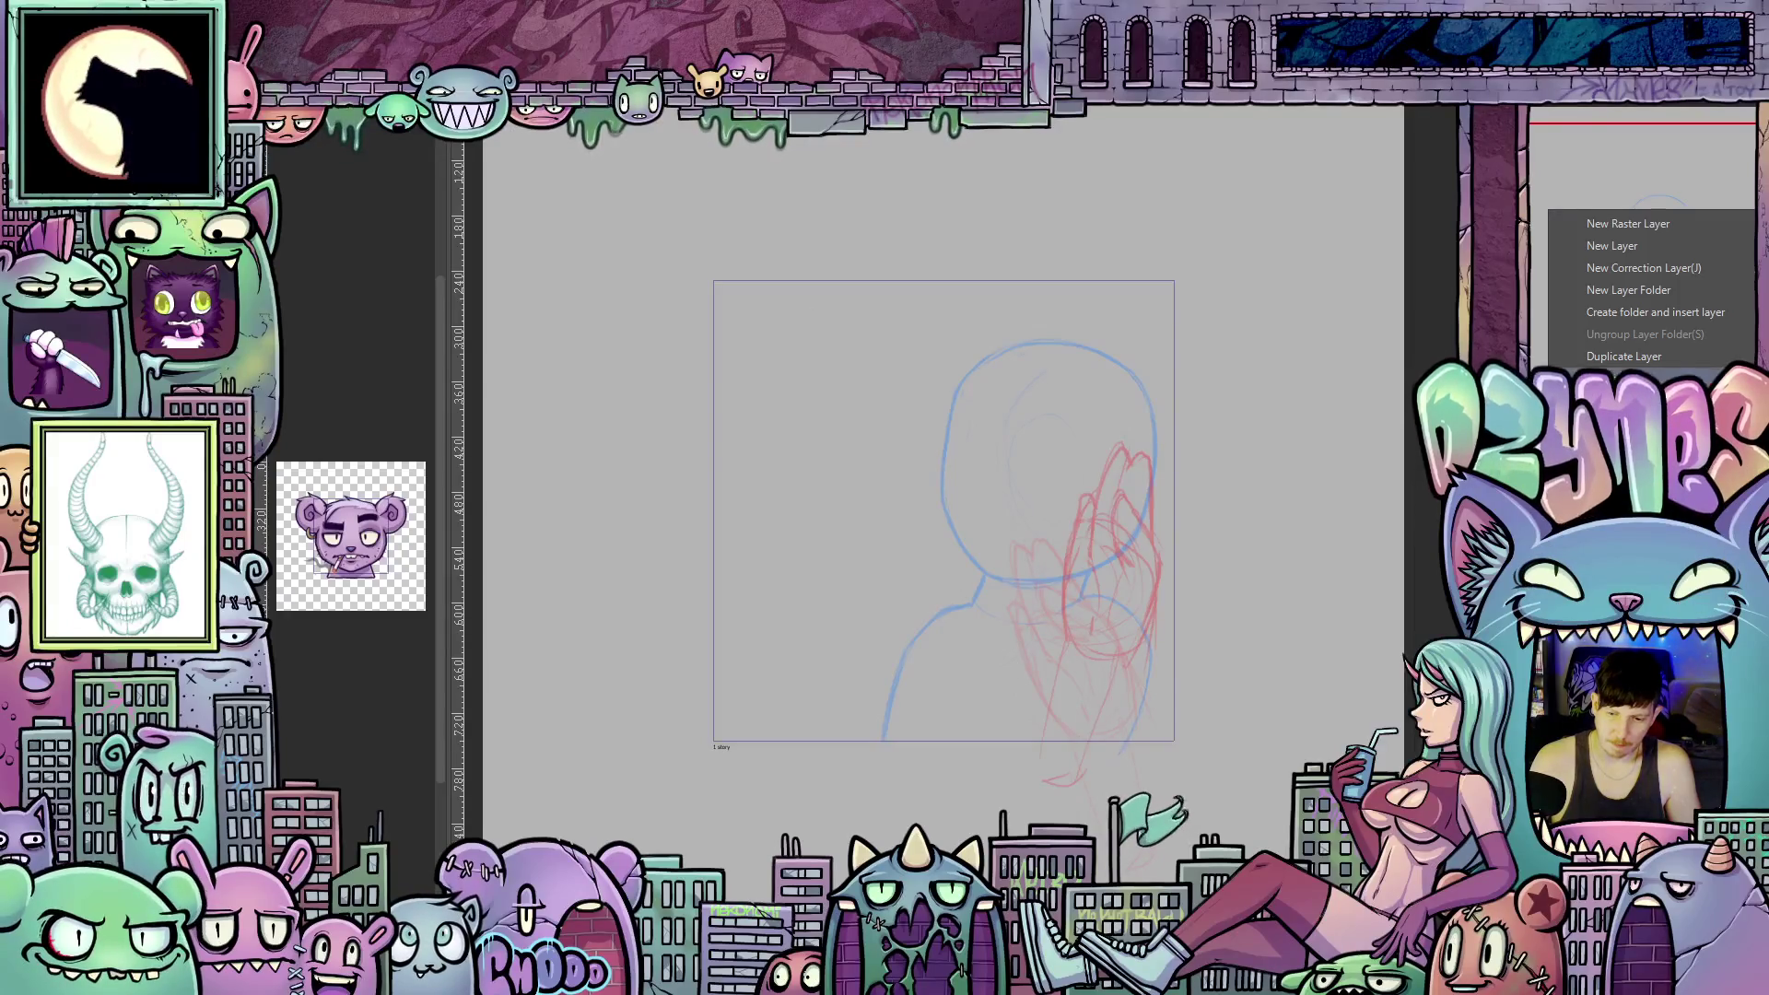
{"action": "left_click", "coordinate": [1624, 360]}
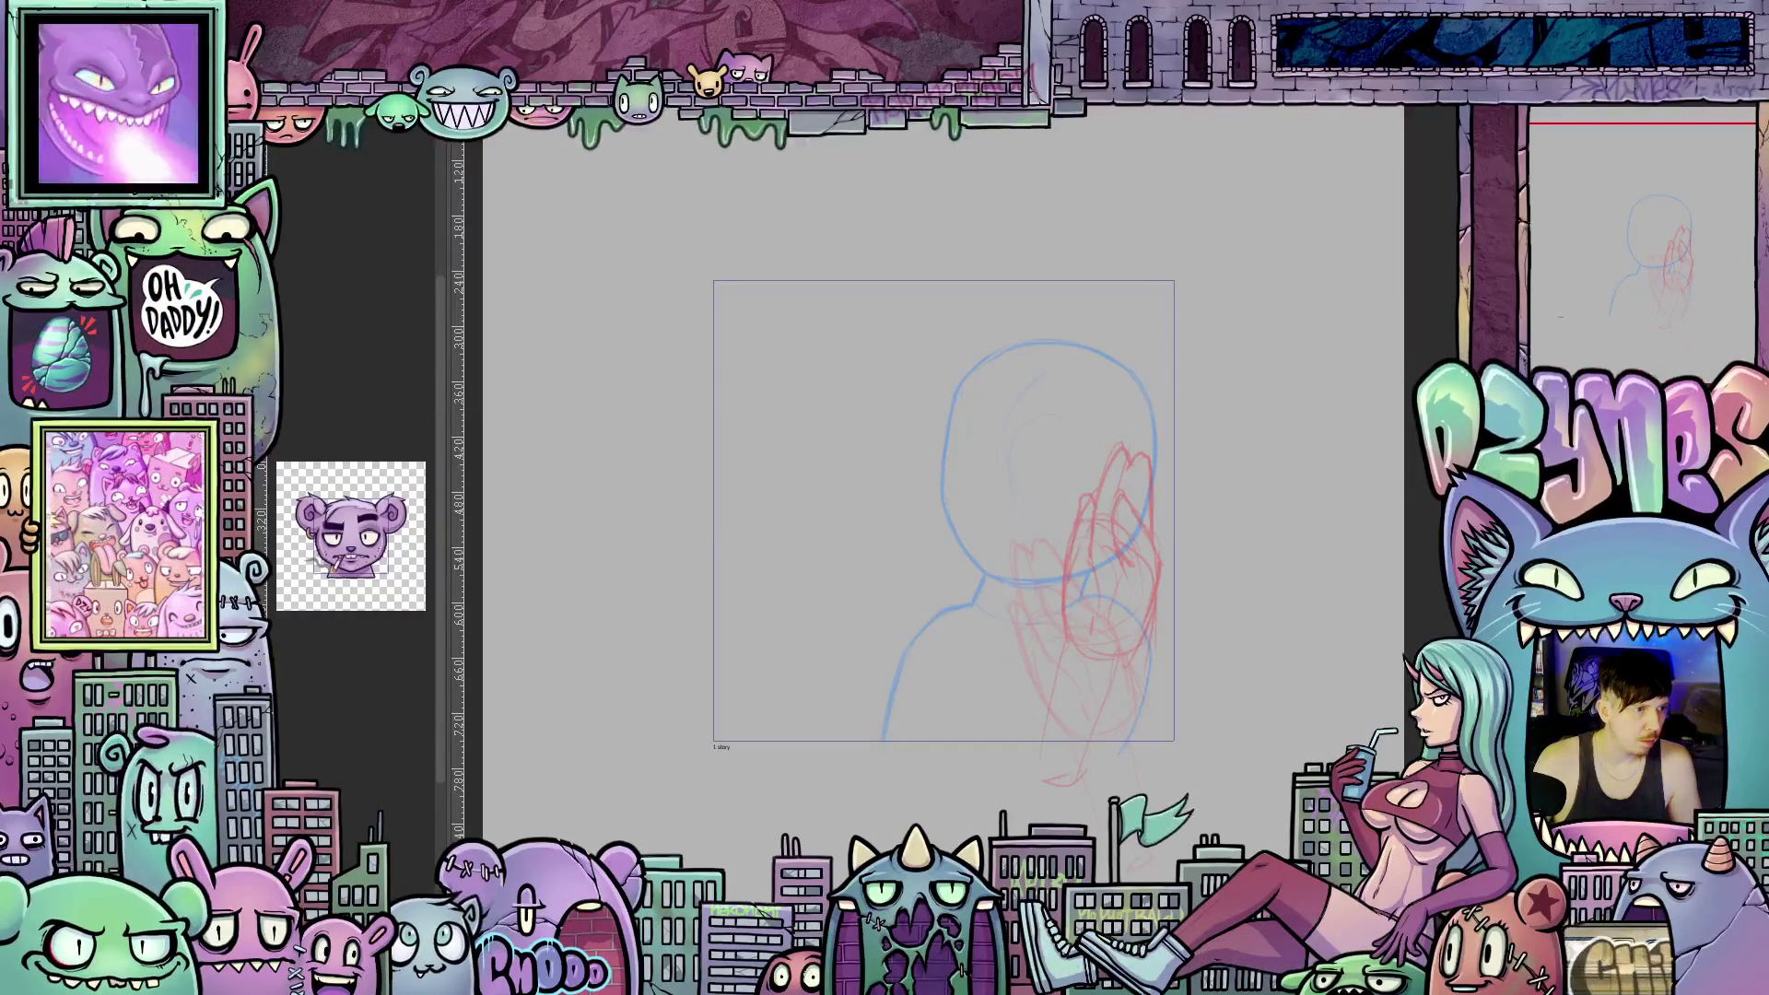
{"action": "key", "text": "ctrl+z"}
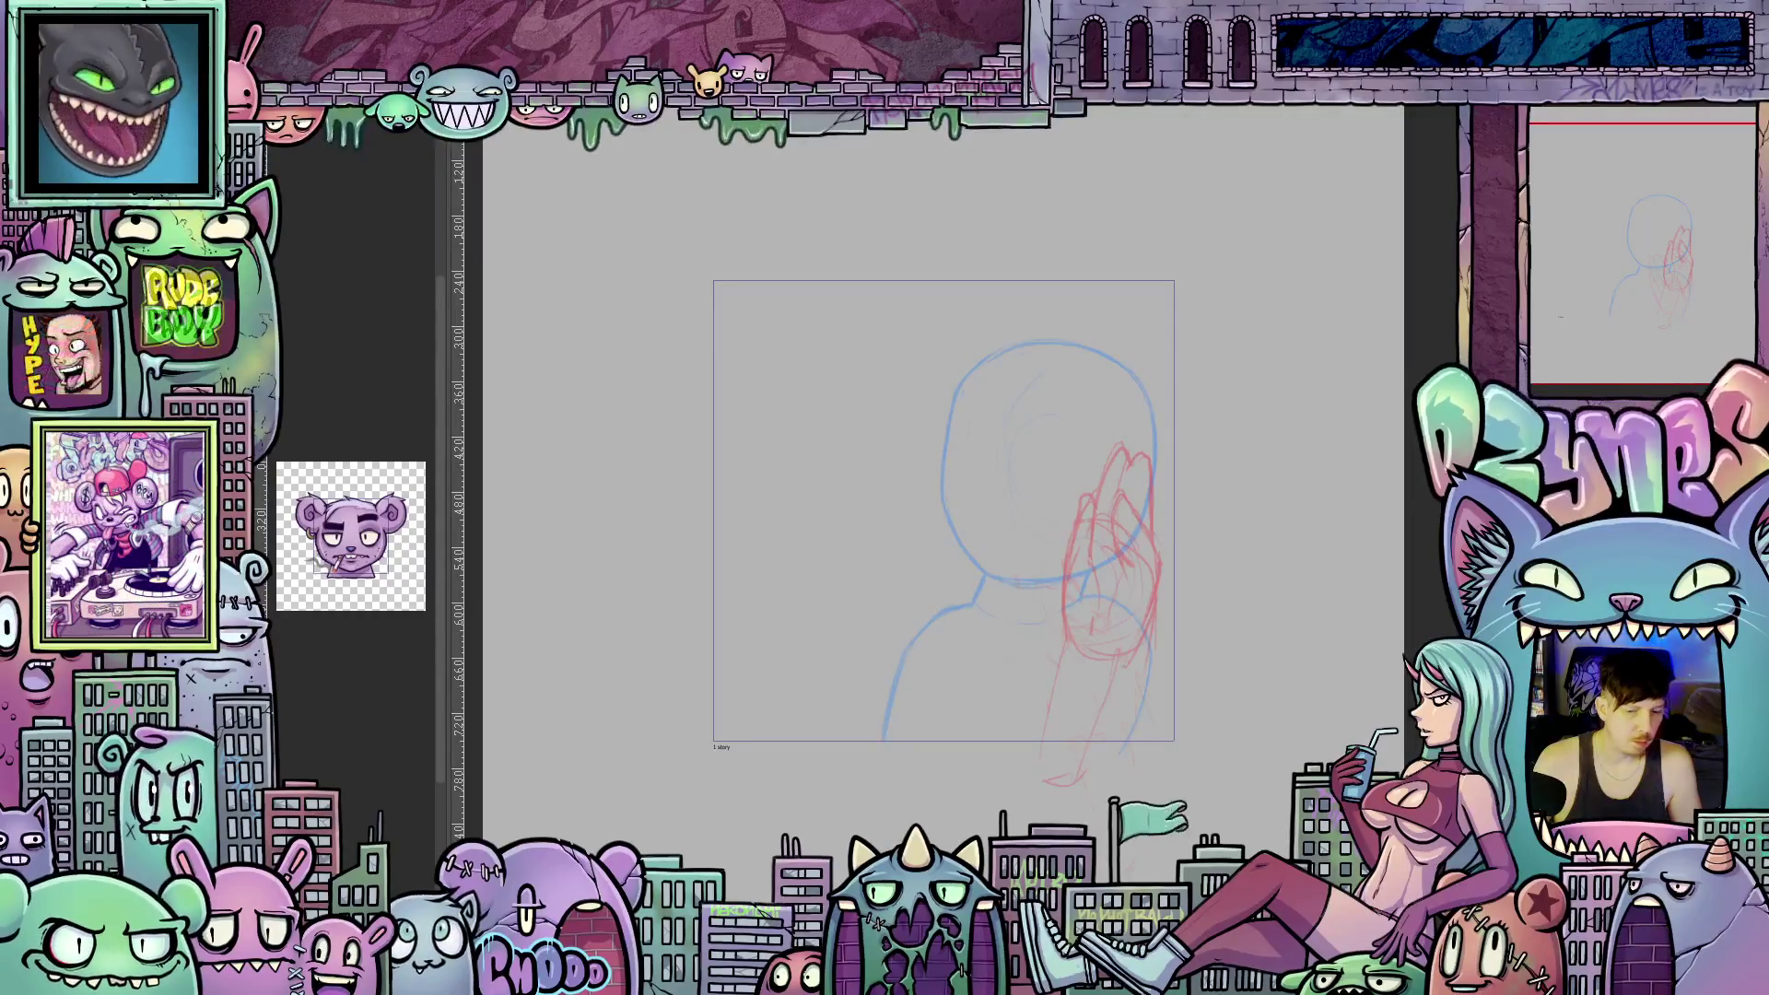
Try rotating the red hand about 34° counterclockwise, then revert to the horizontal pose.
{"action": "key", "text": "ctrl+t"}
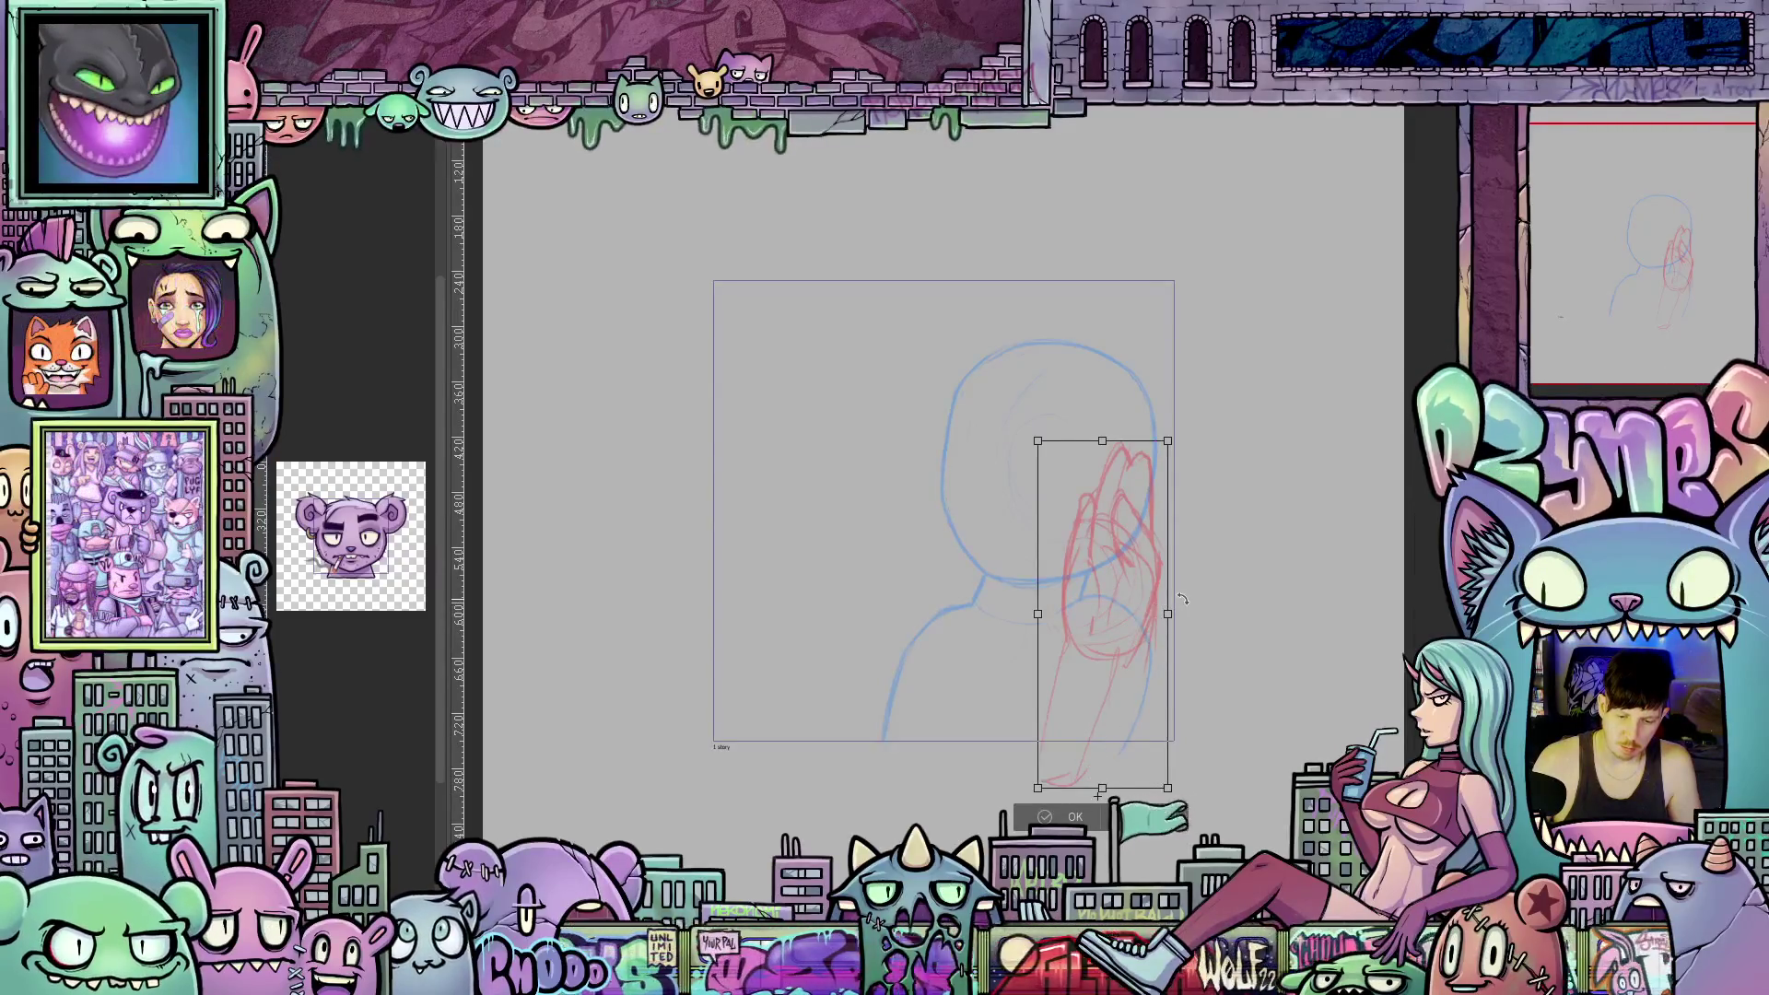
{"action": "mouse_move", "coordinate": [1181, 599]}
{"action": "left_mouse_down"}
{"action": "mouse_move", "coordinate": [1115, 581]}
{"action": "mouse_move", "coordinate": [1060, 598]}
{"action": "mouse_move", "coordinate": [1030, 638]}
{"action": "mouse_move", "coordinate": [1073, 790]}
{"action": "left_mouse_up"}
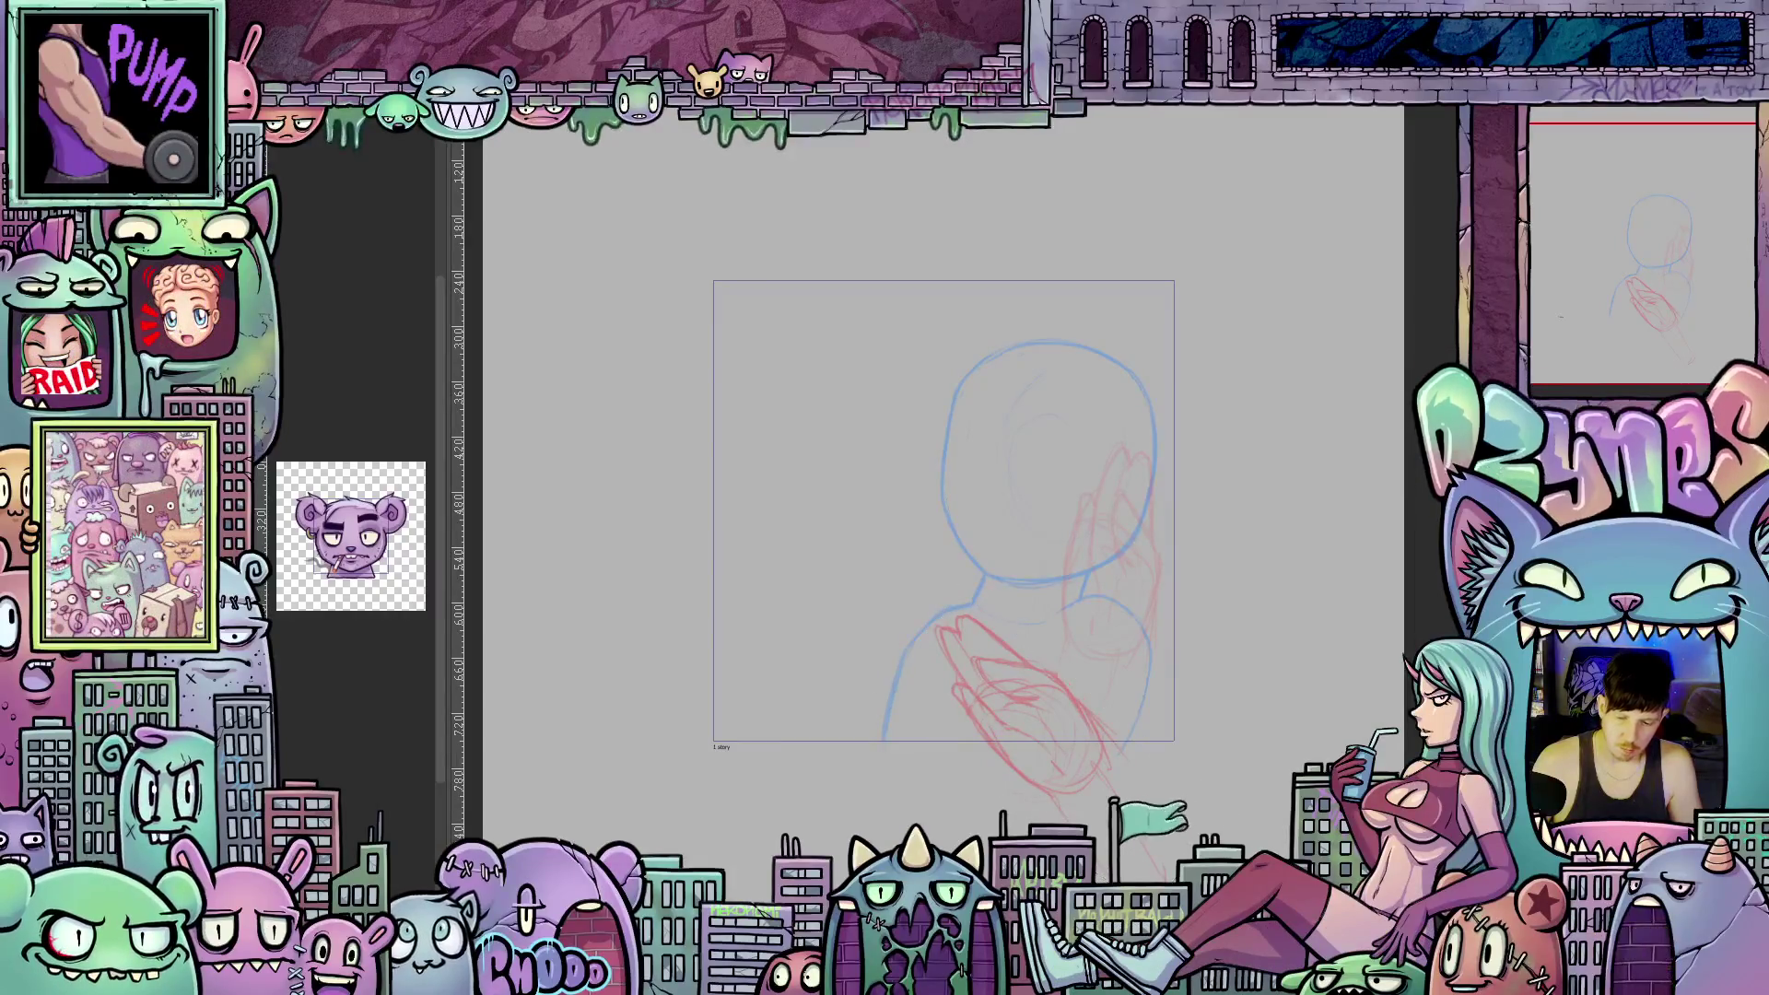
{"action": "key", "text": "ctrl+z"}
Move the red hand sketch down and right, then rotate it clockwise.
{"action": "right_click", "coordinate": [1550, 294]}
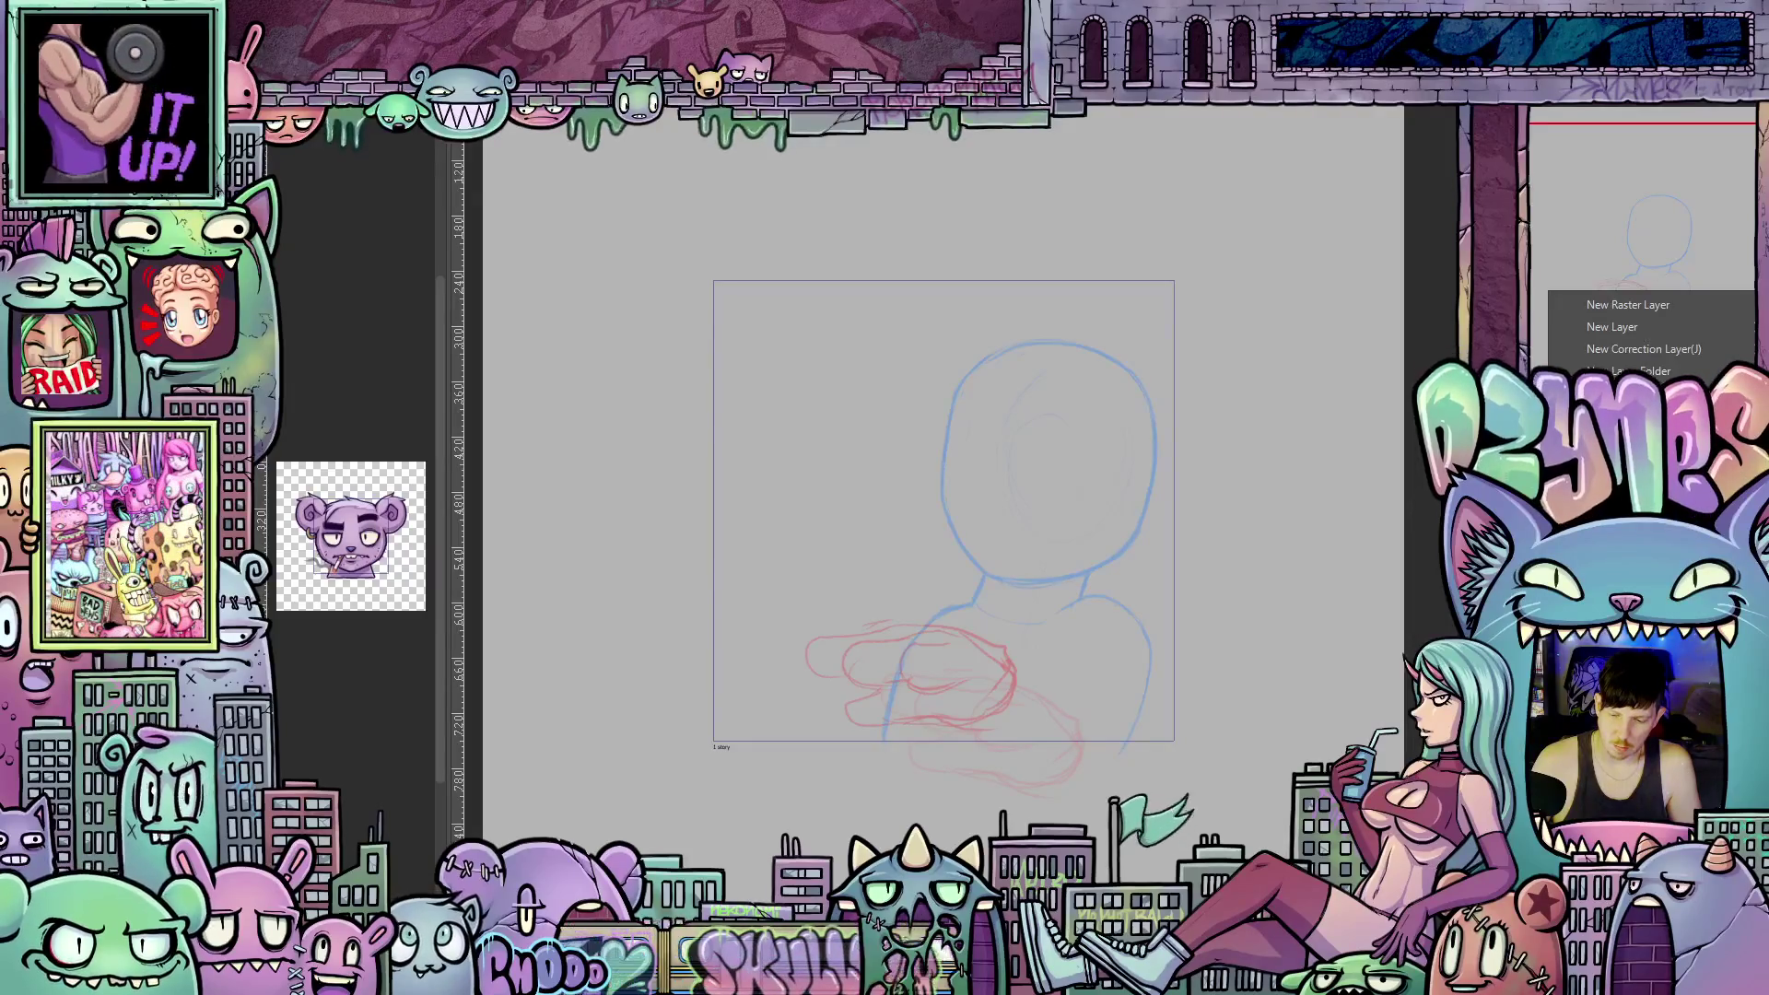
{"action": "key", "text": "Escape"}
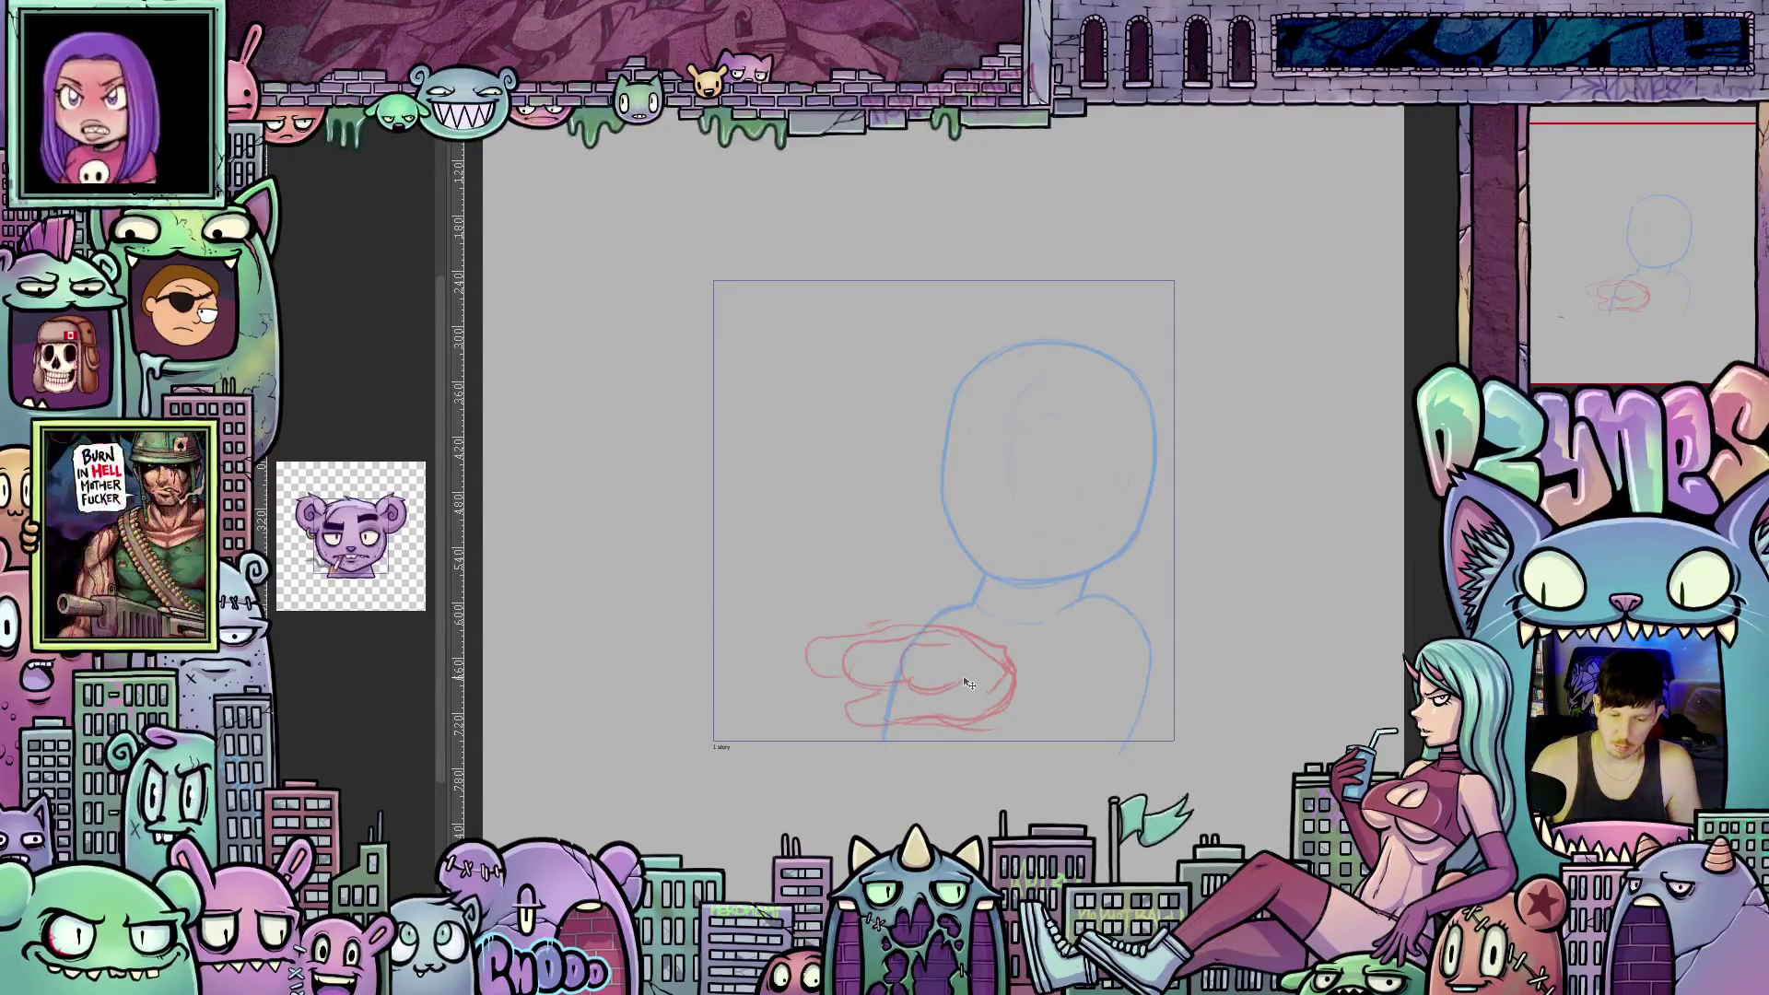
{"action": "left_click_drag", "start_coordinate": [962, 682], "coordinate": [1064, 756]}
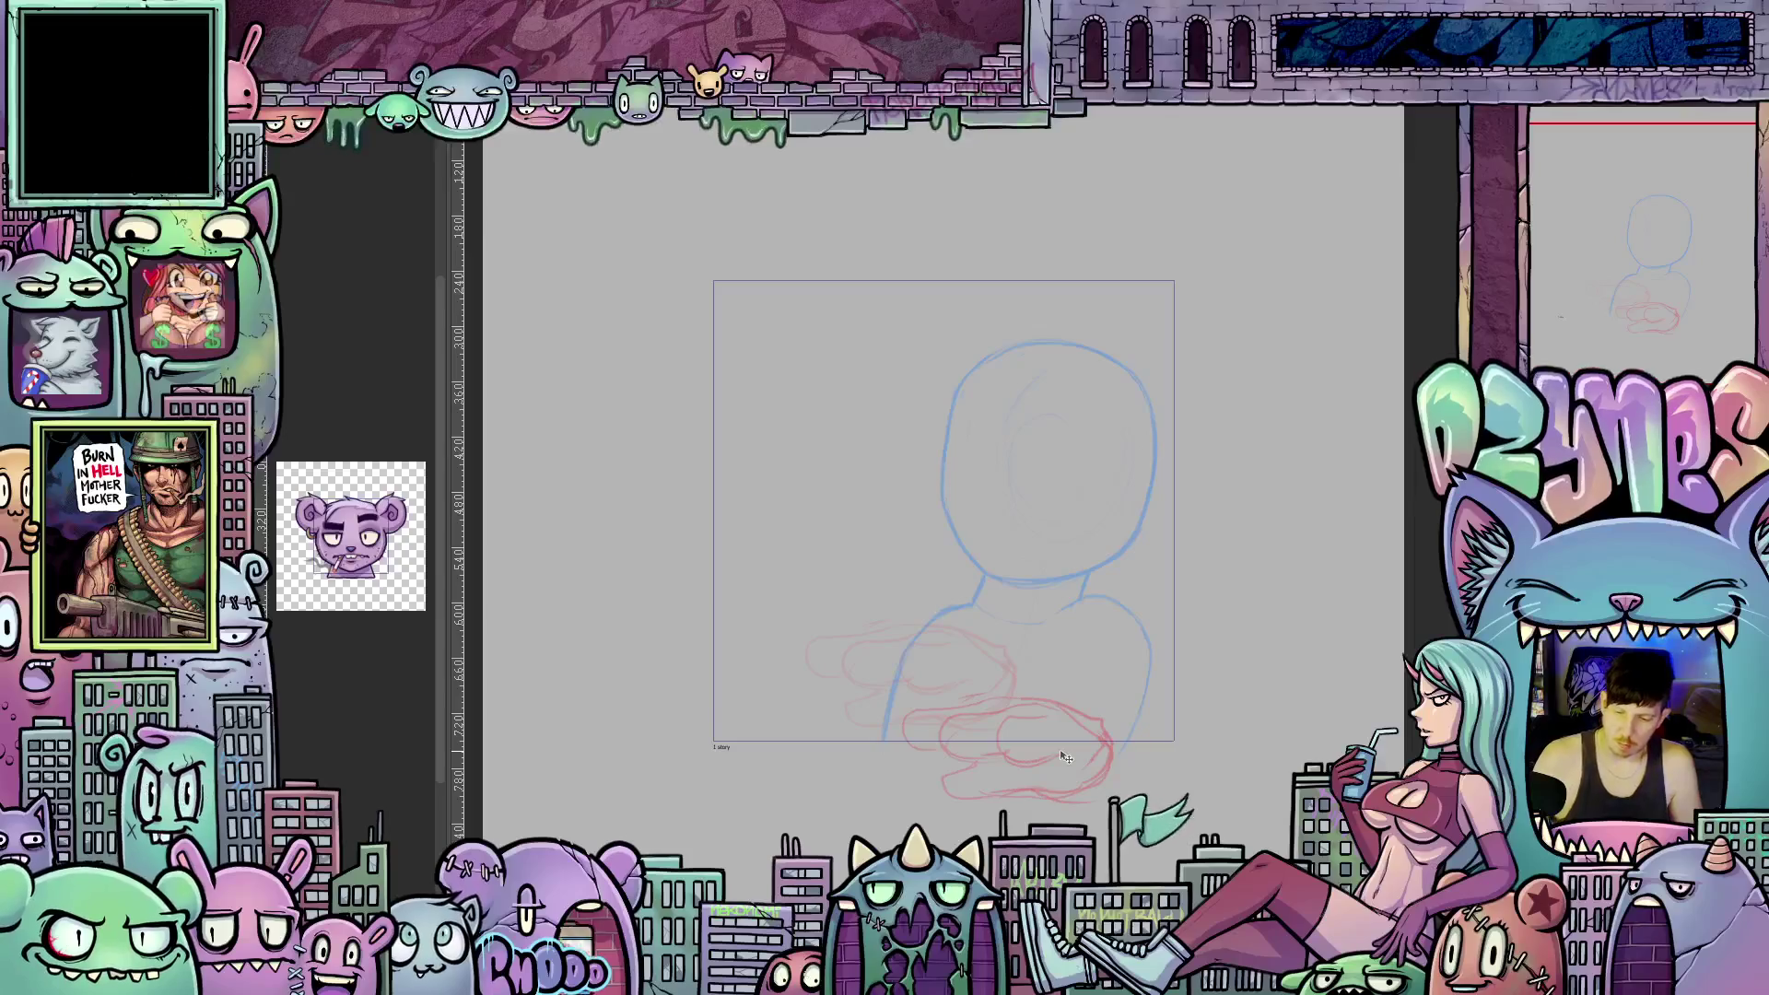
{"action": "key", "text": "ctrl+t"}
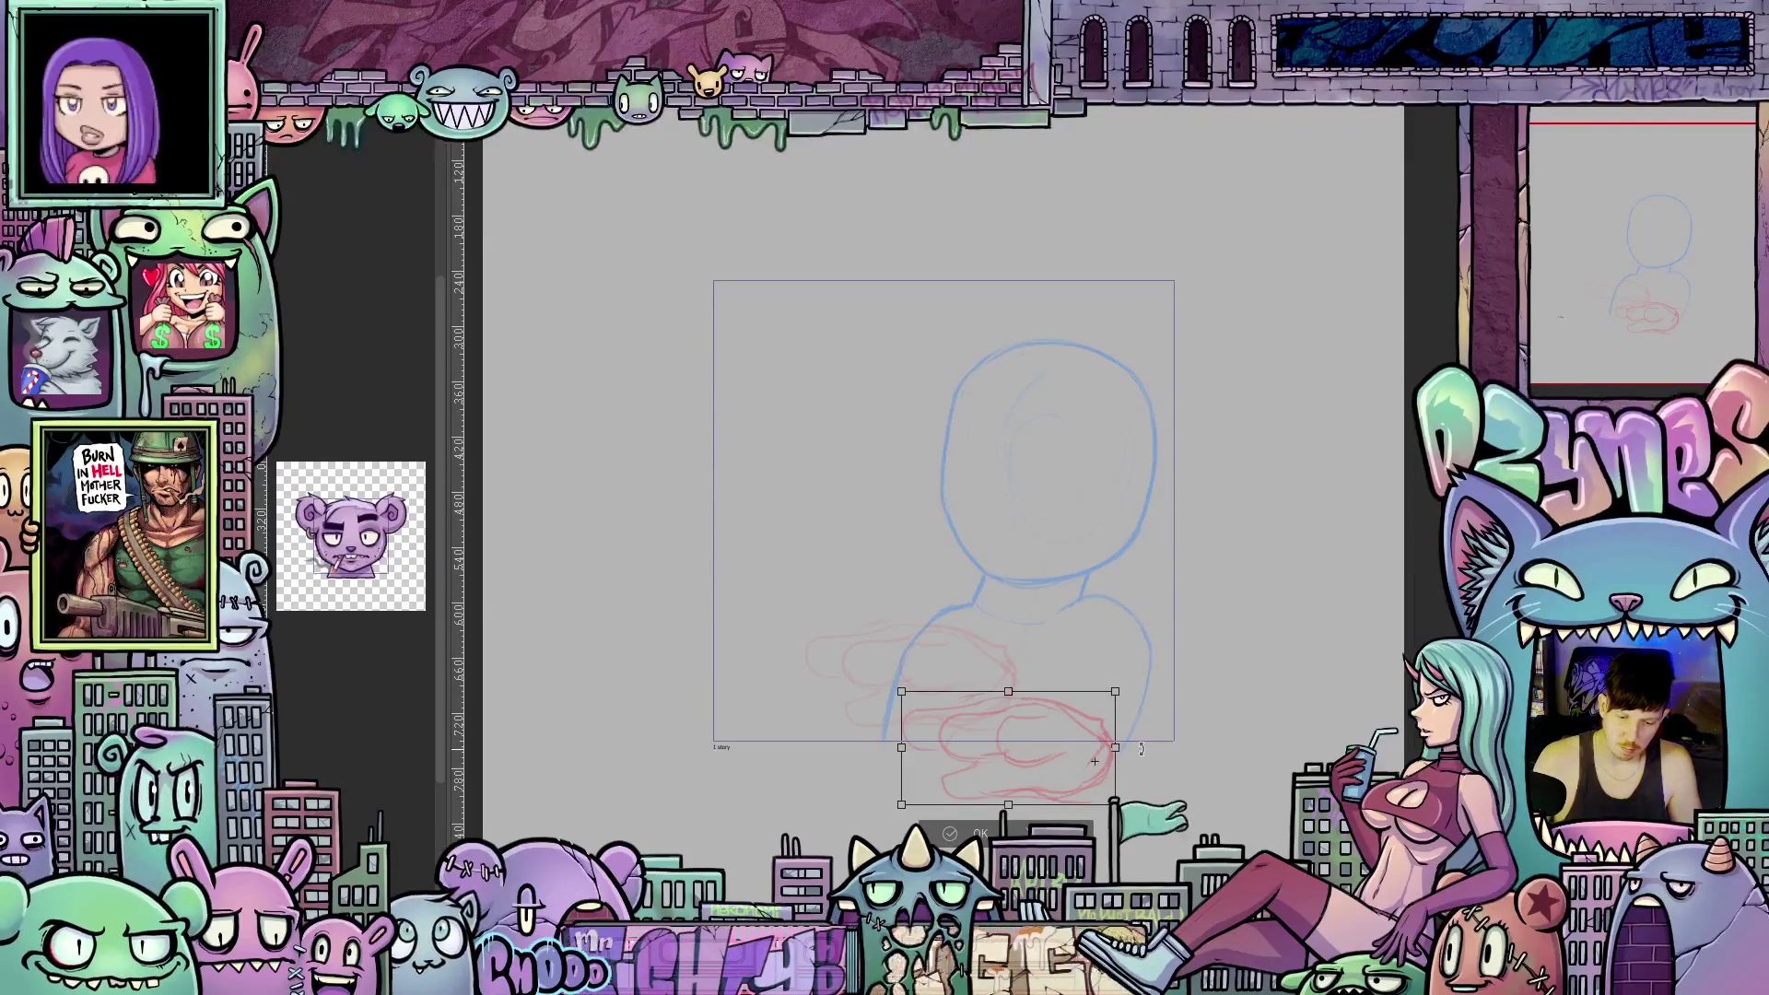
{"action": "mouse_move", "coordinate": [1141, 749]}
{"action": "left_mouse_down"}
{"action": "mouse_move", "coordinate": [1131, 800]}
{"action": "mouse_move", "coordinate": [1088, 768]}
{"action": "mouse_move", "coordinate": [1049, 782]}
{"action": "mouse_move", "coordinate": [1057, 808]}
{"action": "left_mouse_up"}
Commit the tilted hand transform and bring up the sketch with the red hand beside the face.
{"action": "key", "text": "Return"}
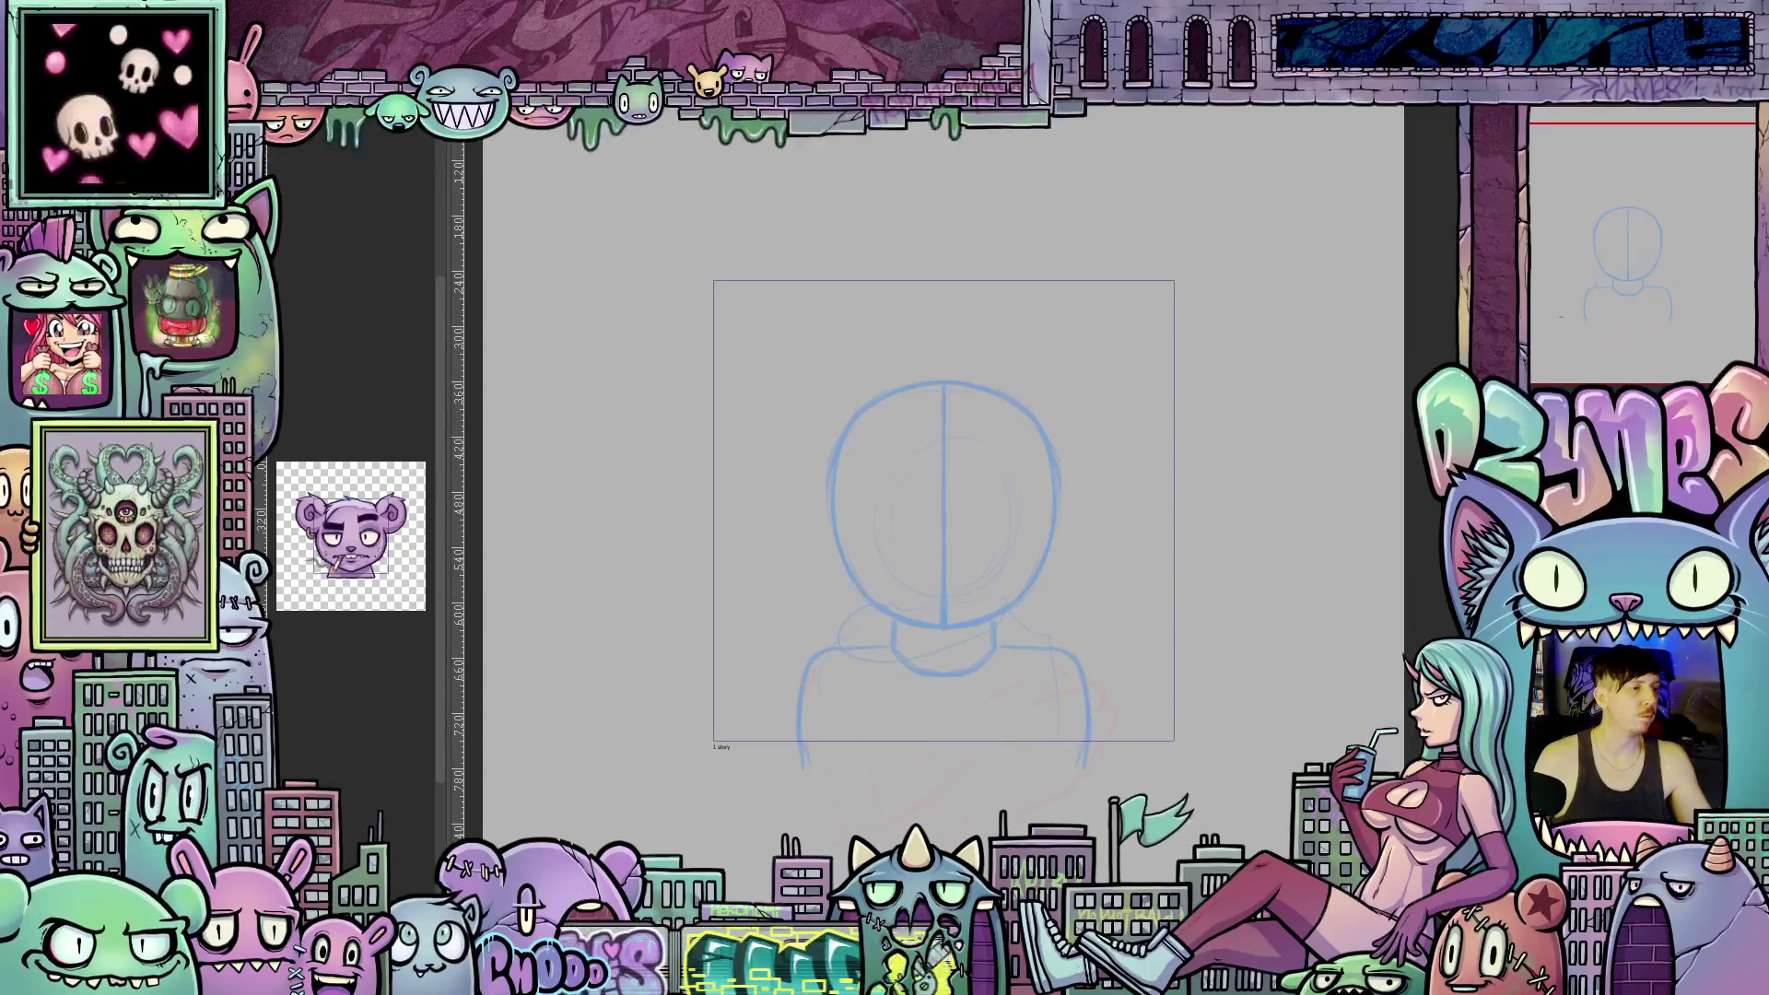
{"action": "key", "text": "Return"}
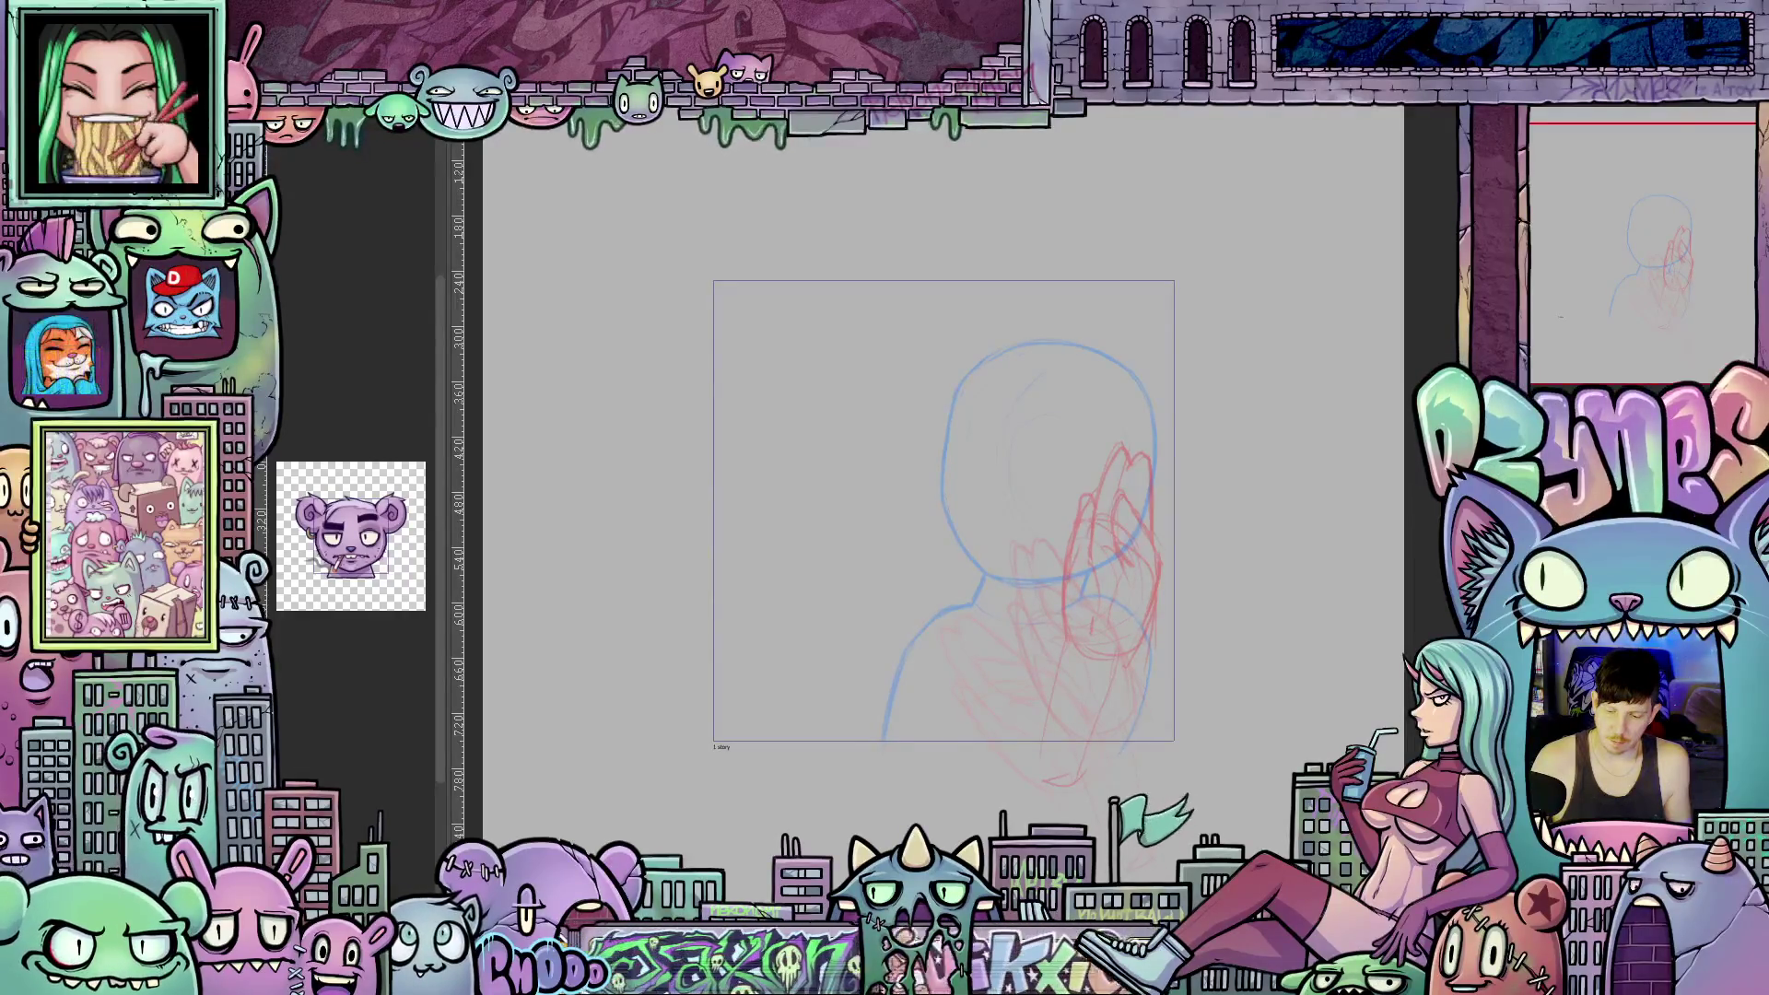
On the centred-head sketch, drag the red hand right and settle it low beside the right shoulder.
{"action": "key", "text": "ctrl+z"}
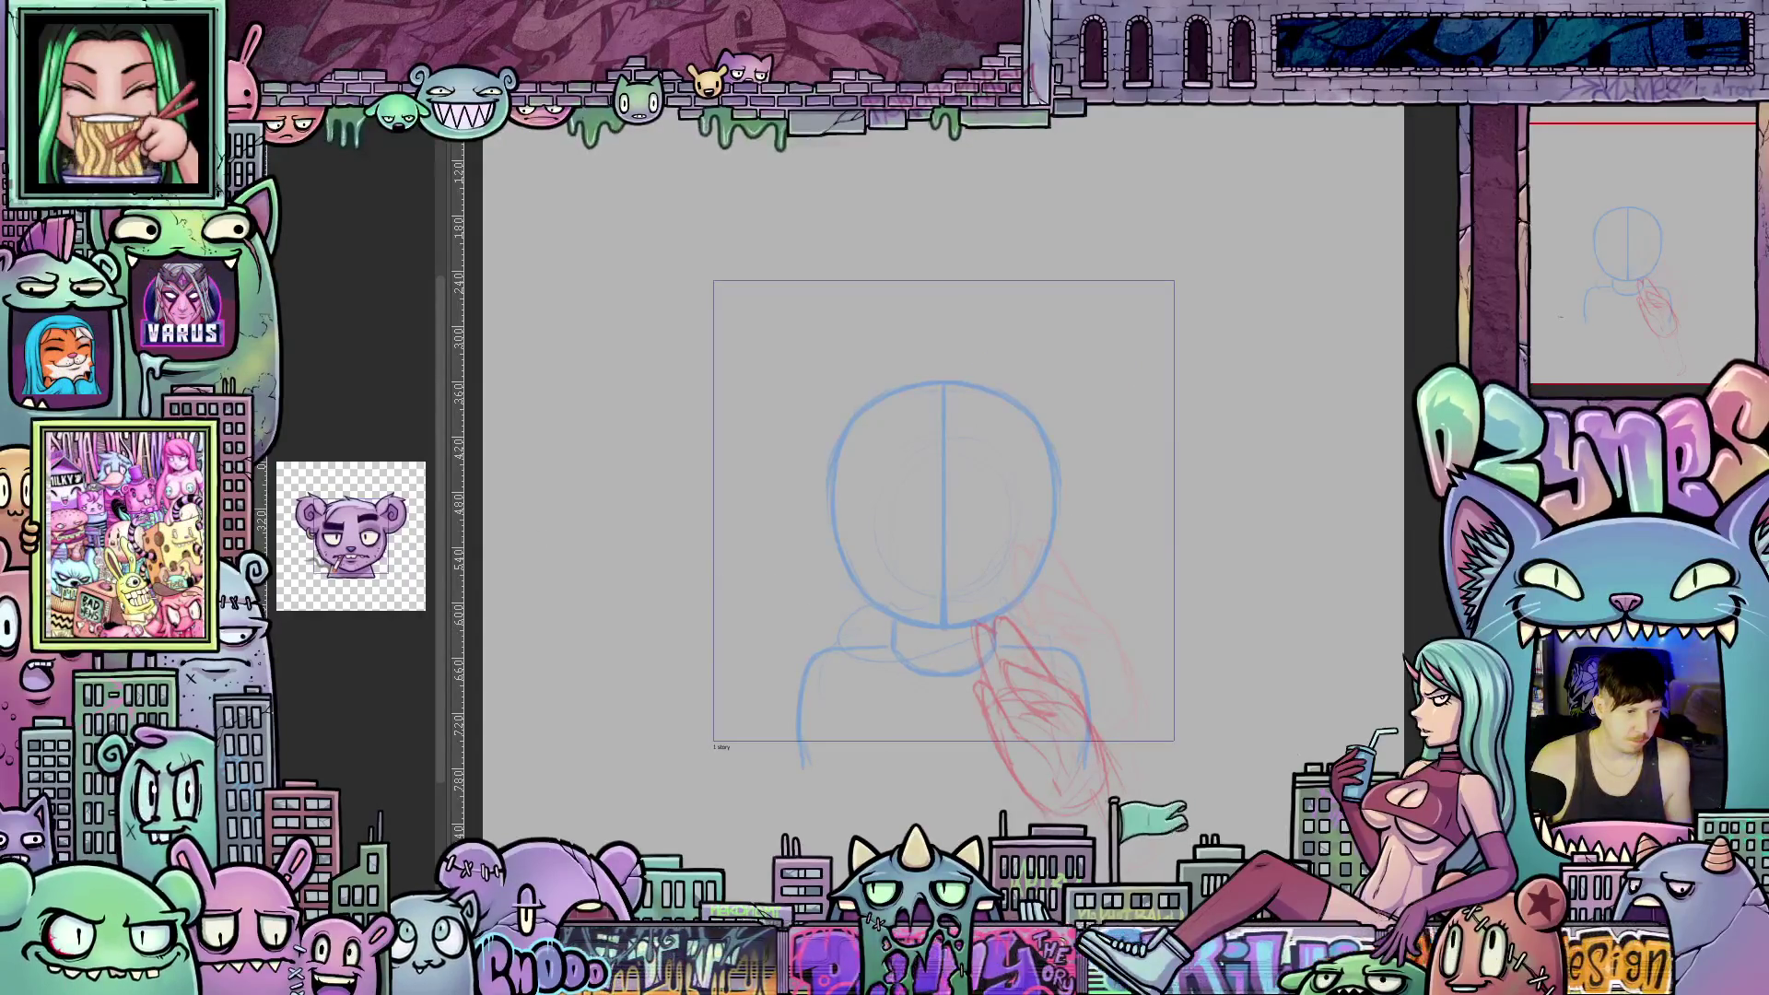
{"action": "mouse_move", "coordinate": [1080, 774]}
{"action": "left_mouse_down"}
{"action": "mouse_move", "coordinate": [1135, 757]}
{"action": "mouse_move", "coordinate": [1156, 805]}
{"action": "left_mouse_up"}
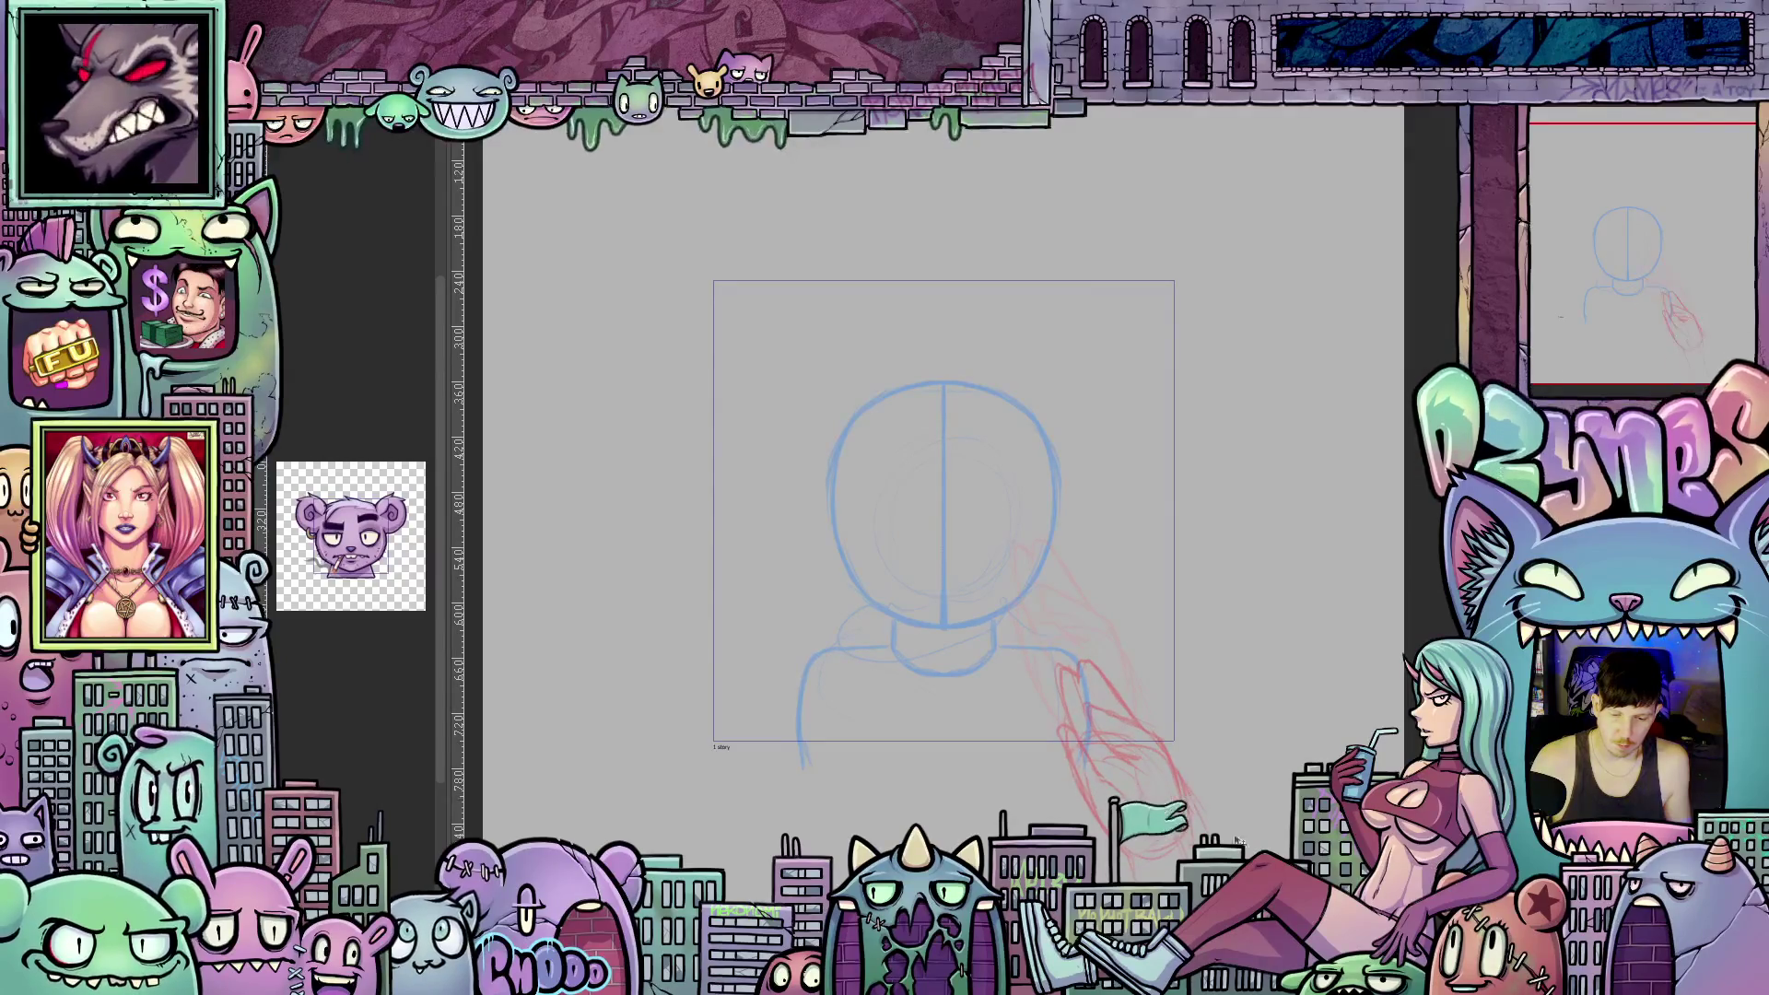
{"action": "left_click_drag", "start_coordinate": [1239, 840], "coordinate": [1198, 765]}
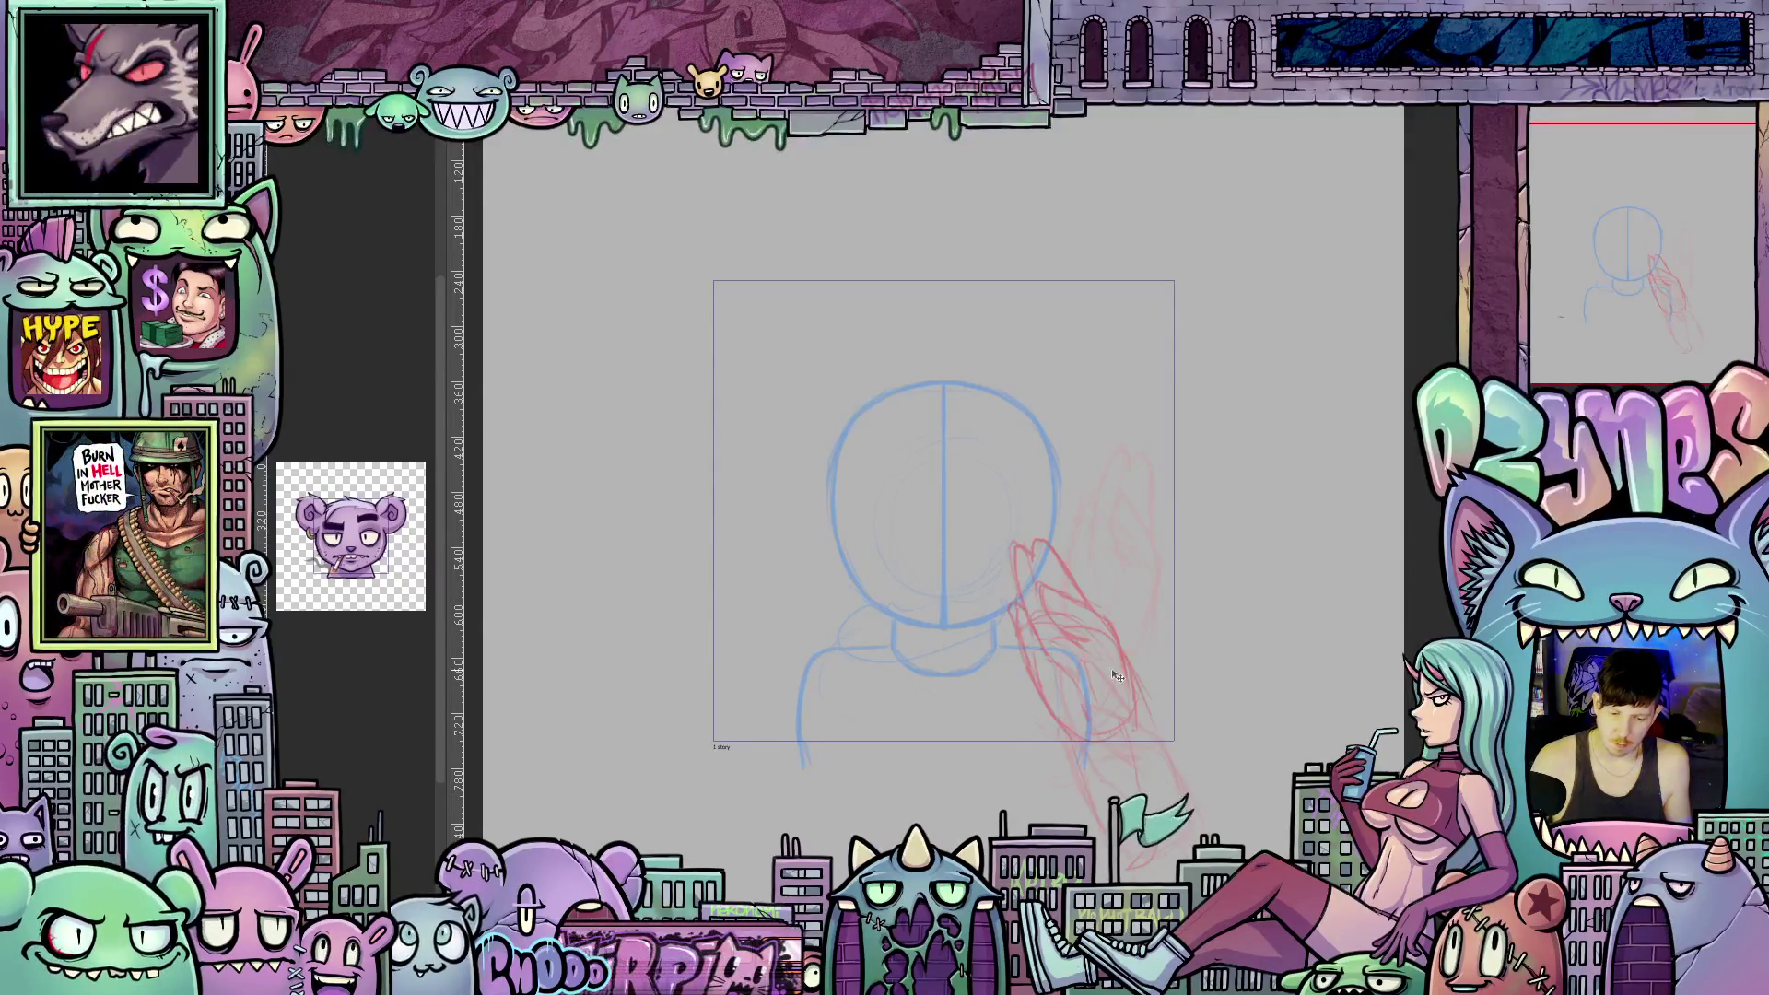
{"action": "left_click_drag", "start_coordinate": [1117, 677], "coordinate": [1138, 726]}
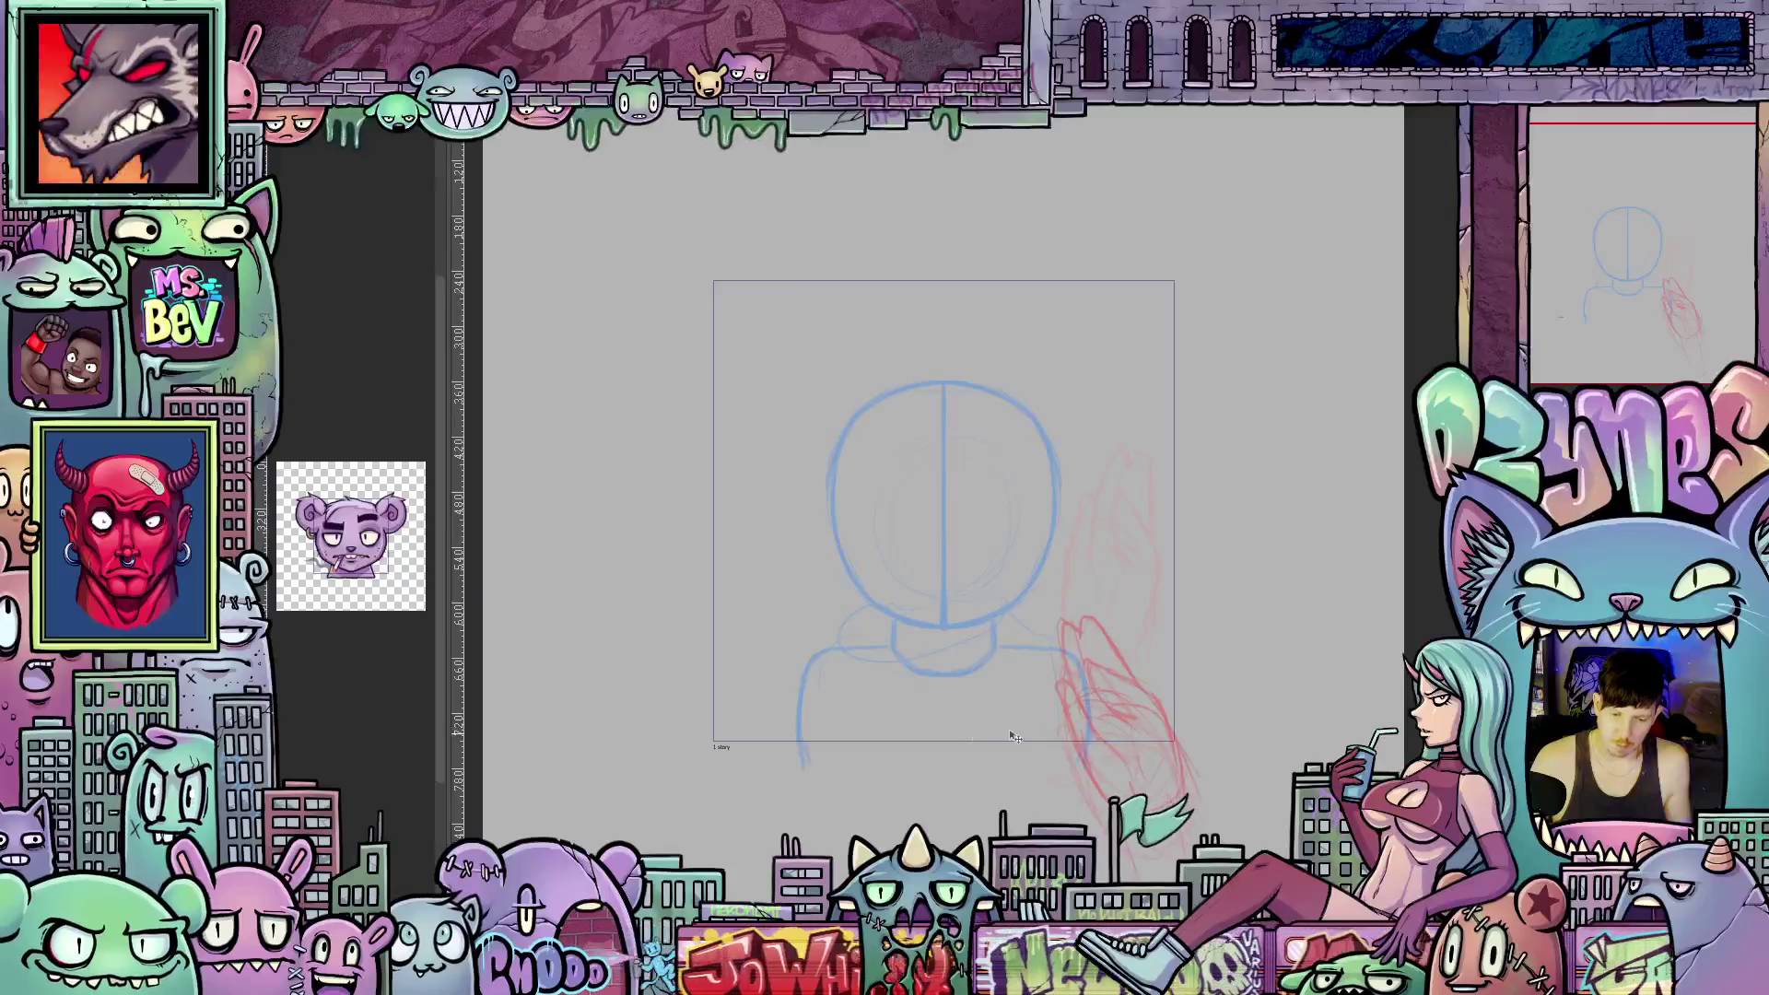
{"action": "key", "text": "Return"}
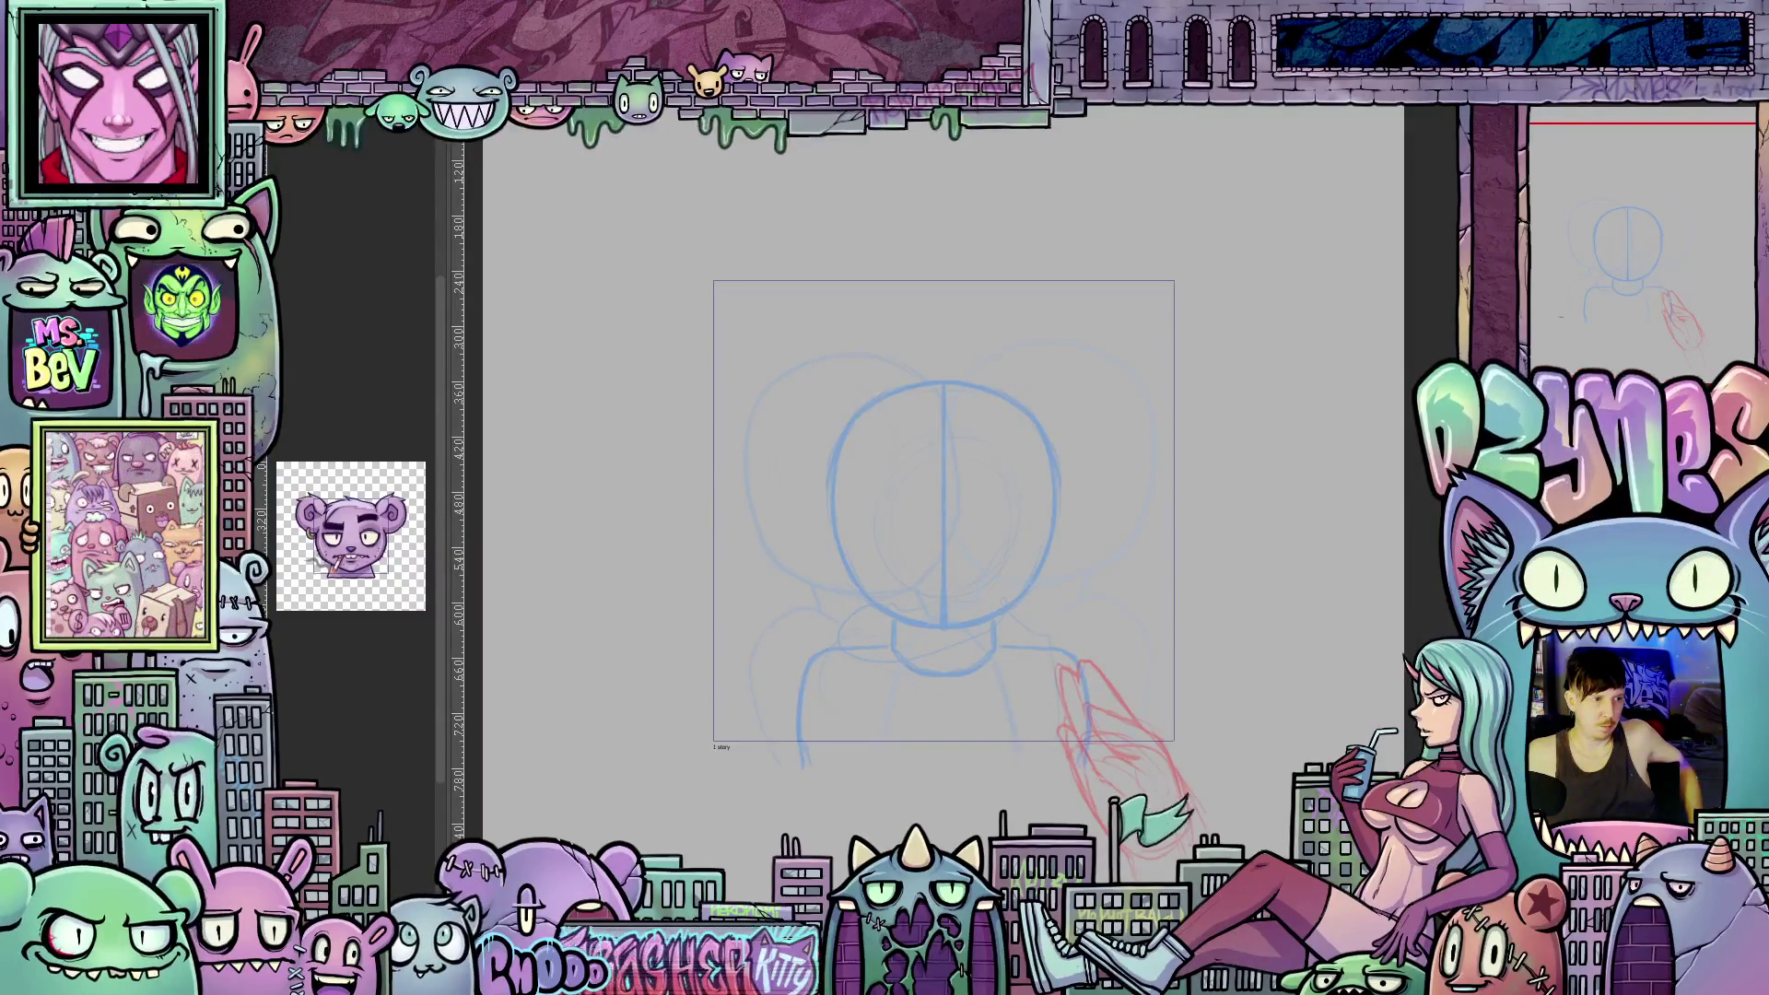
Step back to the sketch with the larger, left-shifted head and folded red arms.
{"action": "key", "text": "ctrl+z"}
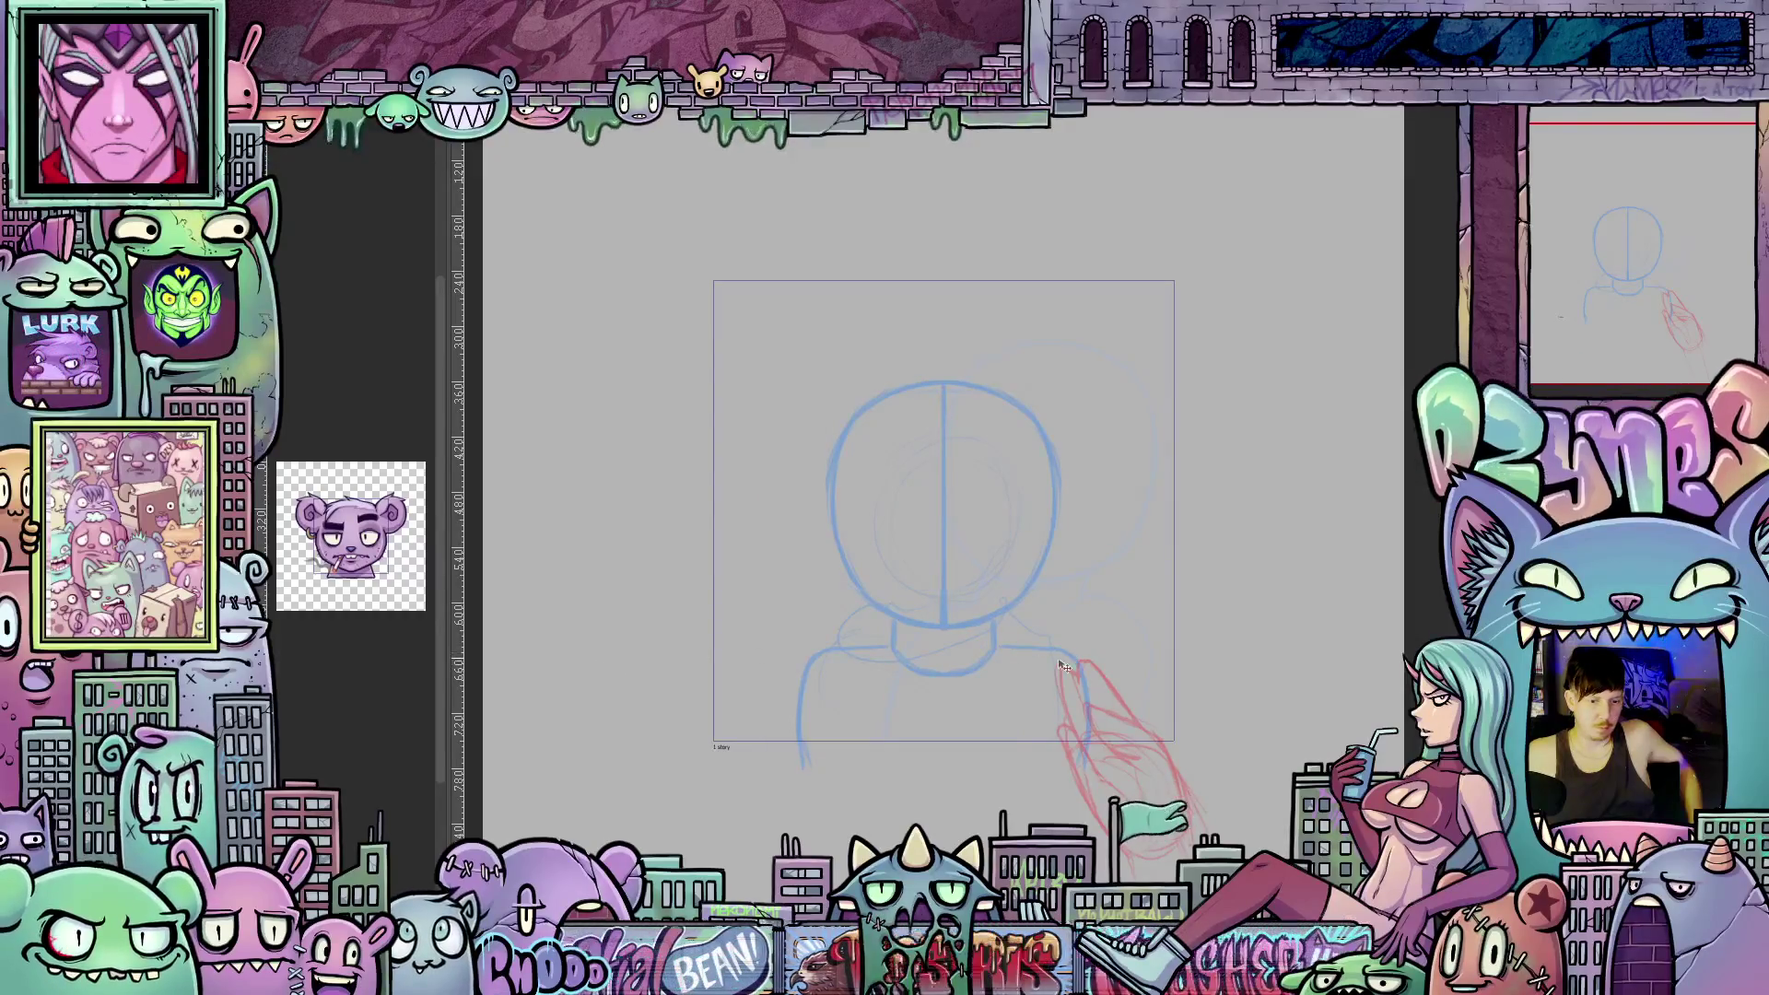
{"action": "key", "text": "ctrl+z"}
{"action": "key", "text": "ctrl+z"}
{"action": "key", "text": "ctrl+z"}
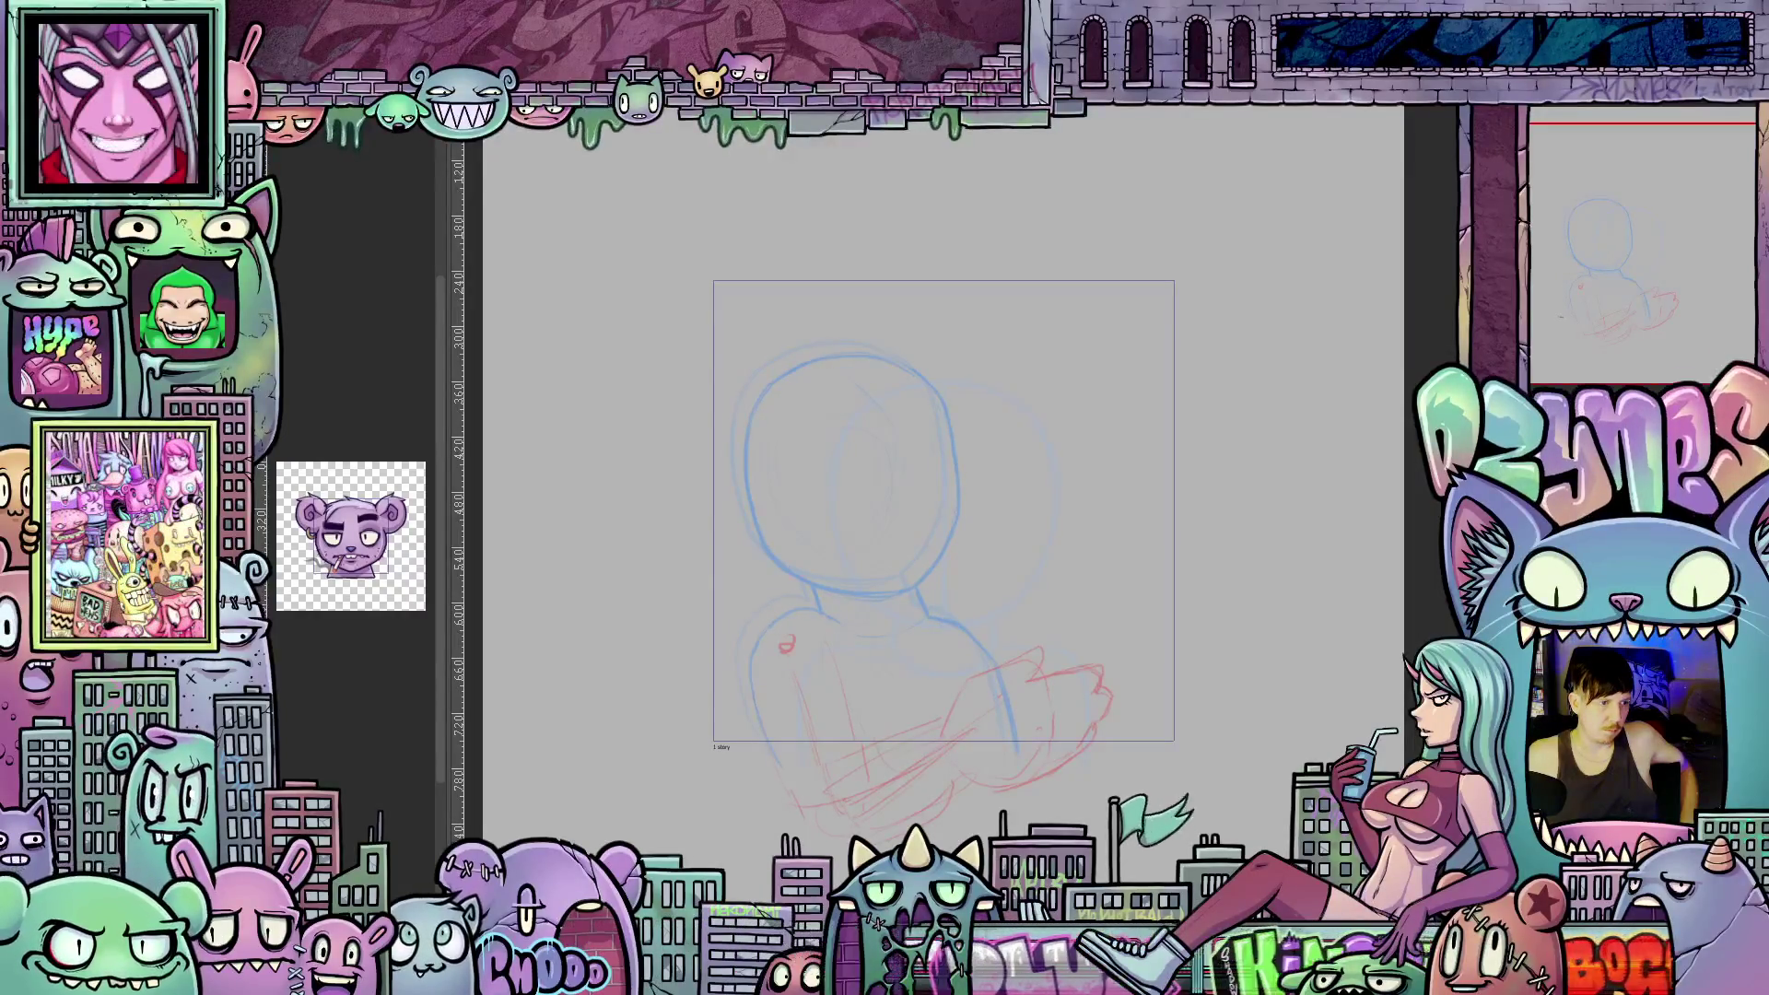
Flip through the sketch frames to the one with the centred head.
{"action": "key", "text": "Right"}
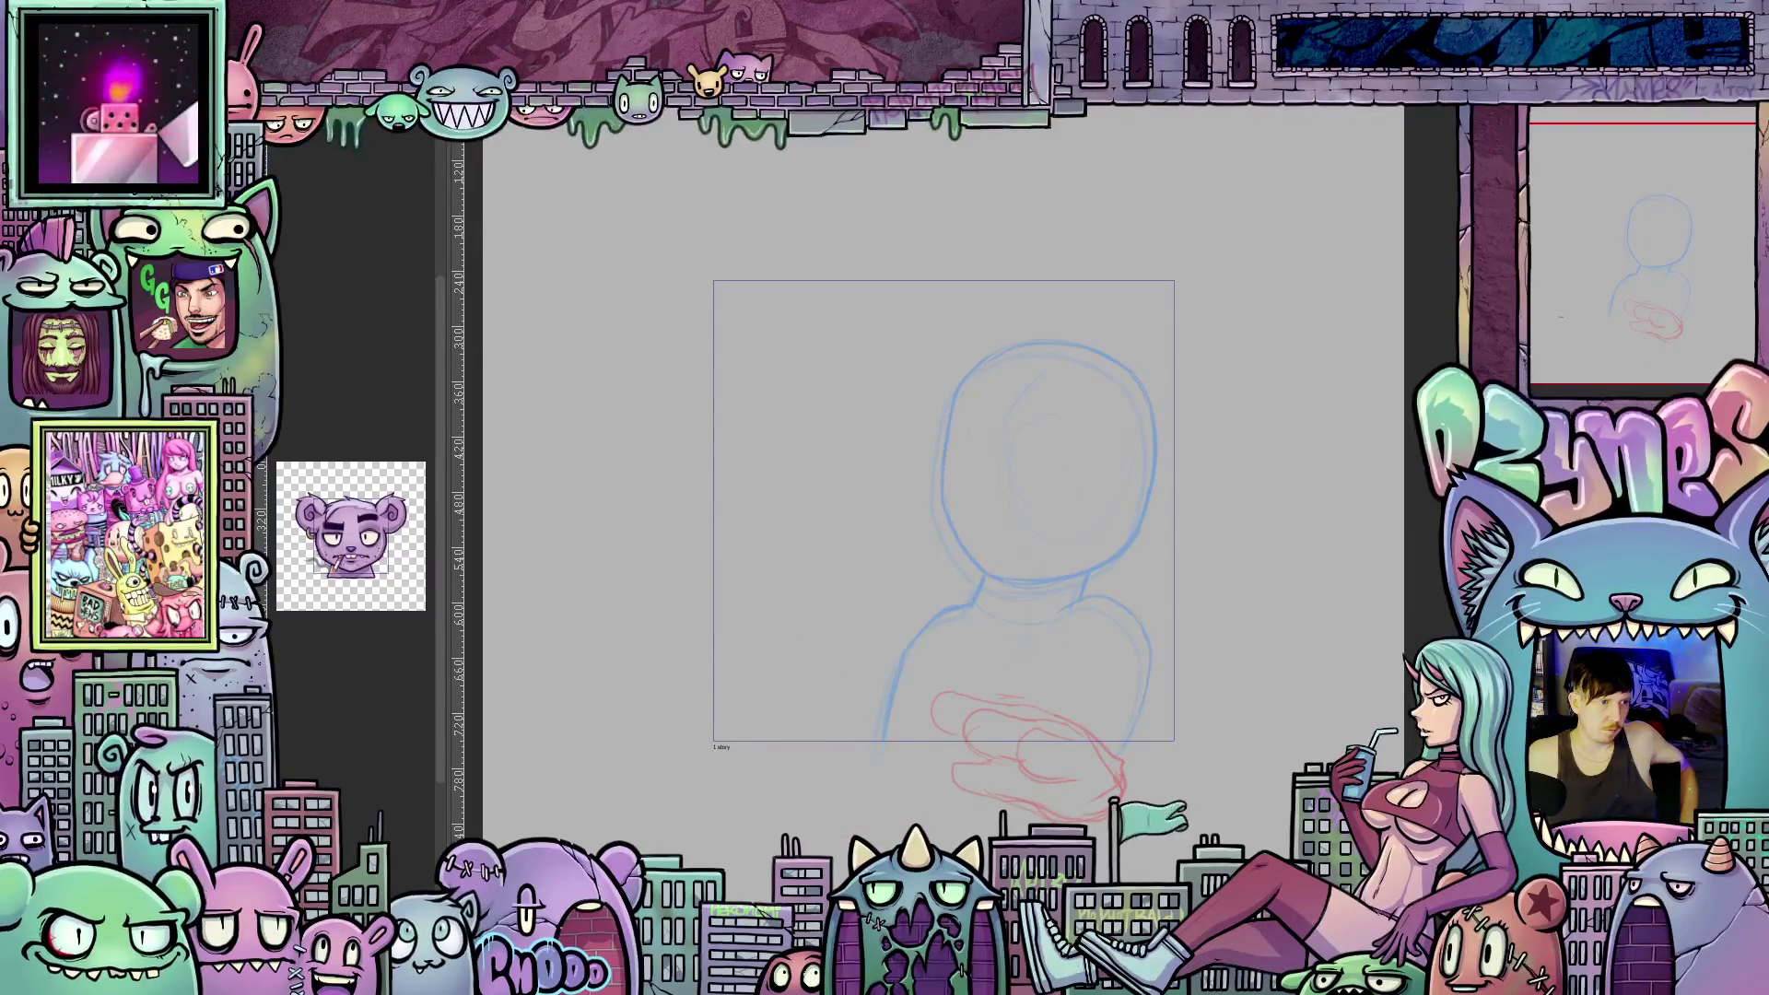
{"action": "key", "text": "Left"}
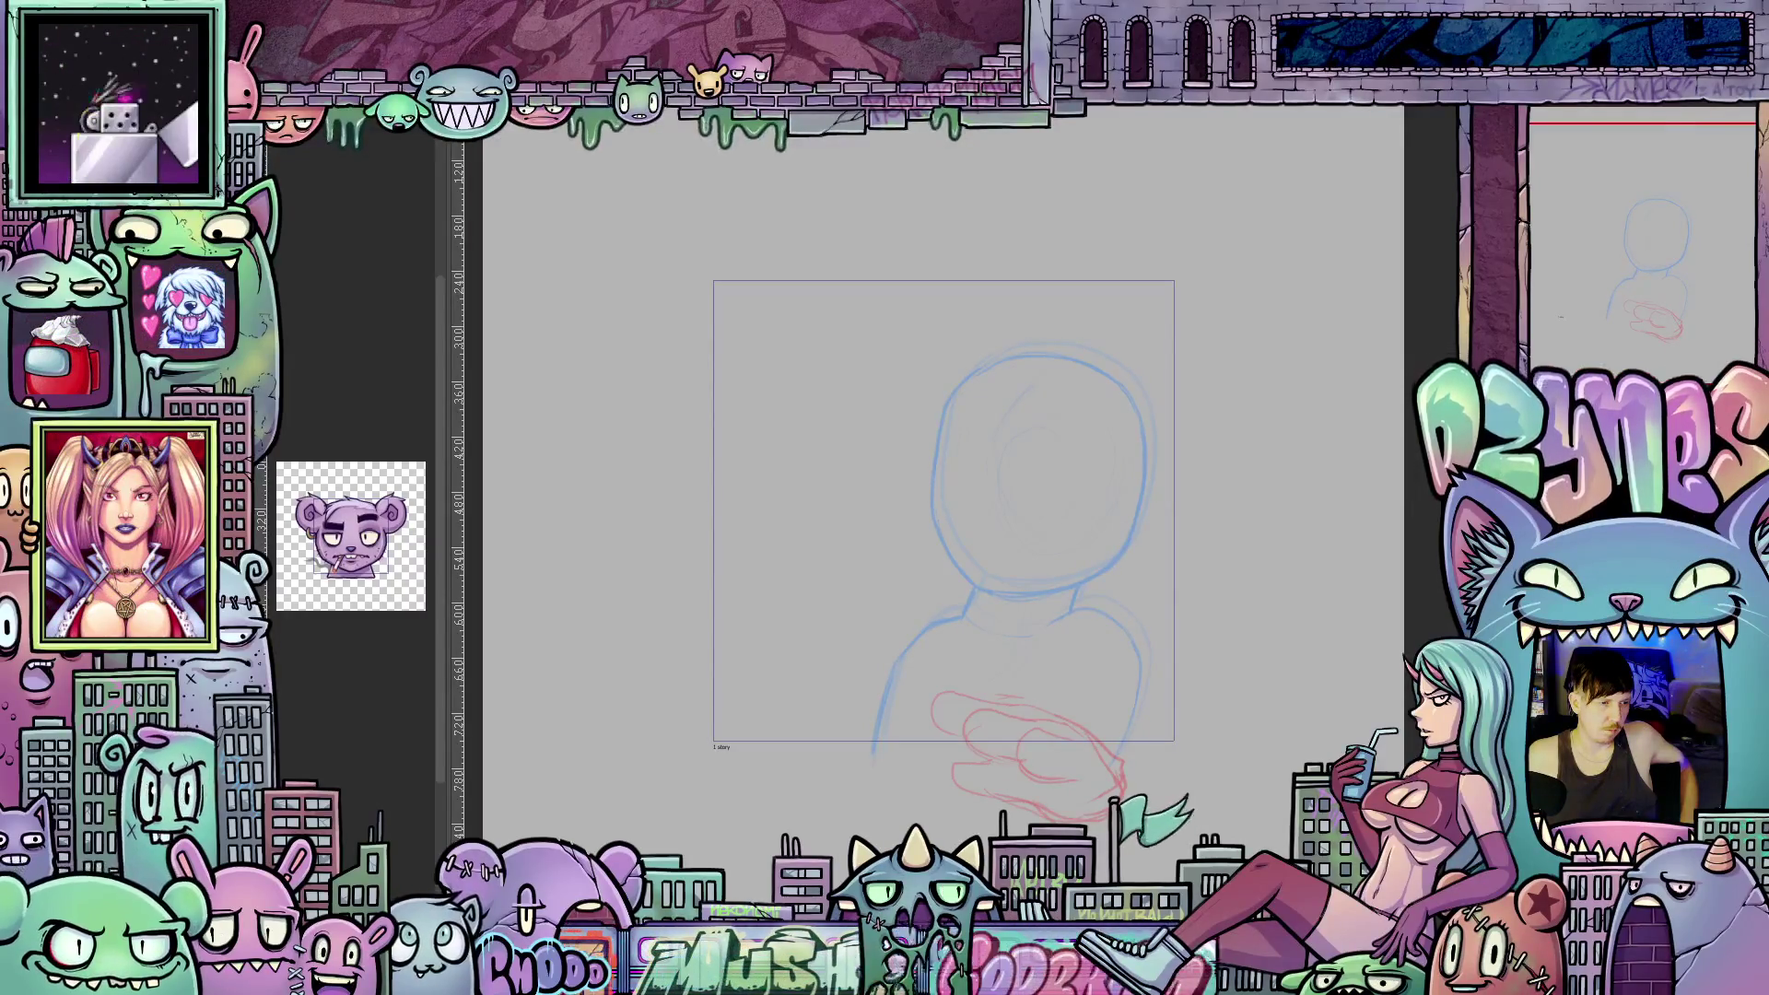
{"action": "key", "text": "Left"}
{"action": "key", "text": "Left"}
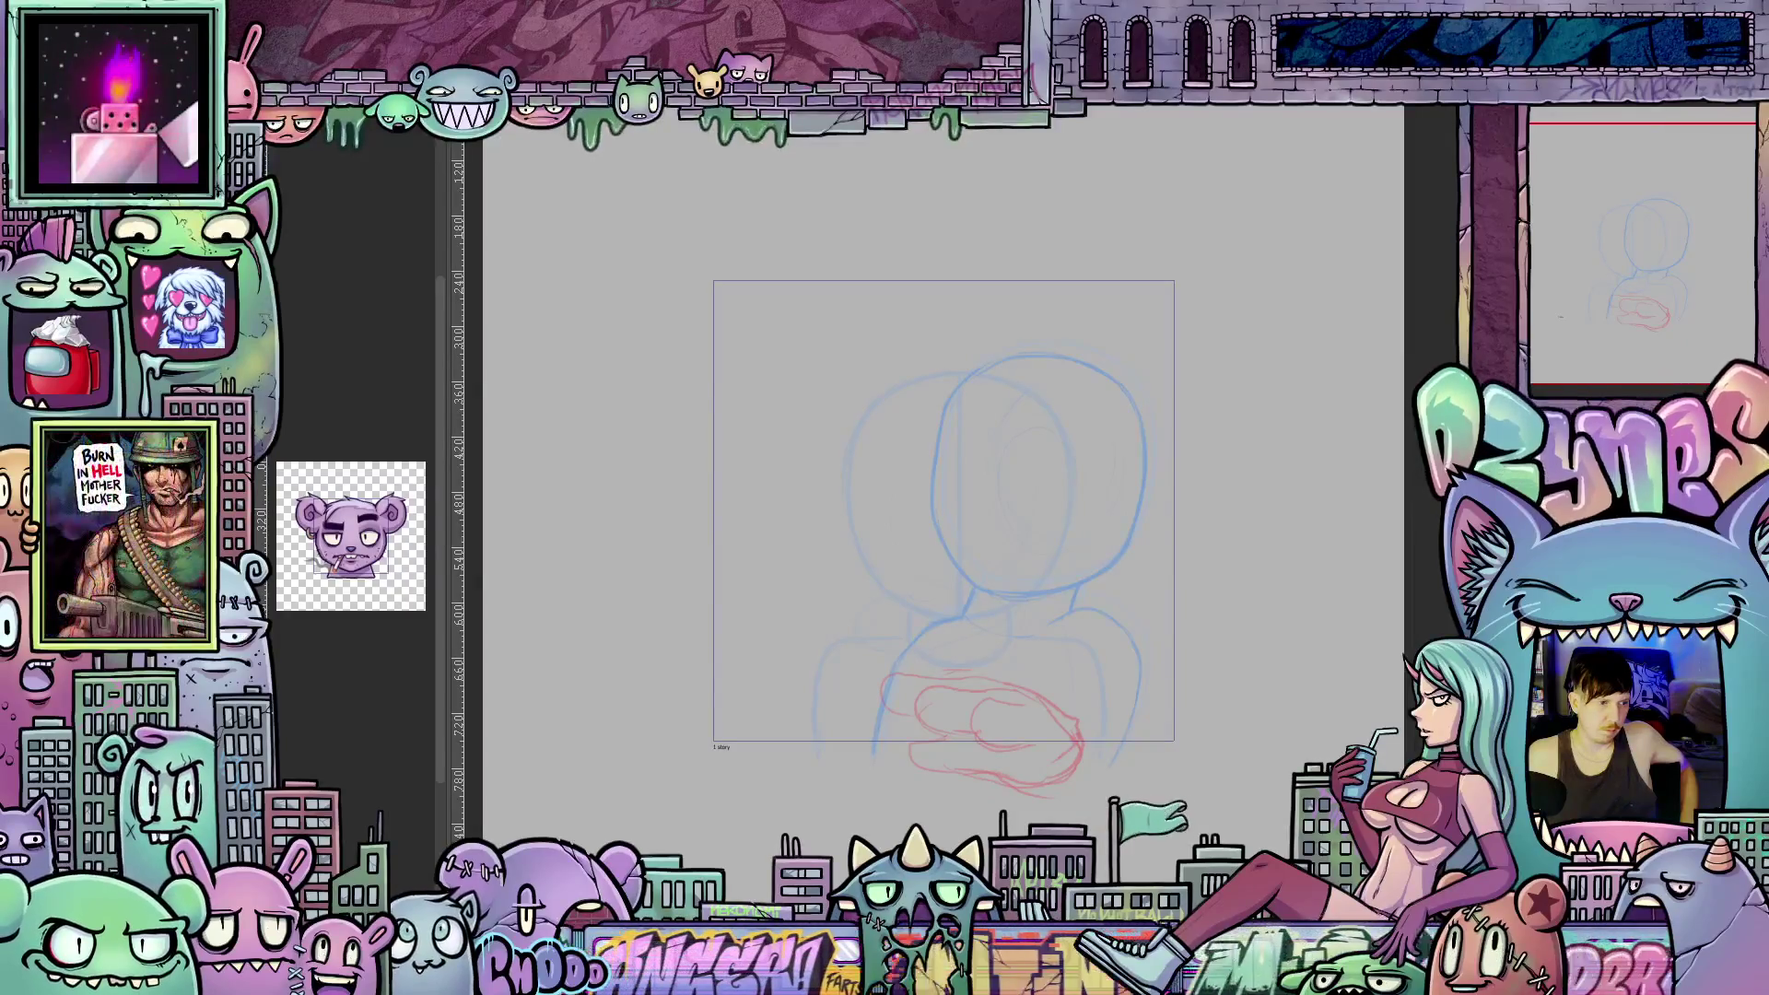
{"action": "key", "text": "Left"}
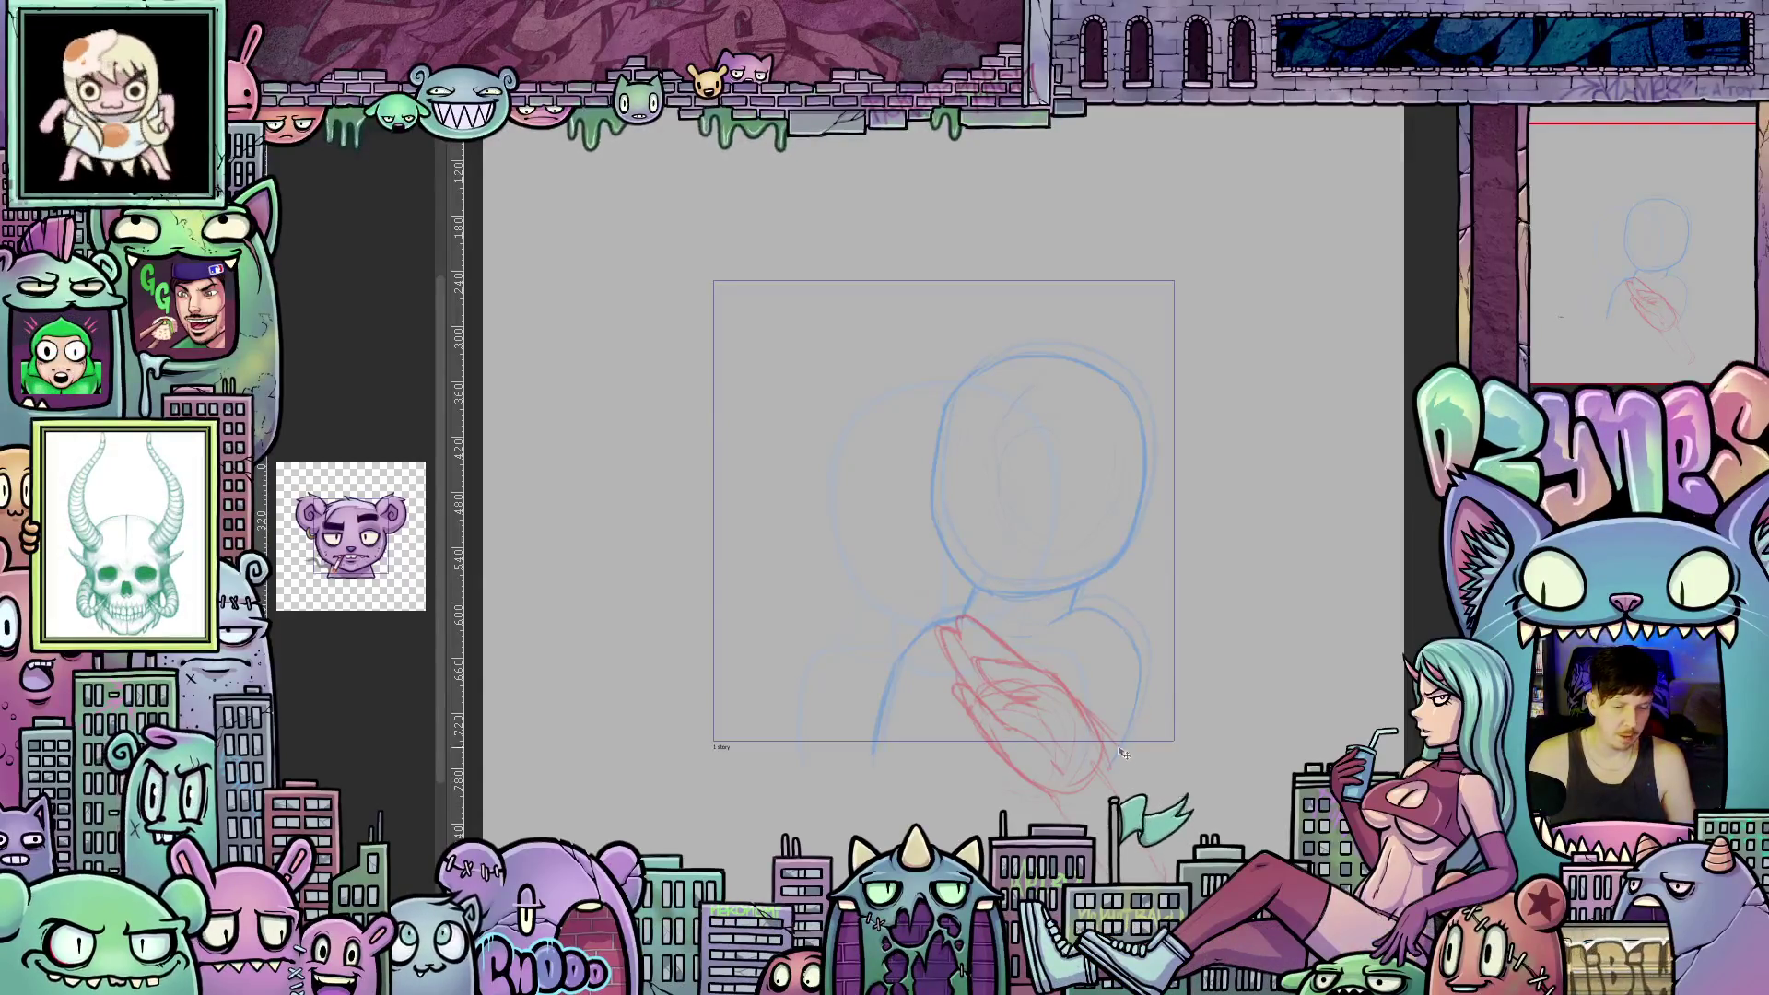
Try shifting the blue sketch right and down, undo it, and move the red hand further right.
{"action": "left_click_drag", "start_coordinate": [1122, 757], "coordinate": [1167, 776]}
{"action": "key", "text": "ctrl+z"}
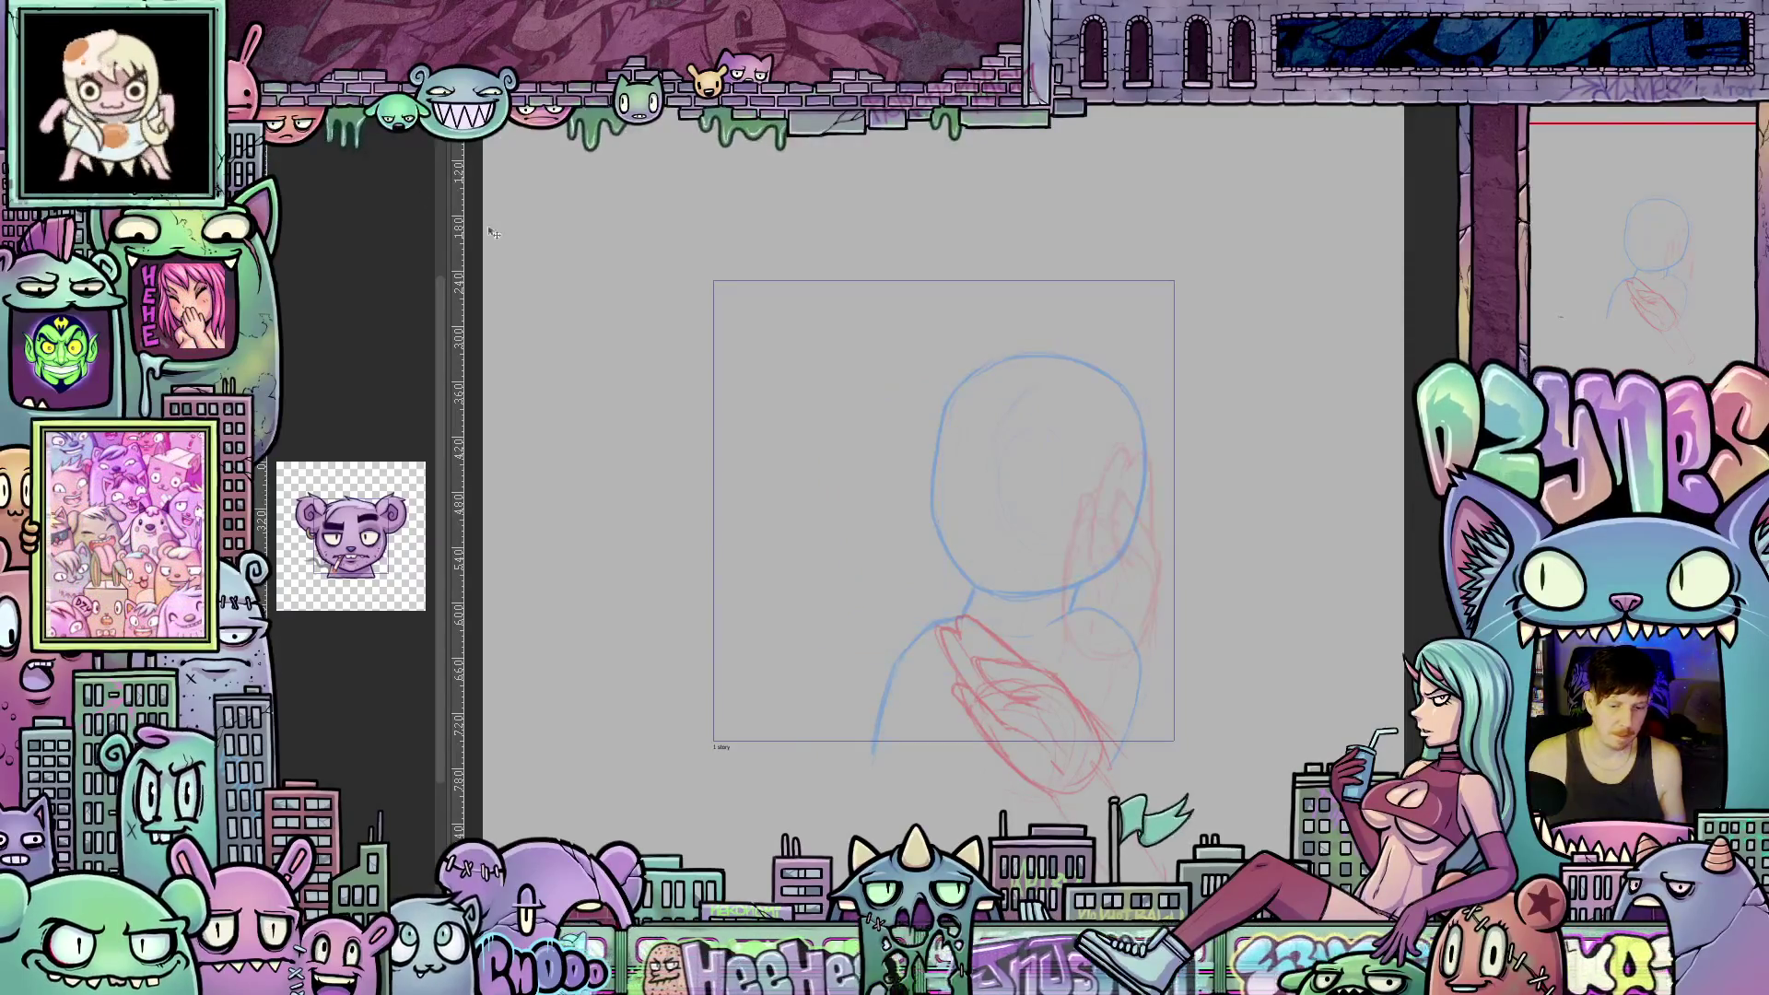
{"action": "left_click_drag", "start_coordinate": [1050, 731], "coordinate": [1104, 729]}
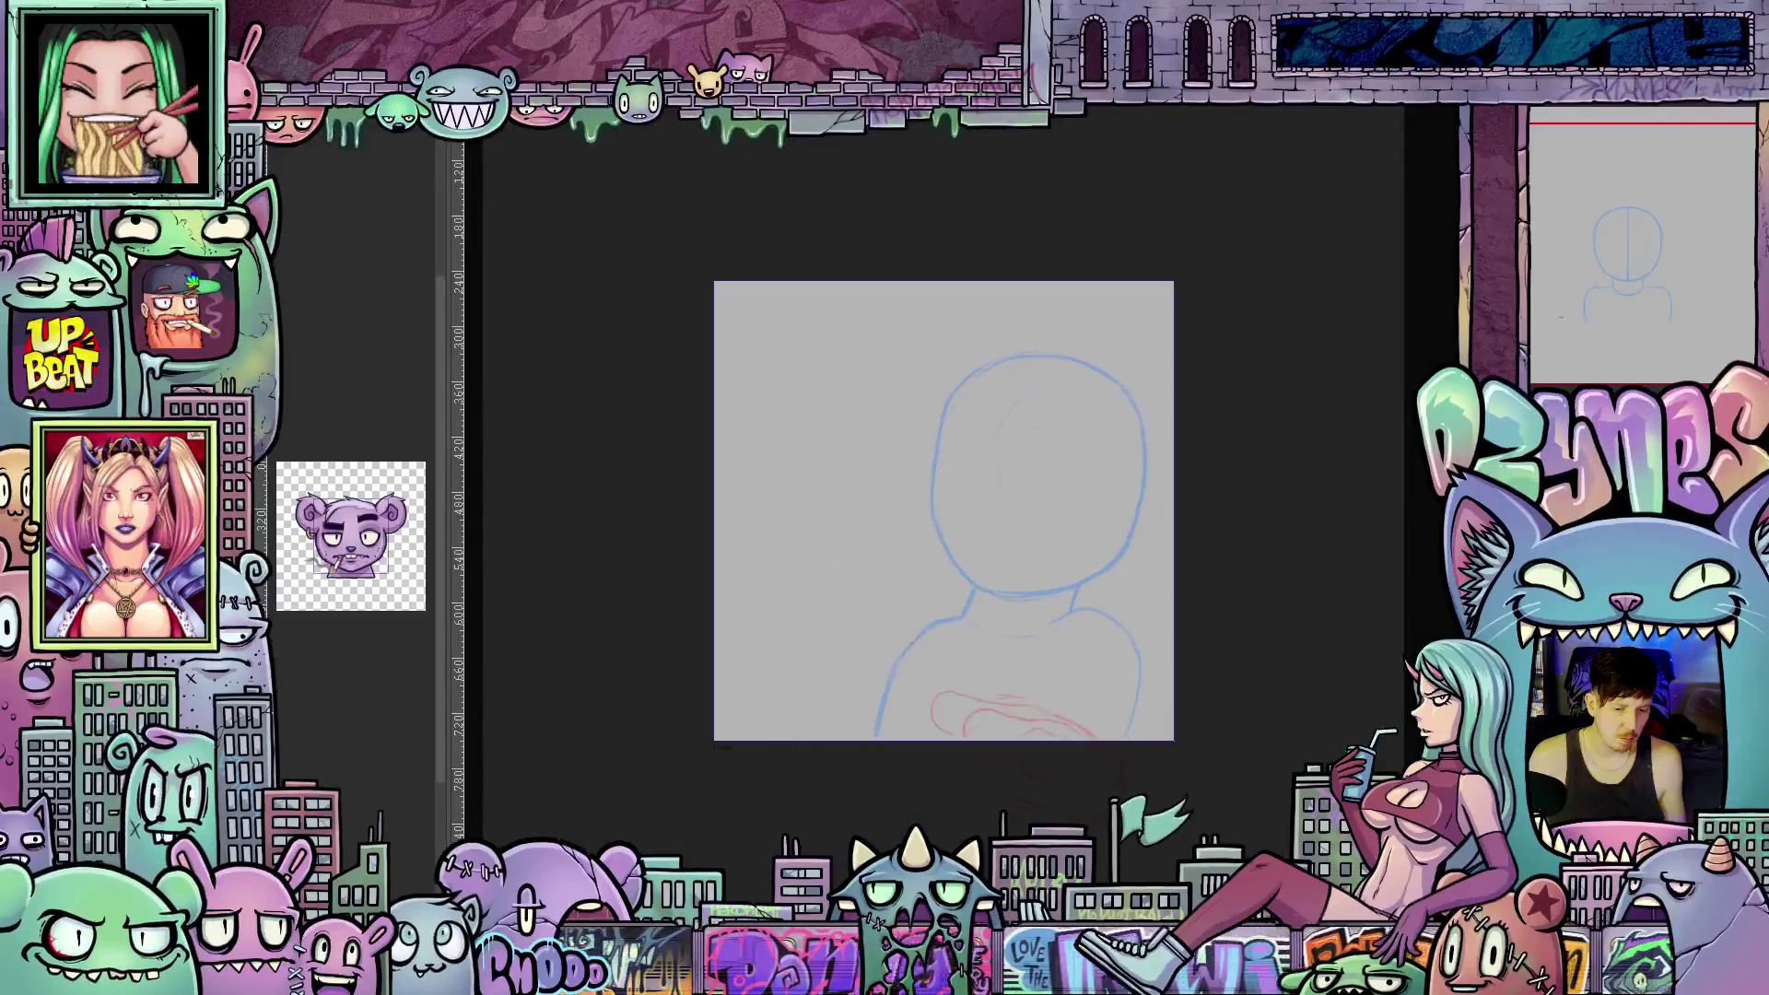
Zoom out to view the red hand strokes beneath the blue head's left shoulder.
{"action": "scroll", "coordinate": [1217, 477], "scroll_direction": "down", "scroll_amount": 5}
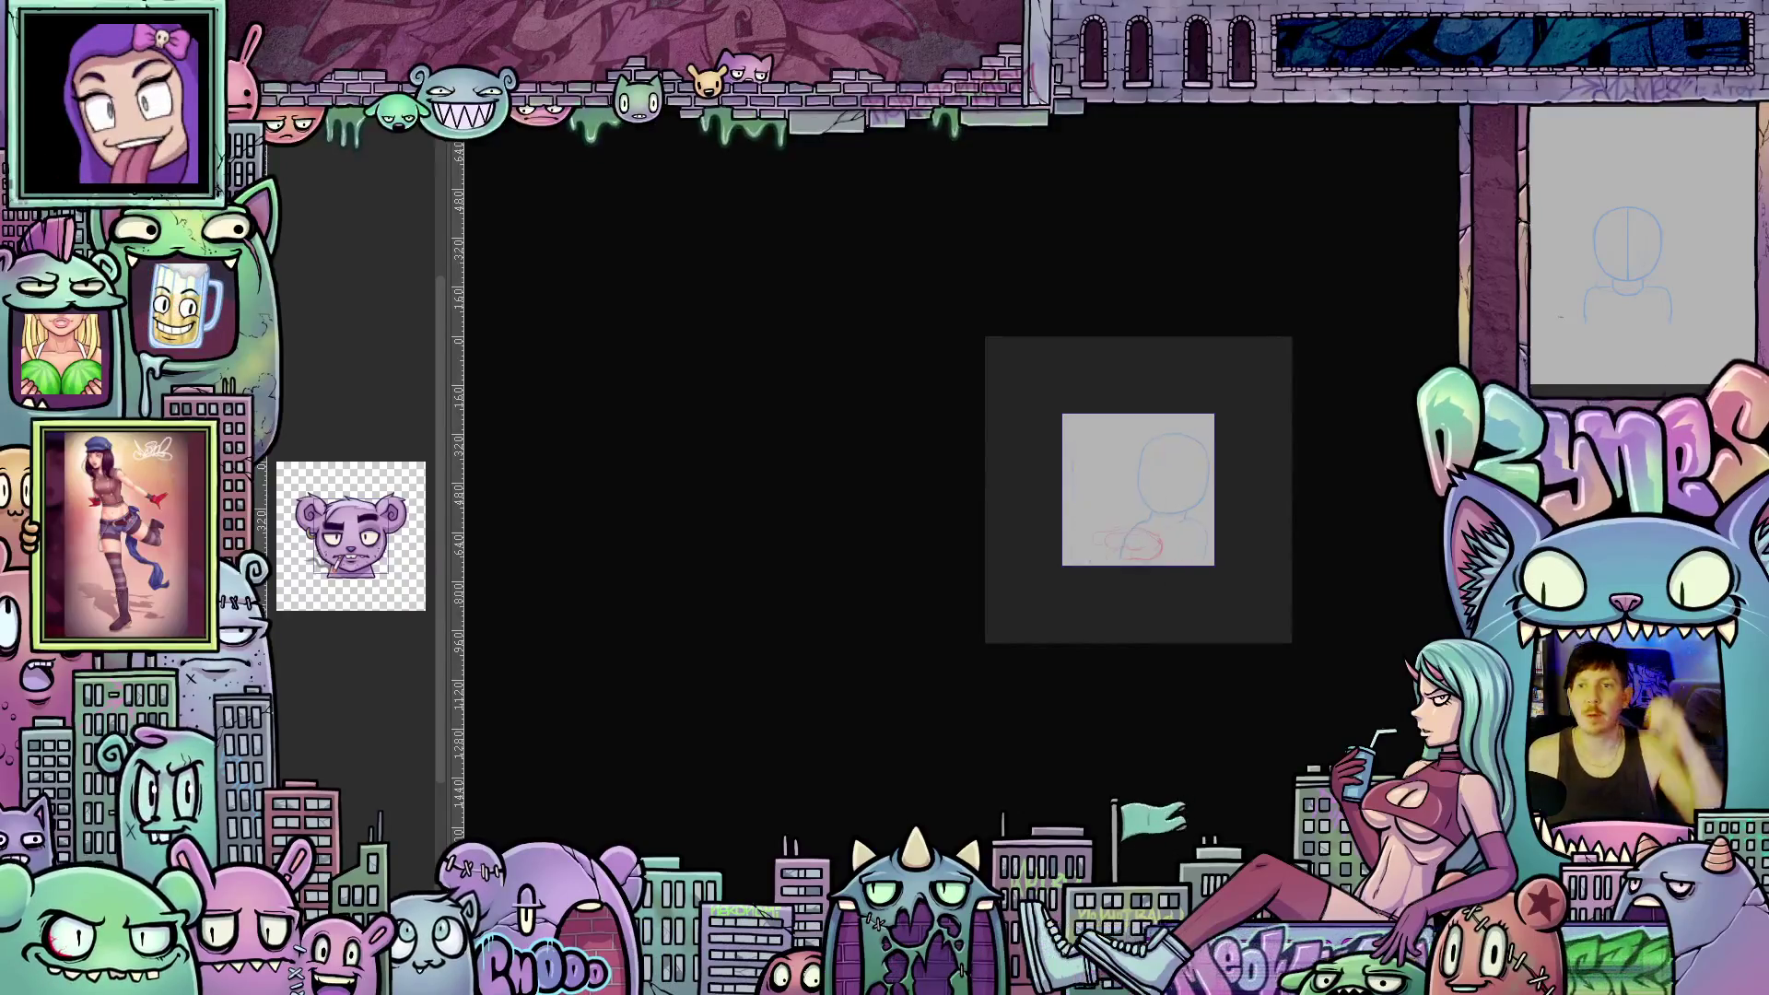
Mirror the canvas horizontally to check proportions, then zoom in and hide the side palettes.
{"action": "key", "text": "m"}
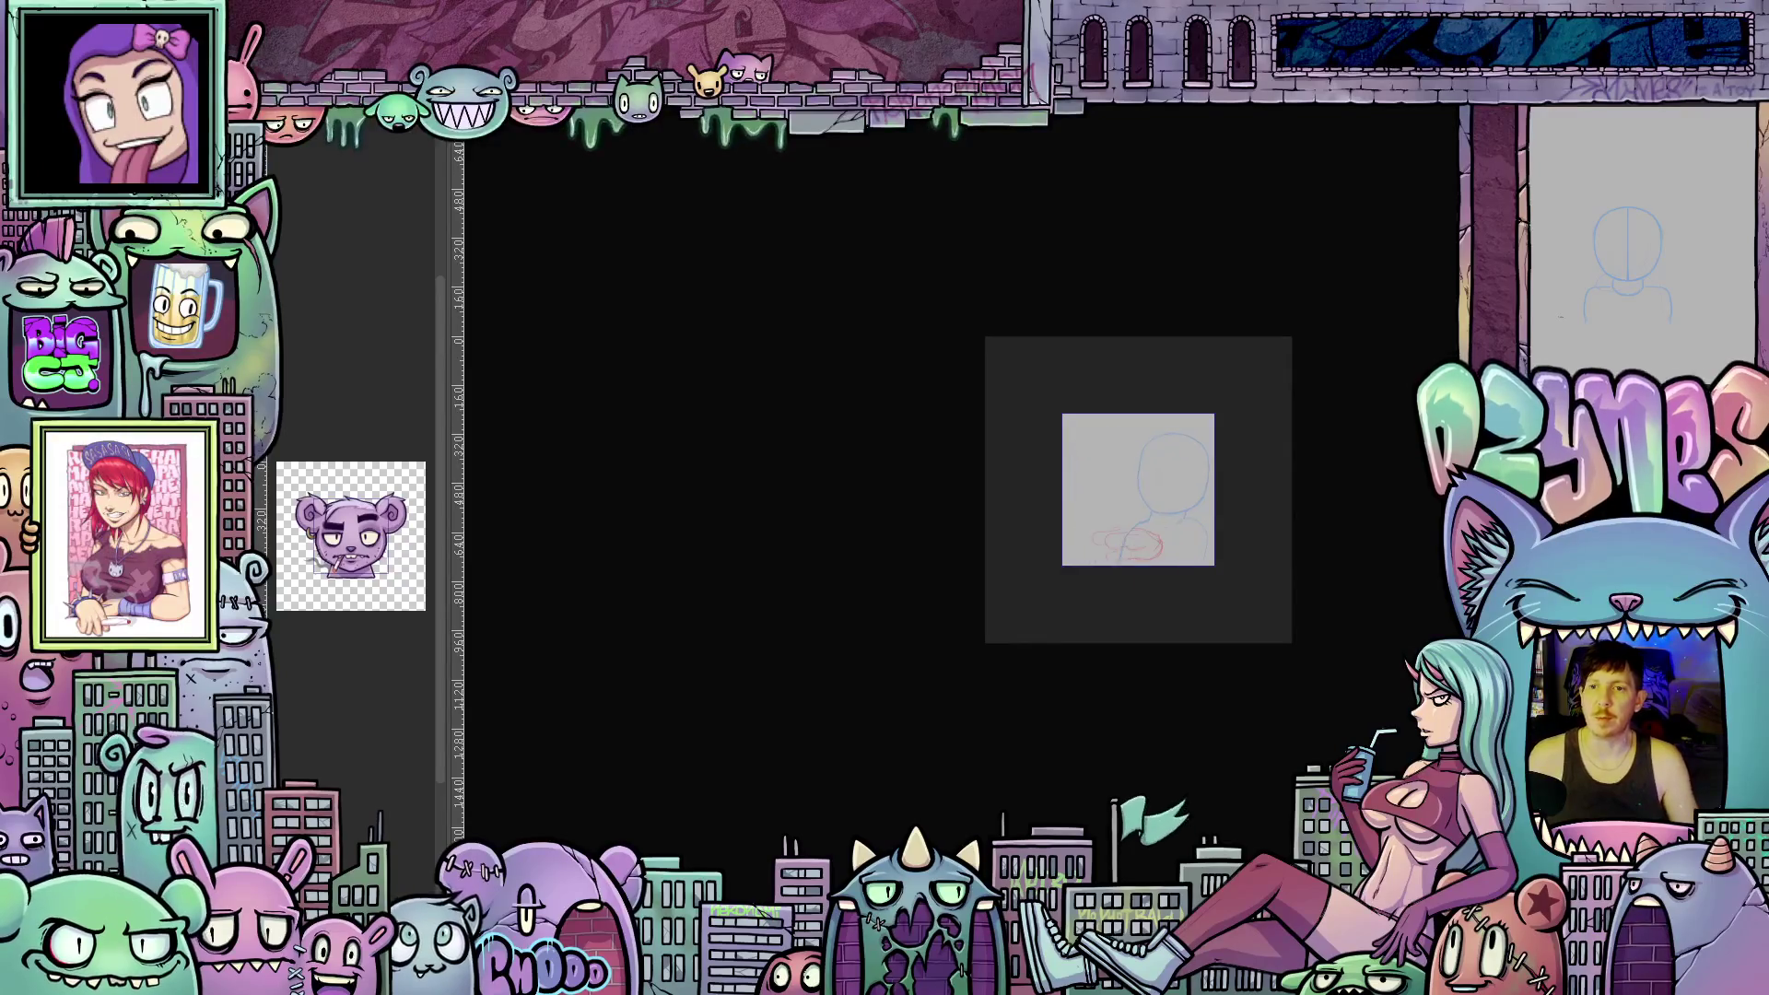
{"action": "key", "text": "m"}
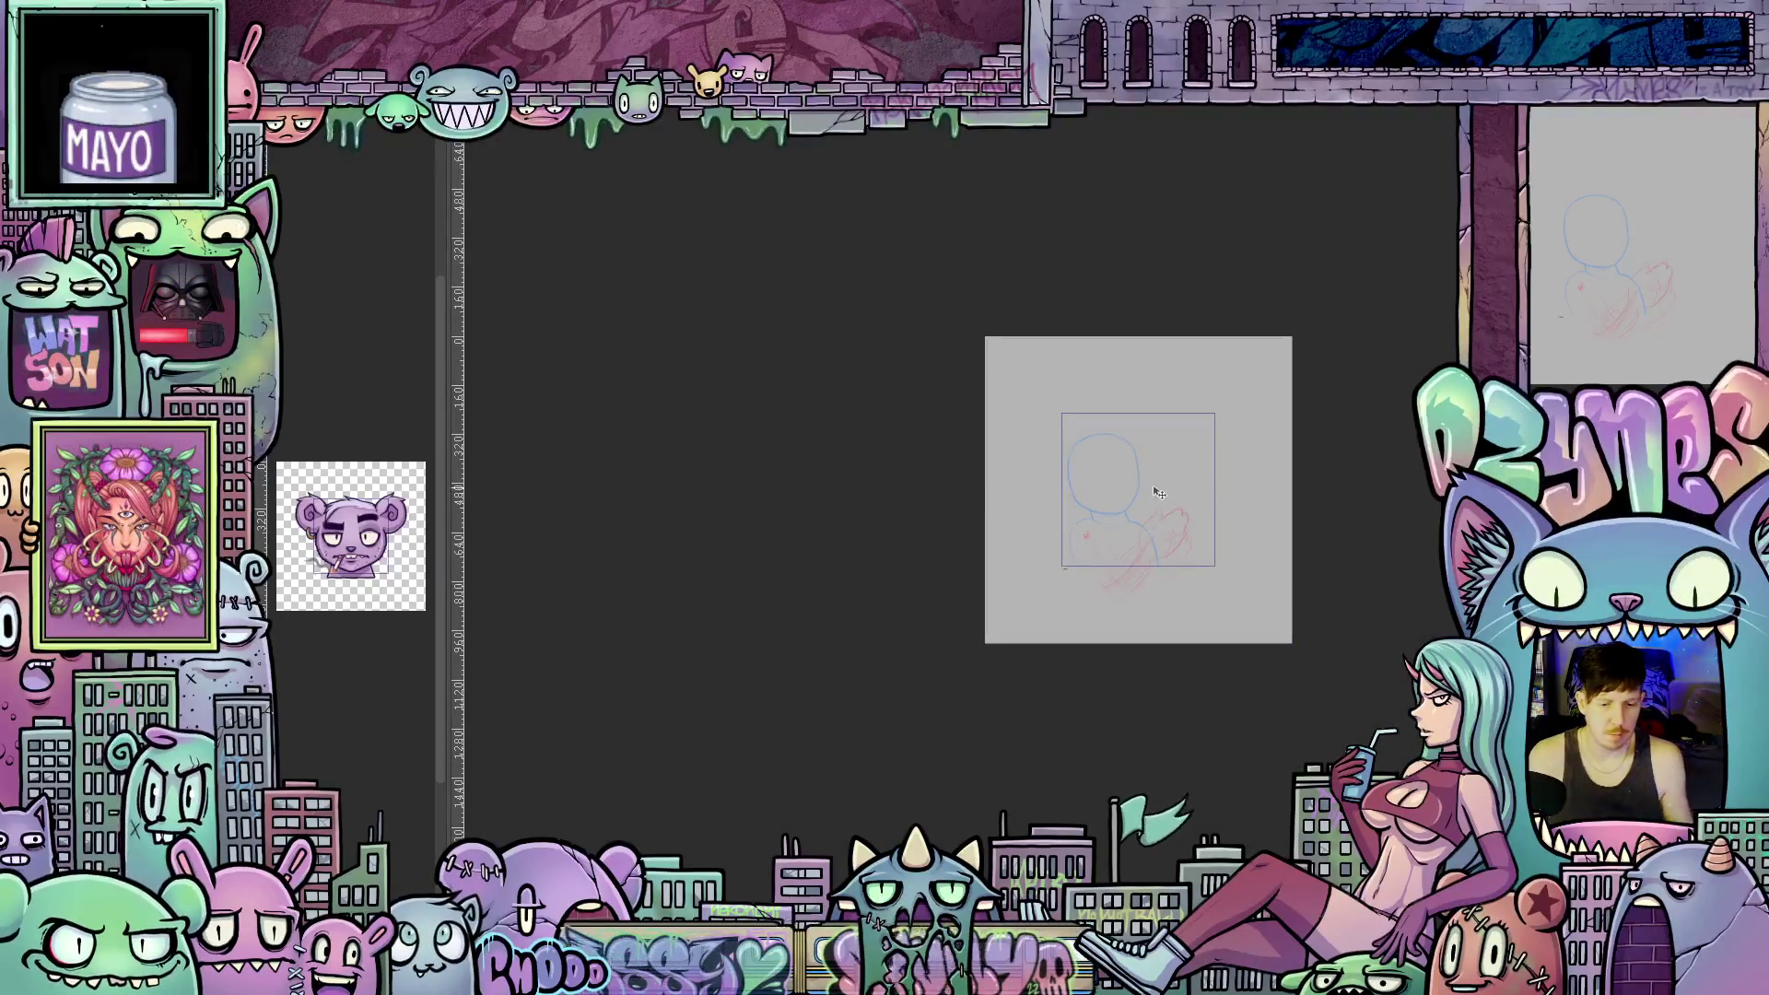
{"action": "key", "text": "ctrl+plus"}
{"action": "key", "text": "ctrl+plus"}
{"action": "key", "text": "ctrl+plus"}
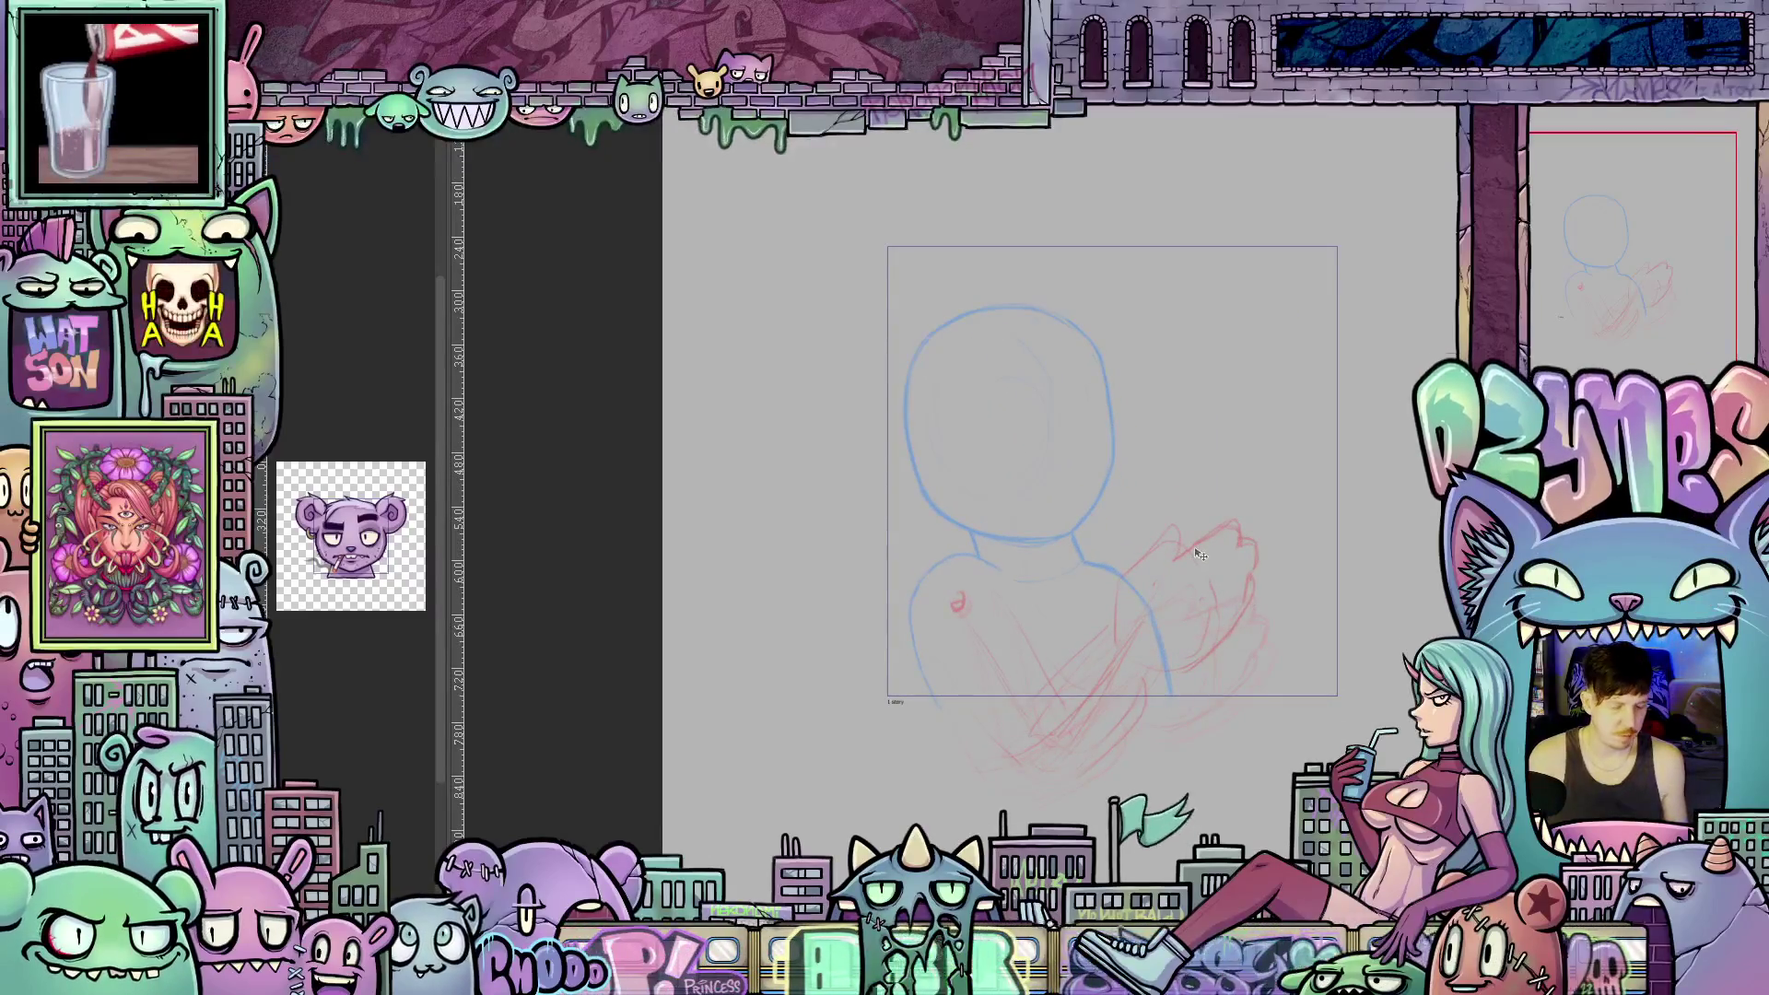
{"action": "key", "text": "Tab"}
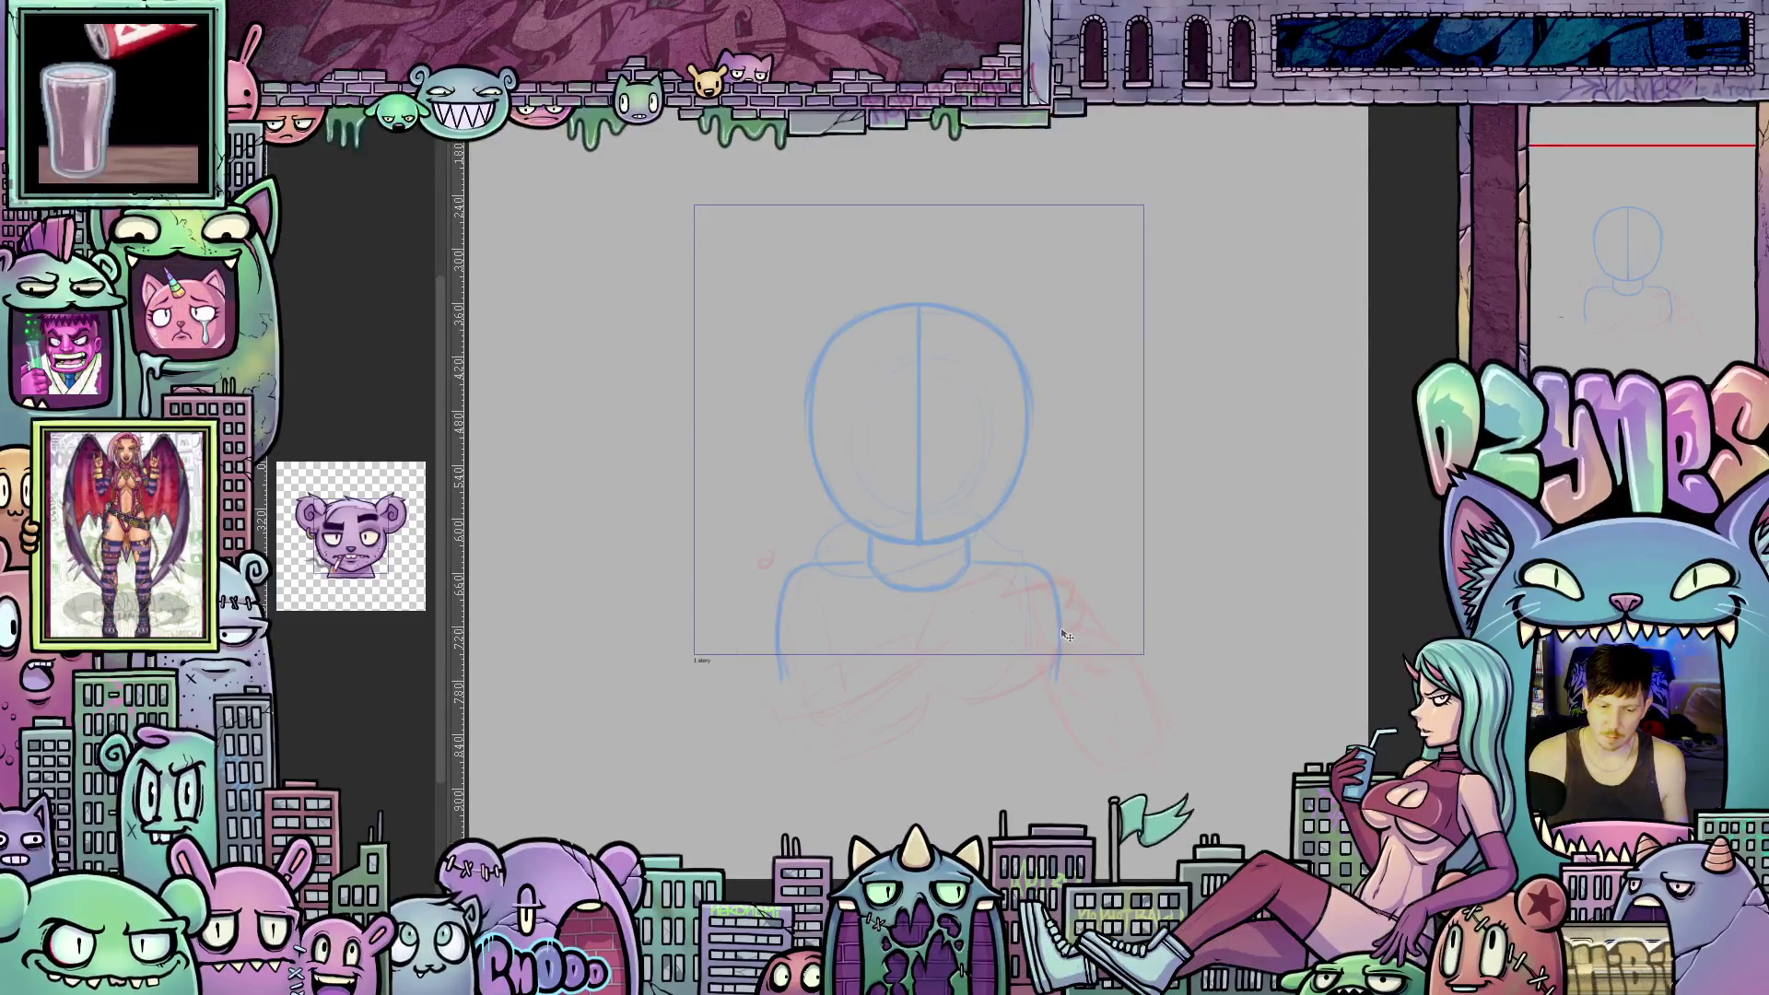
{"action": "scroll", "coordinate": [986, 542], "scroll_direction": "up", "scroll_amount": 1}
{"action": "scroll", "coordinate": [986, 542], "scroll_direction": "down", "scroll_amount": 2}
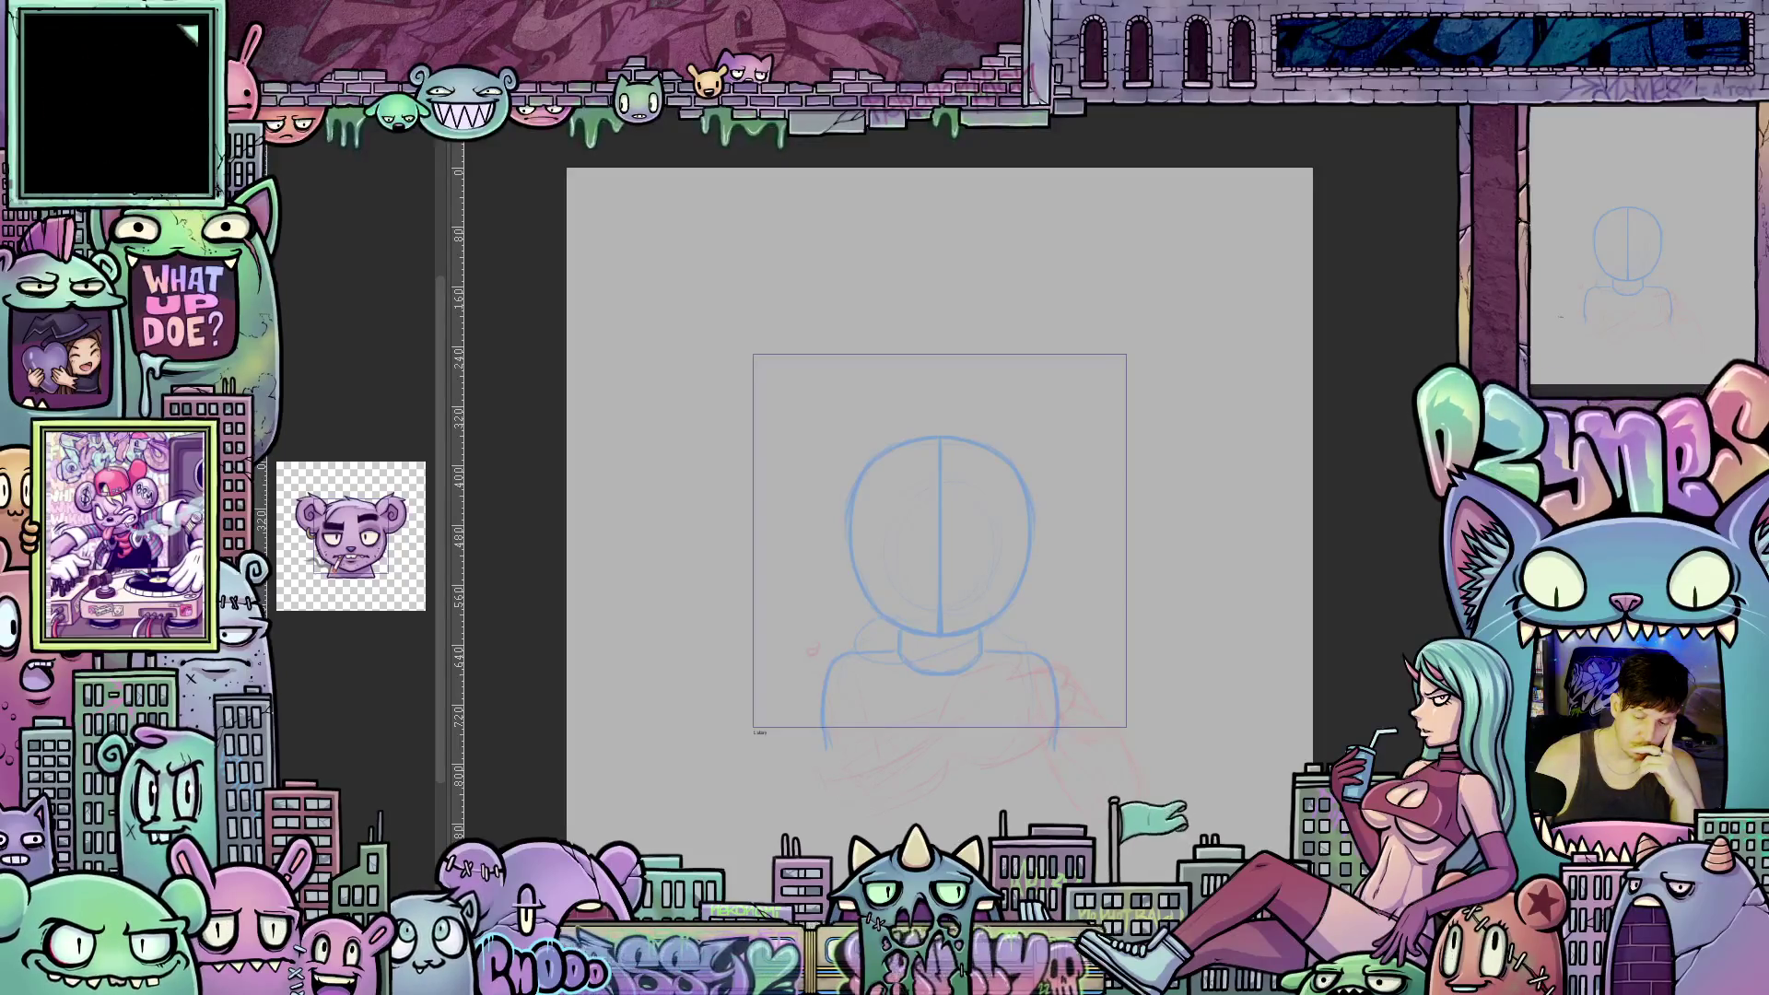
{"action": "key", "text": "ctrl+z"}
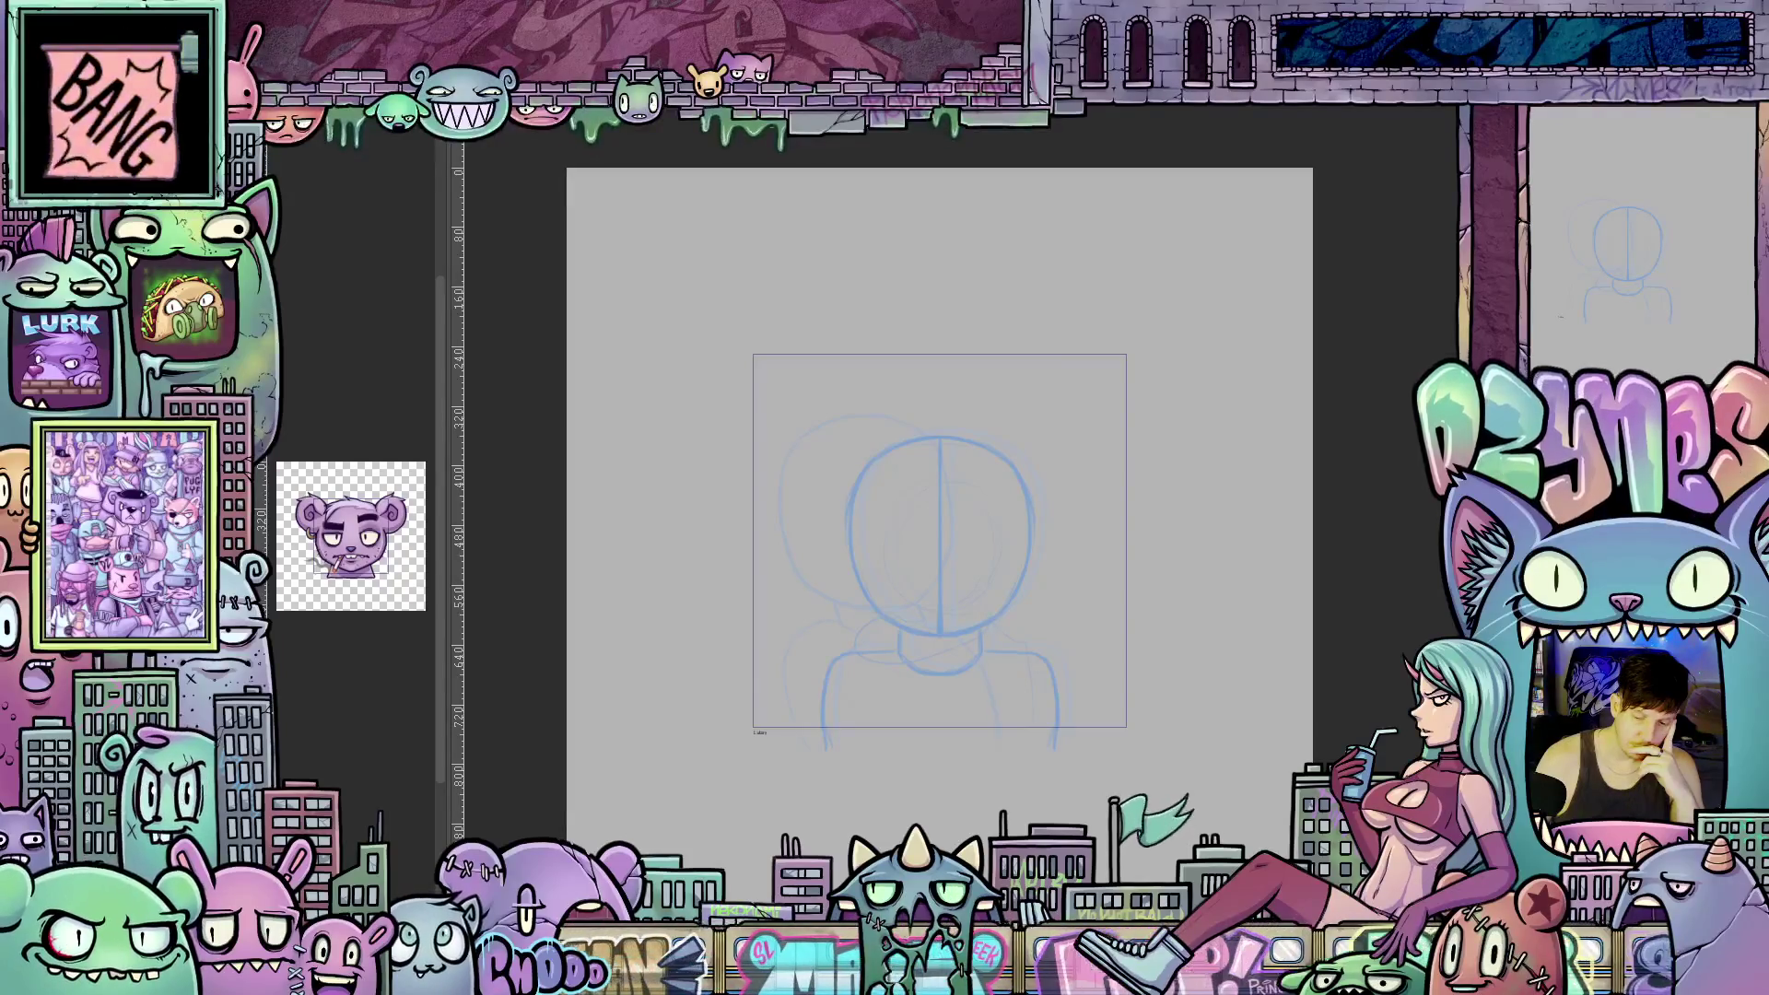
{"action": "key", "text": "ctrl+z"}
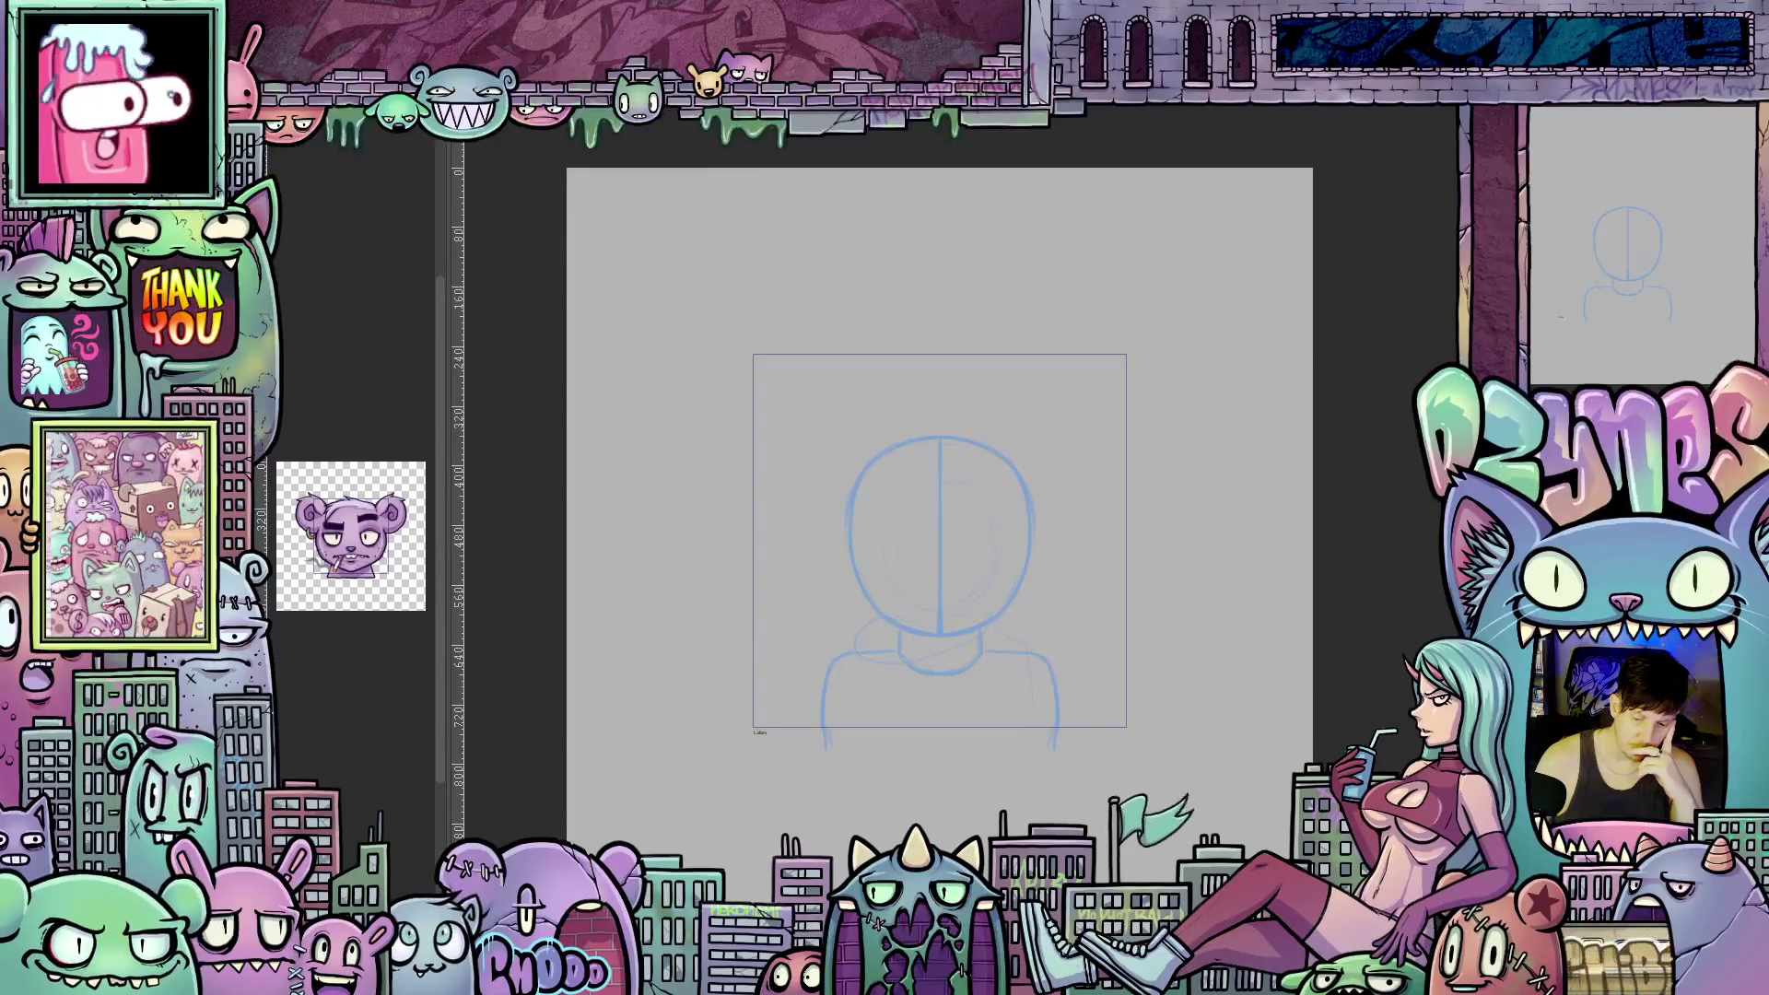
{"action": "key", "text": "ctrl+z"}
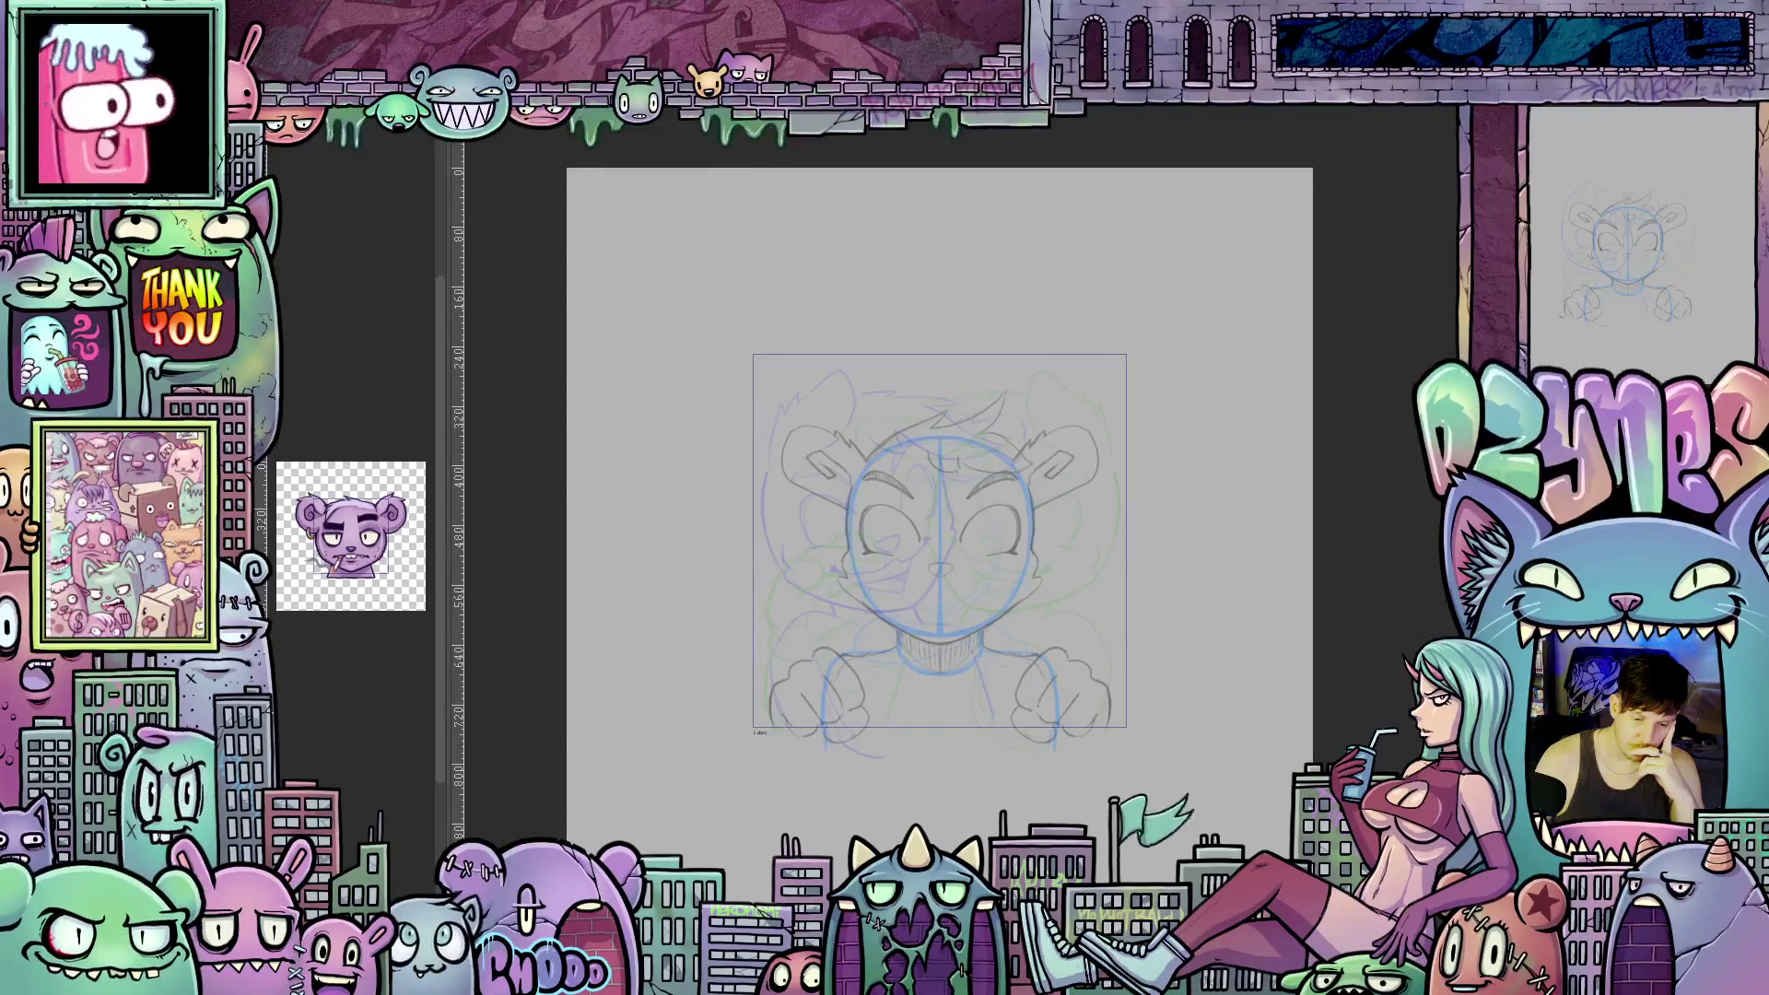
{"action": "key", "text": "ctrl+z"}
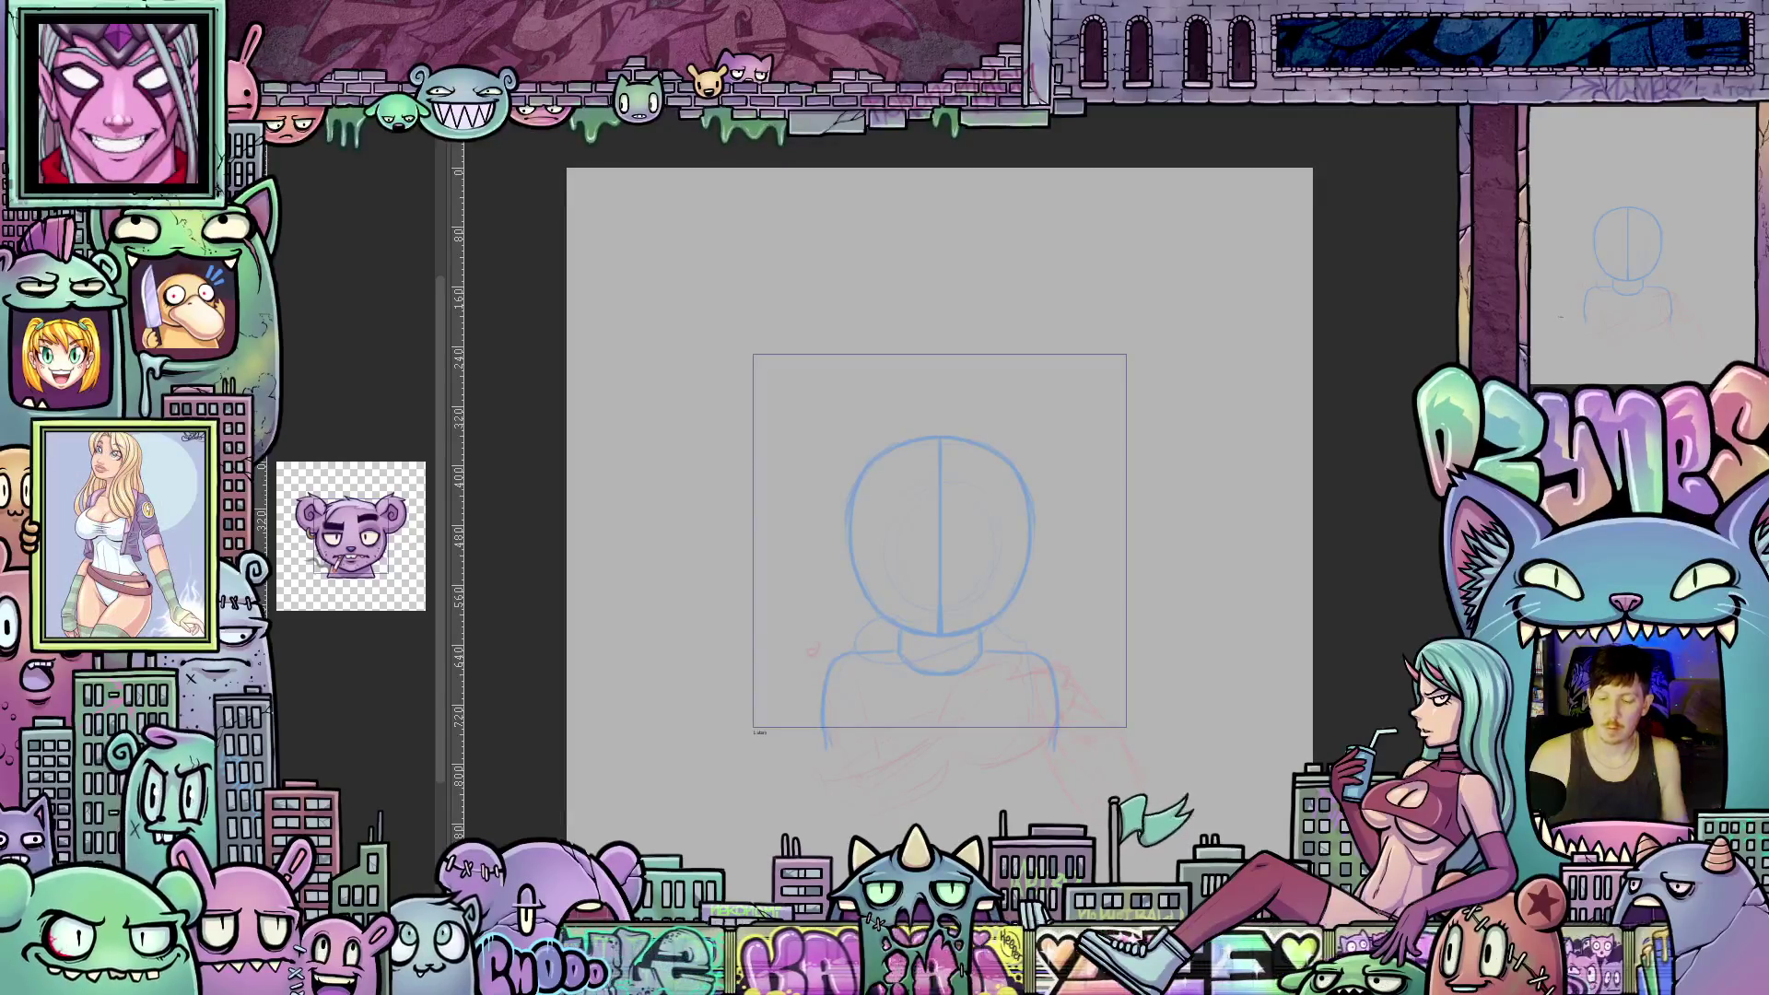
Sketch additional red rough strokes over the figure's lower torso for the hand pose.
{"action": "left_click_drag", "start_coordinate": [1014, 668], "coordinate": [1069, 701]}
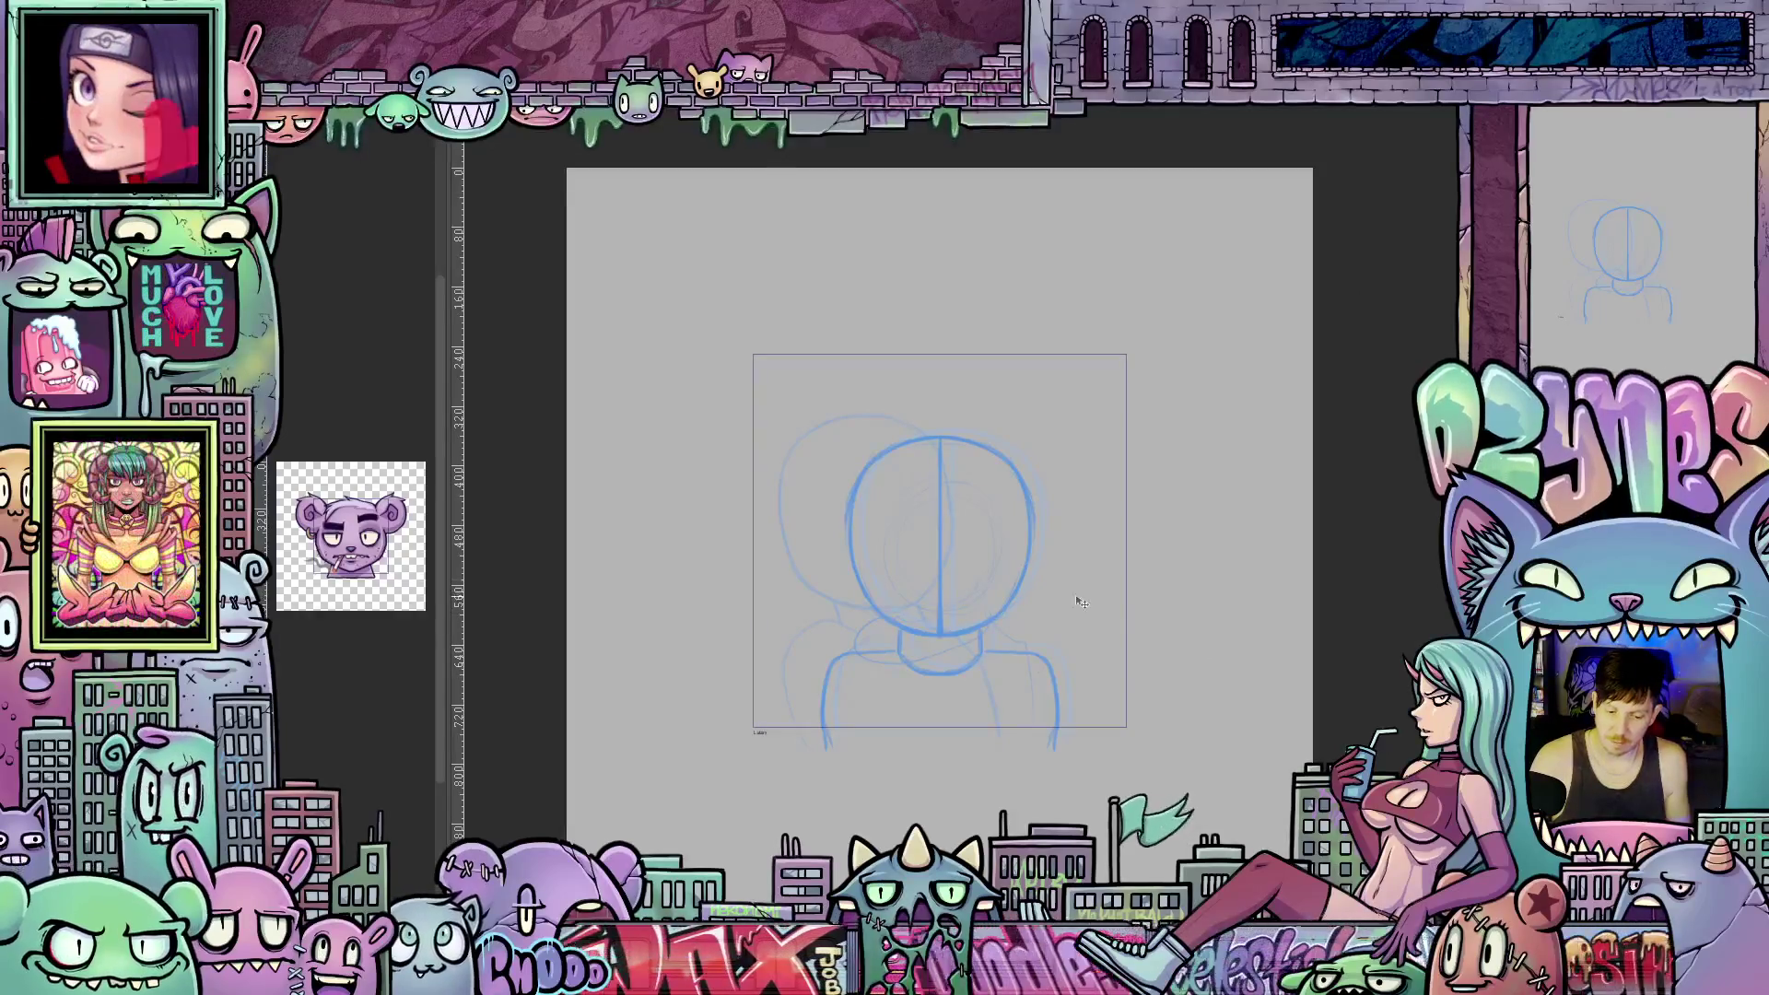
{"action": "scroll", "coordinate": [1046, 544], "scroll_direction": "up", "scroll_amount": 2}
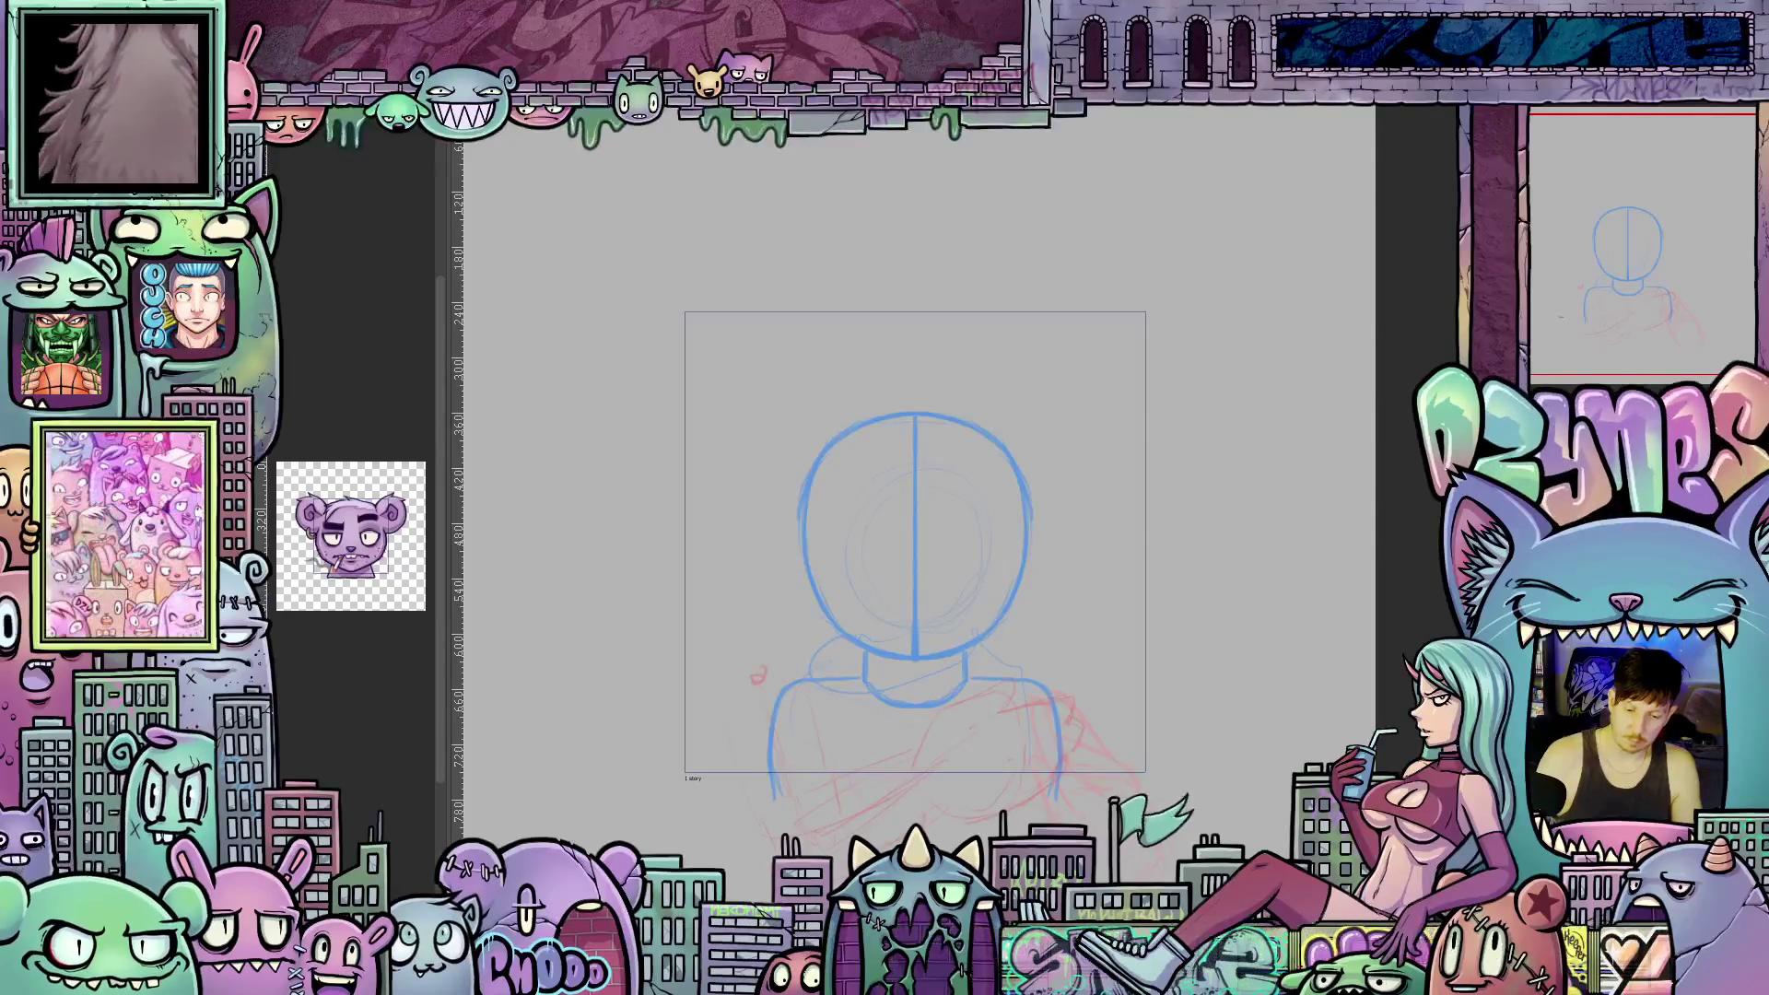
{"action": "key", "text": "ctrl+t"}
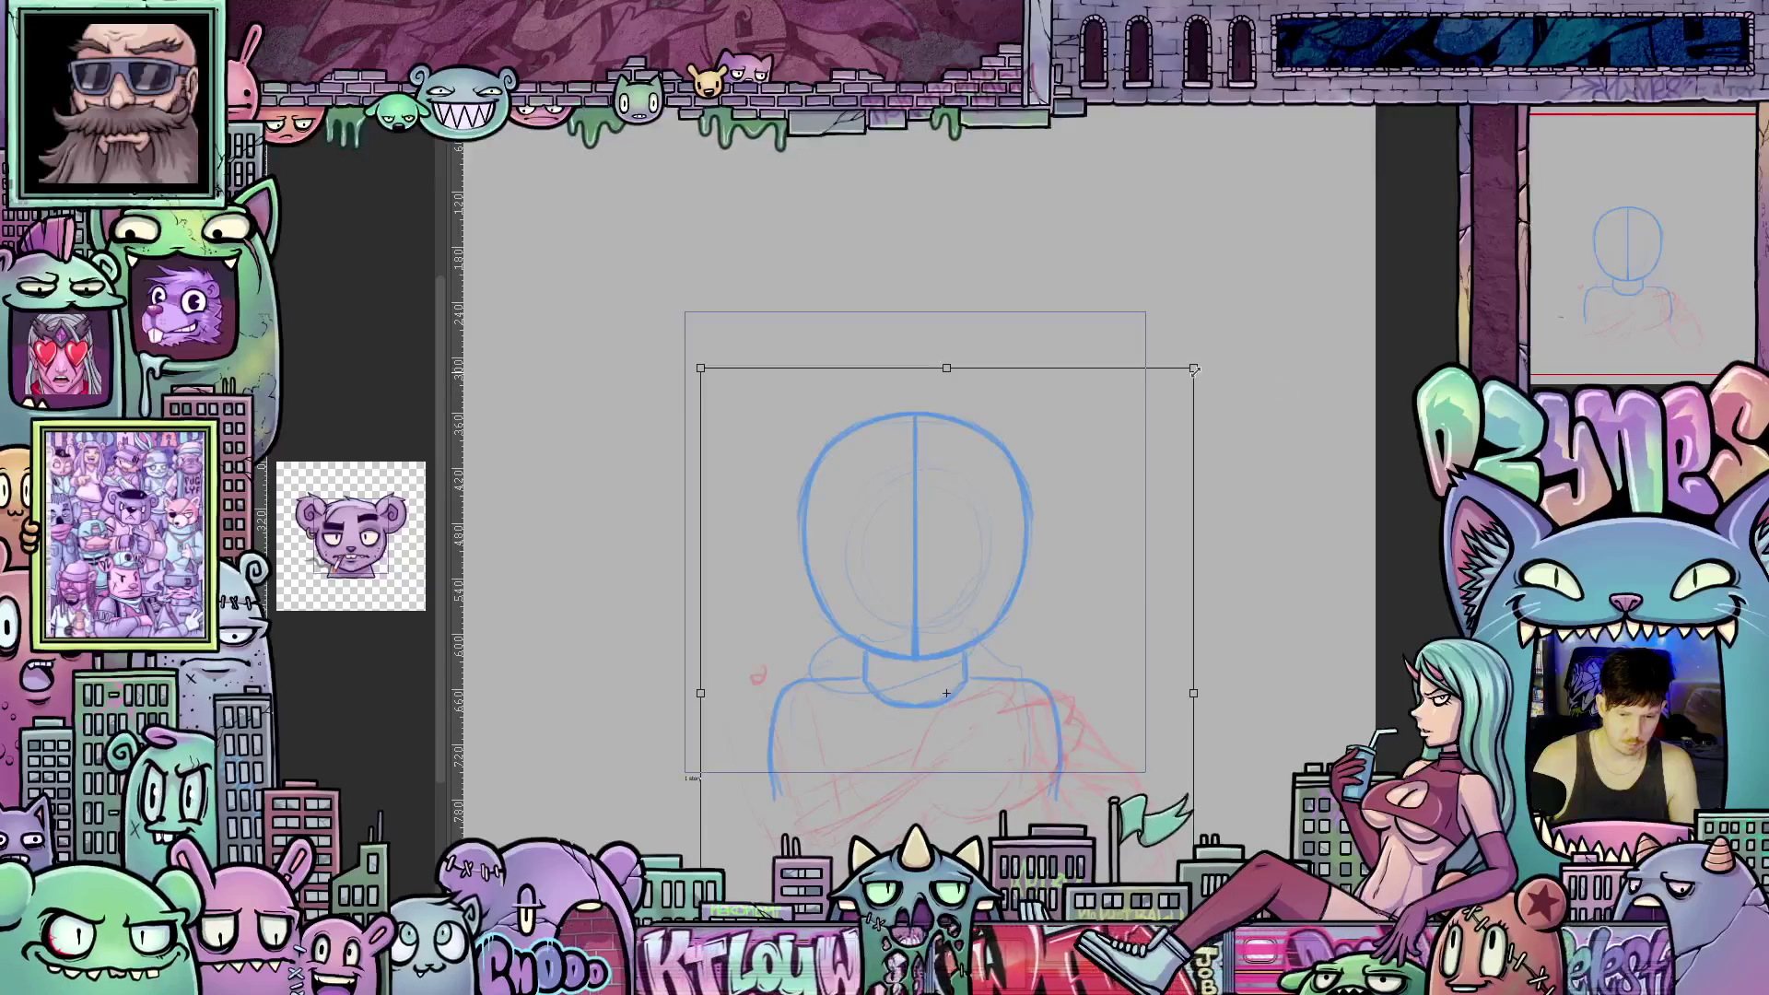
Enlarge the head-and-shoulders sketch from its top-right corner and commit the new size.
{"action": "left_click_drag", "start_coordinate": [1195, 370], "coordinate": [1259, 320]}
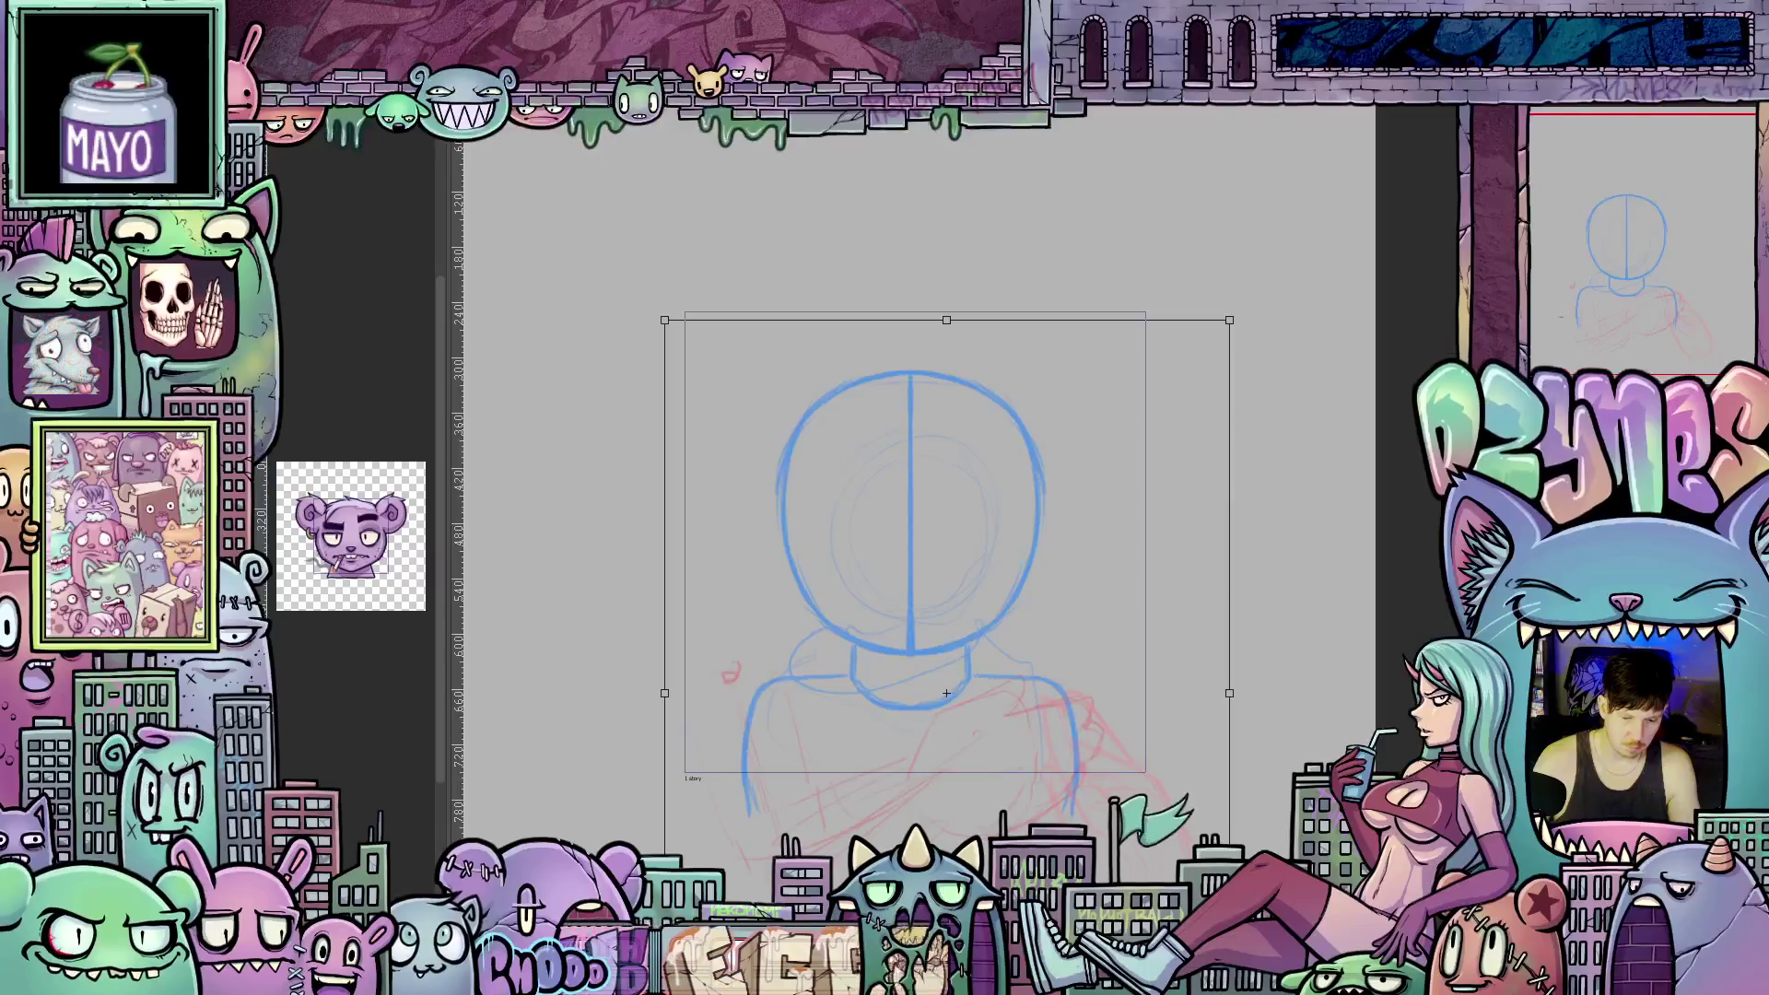
{"action": "key", "text": "Return"}
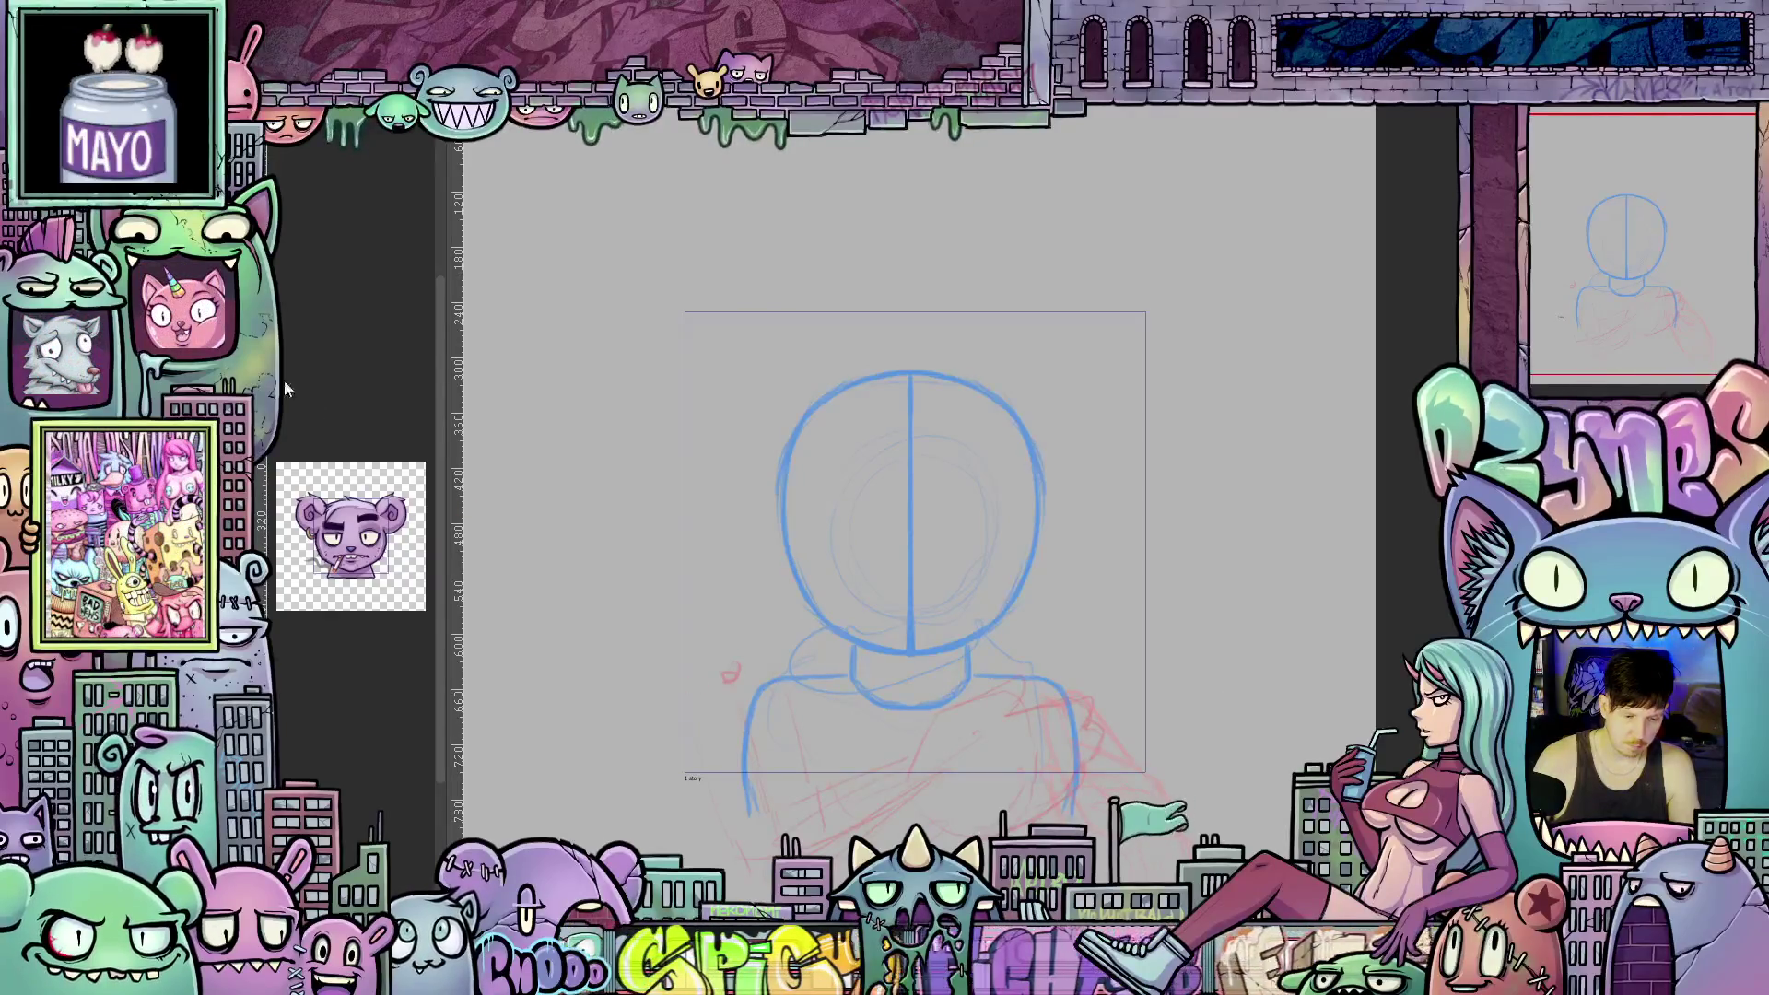
{"action": "key", "text": "ctrl+z"}
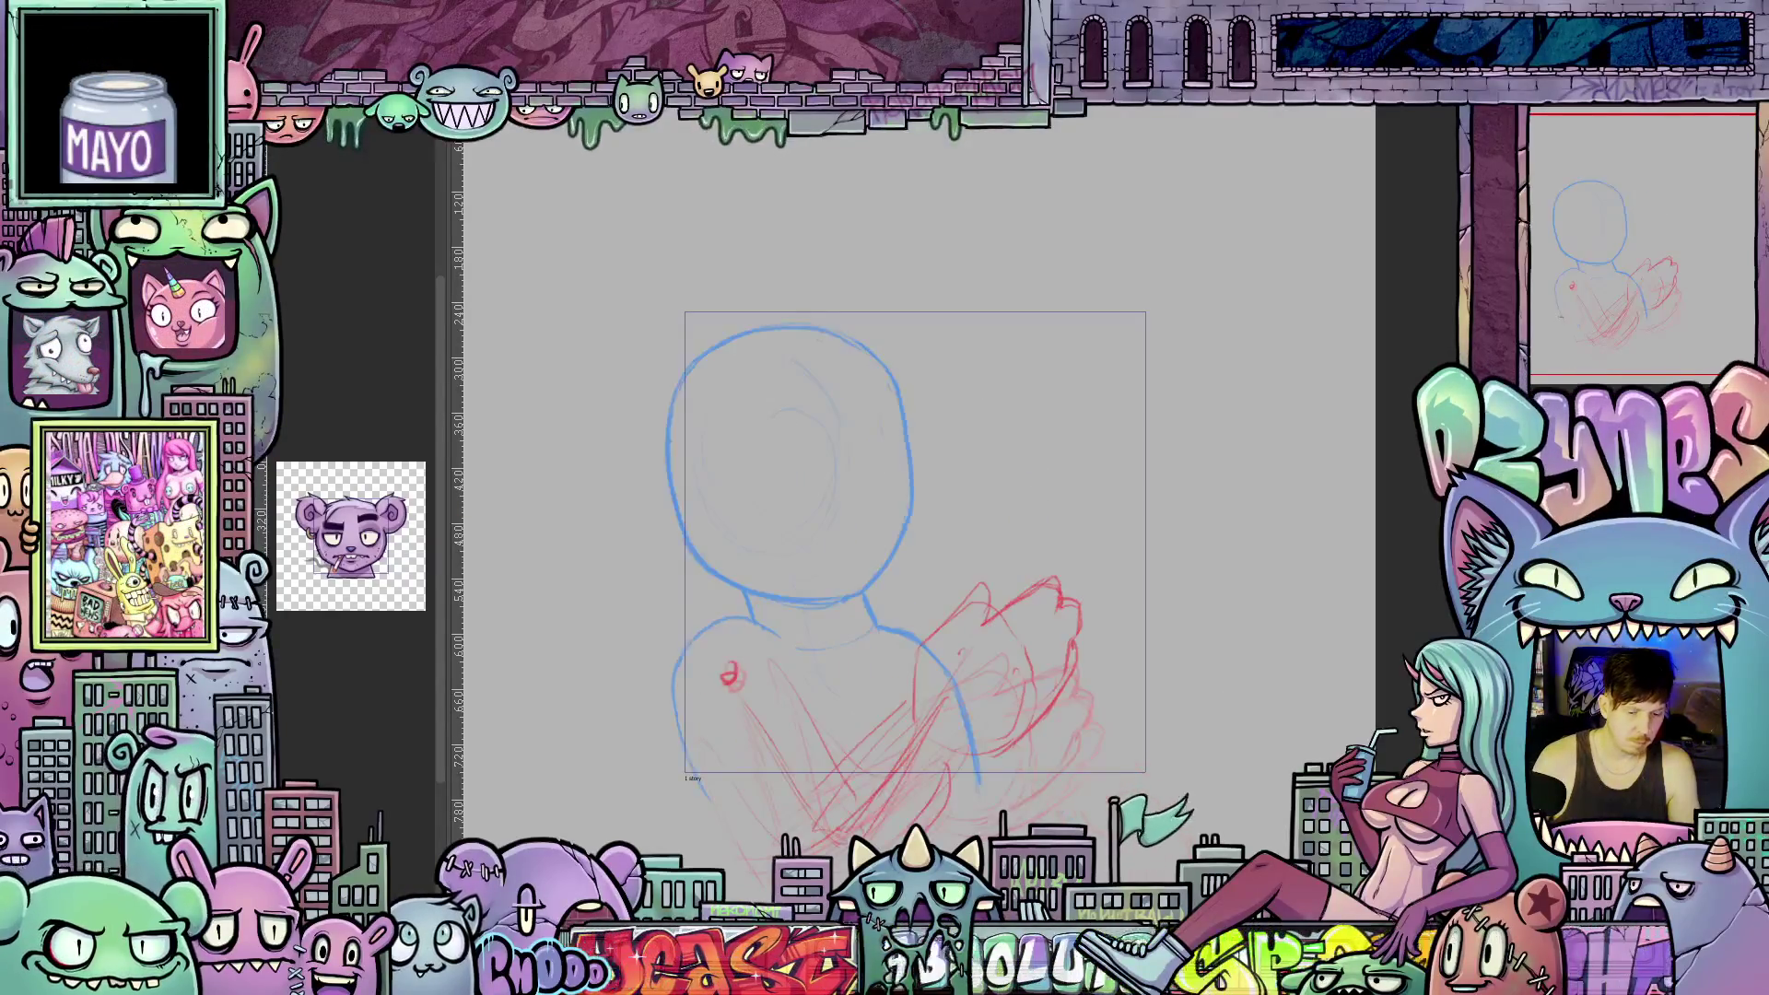
Undo and redo through history, ending on the enlarged blue guide without the red strokes.
{"action": "key", "text": "ctrl+shift+z"}
{"action": "key", "text": "ctrl+z"}
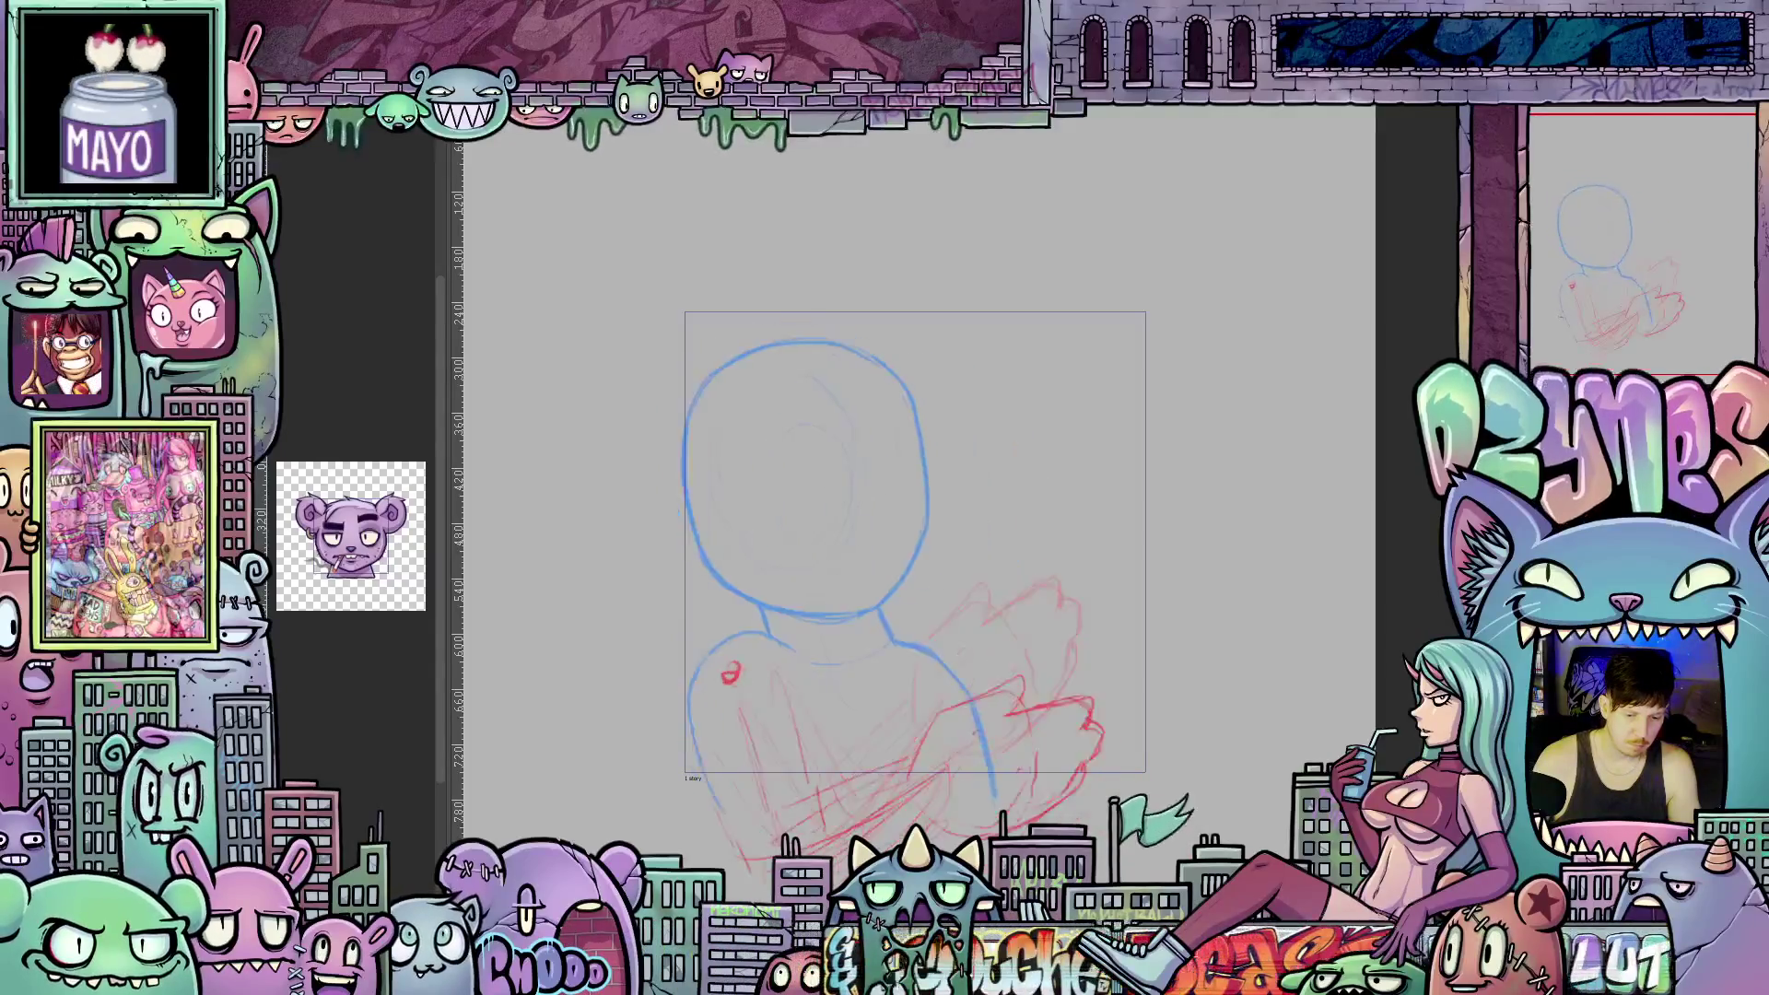
{"action": "key", "text": "ctrl+shift+z"}
{"action": "key", "text": "ctrl+z"}
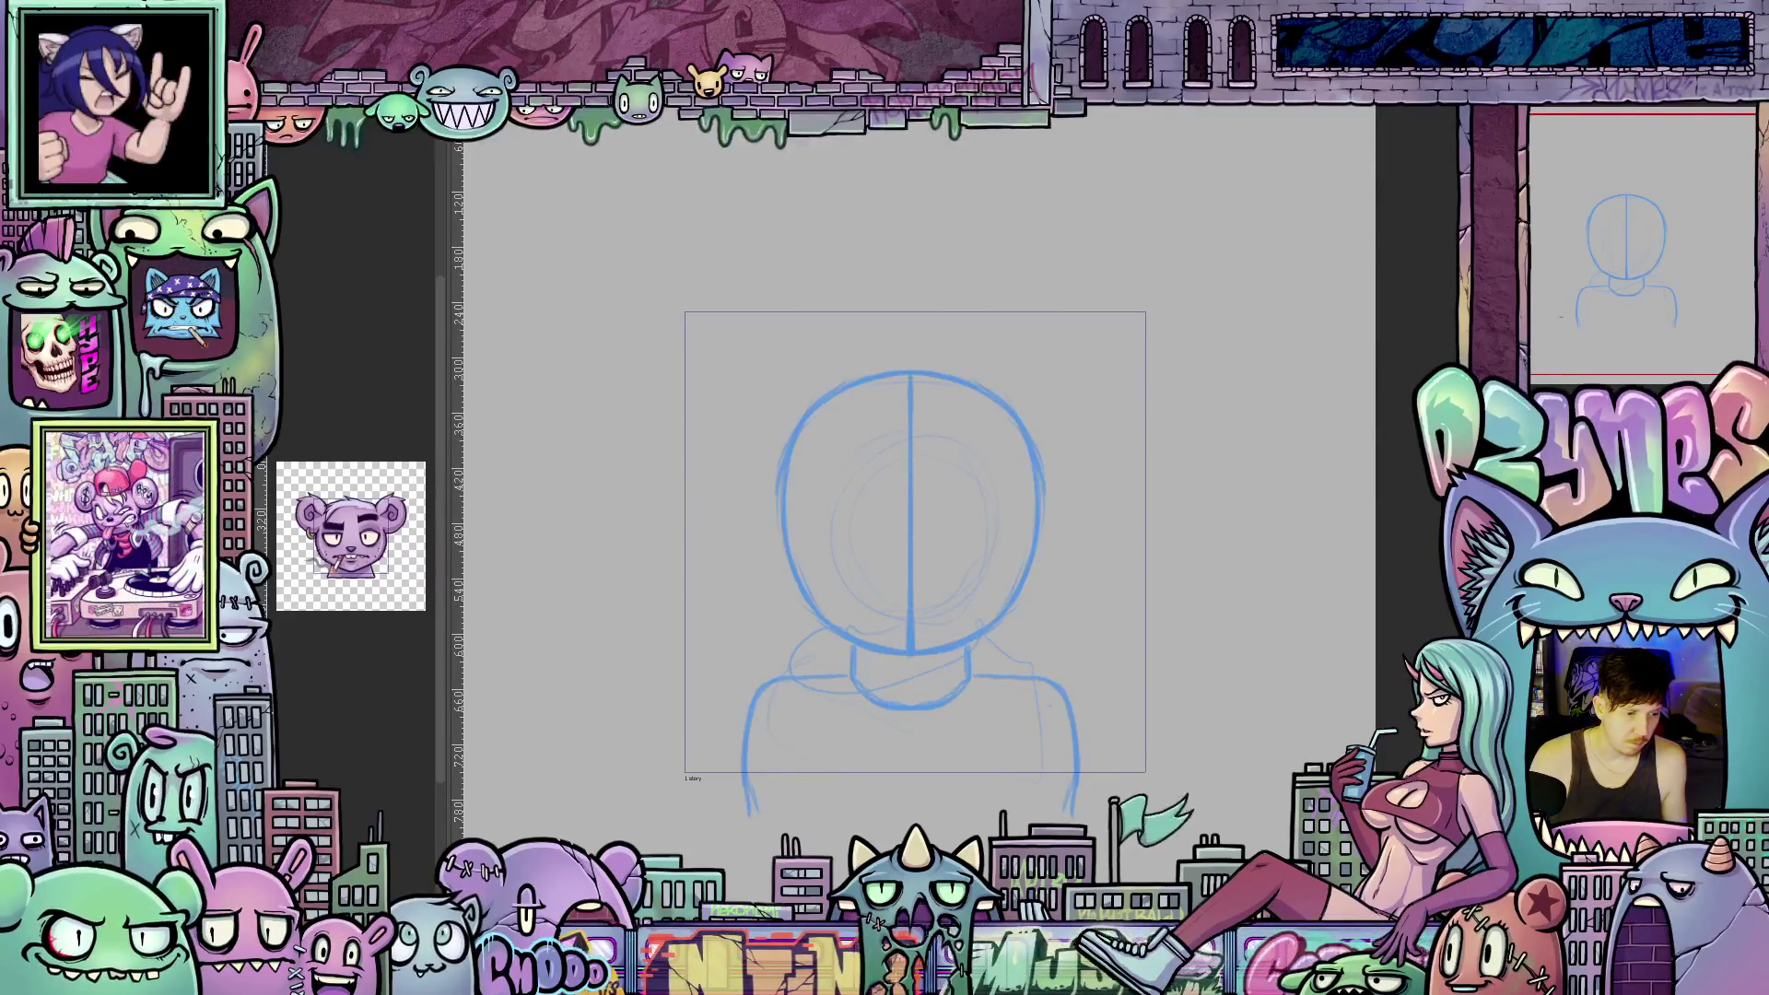
Zoom in on the head and draw a short dark stroke just right of the centre line.
{"action": "scroll", "coordinate": [941, 547], "scroll_direction": "up", "scroll_amount": 4}
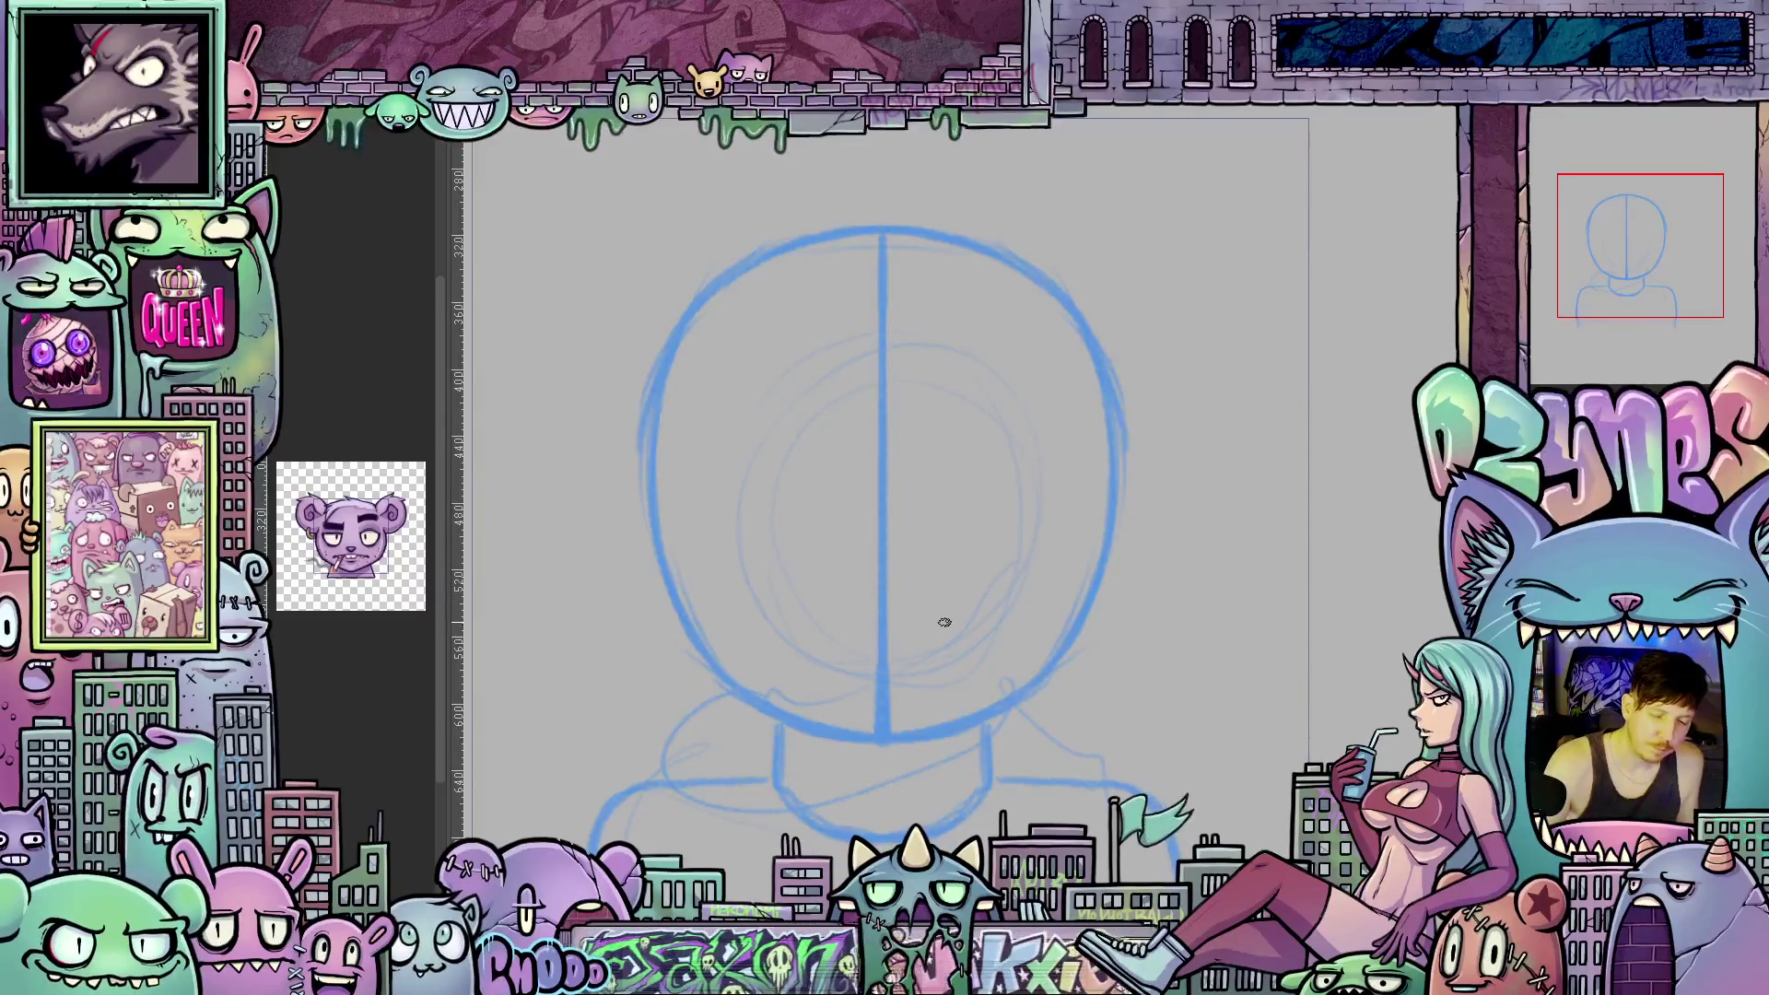
{"action": "left_click_drag", "start_coordinate": [950, 616], "coordinate": [1020, 643]}
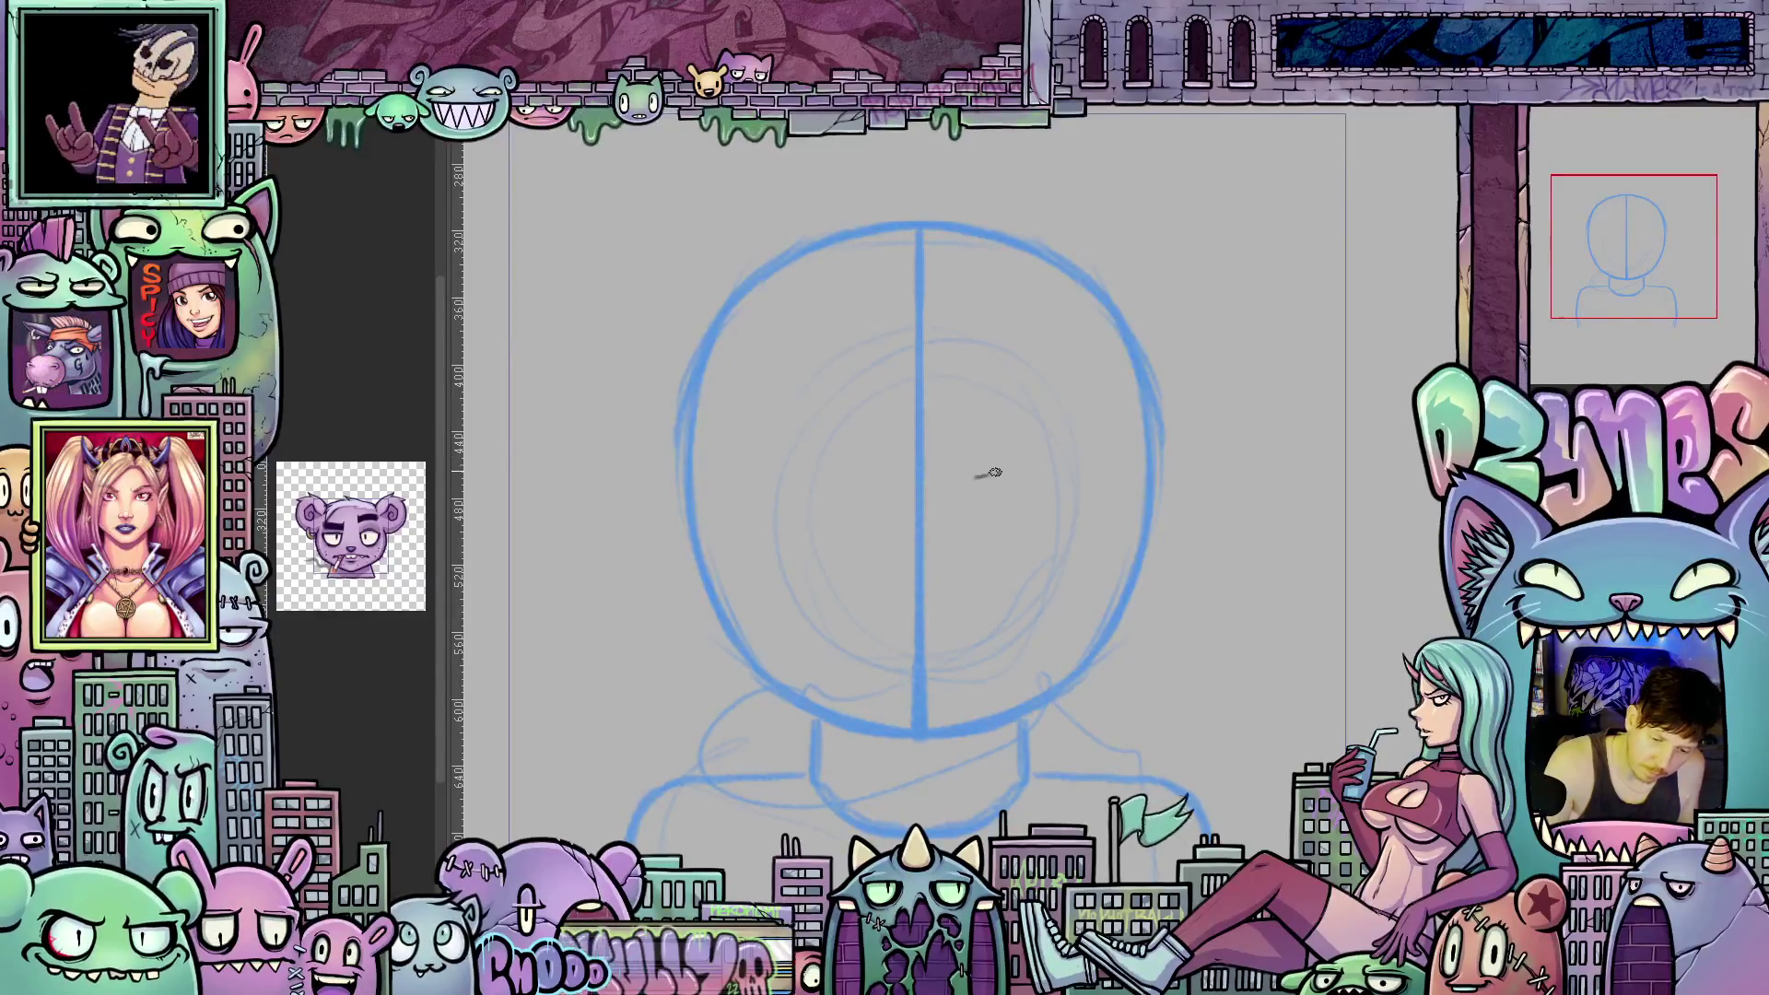
{"action": "left_click_drag", "start_coordinate": [987, 474], "coordinate": [1026, 468]}
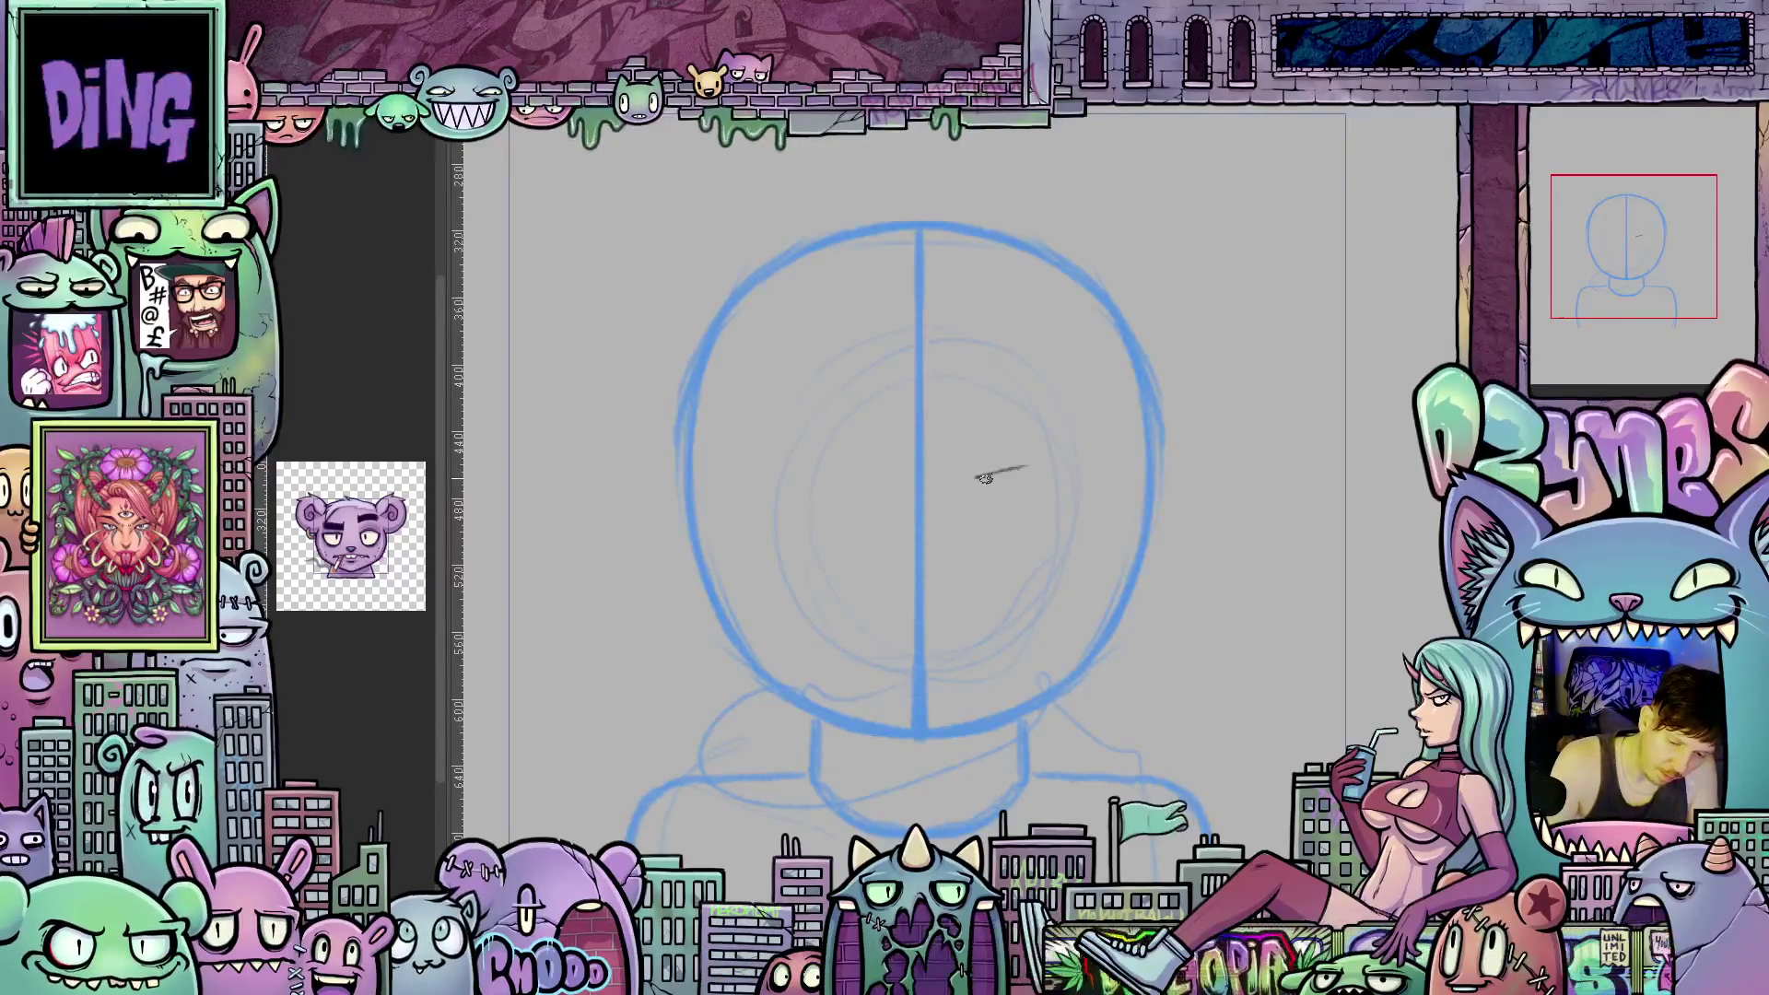
Erase the stray dark stroke, show the vertical centre guide, and shift the blue head onto it.
{"action": "left_click_drag", "start_coordinate": [985, 478], "coordinate": [1026, 461]}
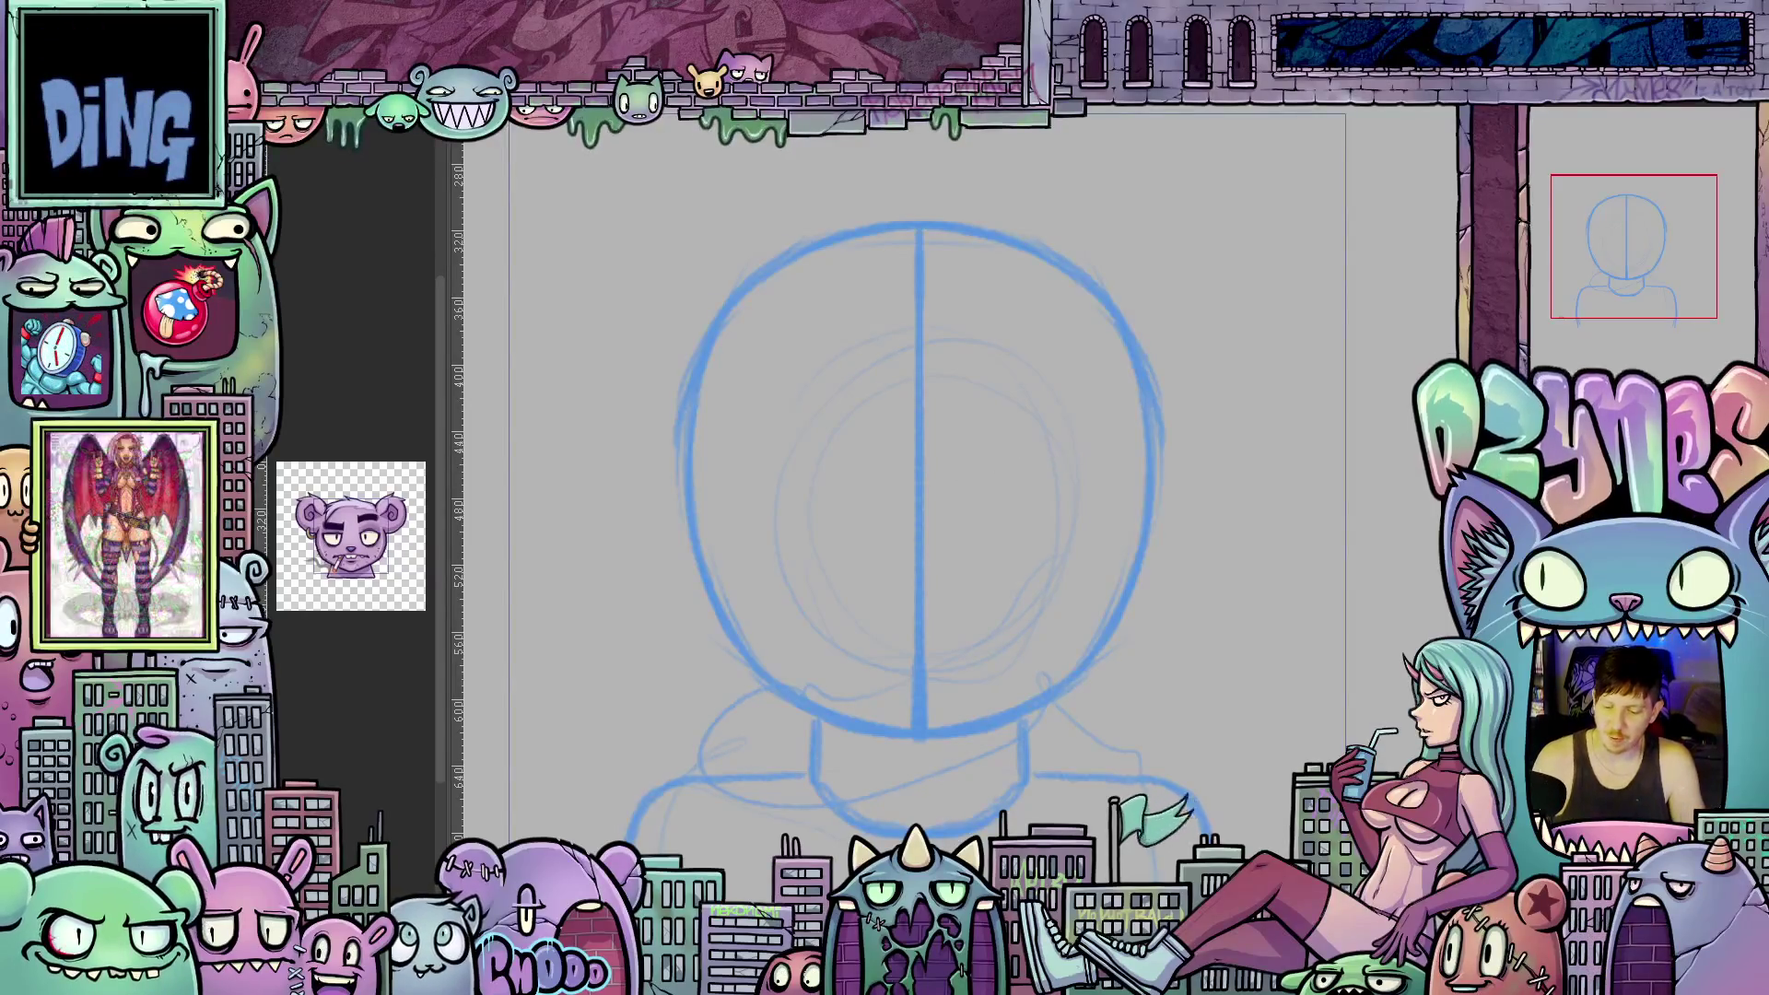
{"action": "key", "text": "ctrl+1"}
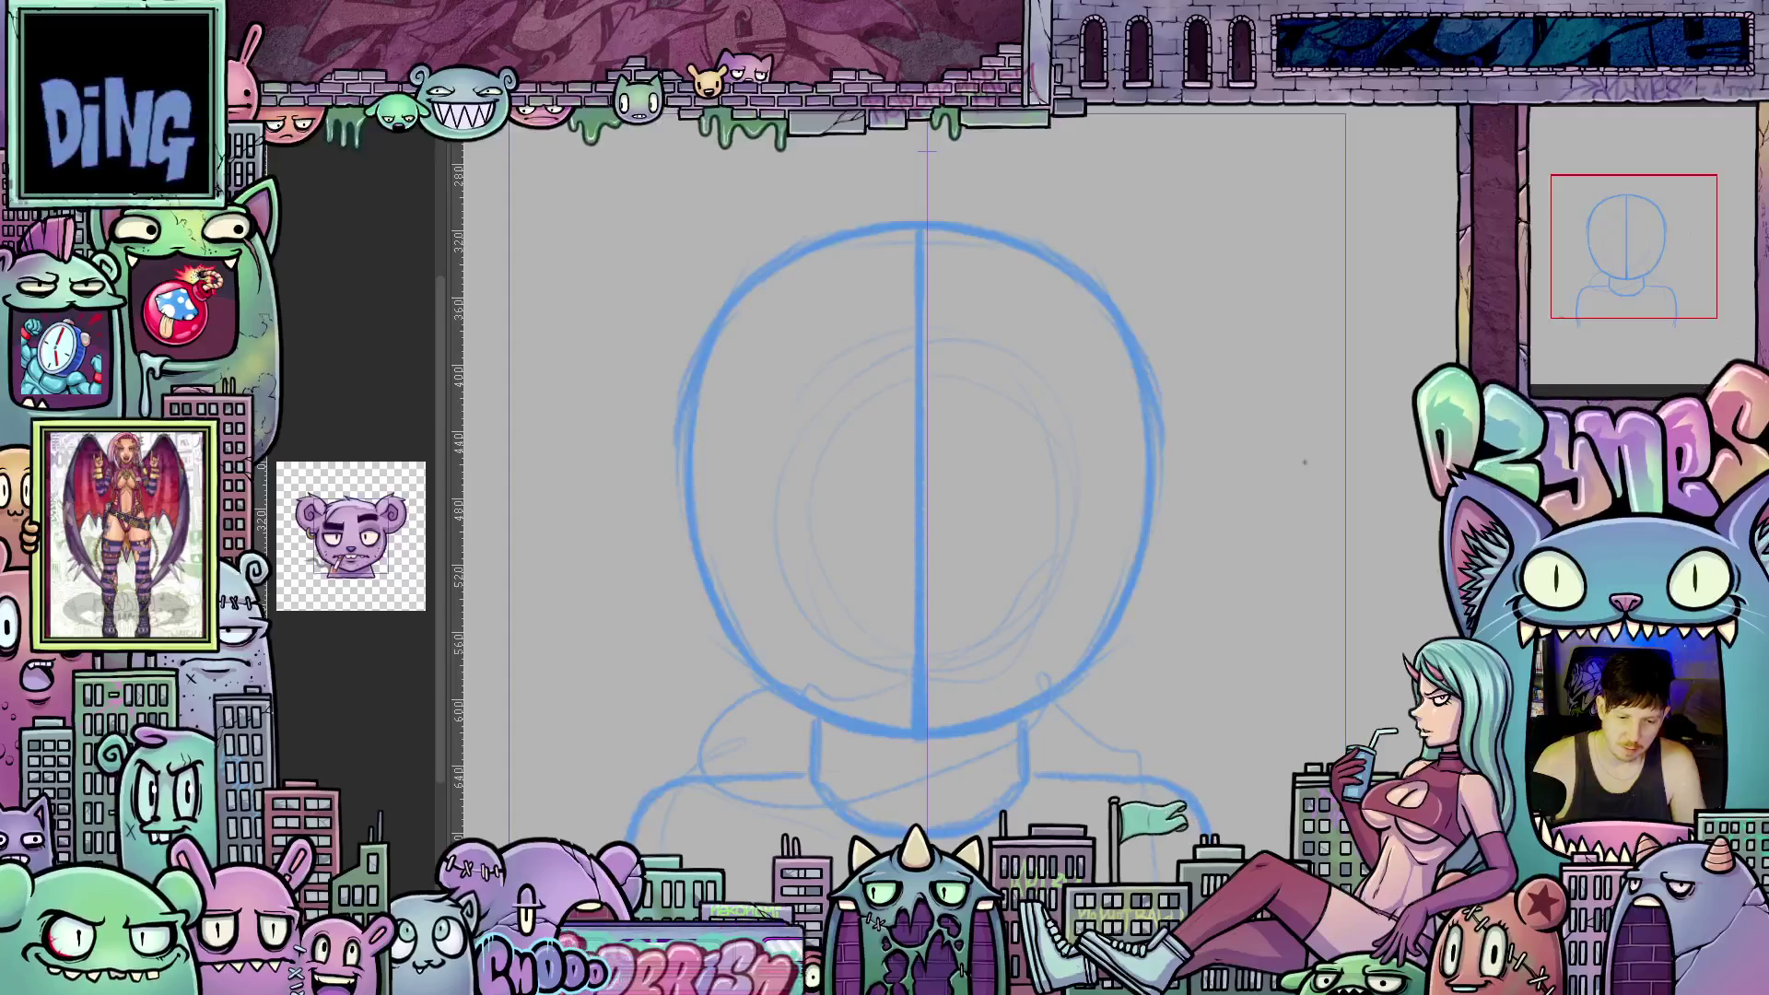
{"action": "scroll", "coordinate": [1285, 586], "scroll_direction": "down", "scroll_amount": 2}
{"action": "scroll", "coordinate": [1332, 612], "scroll_direction": "left", "scroll_amount": 2}
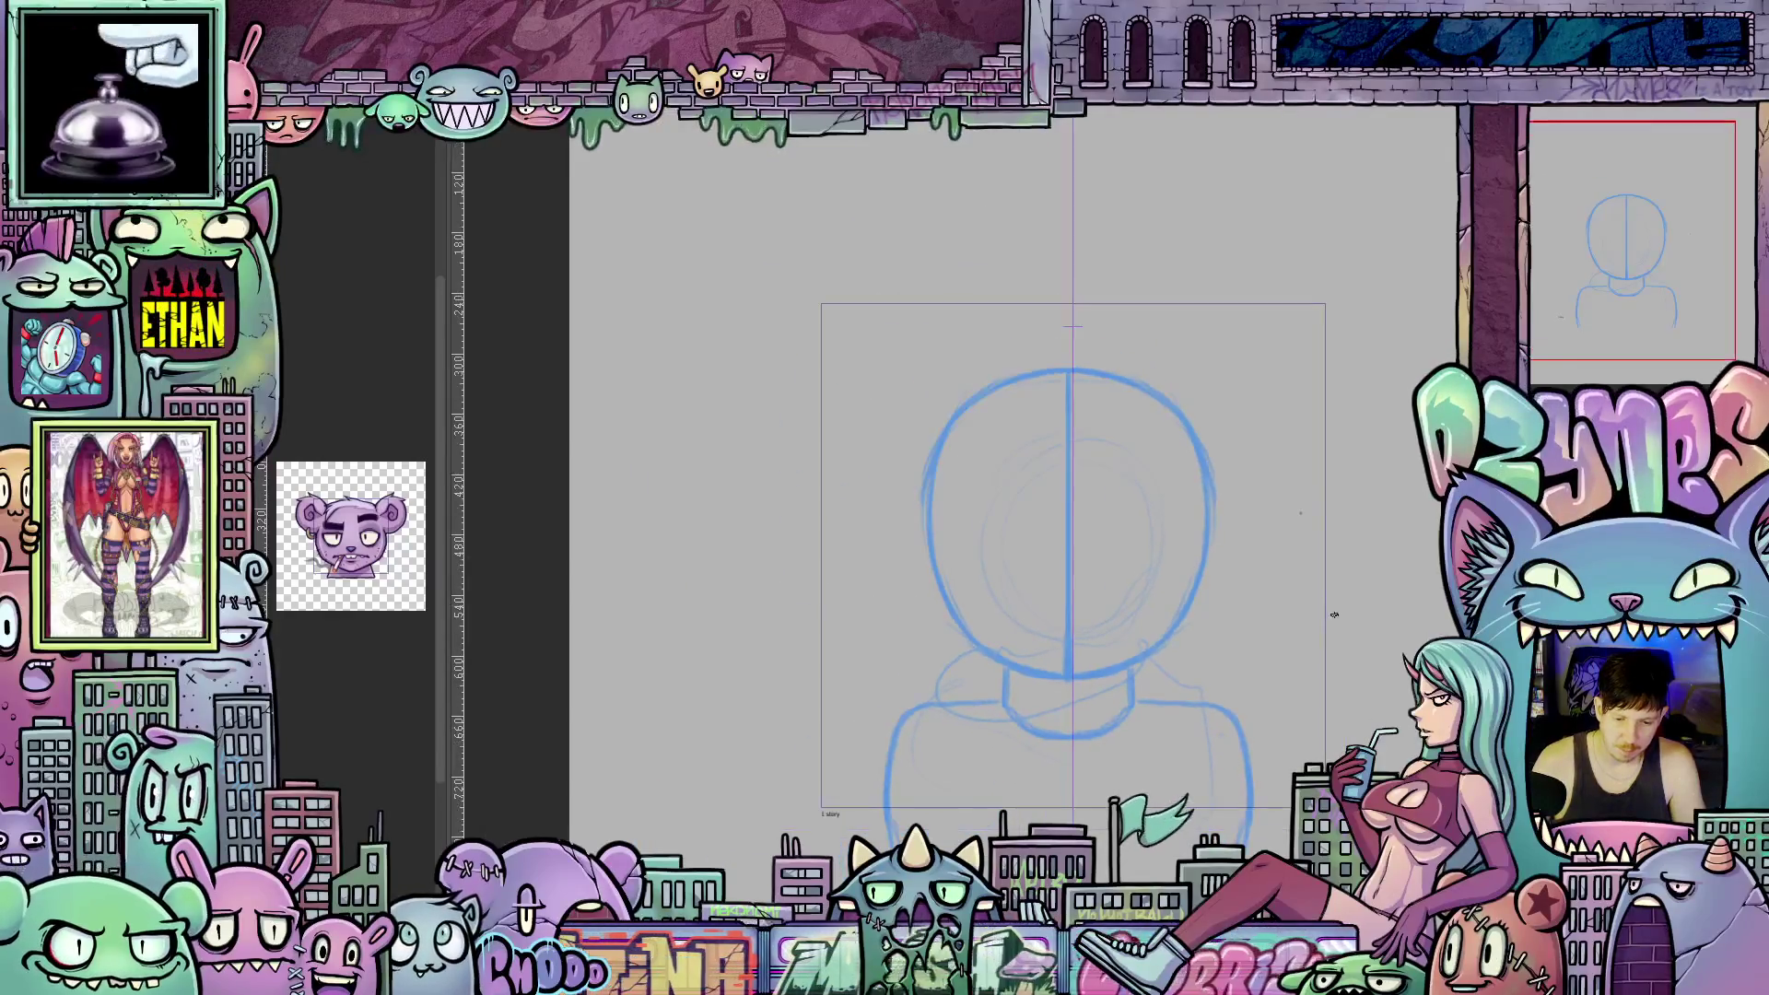
{"action": "scroll", "coordinate": [1332, 612], "scroll_direction": "up", "scroll_amount": 2}
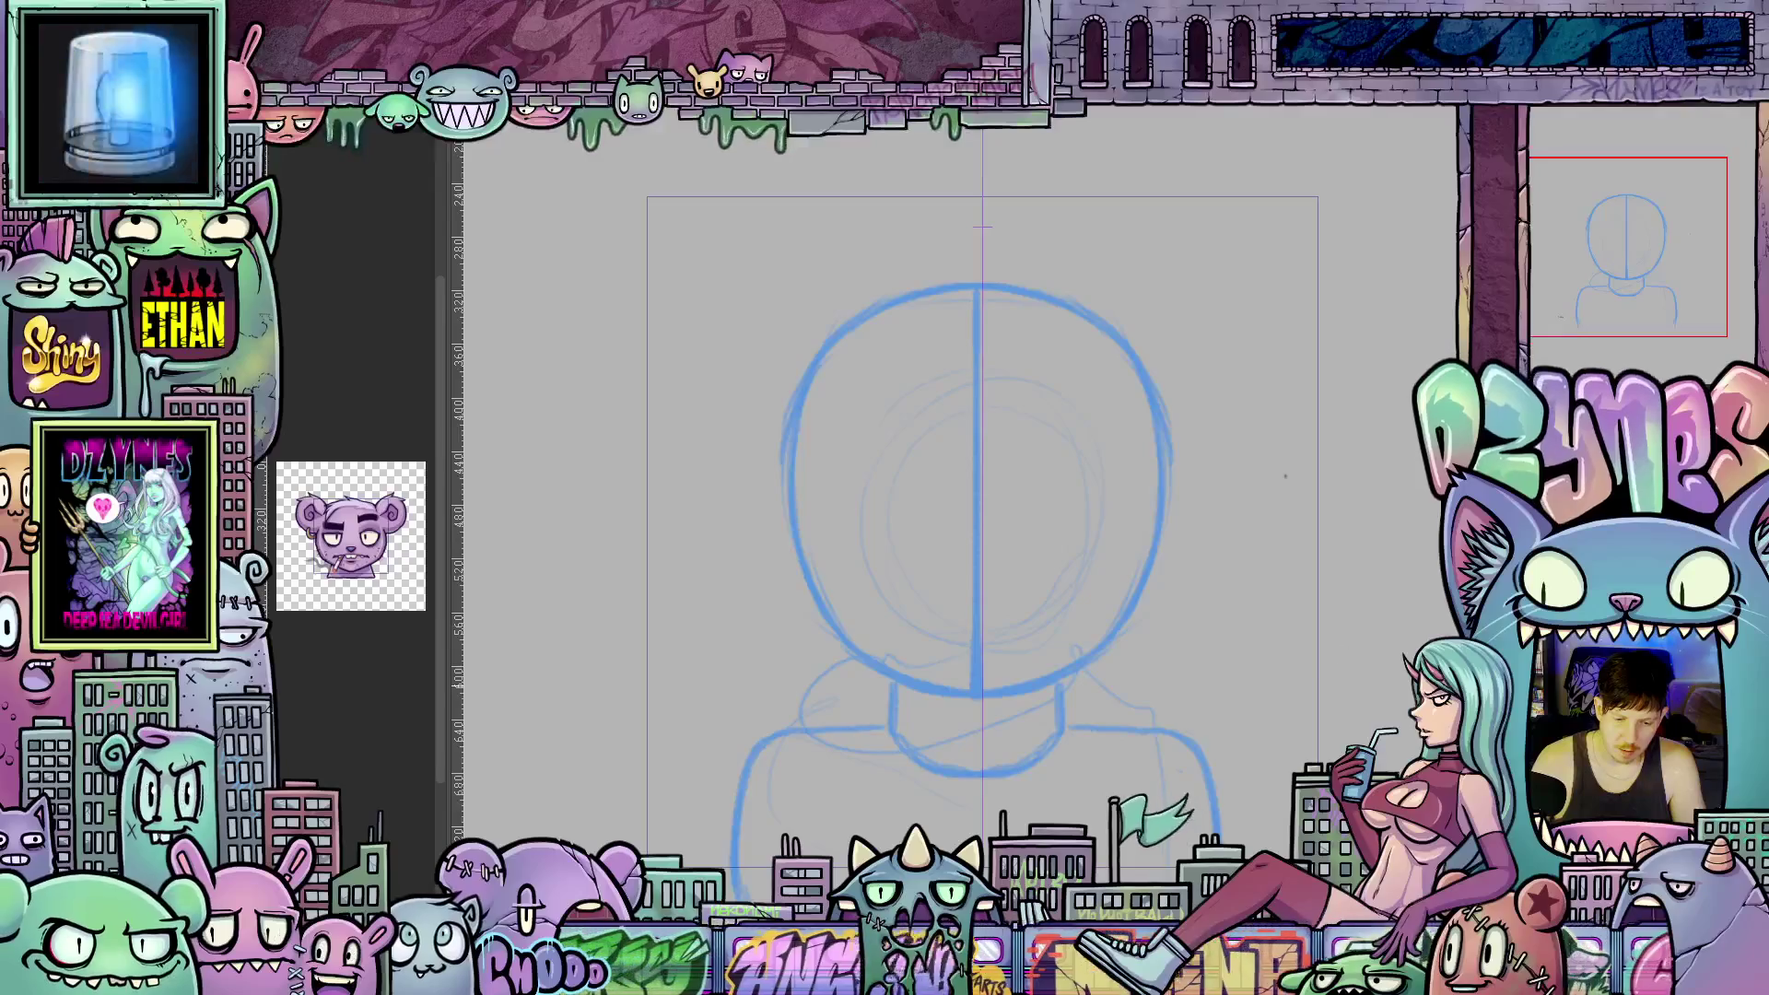
{"action": "scroll", "coordinate": [1012, 509], "scroll_direction": "up", "scroll_amount": 3}
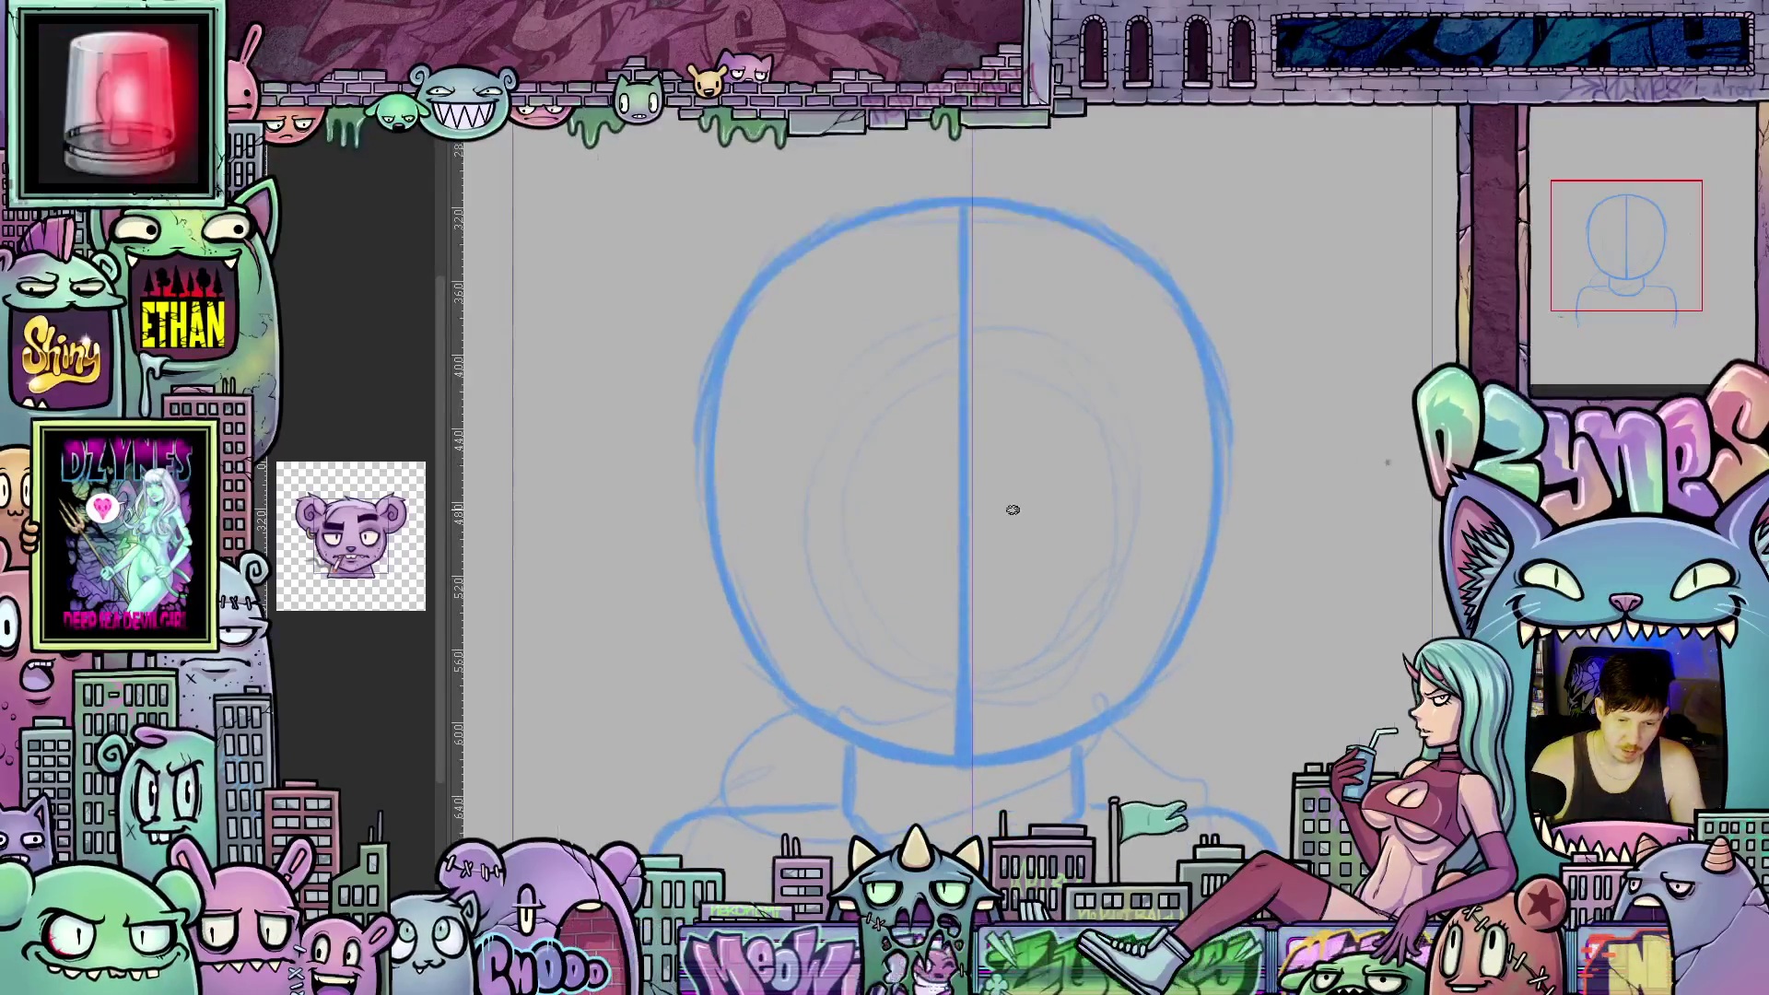
{"action": "scroll", "coordinate": [1009, 513], "scroll_direction": "down", "scroll_amount": 1}
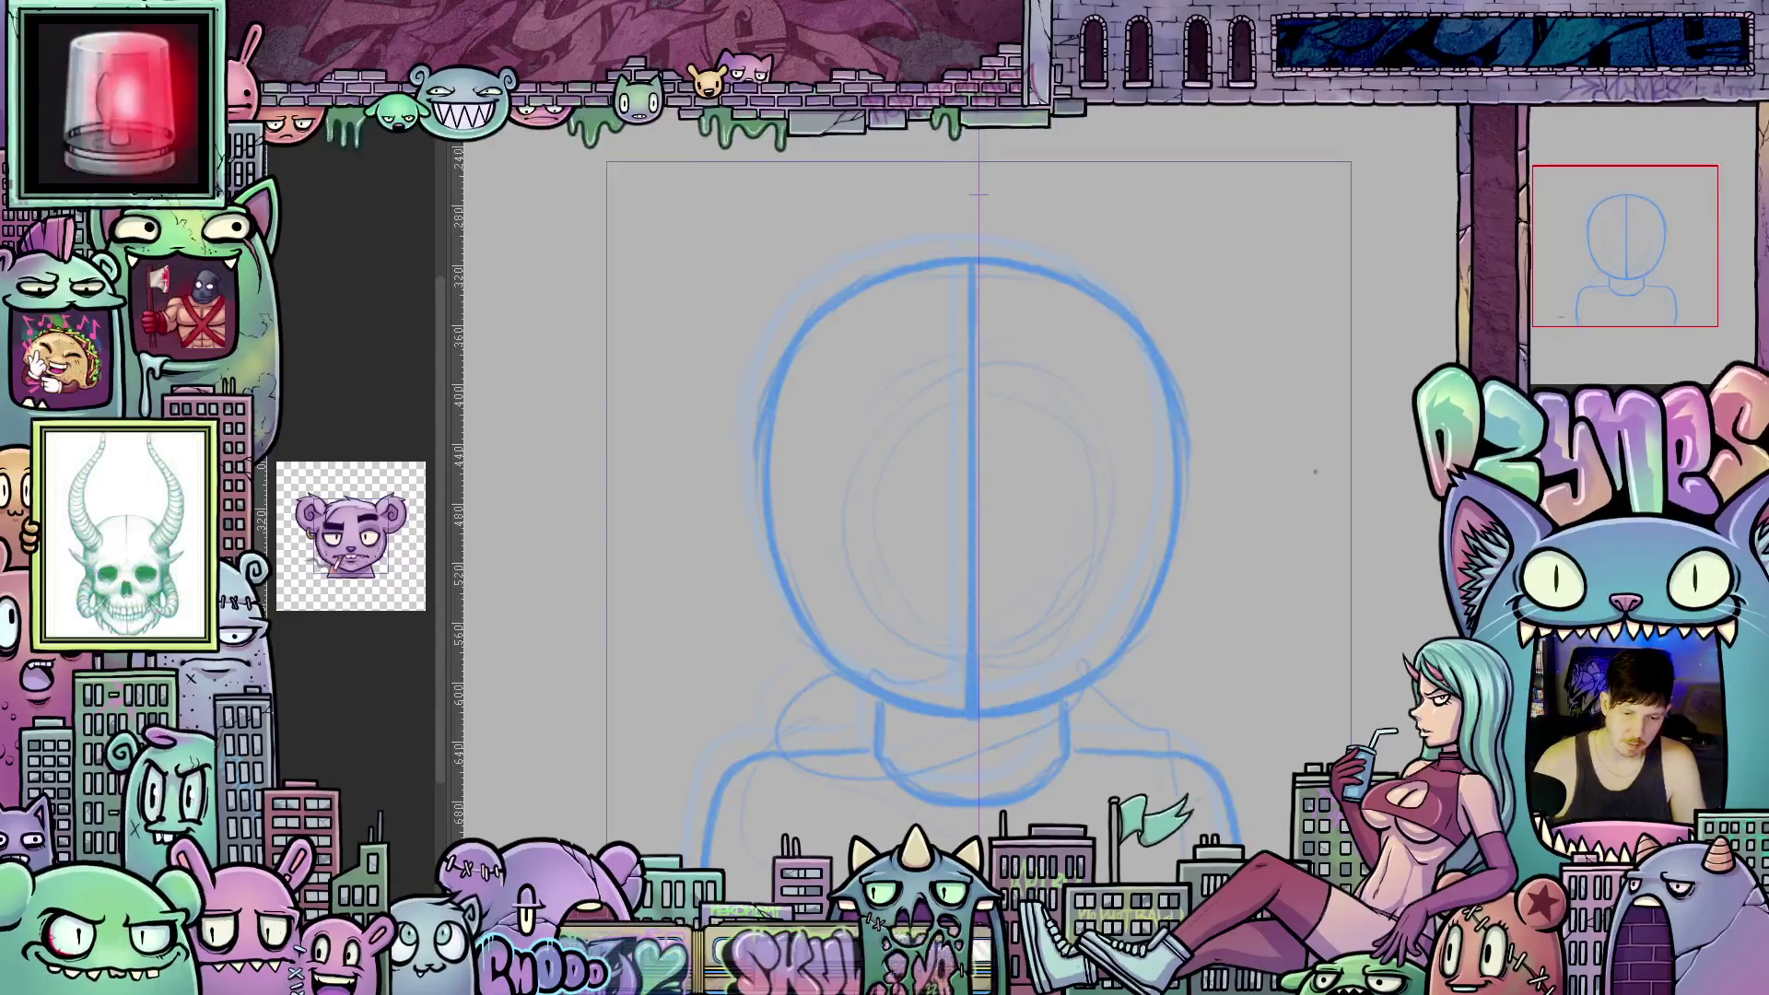
{"action": "left_click_drag", "start_coordinate": [970, 479], "coordinate": [978, 479]}
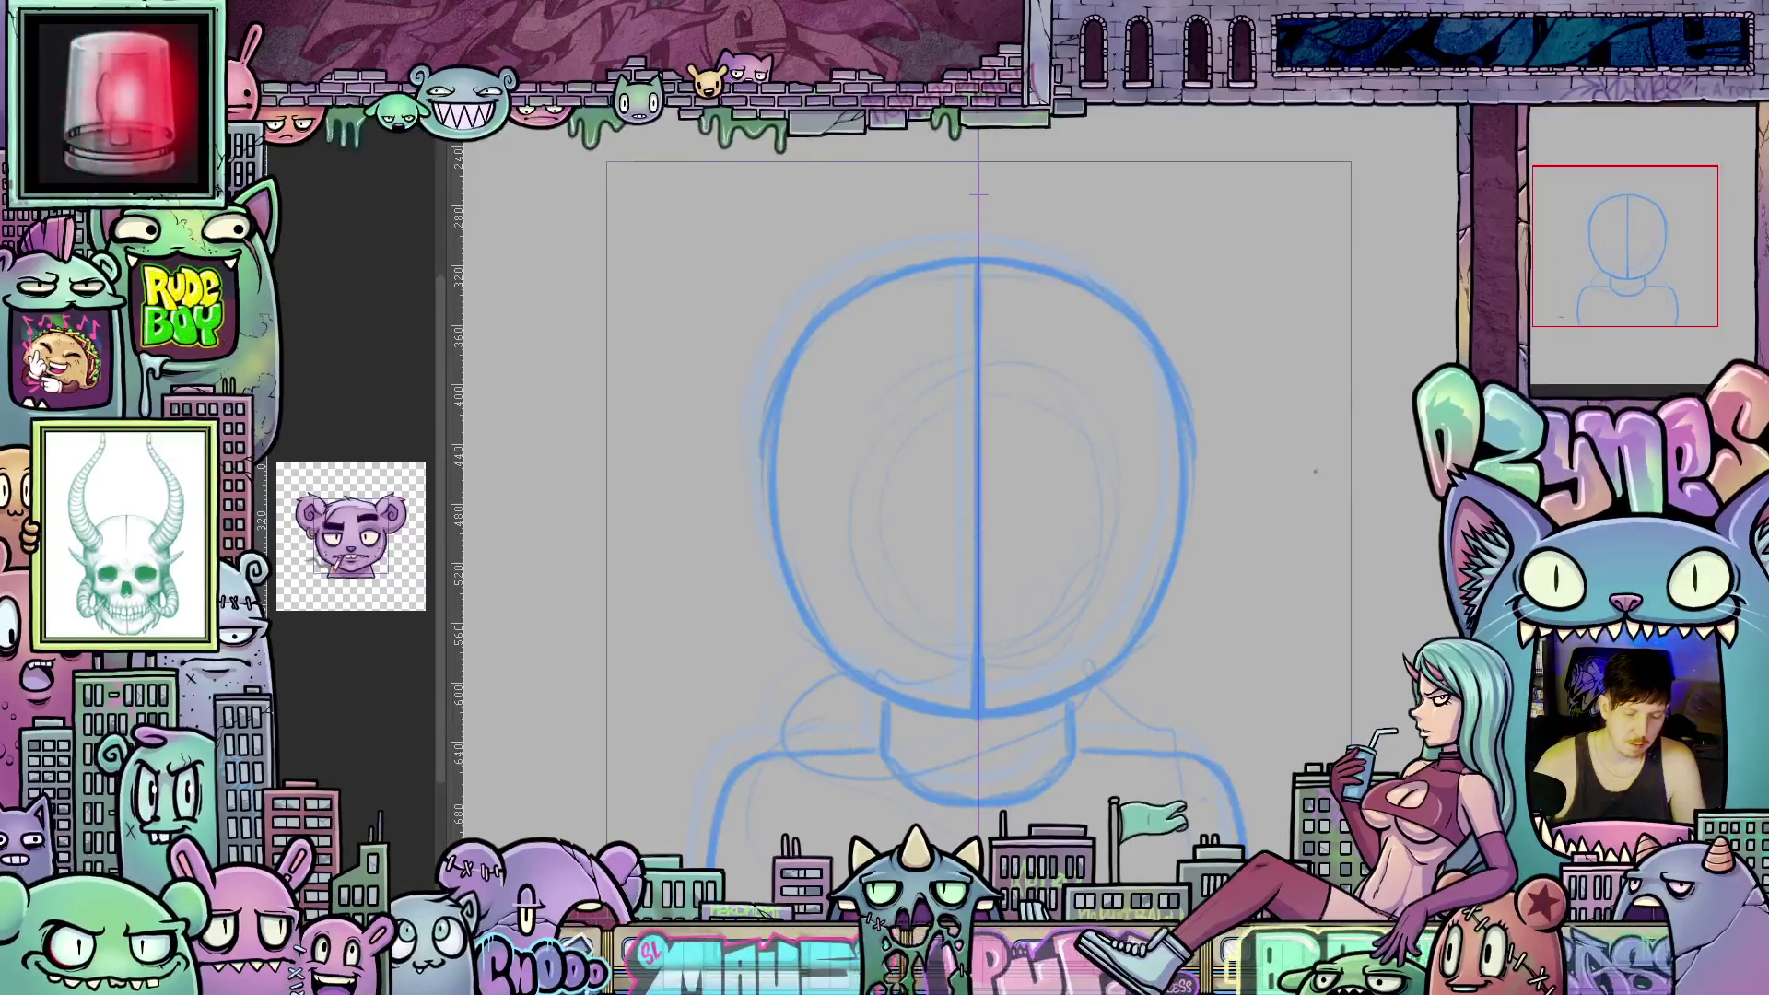
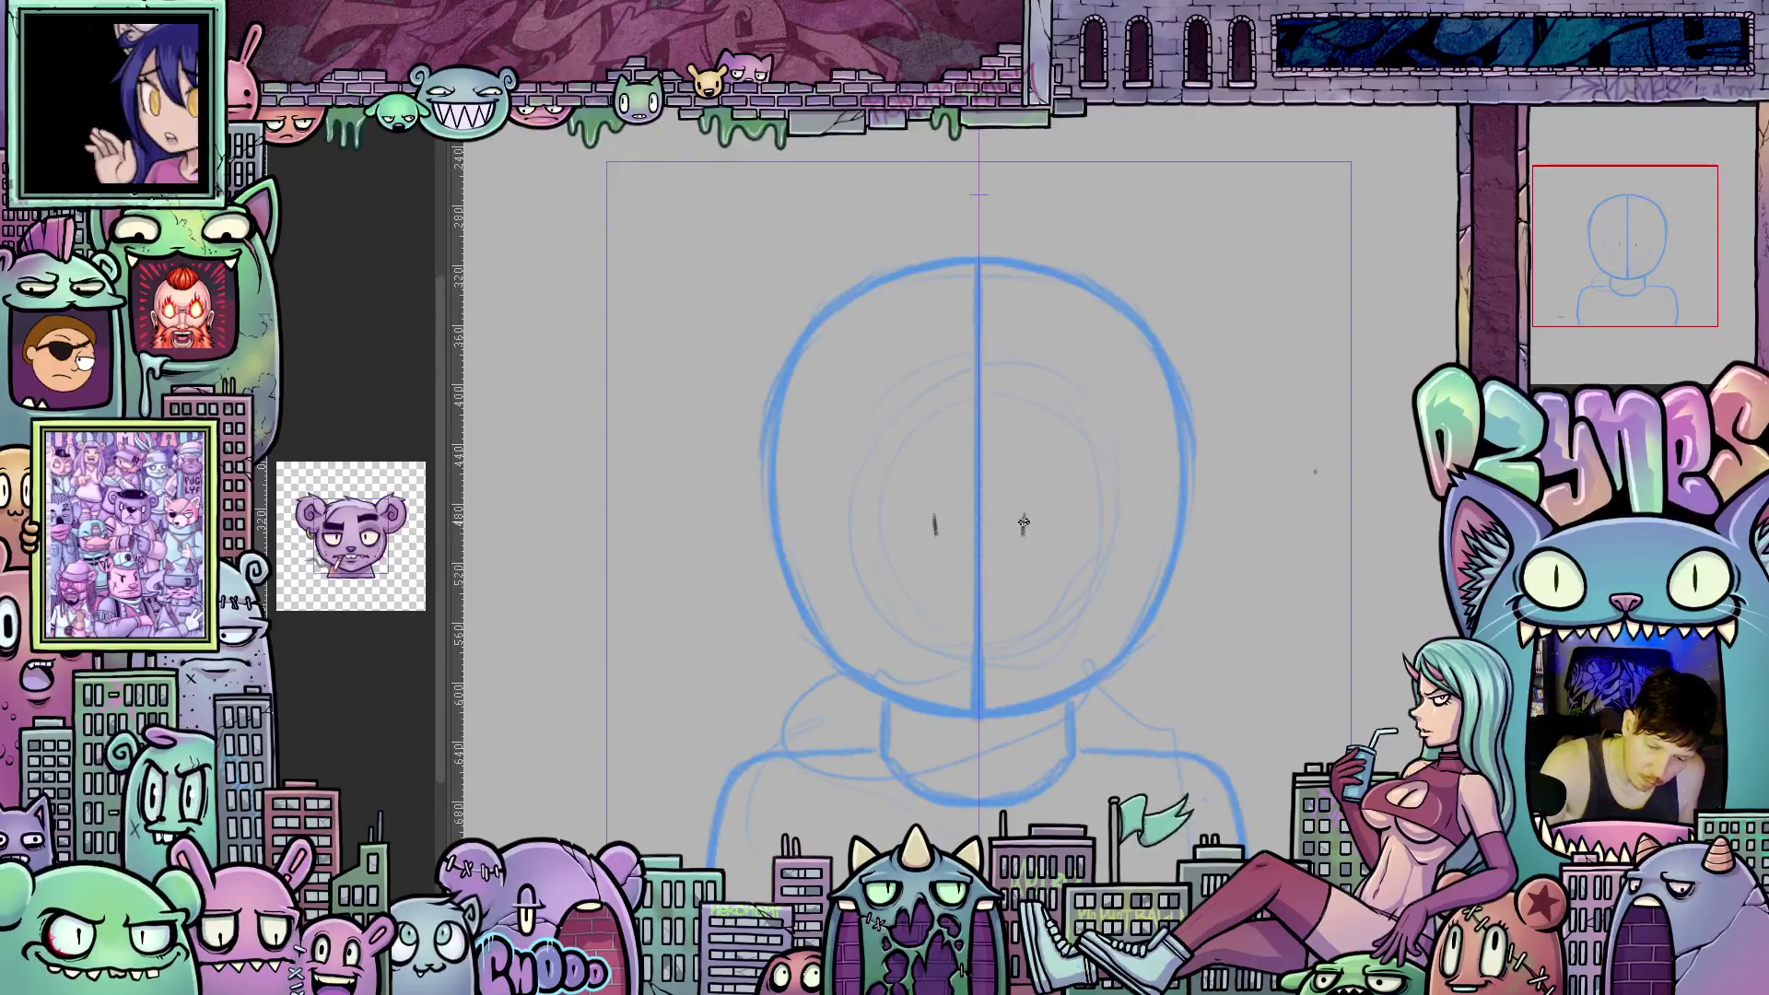
Draw a pupil in the right eye and shape both eyes into full arches.
{"action": "left_click_drag", "start_coordinate": [1028, 501], "coordinate": [1023, 533]}
{"action": "left_click_drag", "start_coordinate": [873, 433], "coordinate": [783, 530]}
{"action": "mouse_move", "coordinate": [1088, 430]}
{"action": "left_mouse_down"}
{"action": "mouse_move", "coordinate": [1179, 472]}
{"action": "mouse_move", "coordinate": [1173, 531]}
{"action": "left_mouse_up"}
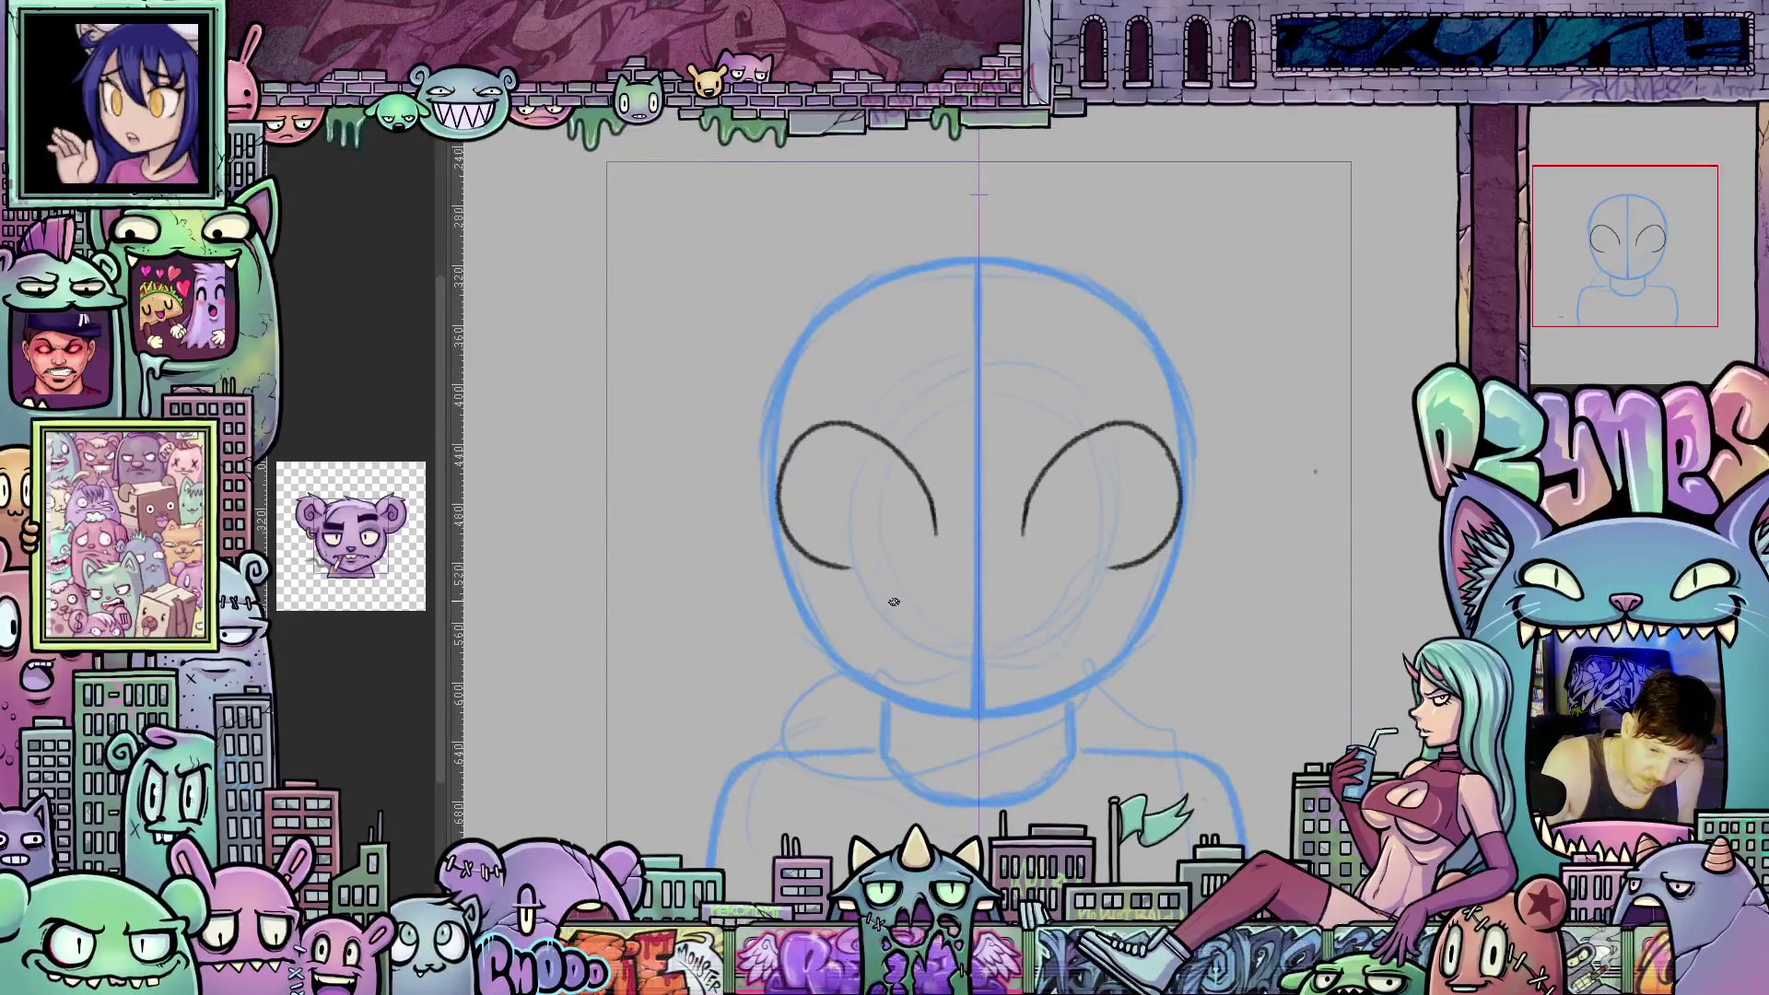
Draw the mirrored mouth curves and a small mark under the mouth, tilting the view to check.
{"action": "left_click_drag", "start_coordinate": [888, 595], "coordinate": [883, 610]}
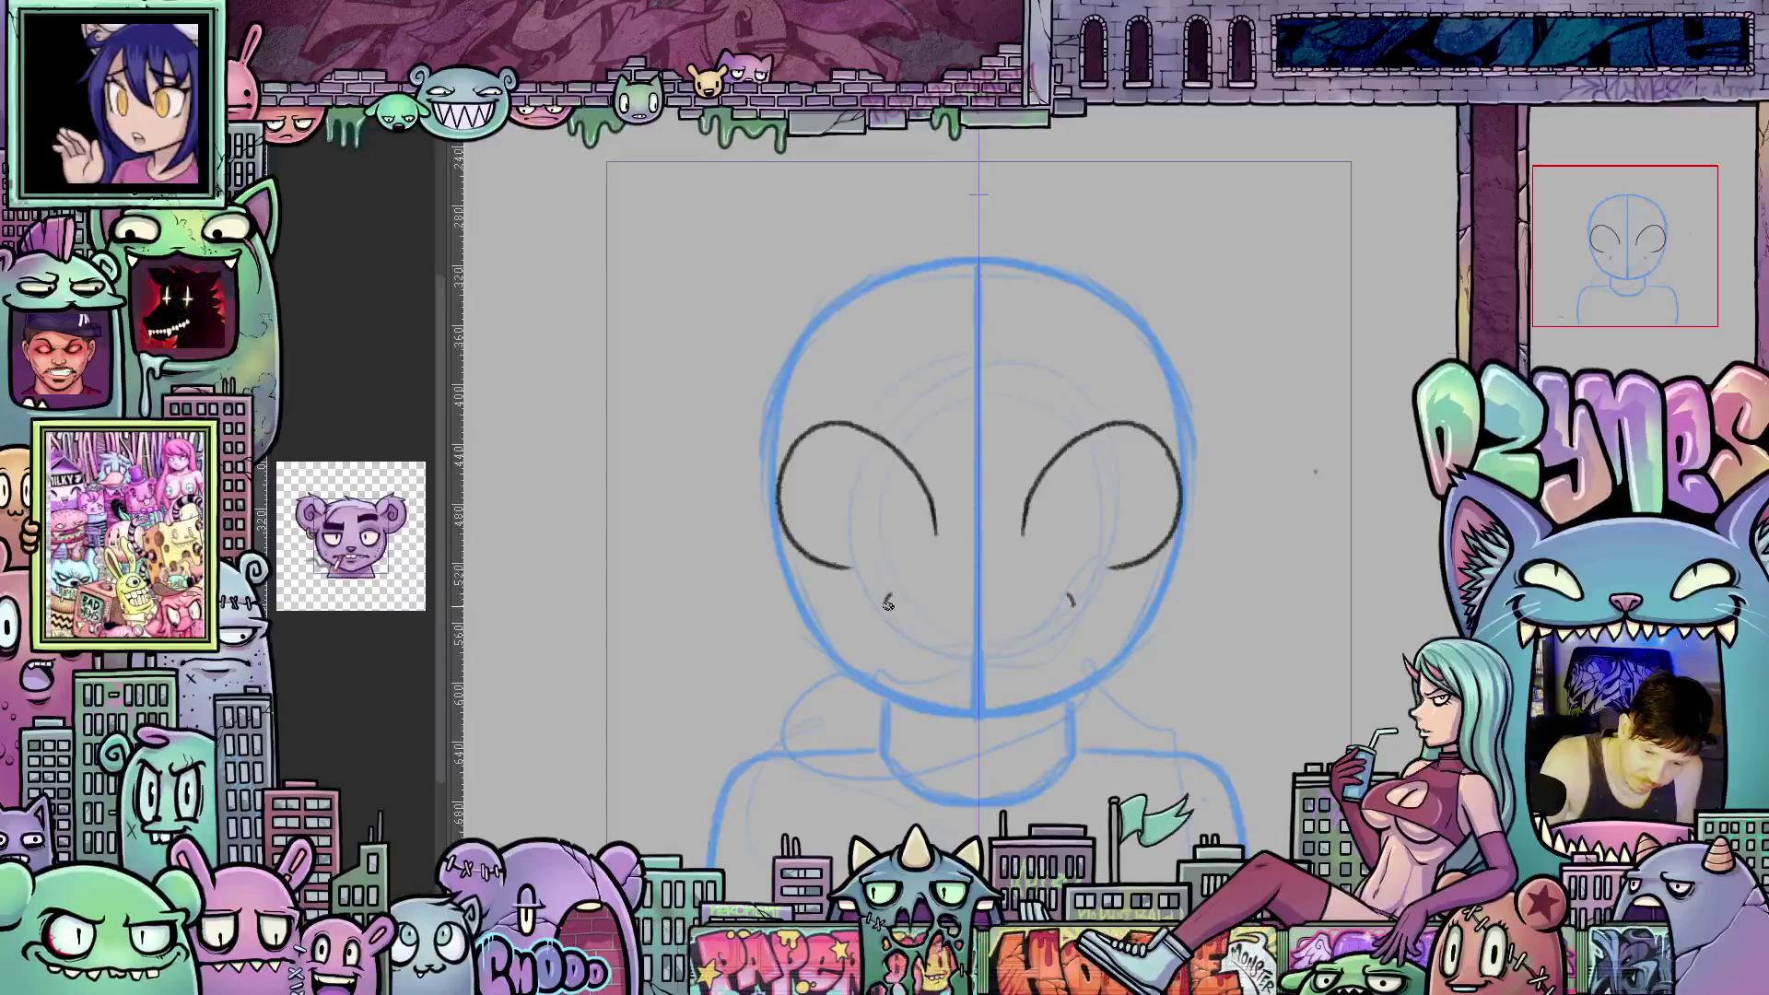
{"action": "left_click_drag", "start_coordinate": [1069, 594], "coordinate": [1075, 610]}
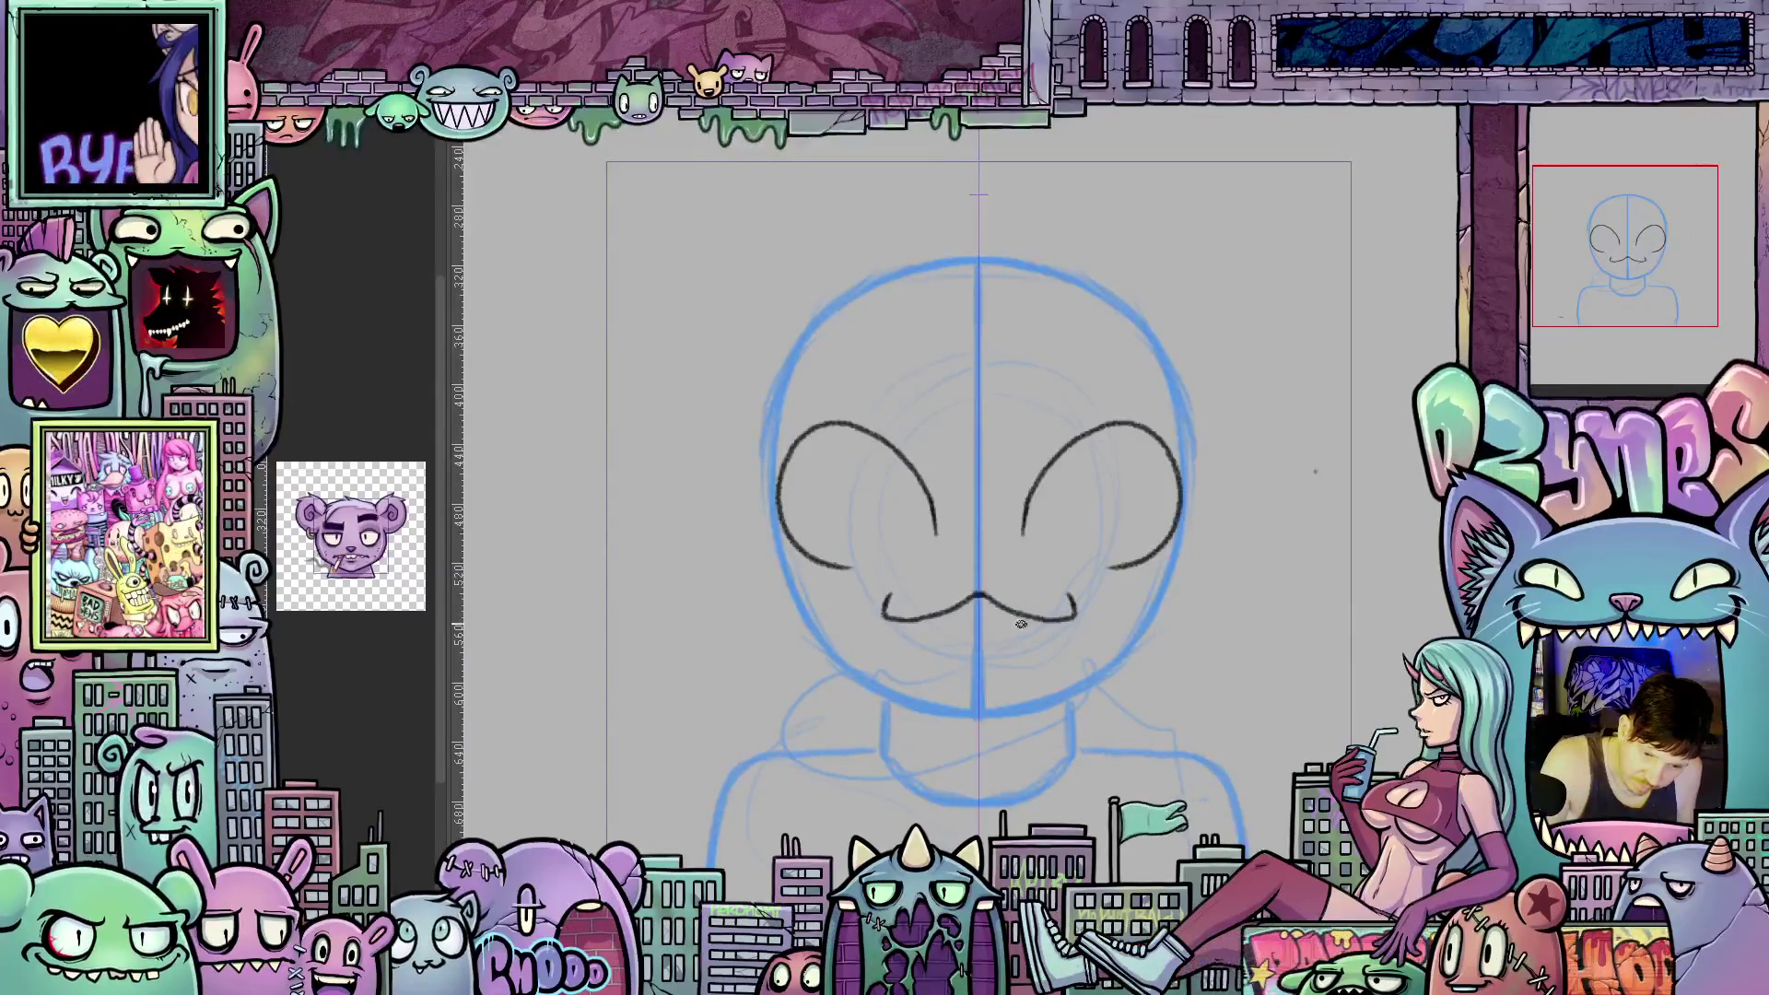
{"action": "mouse_move", "coordinate": [1184, 627]}
{"action": "left_mouse_down"}
{"action": "mouse_move", "coordinate": [1152, 516]}
{"action": "mouse_move", "coordinate": [1087, 442]}
{"action": "mouse_move", "coordinate": [1152, 516]}
{"action": "mouse_move", "coordinate": [1184, 627]}
{"action": "left_mouse_up"}
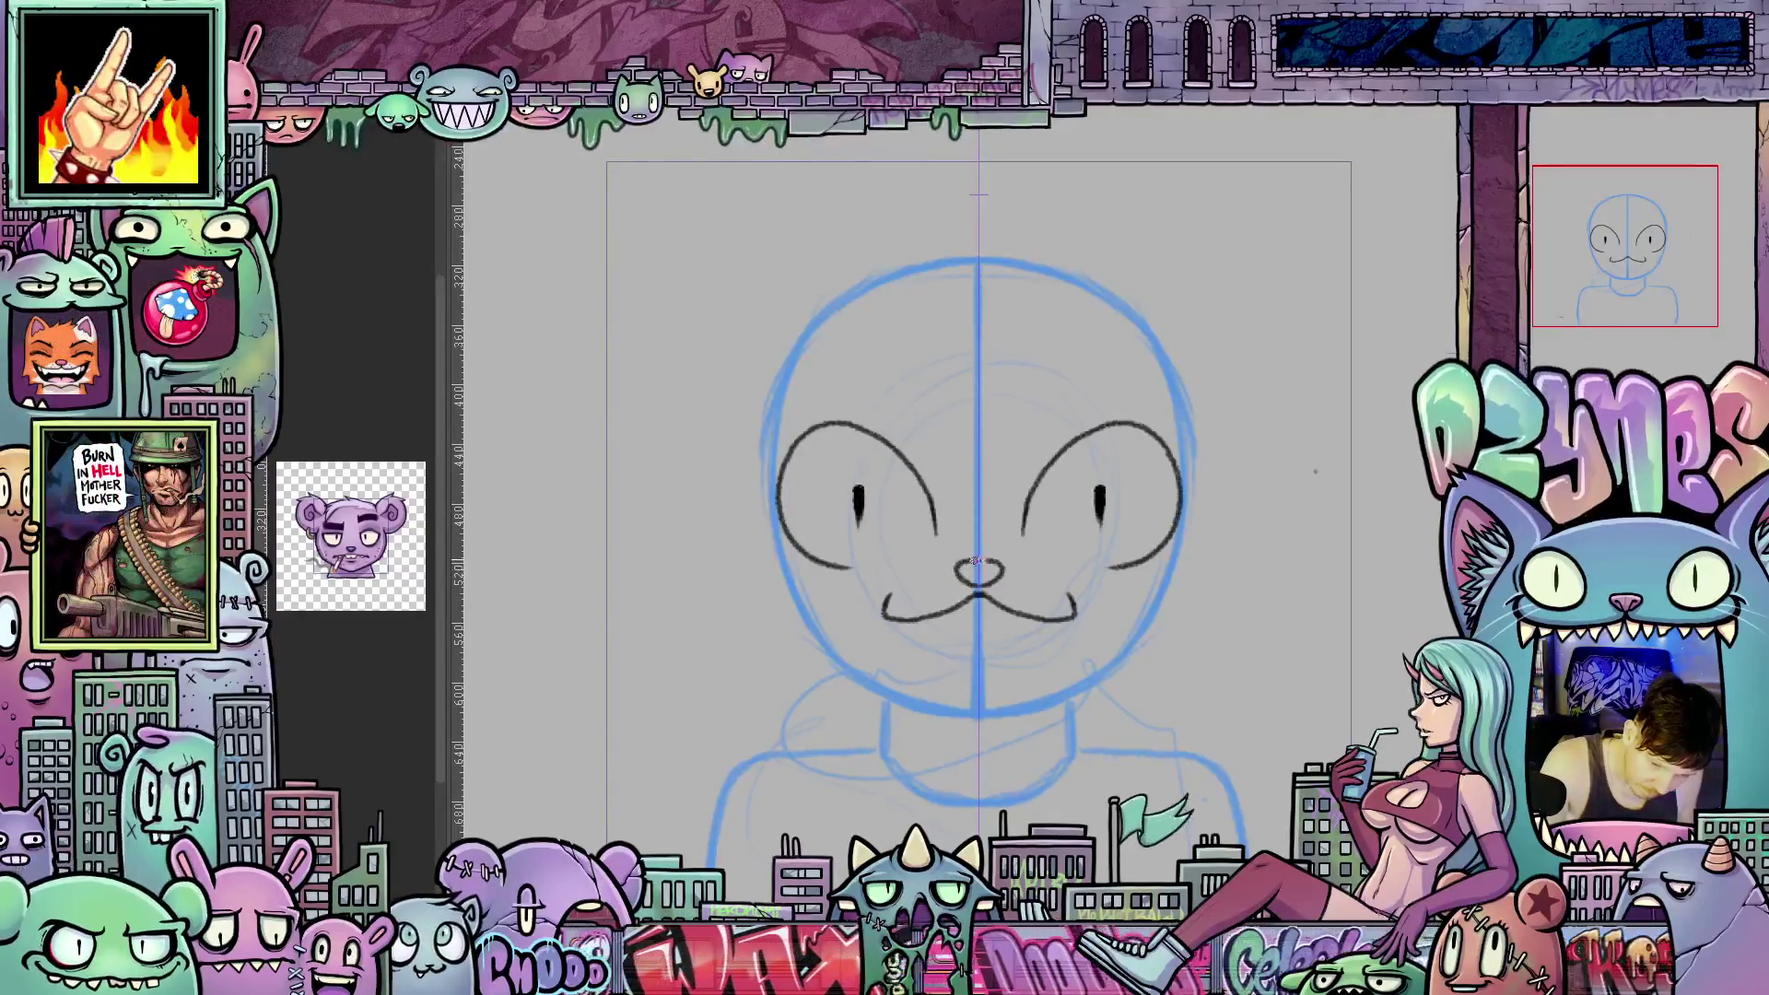
{"action": "left_click", "coordinate": [981, 633]}
{"action": "mouse_move", "coordinate": [1097, 616]}
{"action": "left_mouse_down"}
{"action": "mouse_move", "coordinate": [1184, 607]}
{"action": "mouse_move", "coordinate": [988, 677]}
{"action": "mouse_move", "coordinate": [988, 744]}
{"action": "mouse_move", "coordinate": [976, 716]}
{"action": "mouse_move", "coordinate": [1035, 687]}
{"action": "left_mouse_up"}
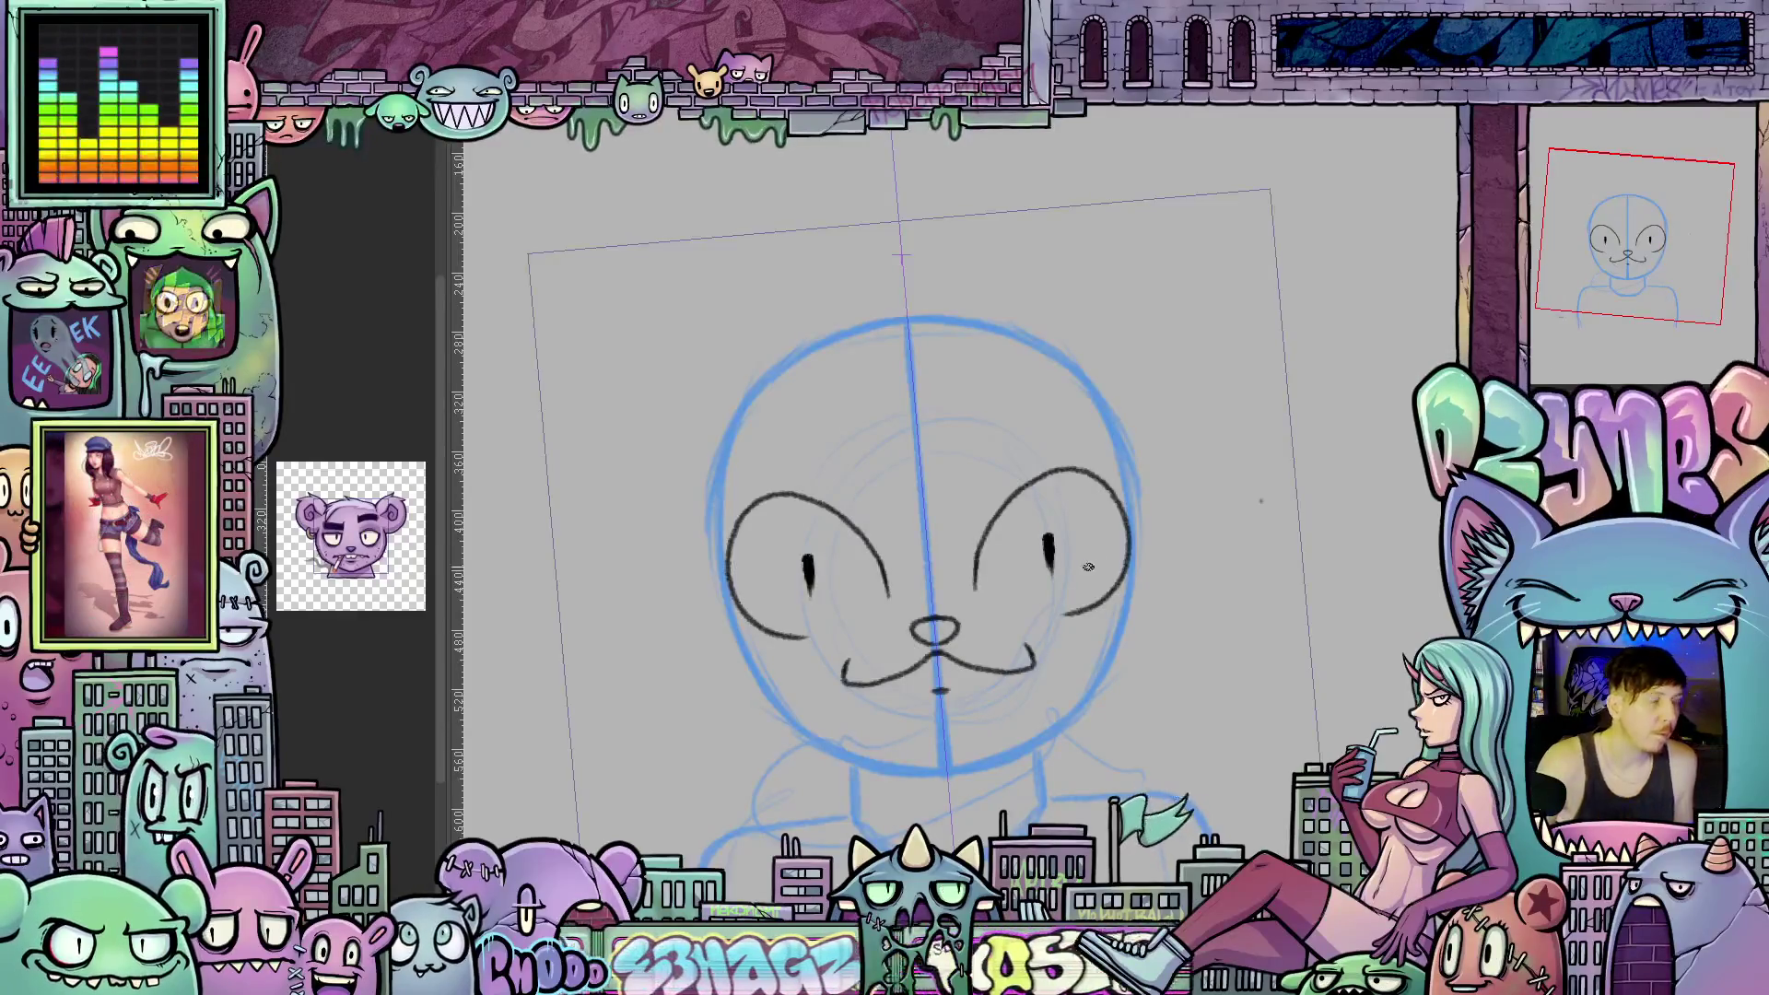
Draw the mirrored side edges of the face and the left cheek outline along the head.
{"action": "mouse_move", "coordinate": [1085, 670]}
{"action": "left_mouse_down"}
{"action": "mouse_move", "coordinate": [1130, 623]}
{"action": "mouse_move", "coordinate": [1179, 656]}
{"action": "left_mouse_up"}
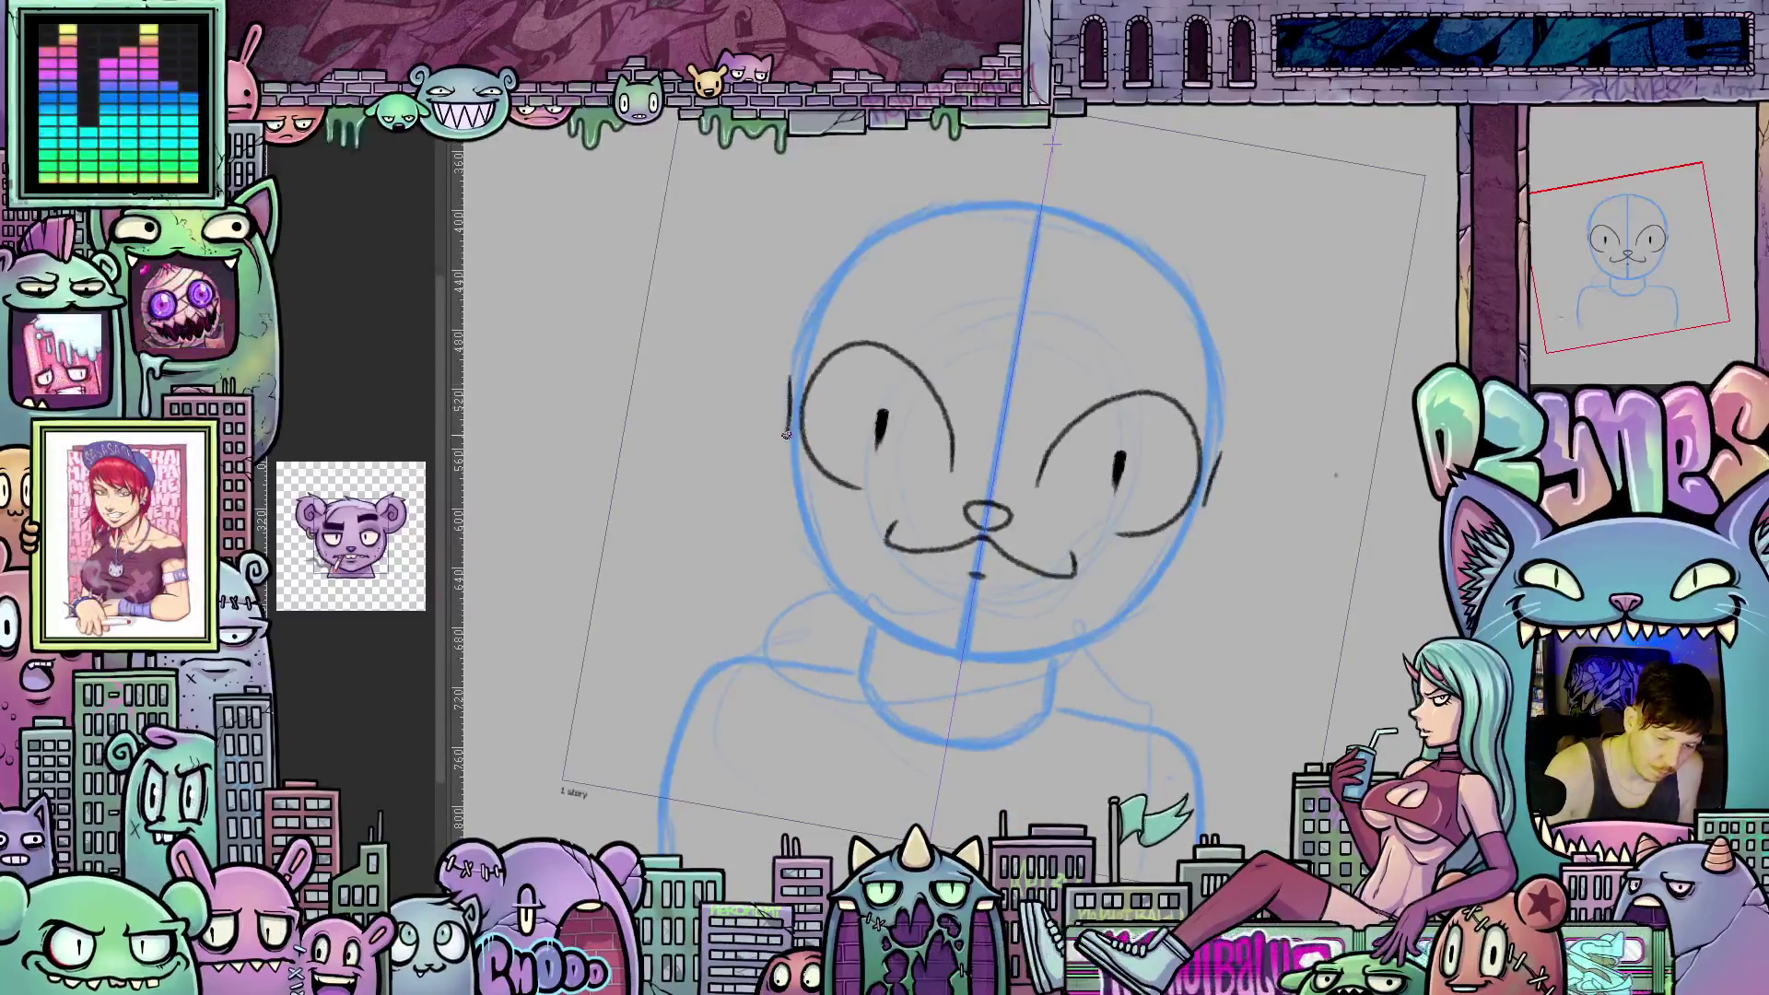
{"action": "left_click_drag", "start_coordinate": [789, 420], "coordinate": [787, 493]}
{"action": "left_click_drag", "start_coordinate": [866, 567], "coordinate": [914, 509]}
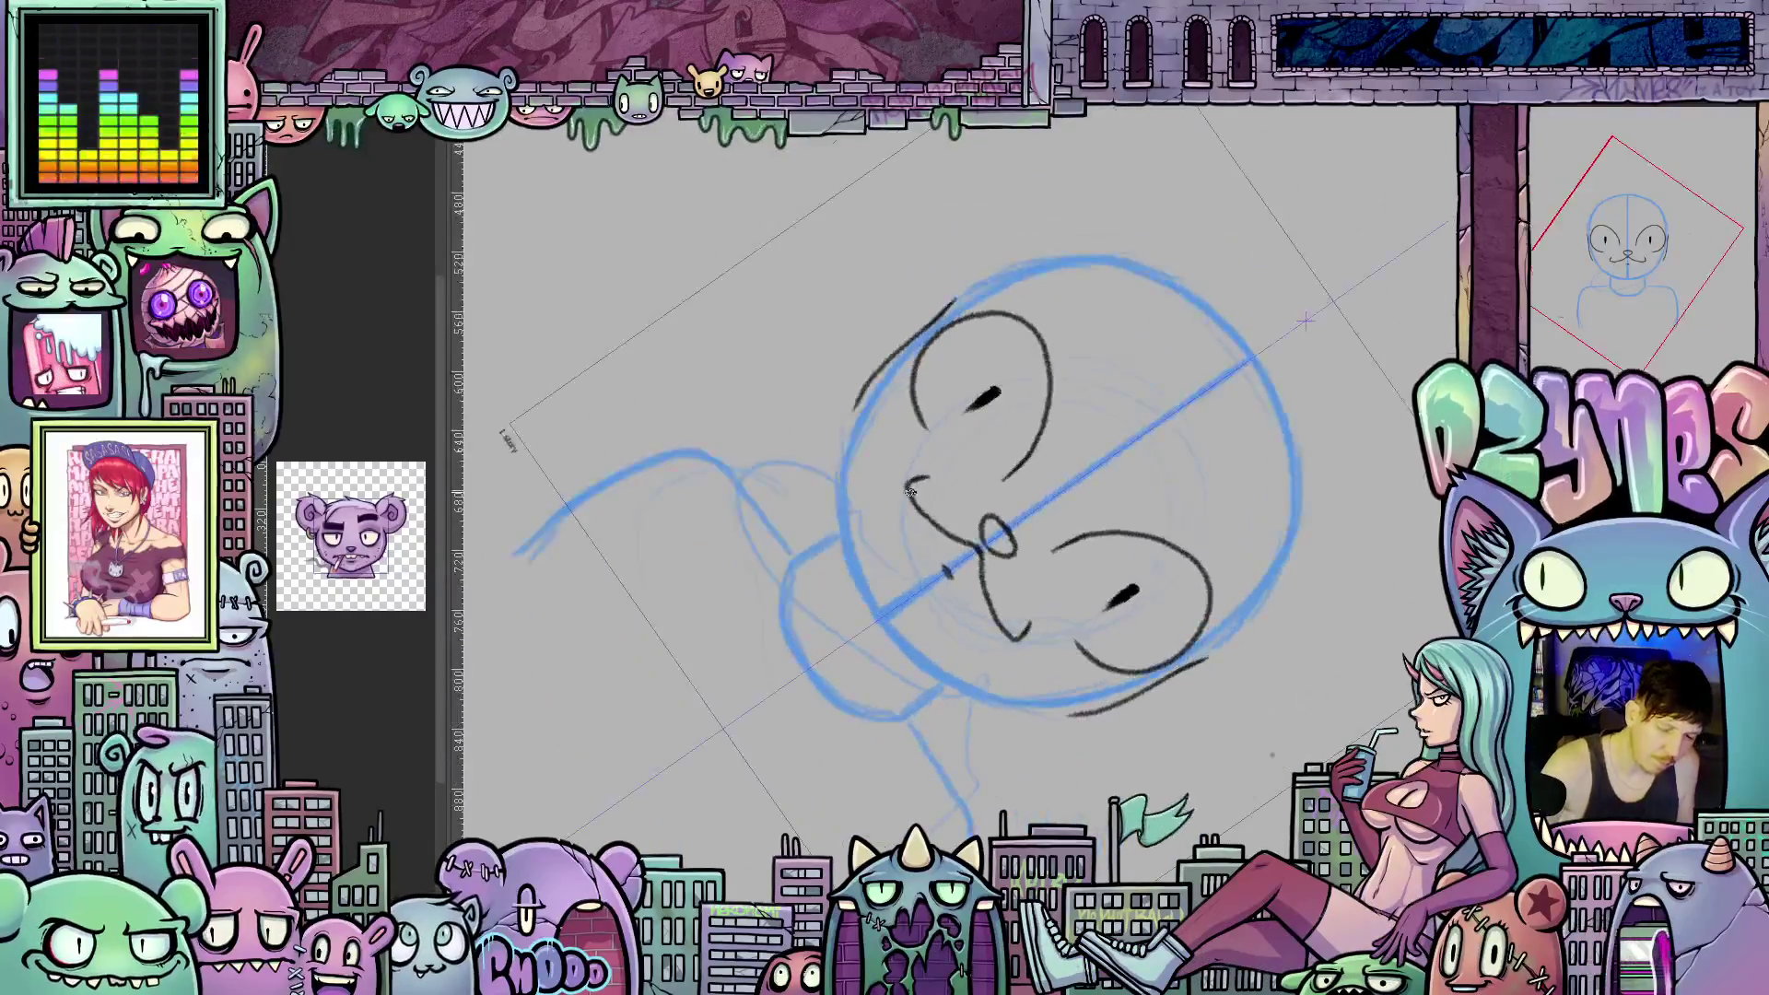
{"action": "mouse_move", "coordinate": [875, 371]}
{"action": "left_mouse_down"}
{"action": "mouse_move", "coordinate": [838, 443]}
{"action": "mouse_move", "coordinate": [837, 530]}
{"action": "mouse_move", "coordinate": [885, 622]}
{"action": "left_mouse_up"}
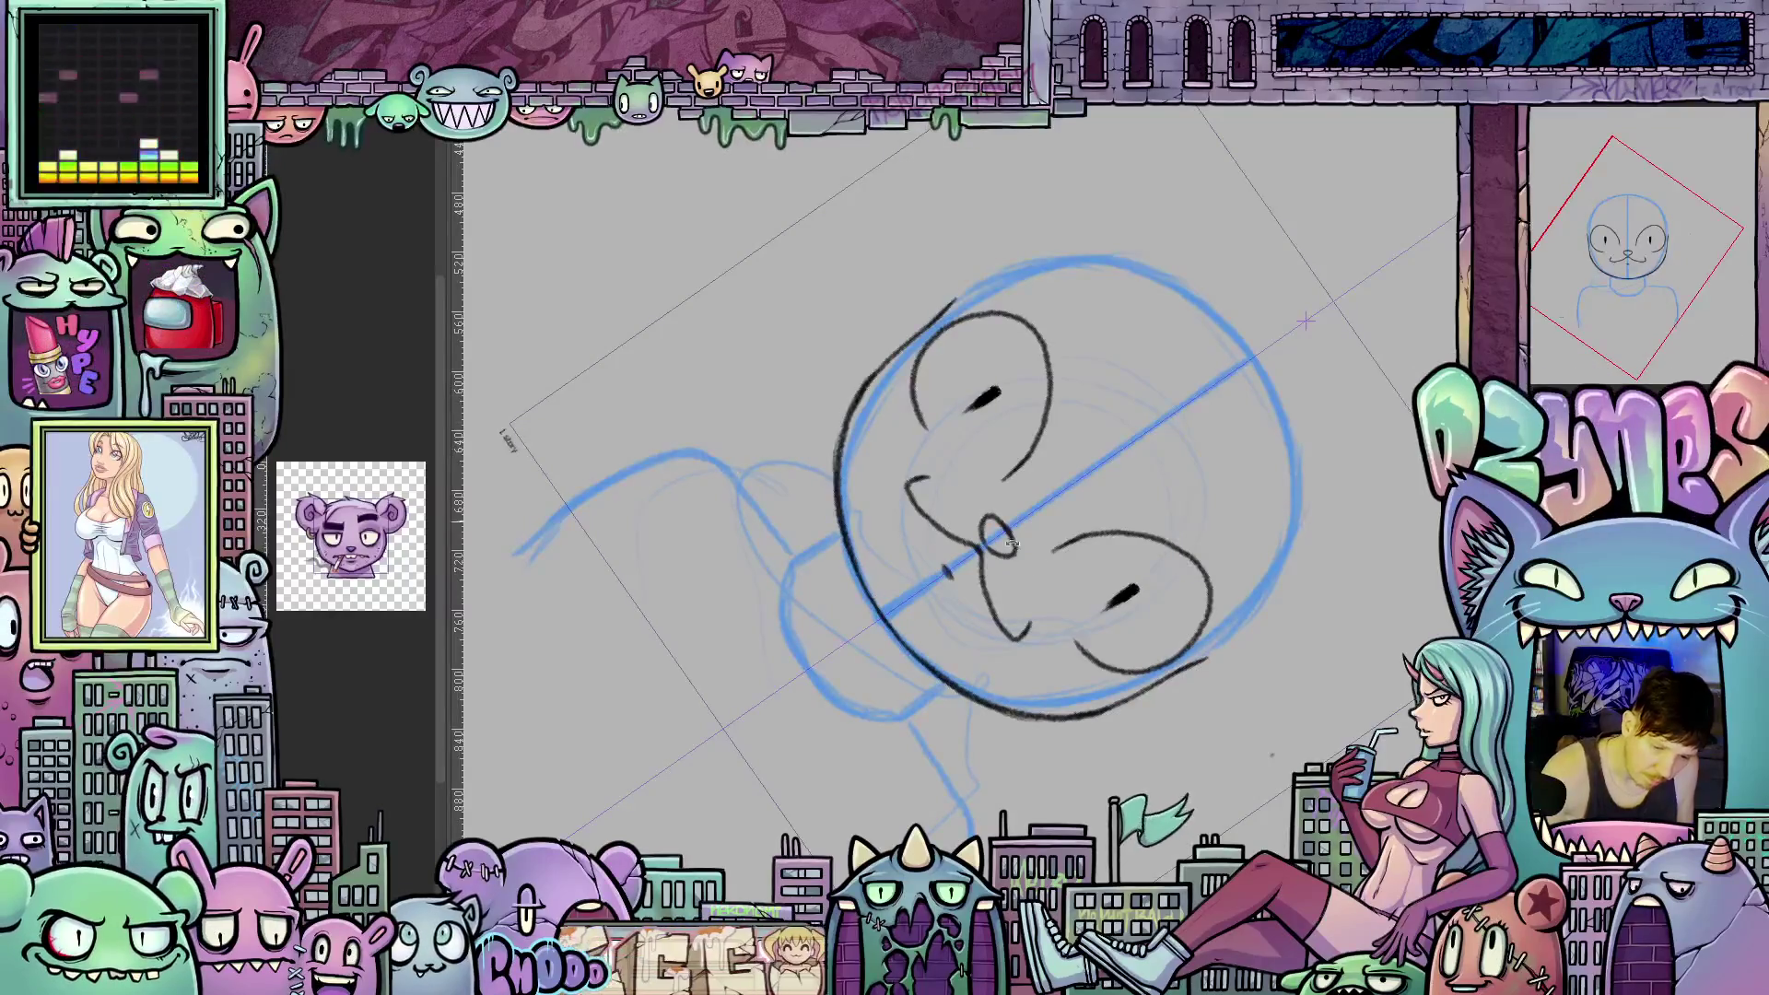
{"action": "key", "text": "5"}
Draw eyebrow strokes above both eyes.
{"action": "mouse_move", "coordinate": [1258, 388]}
{"action": "left_mouse_down"}
{"action": "mouse_move", "coordinate": [1152, 715]}
{"action": "mouse_move", "coordinate": [1101, 798]}
{"action": "left_mouse_up"}
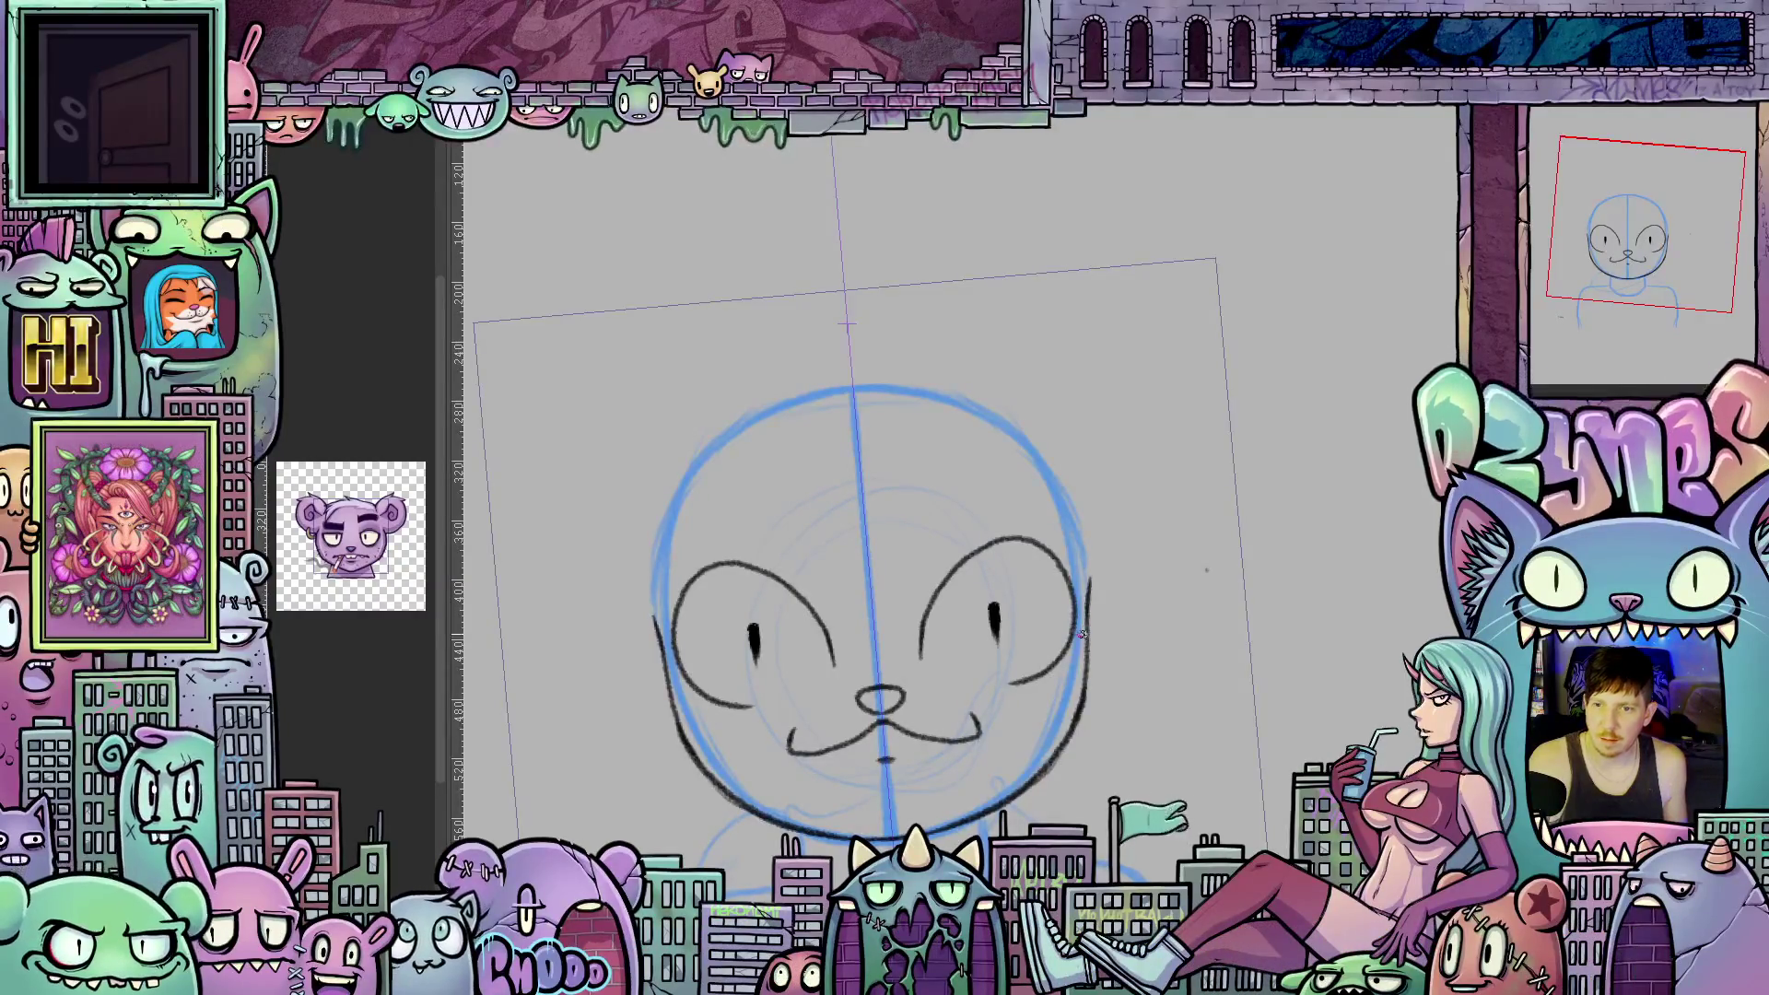
{"action": "mouse_move", "coordinate": [1086, 675]}
{"action": "left_mouse_down"}
{"action": "mouse_move", "coordinate": [1086, 638]}
{"action": "mouse_move", "coordinate": [1089, 749]}
{"action": "left_mouse_up"}
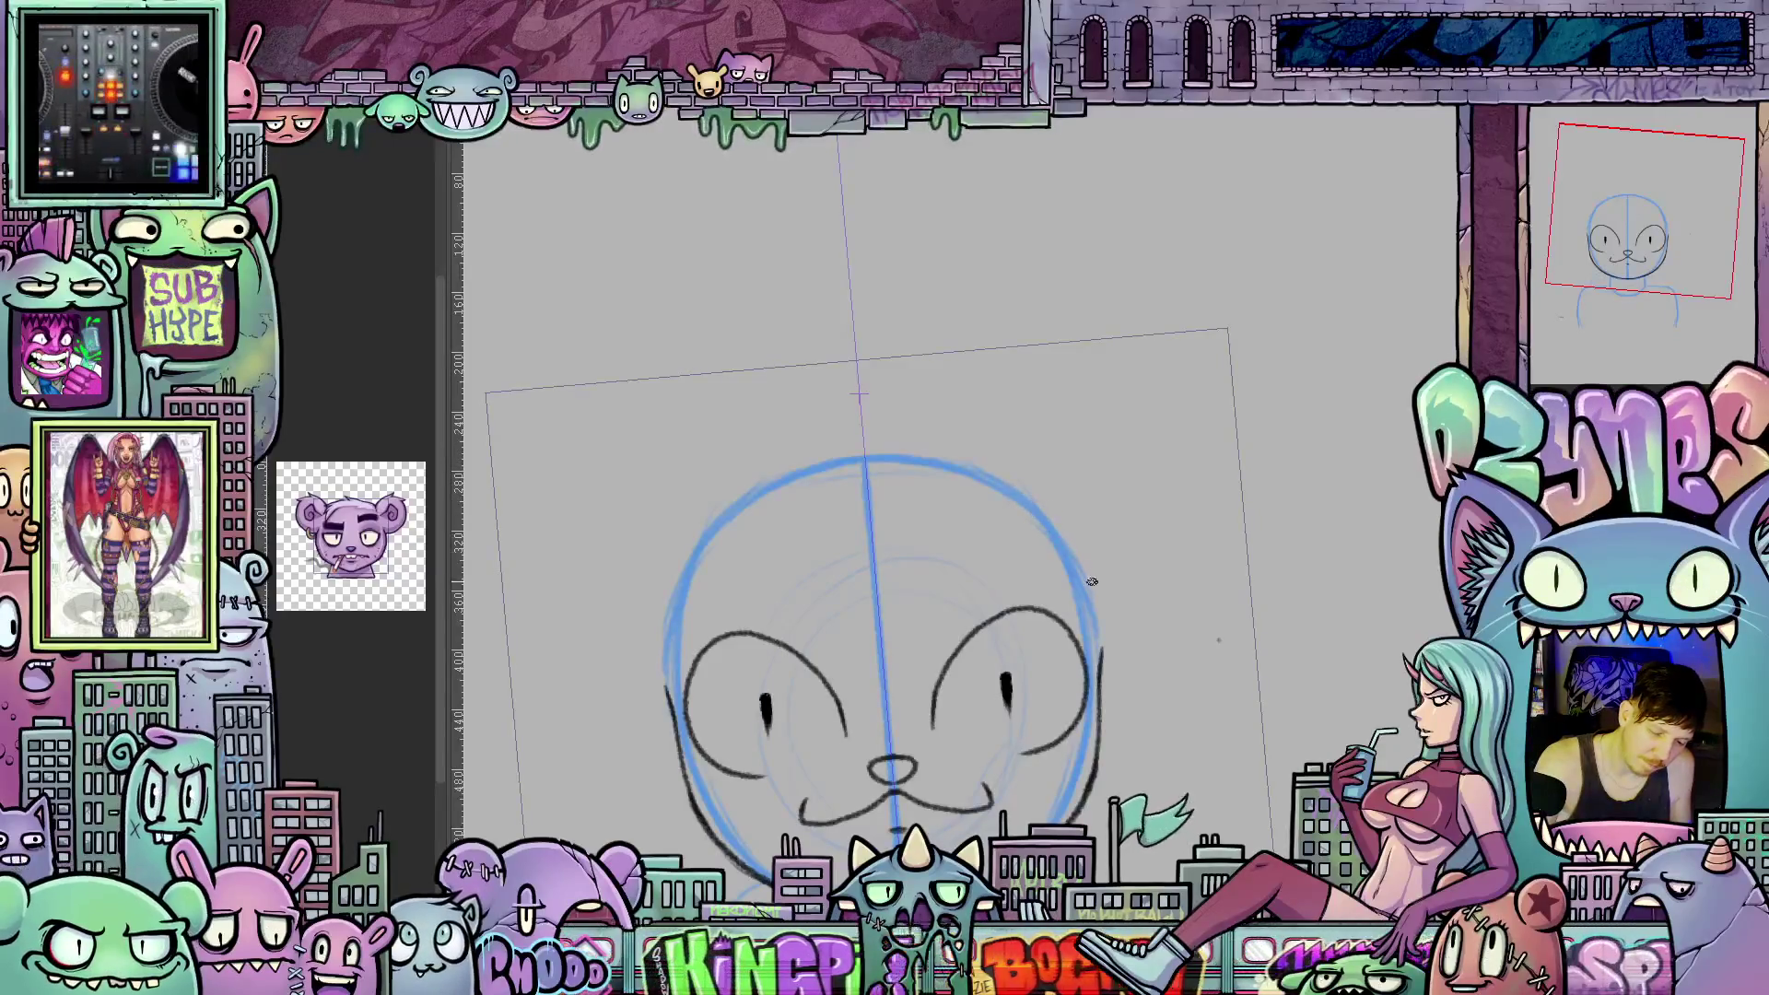
{"action": "left_click_drag", "start_coordinate": [958, 637], "coordinate": [1029, 604]}
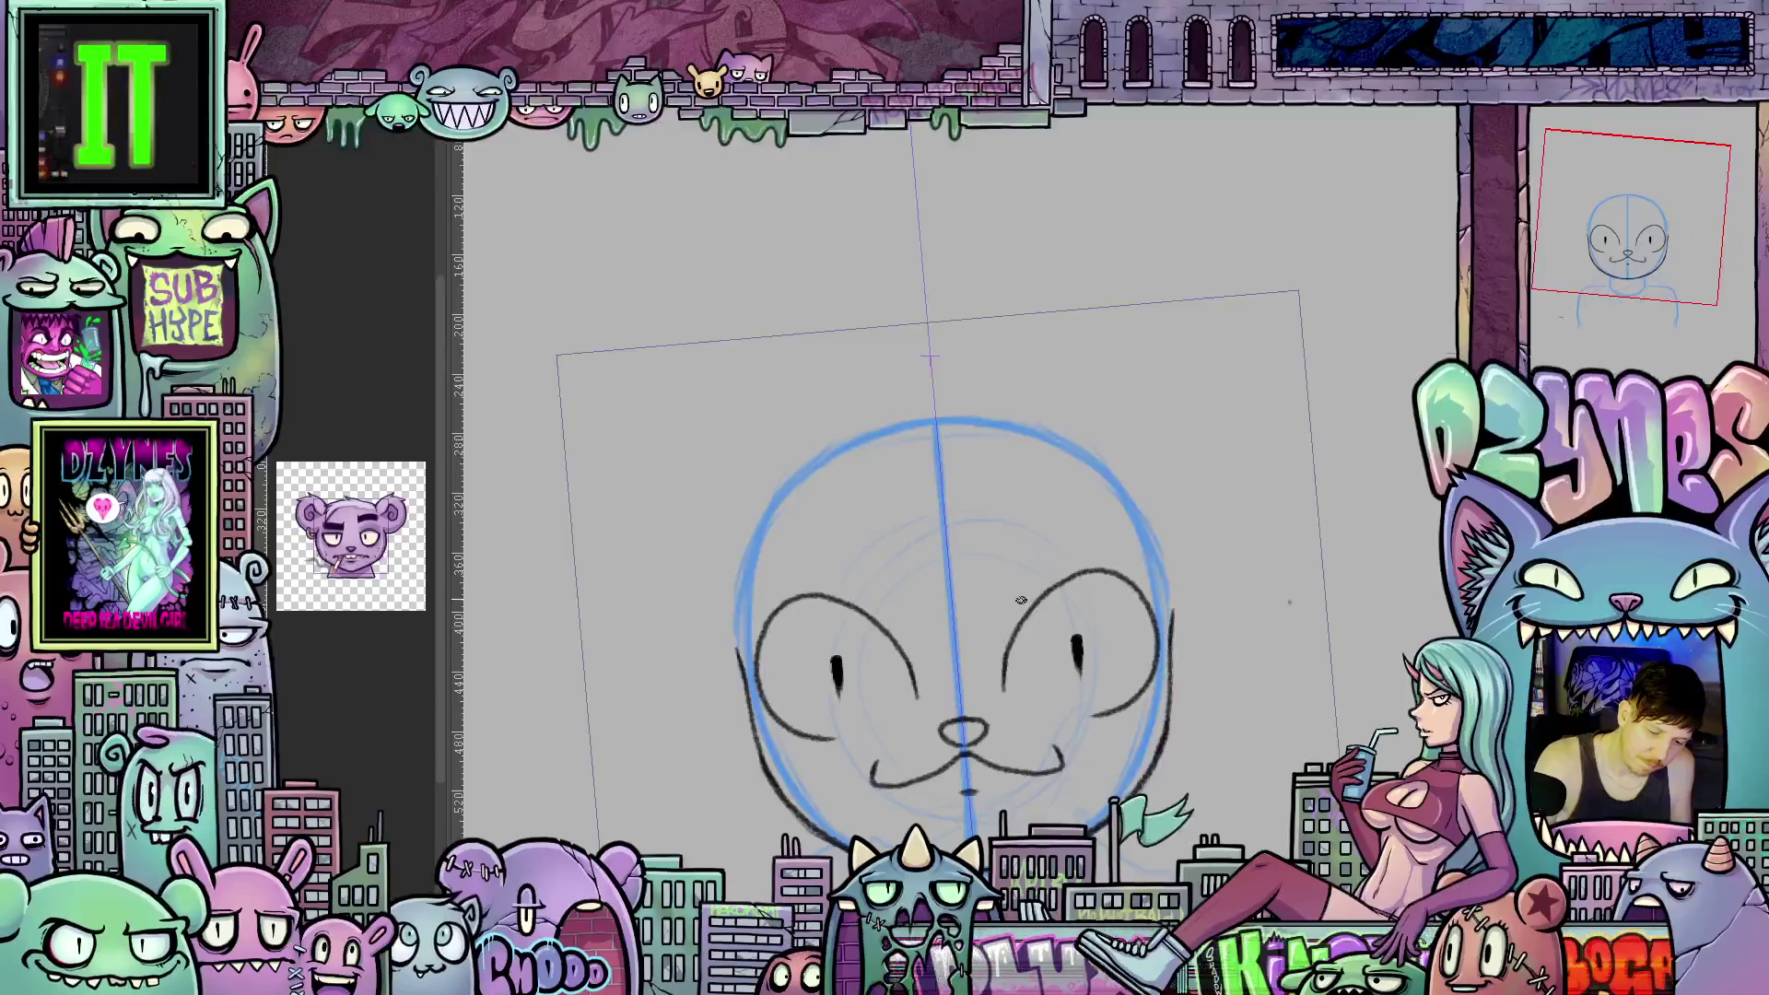
{"action": "left_click_drag", "start_coordinate": [822, 584], "coordinate": [880, 616]}
{"action": "left_click_drag", "start_coordinate": [1023, 603], "coordinate": [1080, 560]}
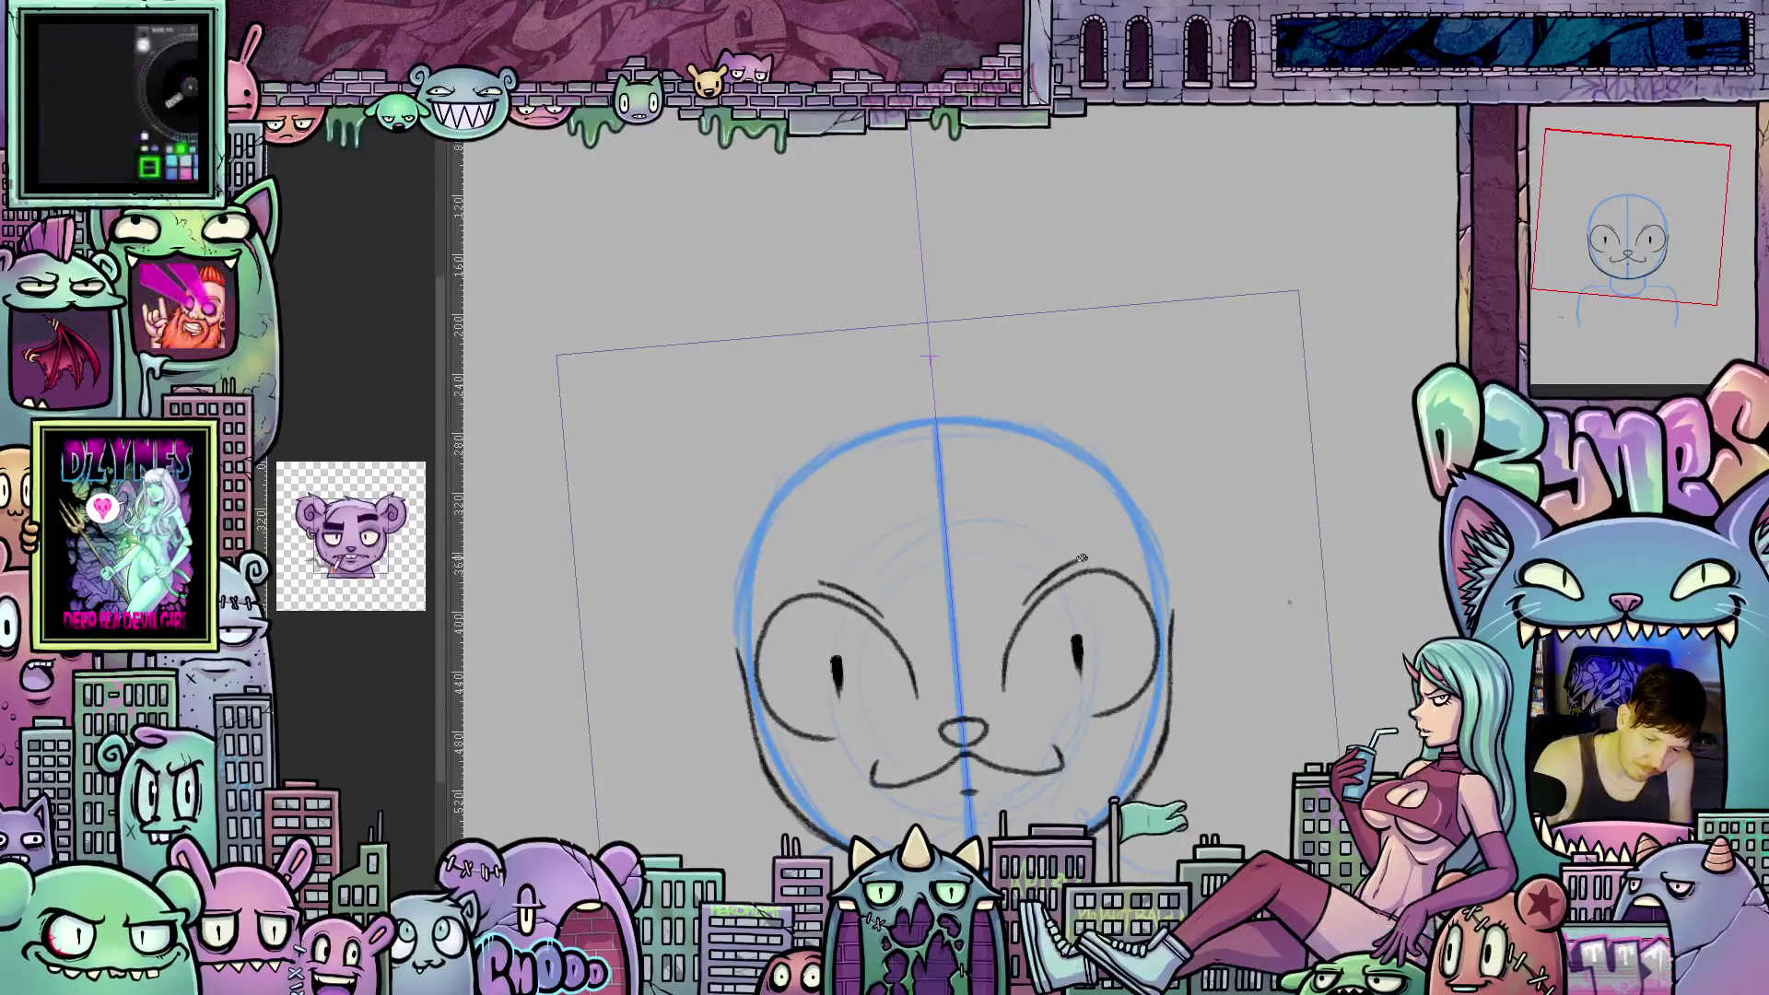
Draw the first curved ear strokes rising above the head.
{"action": "left_click_drag", "start_coordinate": [1117, 713], "coordinate": [1140, 711]}
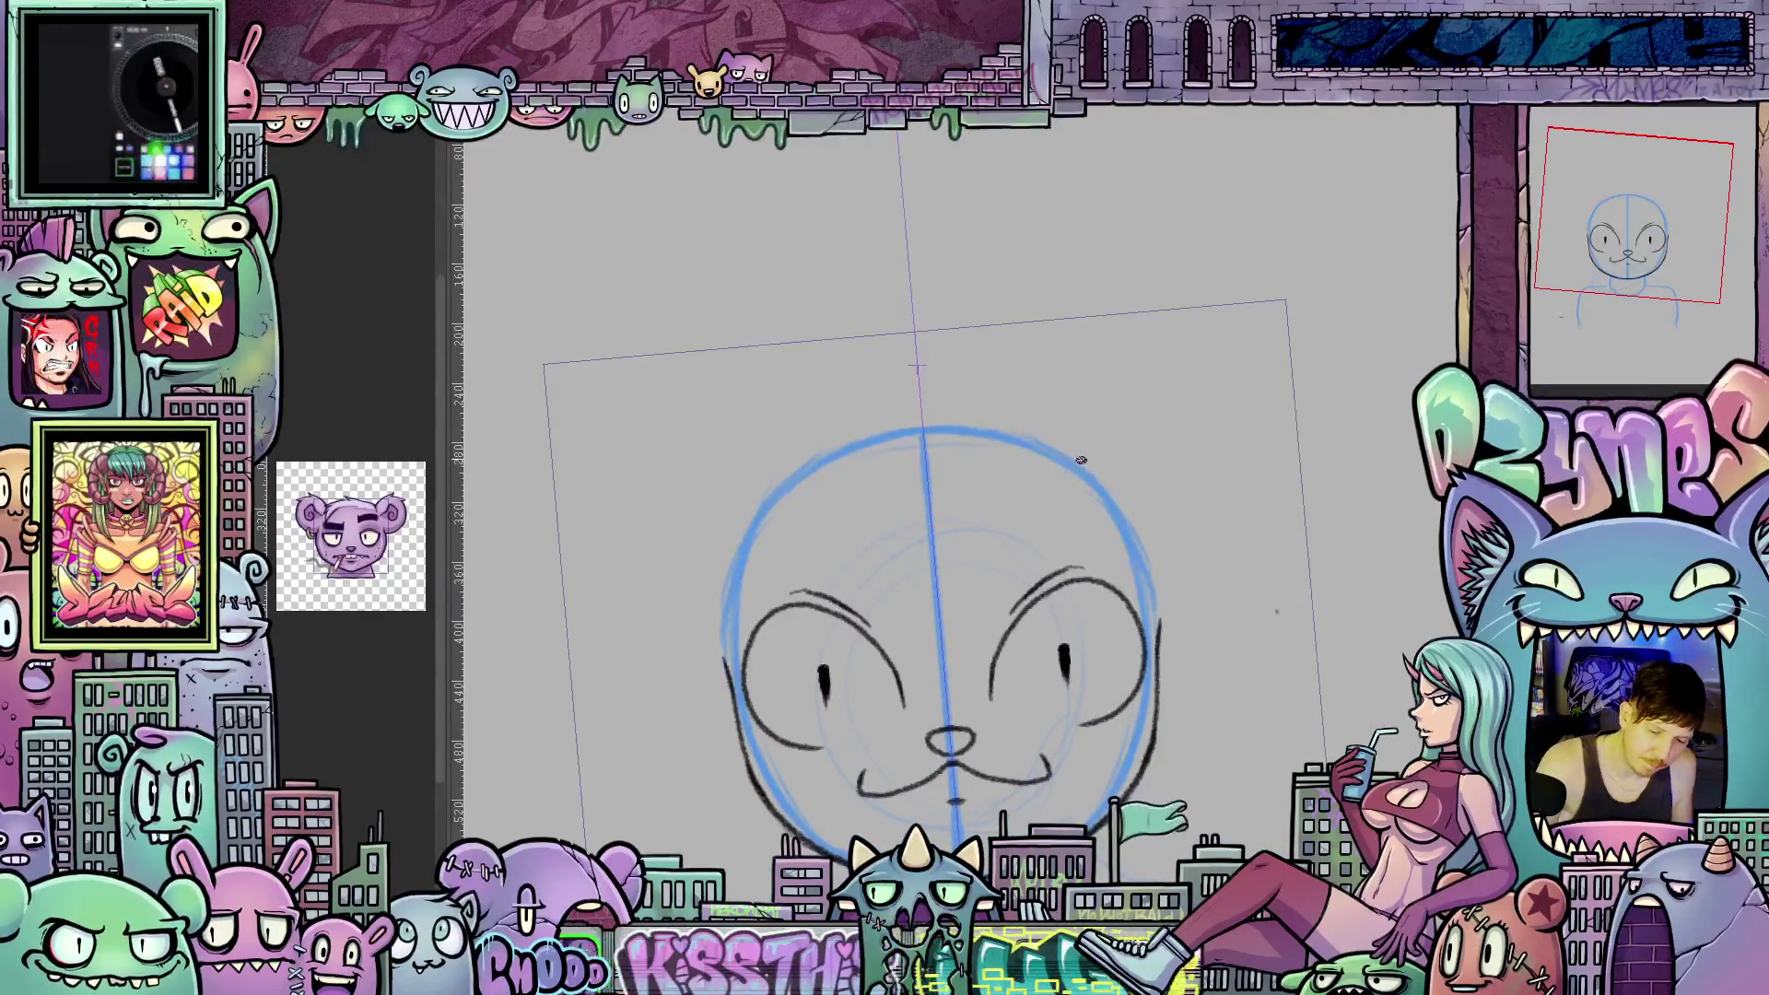
{"action": "left_click_drag", "start_coordinate": [779, 493], "coordinate": [722, 438]}
{"action": "left_click_drag", "start_coordinate": [1080, 467], "coordinate": [1126, 401]}
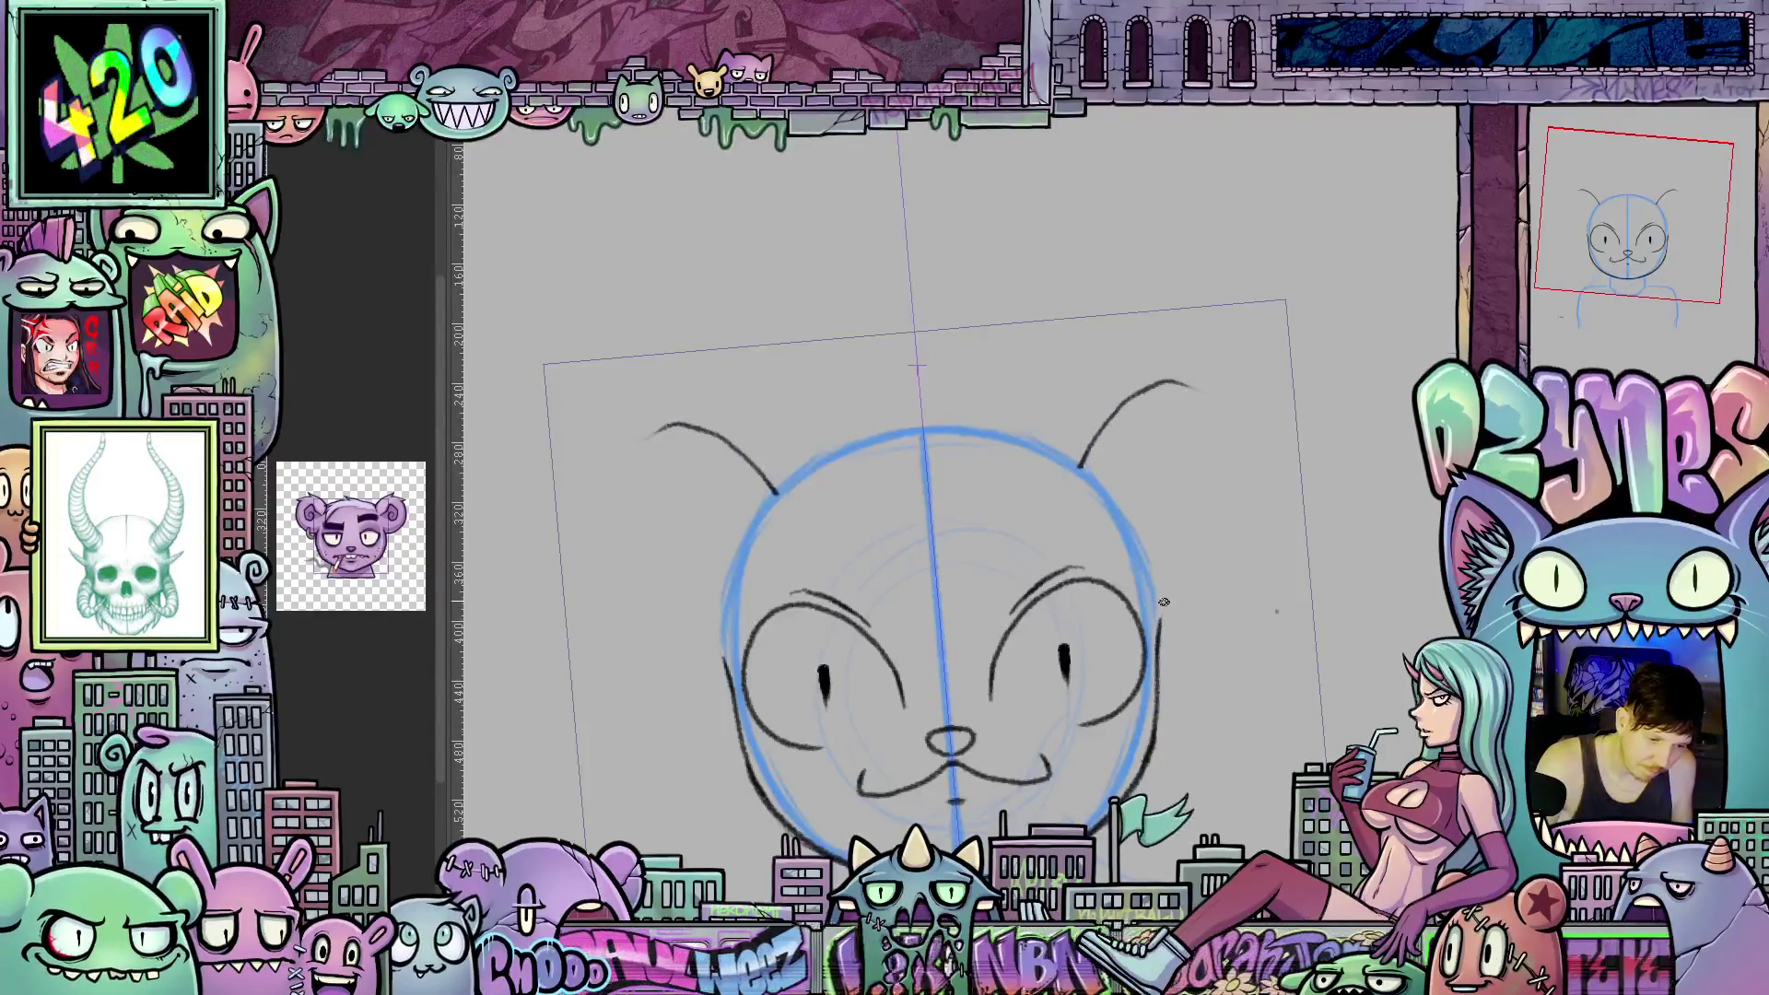
Extend the right ear's tip and outer edge, then add mirrored inner-ear curls to both ears.
{"action": "left_click_drag", "start_coordinate": [1180, 380], "coordinate": [1262, 465]}
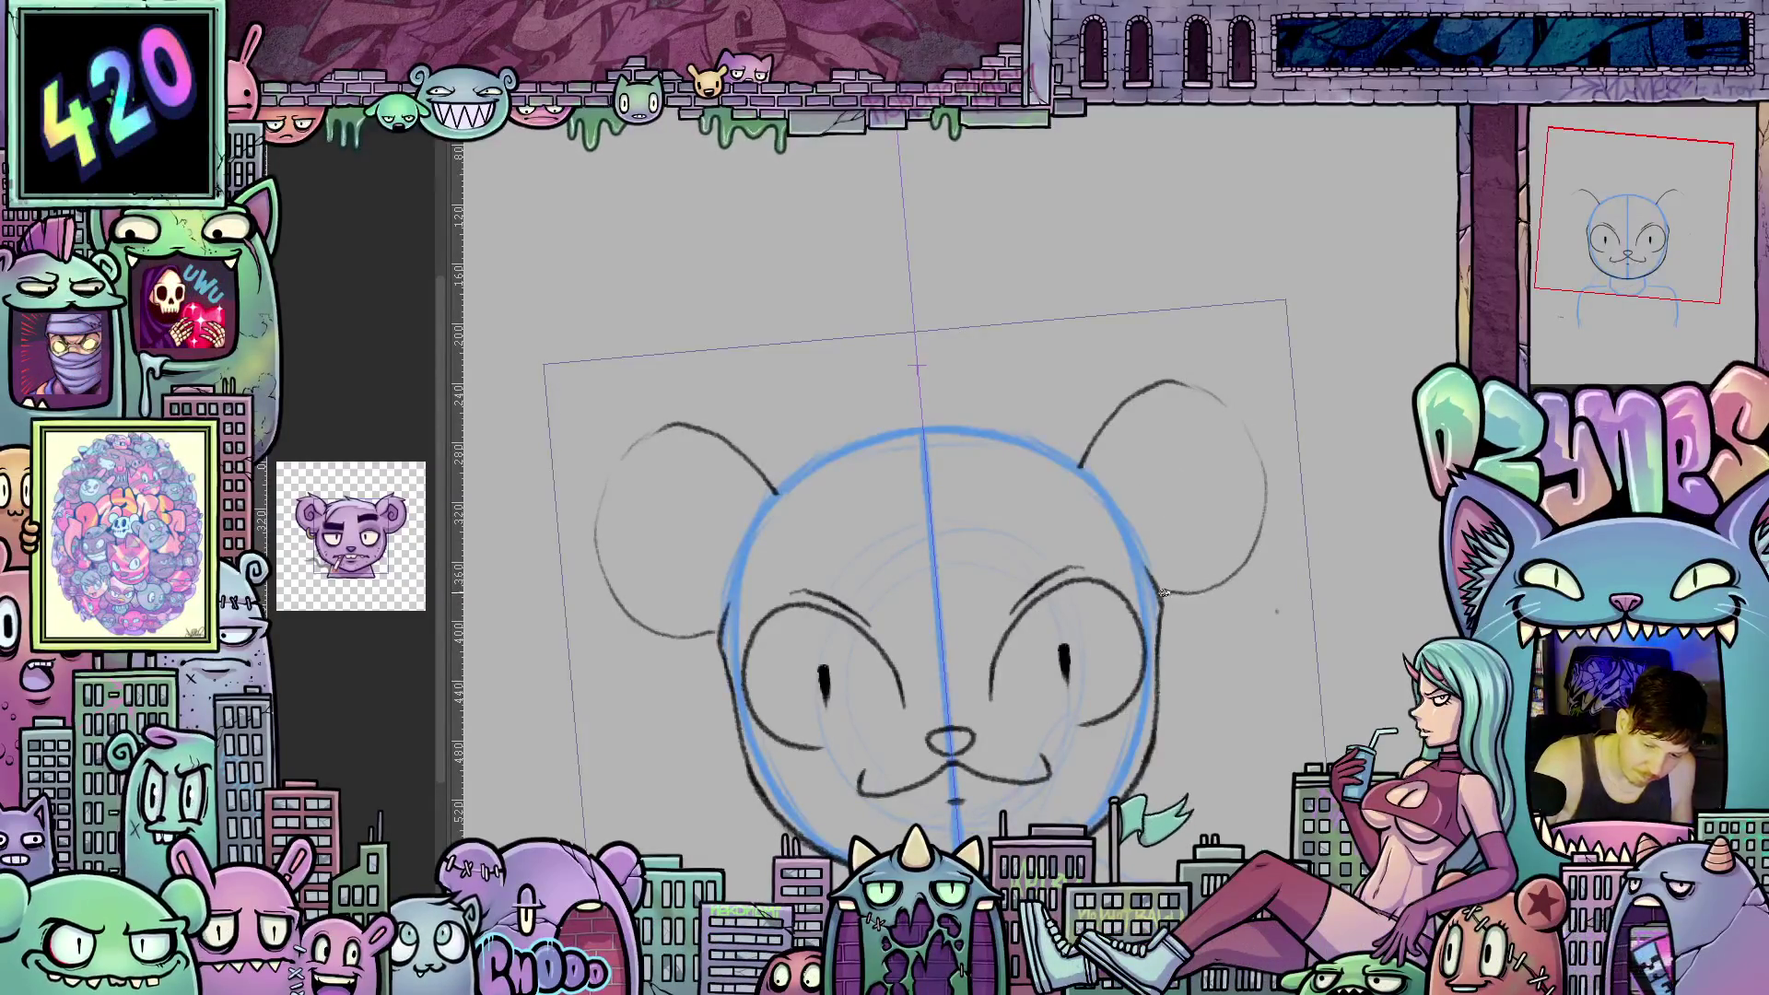
{"action": "mouse_move", "coordinate": [1163, 610]}
{"action": "left_mouse_down"}
{"action": "mouse_move", "coordinate": [1230, 597]}
{"action": "mouse_move", "coordinate": [1270, 505]}
{"action": "mouse_move", "coordinate": [1230, 408]}
{"action": "mouse_move", "coordinate": [1197, 405]}
{"action": "left_mouse_up"}
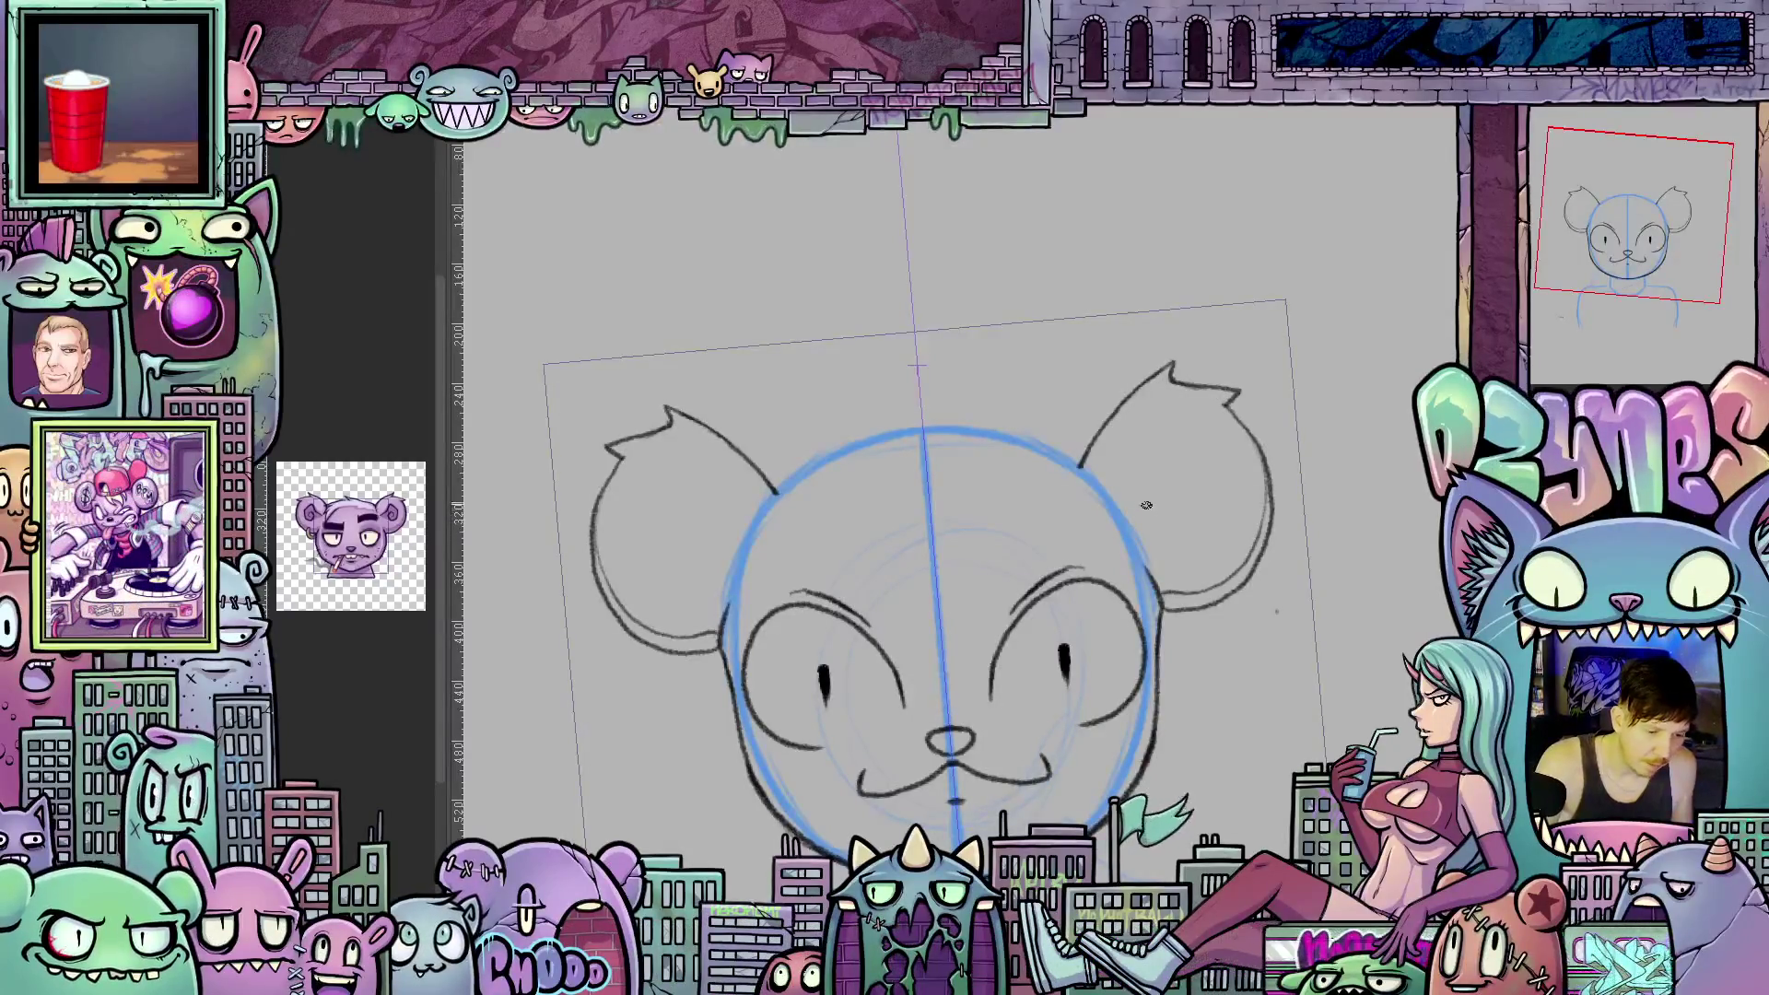
{"action": "mouse_move", "coordinate": [1129, 516]}
{"action": "left_mouse_down"}
{"action": "mouse_move", "coordinate": [1163, 461]}
{"action": "mouse_move", "coordinate": [1217, 484]}
{"action": "mouse_move", "coordinate": [1205, 523]}
{"action": "left_mouse_up"}
{"action": "mouse_move", "coordinate": [1097, 719]}
{"action": "left_mouse_down"}
{"action": "mouse_move", "coordinate": [1203, 429]}
{"action": "mouse_move", "coordinate": [1242, 500]}
{"action": "mouse_move", "coordinate": [1204, 578]}
{"action": "left_mouse_up"}
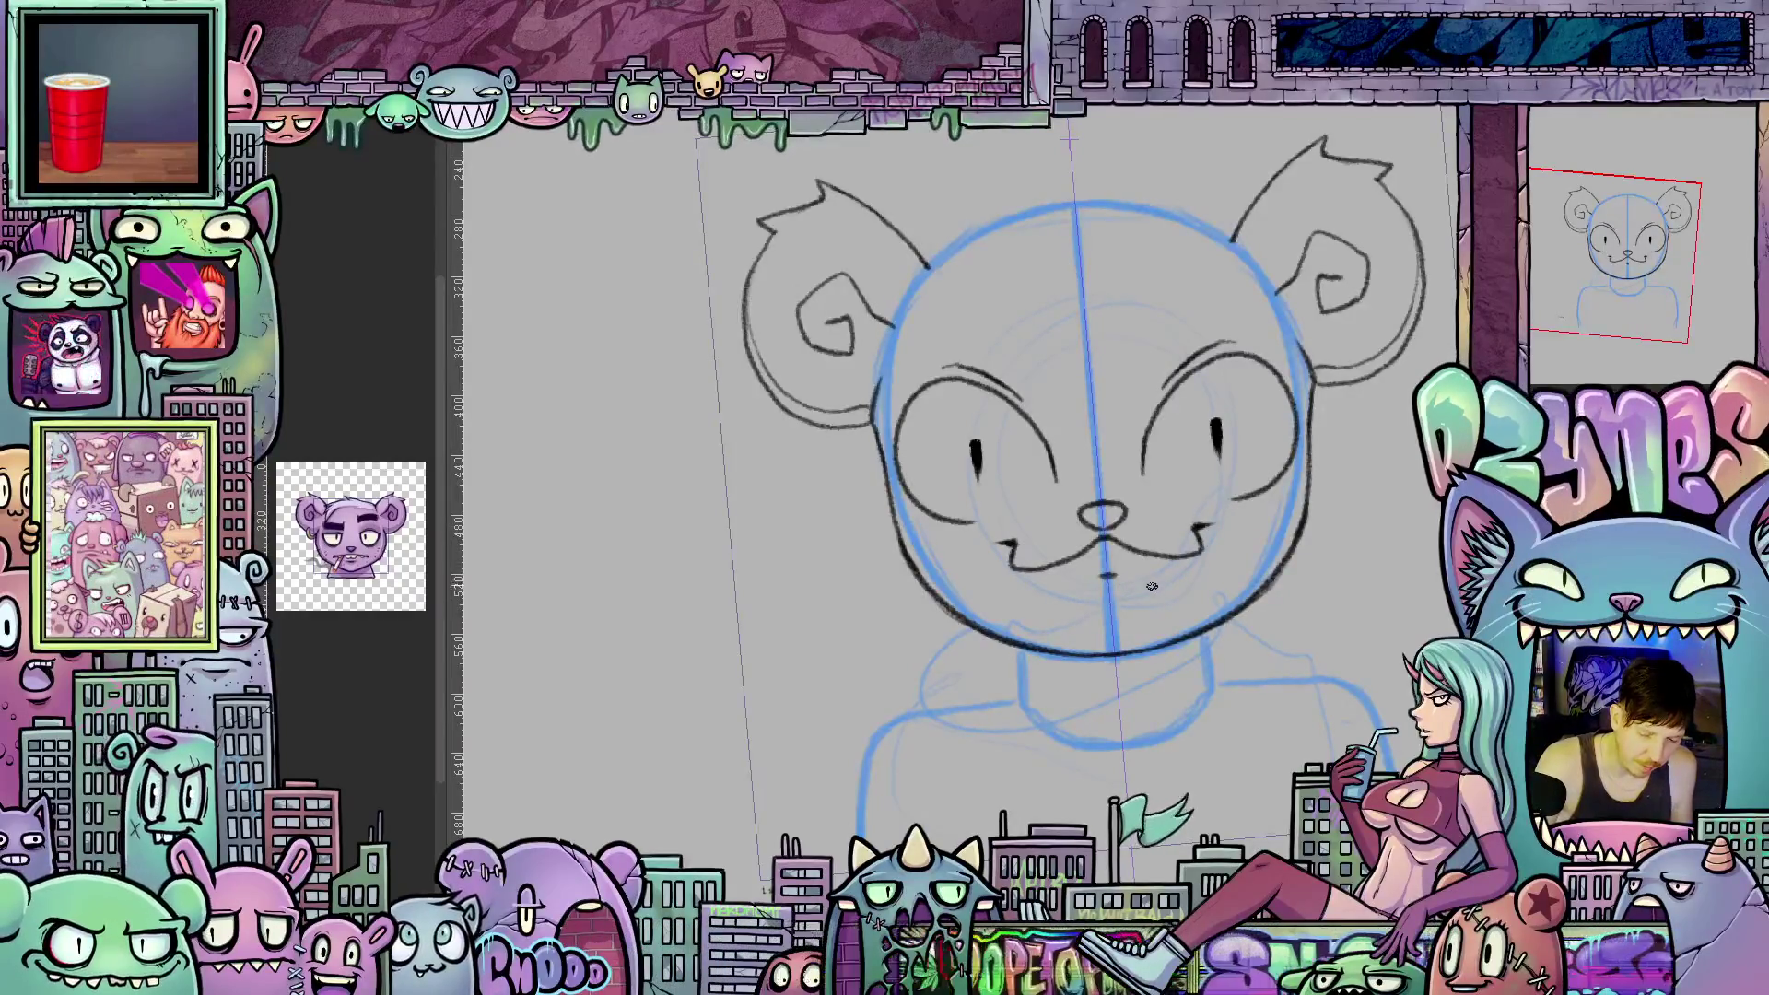
{"action": "mouse_move", "coordinate": [1151, 587]}
{"action": "left_mouse_down"}
{"action": "mouse_move", "coordinate": [1268, 606]}
{"action": "mouse_move", "coordinate": [1235, 627]}
{"action": "mouse_move", "coordinate": [1161, 608]}
{"action": "mouse_move", "coordinate": [1199, 652]}
{"action": "mouse_move", "coordinate": [1185, 640]}
{"action": "mouse_move", "coordinate": [1119, 740]}
{"action": "mouse_move", "coordinate": [1012, 682]}
{"action": "mouse_move", "coordinate": [1132, 714]}
{"action": "mouse_move", "coordinate": [968, 731]}
{"action": "mouse_move", "coordinate": [1118, 679]}
{"action": "mouse_move", "coordinate": [1083, 726]}
{"action": "left_mouse_up"}
{"action": "key", "text": "ctrl+0"}
{"action": "scroll", "coordinate": [1059, 442], "scroll_direction": "up", "scroll_amount": 3}
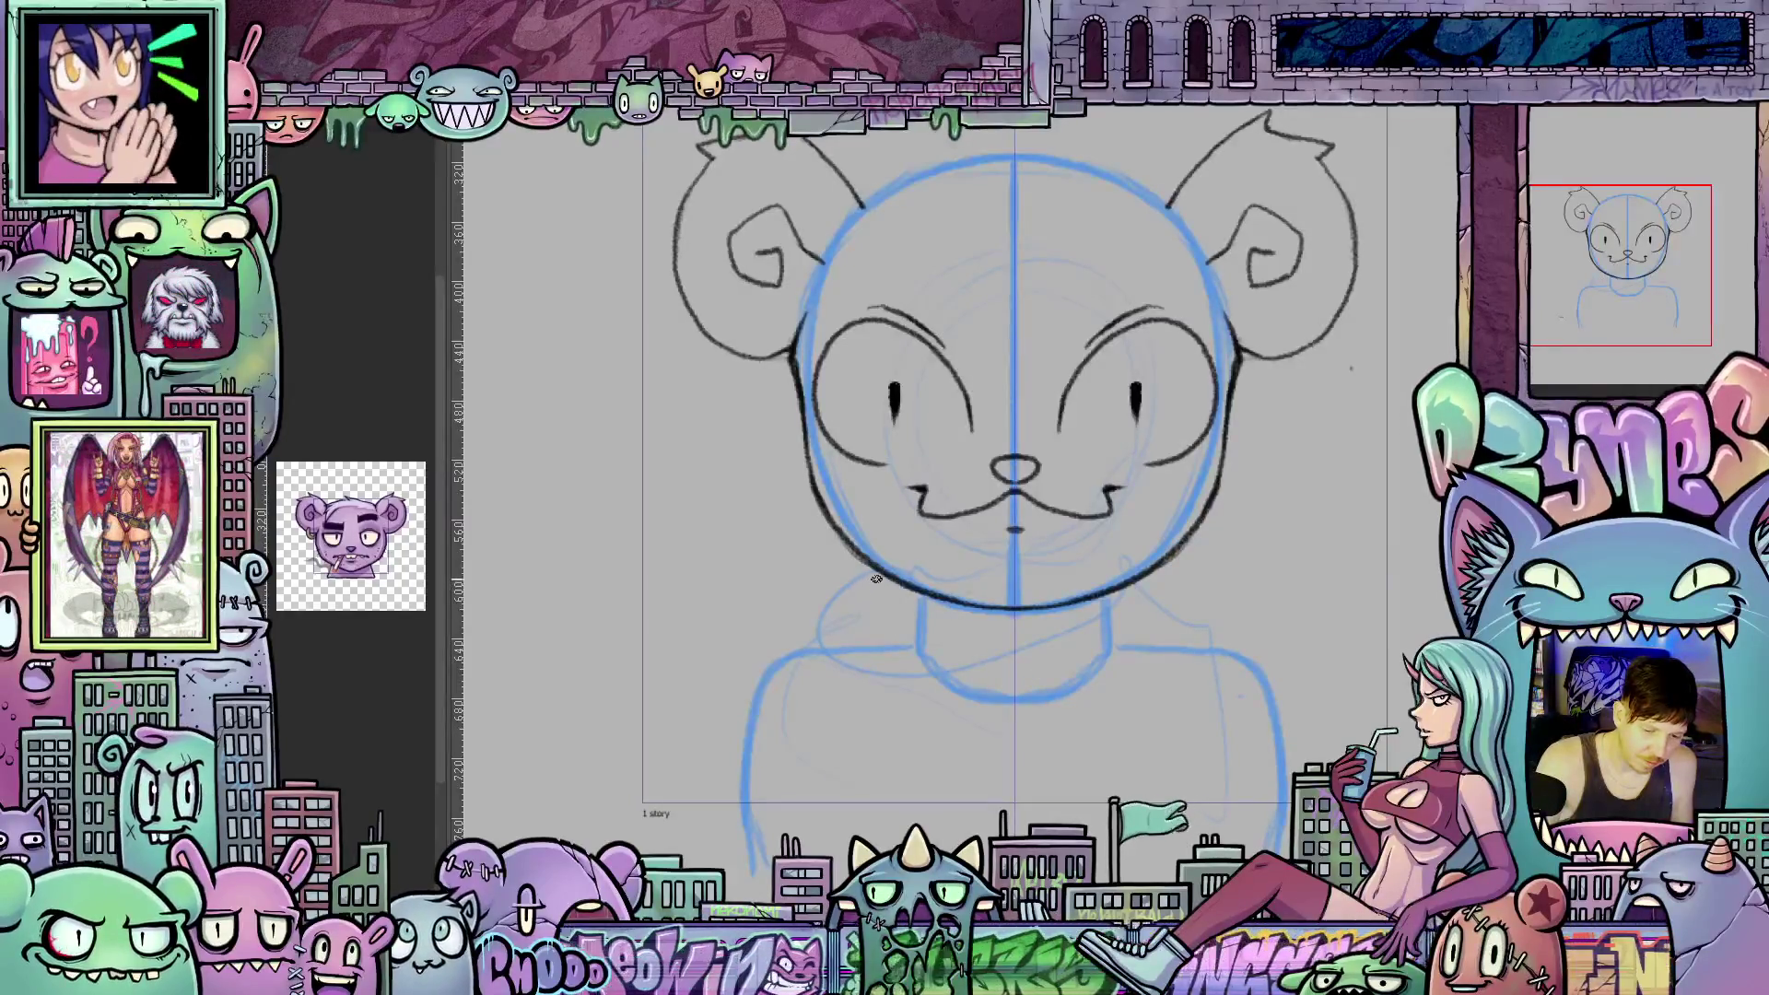
Sketch the bear's left shoulder and arm line and a line from head to neck.
{"action": "mouse_move", "coordinate": [862, 604]}
{"action": "left_mouse_down"}
{"action": "mouse_move", "coordinate": [779, 737]}
{"action": "mouse_move", "coordinate": [767, 852]}
{"action": "left_mouse_up"}
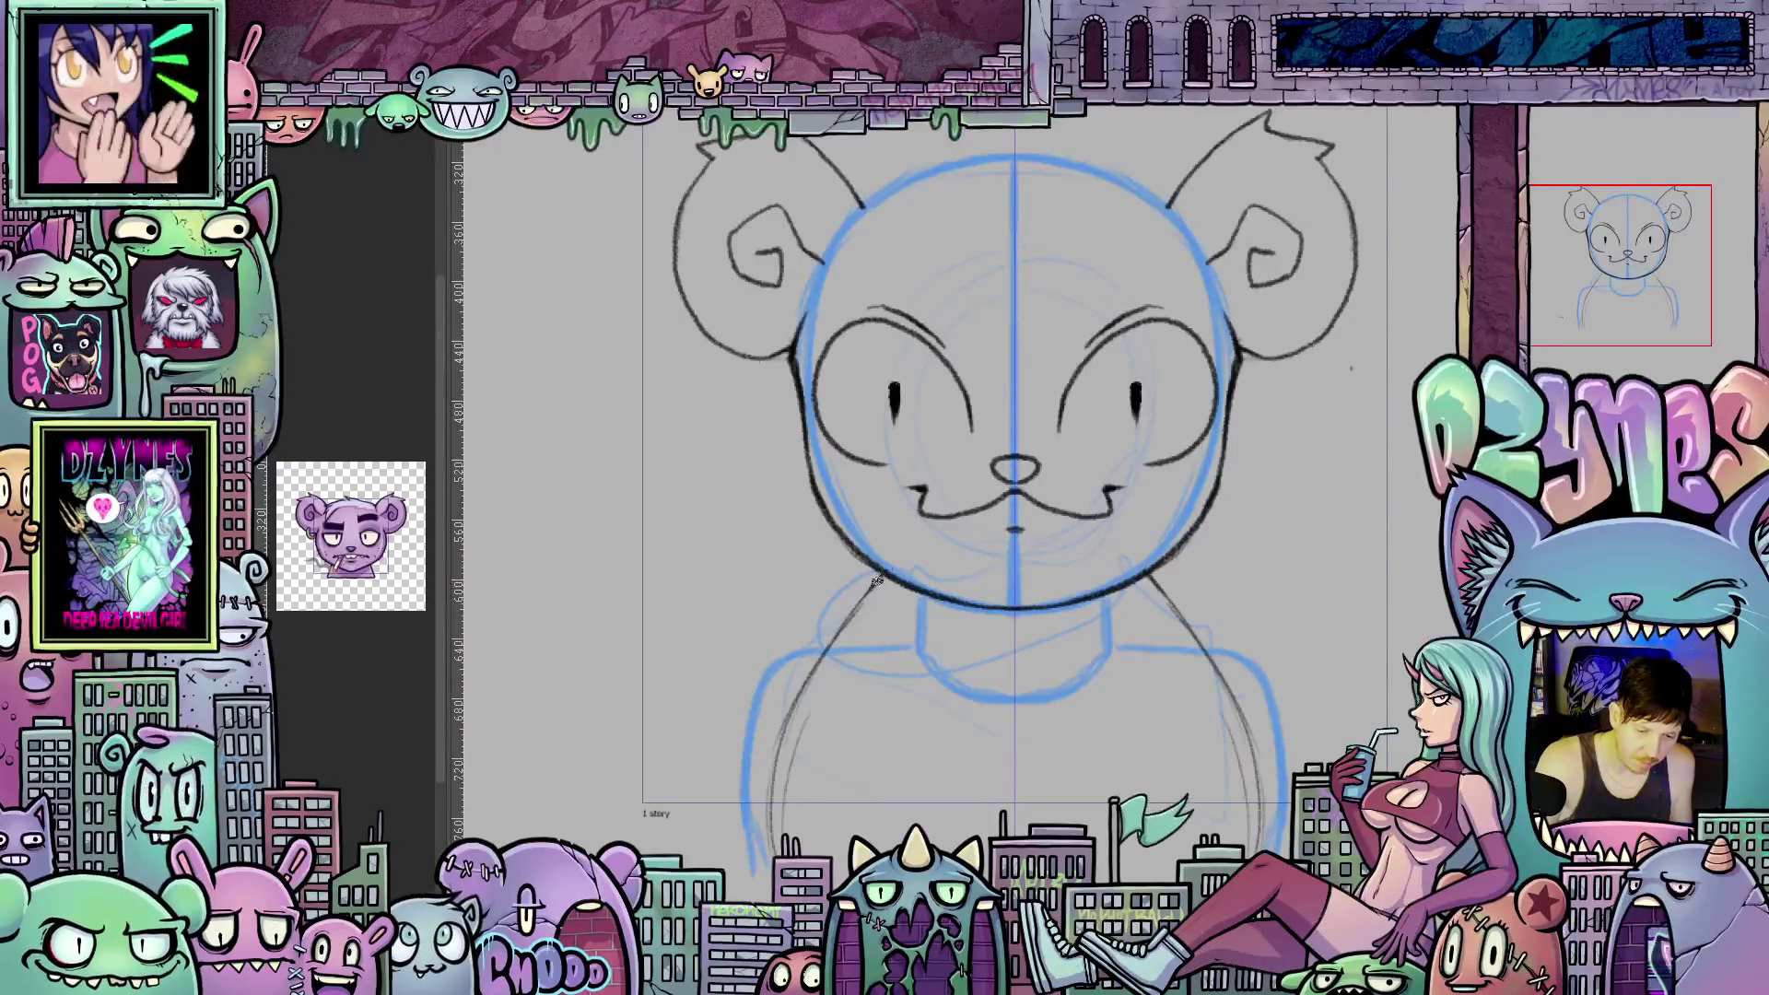
{"action": "left_click_drag", "start_coordinate": [1124, 720], "coordinate": [1047, 808]}
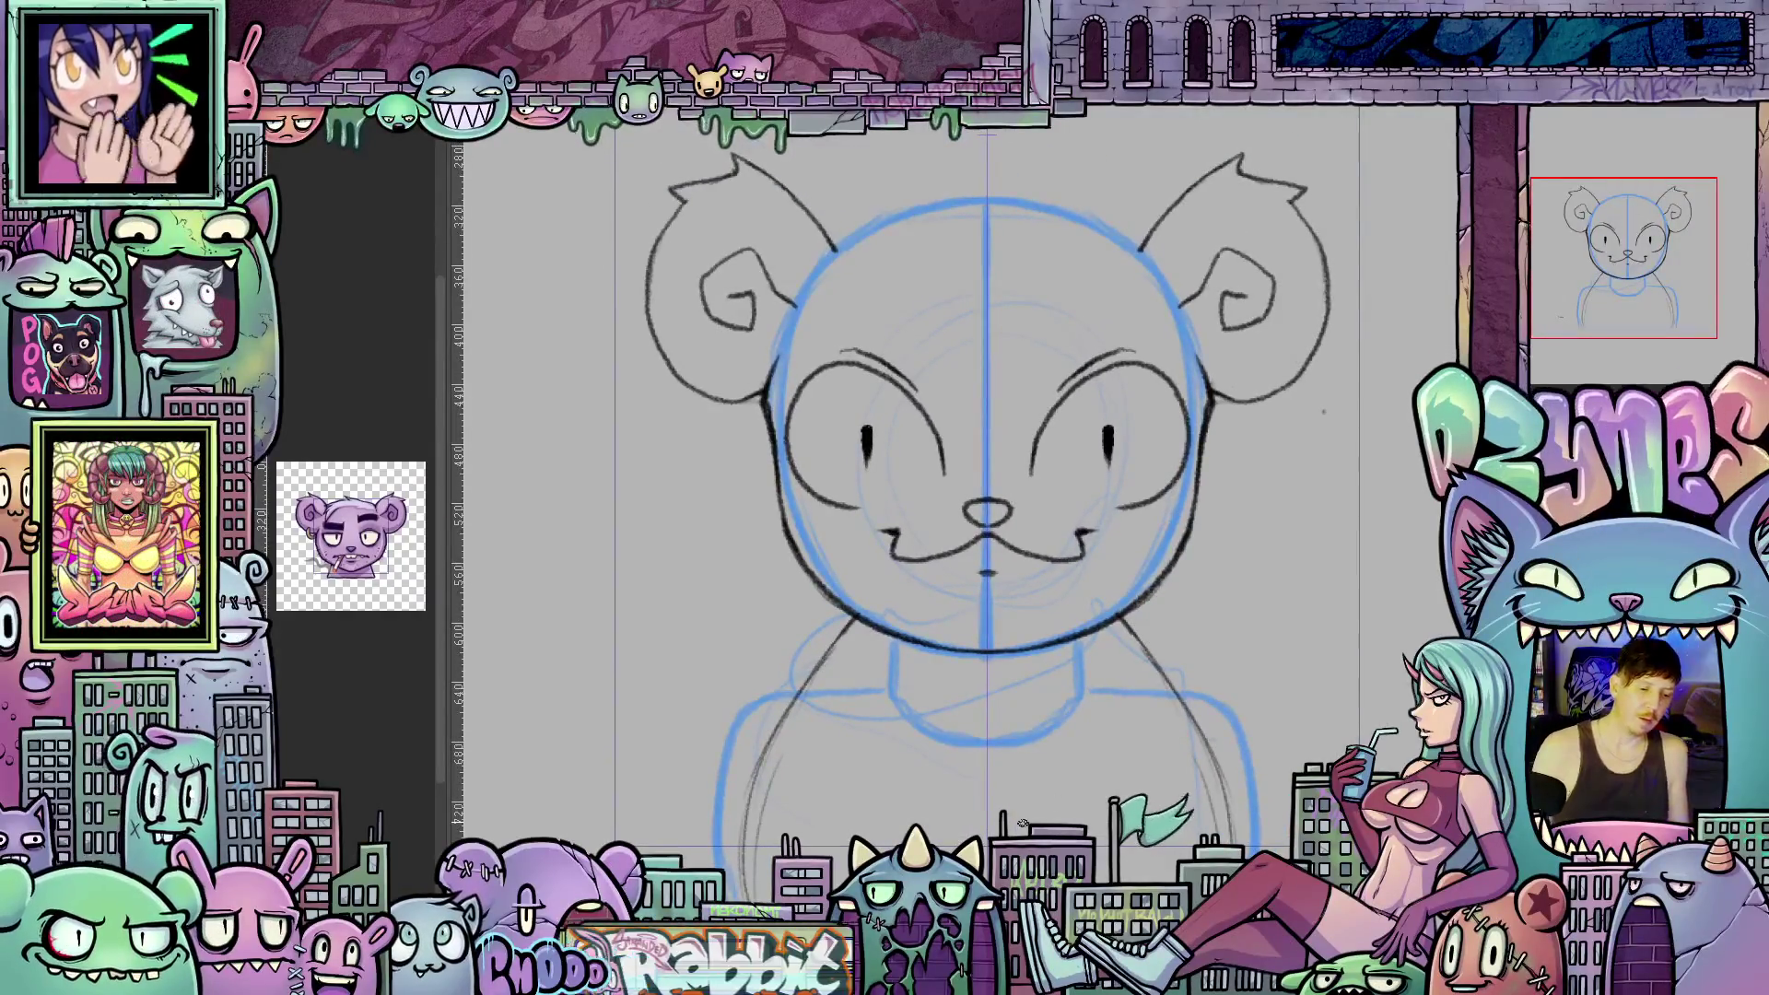
{"action": "left_click_drag", "start_coordinate": [854, 640], "coordinate": [1004, 740]}
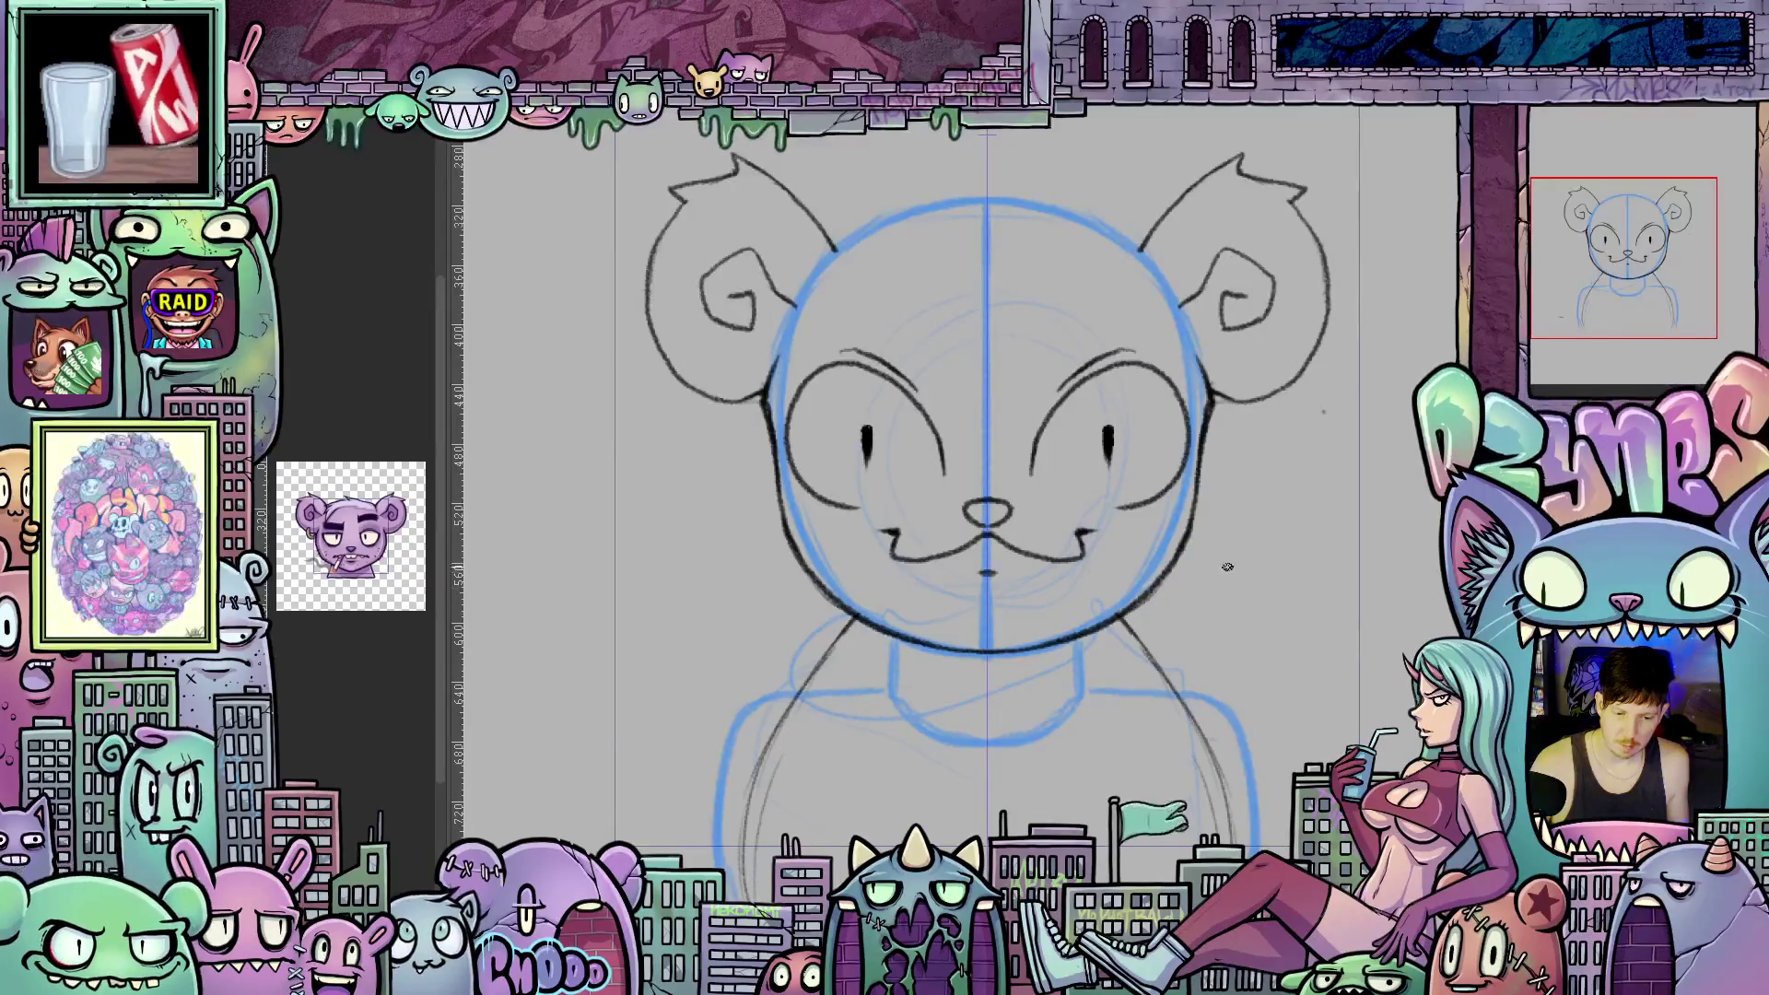
{"action": "mouse_move", "coordinate": [1198, 387]}
{"action": "left_mouse_down"}
{"action": "mouse_move", "coordinate": [1094, 524]}
{"action": "mouse_move", "coordinate": [1166, 689]}
{"action": "mouse_move", "coordinate": [1092, 702]}
{"action": "left_mouse_up"}
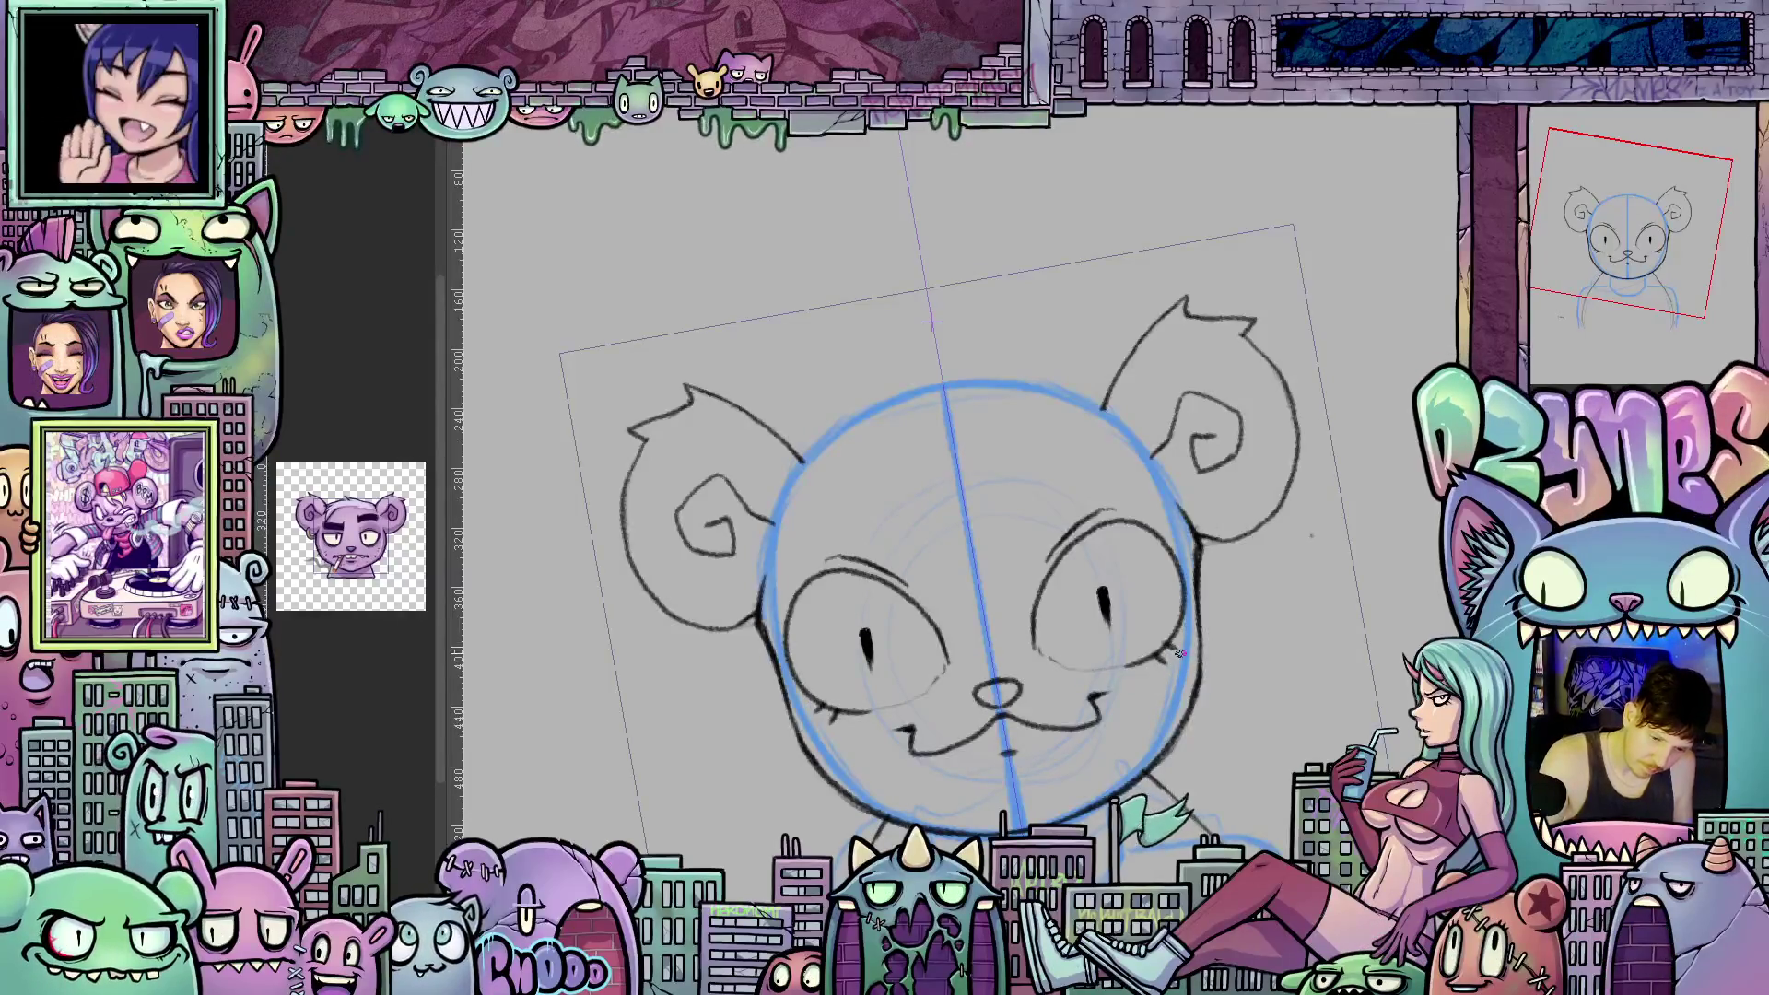
{"action": "mouse_move", "coordinate": [1160, 695]}
{"action": "left_mouse_down"}
{"action": "mouse_move", "coordinate": [1223, 634]}
{"action": "mouse_move", "coordinate": [1261, 638]}
{"action": "mouse_move", "coordinate": [1061, 701]}
{"action": "left_mouse_up"}
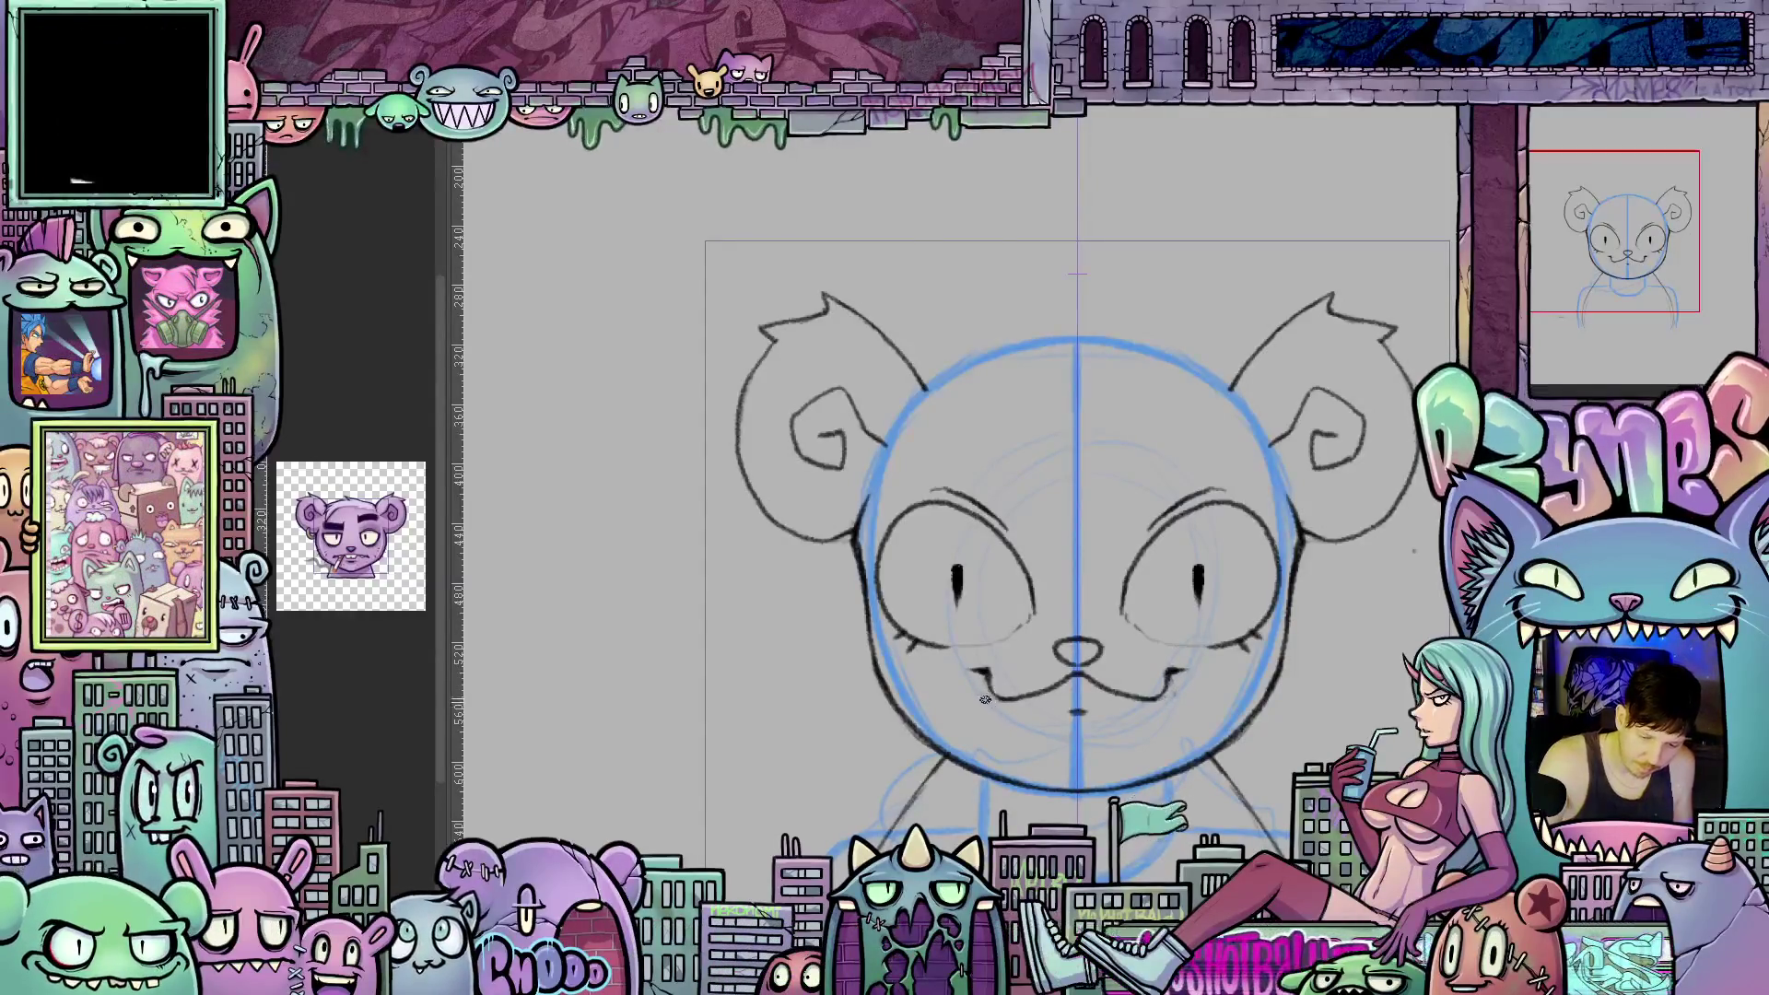
{"action": "left_click_drag", "start_coordinate": [1254, 775], "coordinate": [1157, 677]}
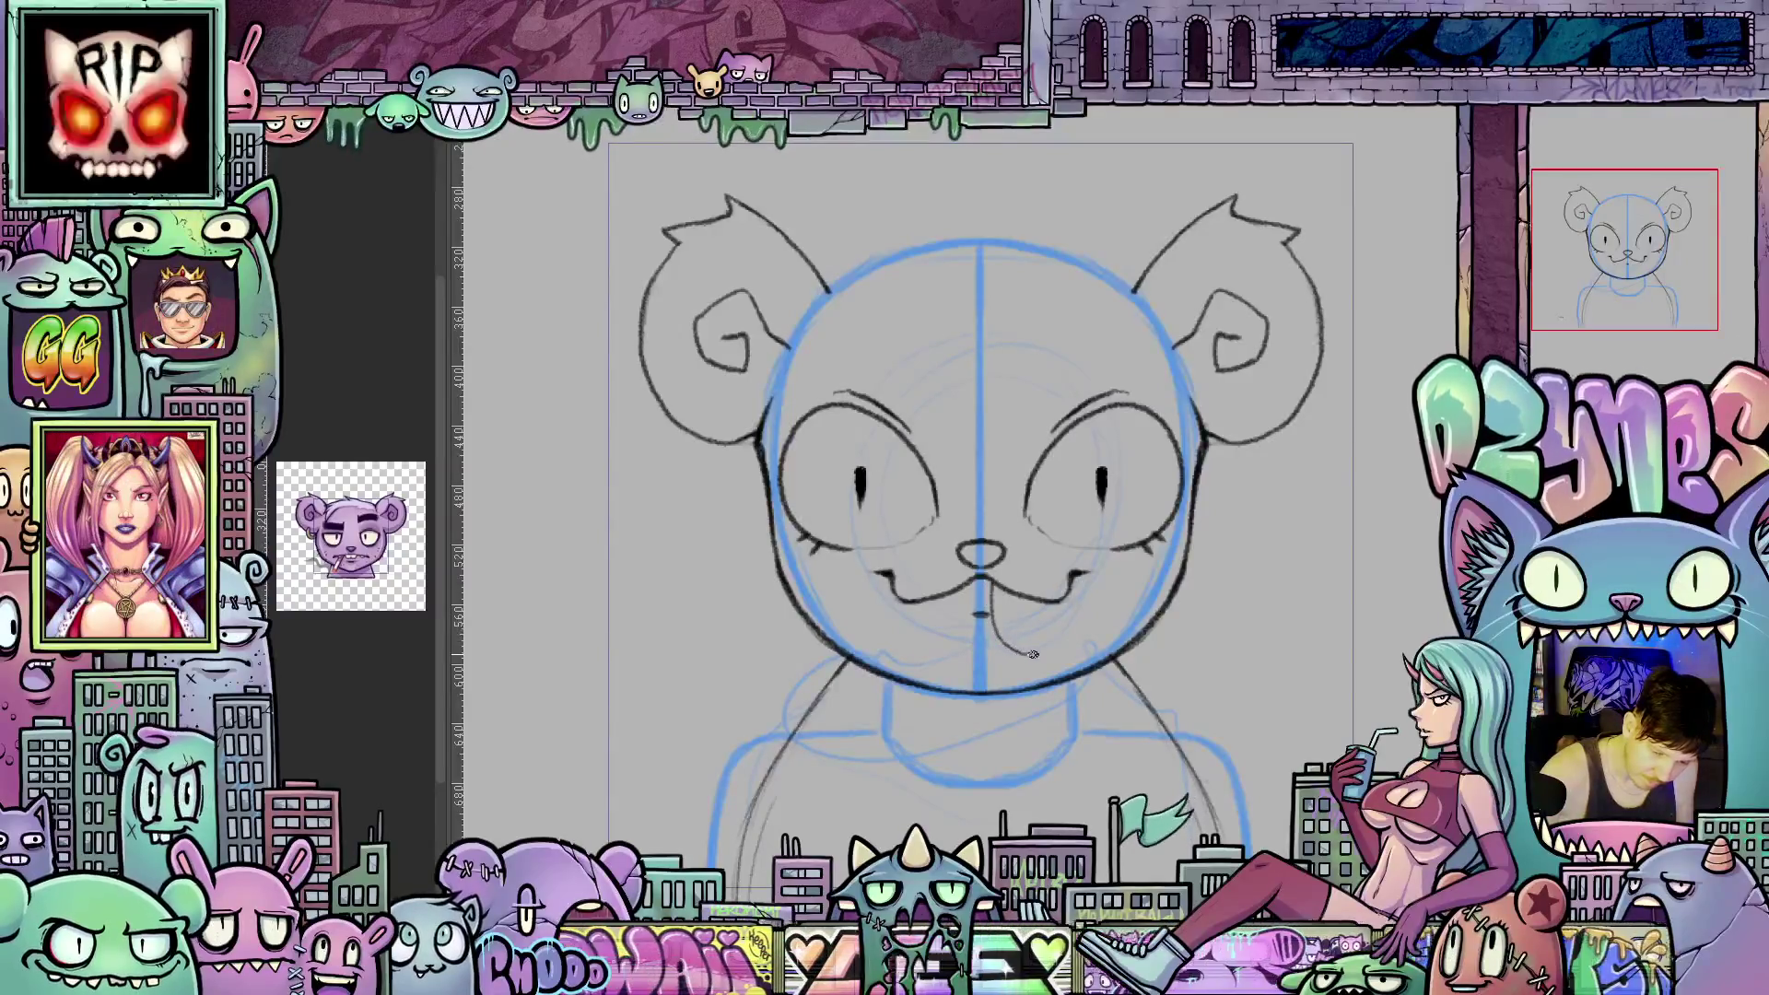
Draw a rounded tongue loop hanging below the mouth.
{"action": "left_click_drag", "start_coordinate": [1031, 653], "coordinate": [1060, 616]}
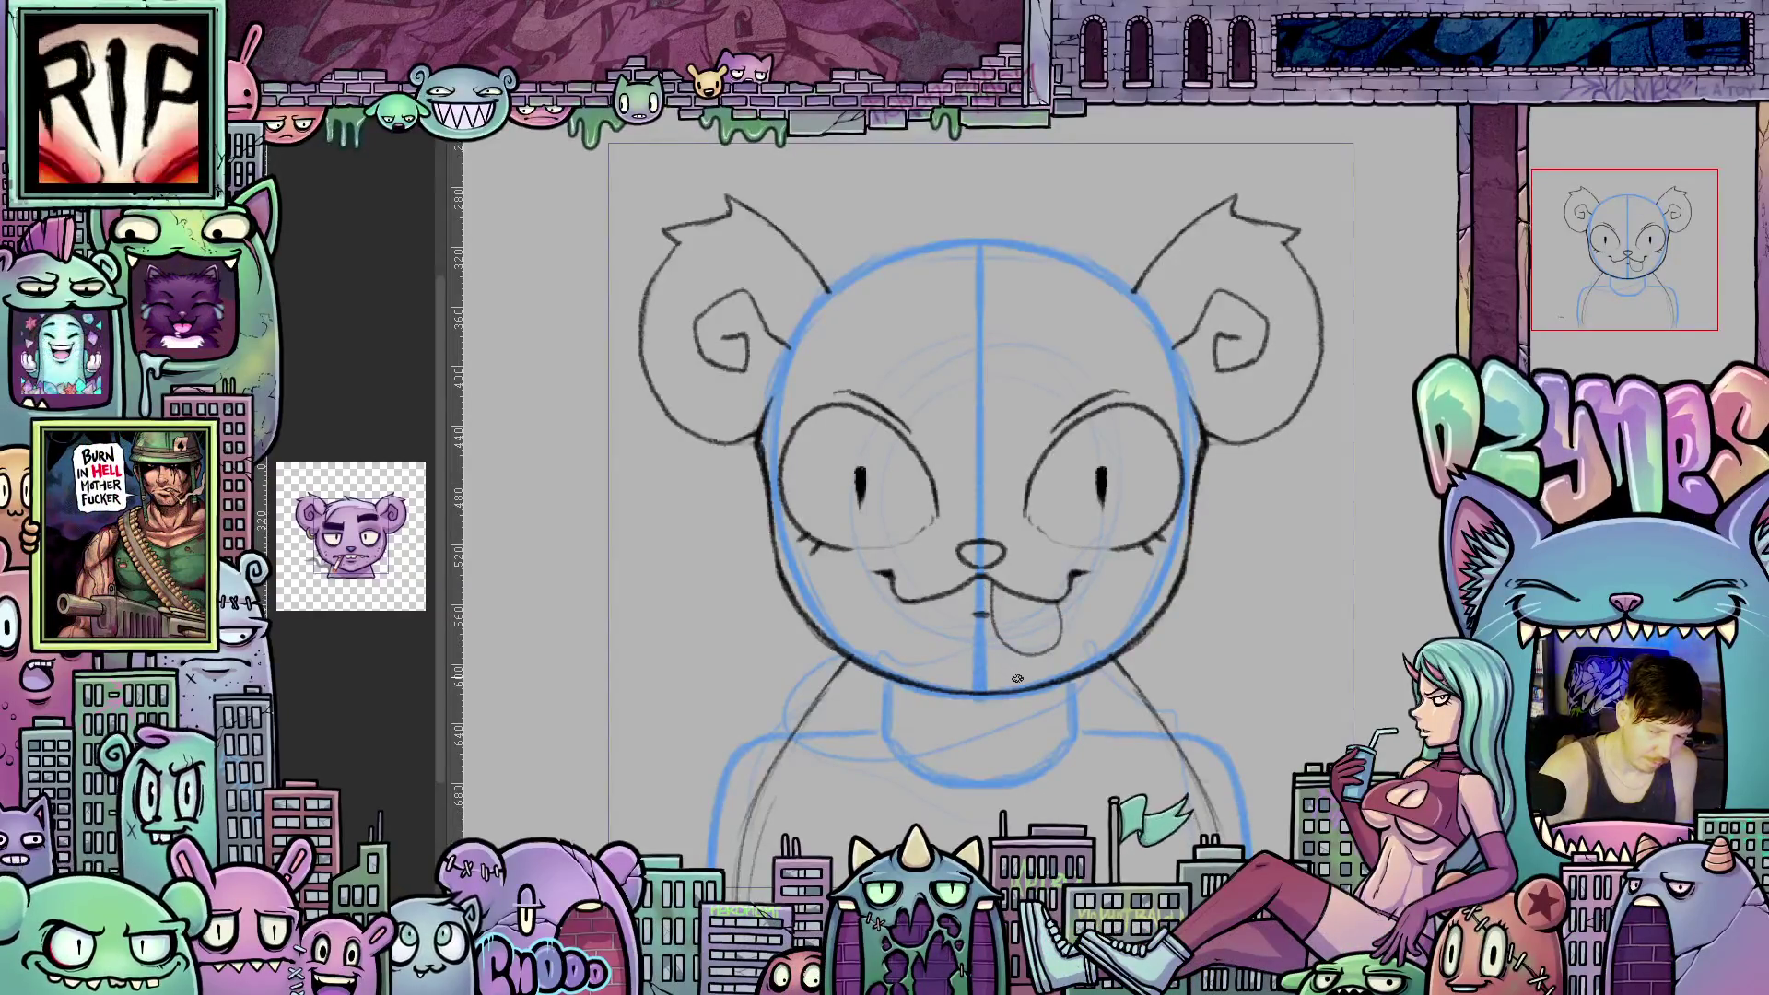
{"action": "mouse_move", "coordinate": [1013, 650]}
{"action": "left_mouse_down"}
{"action": "mouse_move", "coordinate": [1042, 653]}
{"action": "mouse_move", "coordinate": [1047, 606]}
{"action": "left_mouse_up"}
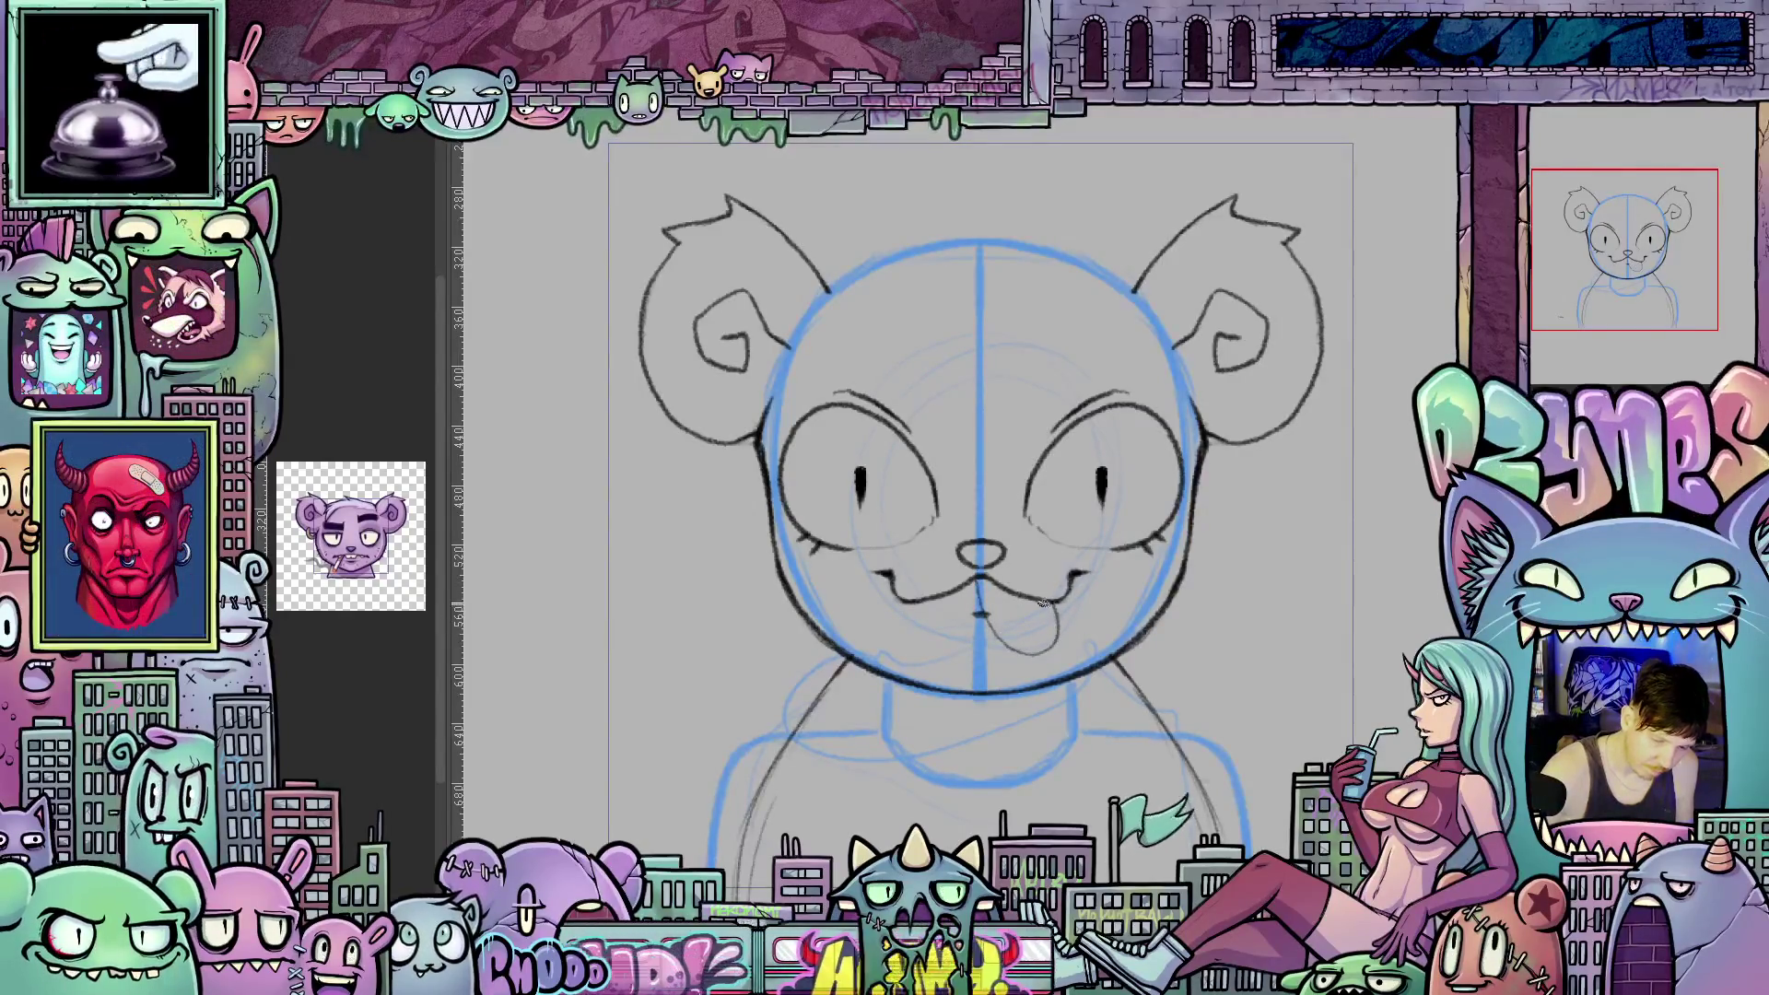
{"action": "mouse_move", "coordinate": [1060, 691]}
{"action": "left_mouse_down"}
{"action": "mouse_move", "coordinate": [1216, 693]}
{"action": "mouse_move", "coordinate": [1249, 658]}
{"action": "mouse_move", "coordinate": [1284, 678]}
{"action": "mouse_move", "coordinate": [1258, 772]}
{"action": "left_mouse_up"}
Pencil arched eyebrow strokes over the left and right eyes.
{"action": "left_click_drag", "start_coordinate": [1328, 642], "coordinate": [1255, 387]}
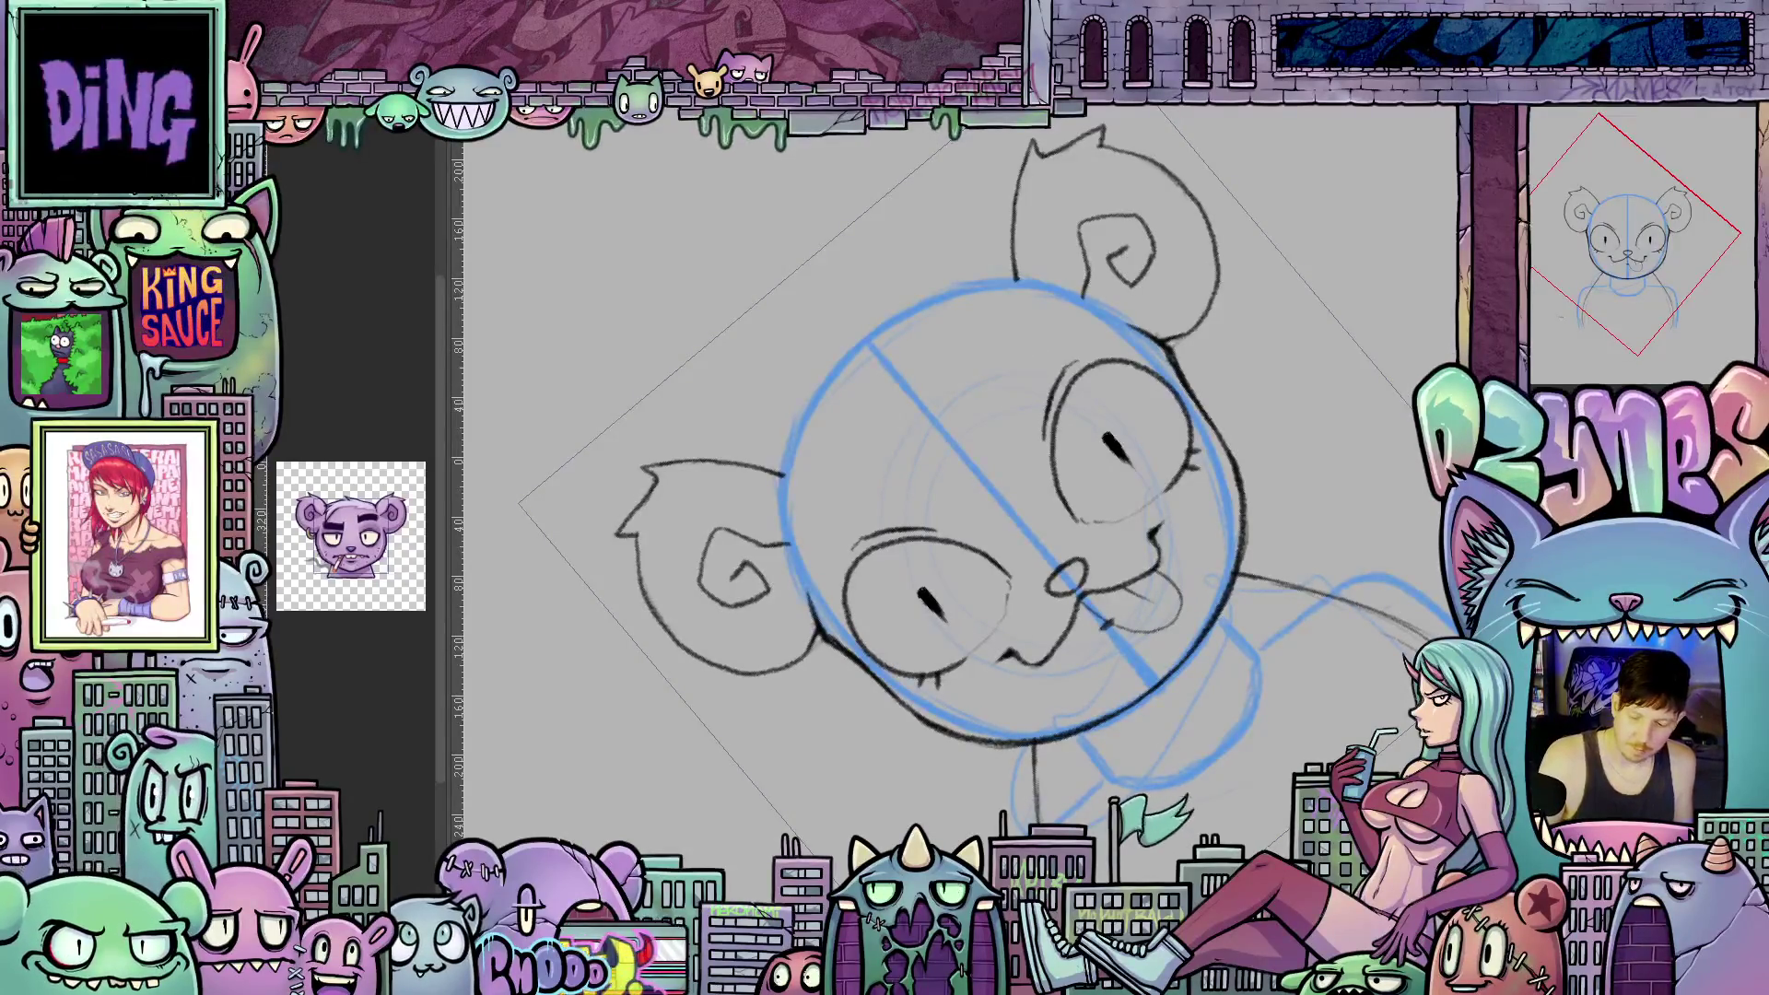
{"action": "left_click_drag", "start_coordinate": [1009, 406], "coordinate": [1041, 332]}
{"action": "left_click_drag", "start_coordinate": [911, 490], "coordinate": [825, 511]}
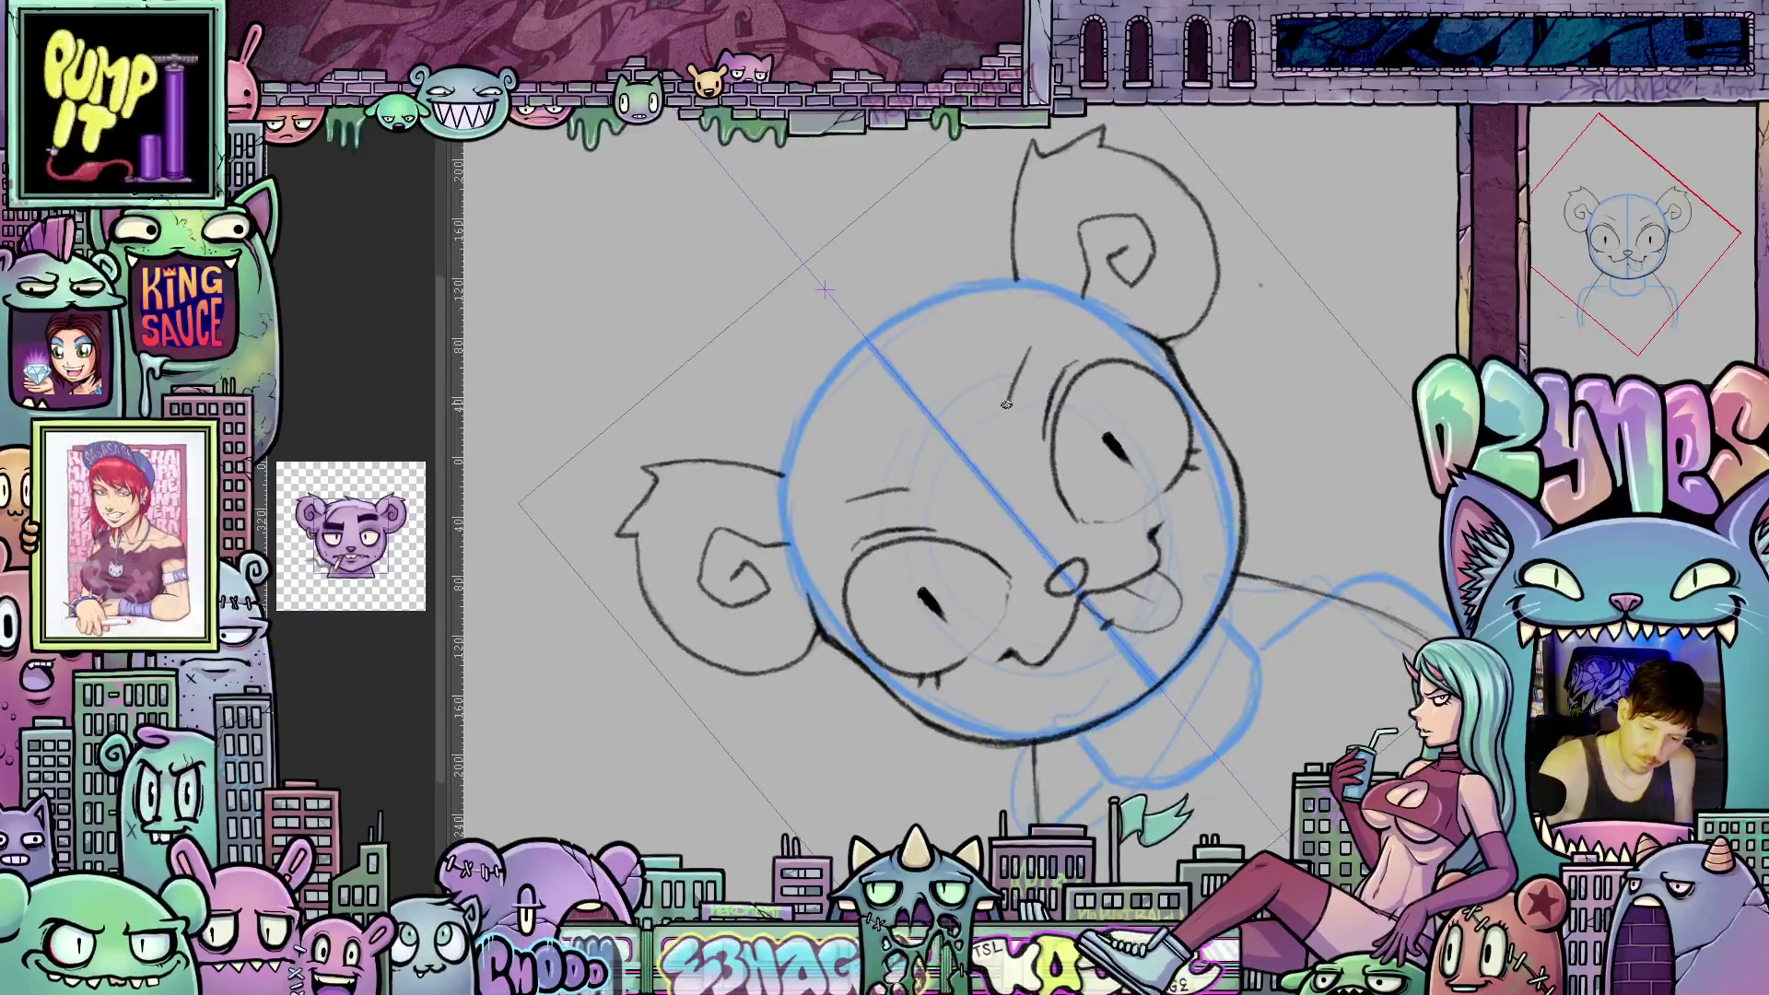
{"action": "left_click_drag", "start_coordinate": [1011, 406], "coordinate": [1032, 341]}
{"action": "left_click_drag", "start_coordinate": [908, 481], "coordinate": [840, 489]}
{"action": "mouse_move", "coordinate": [997, 406]}
{"action": "left_mouse_down"}
{"action": "mouse_move", "coordinate": [1015, 339]}
{"action": "mouse_move", "coordinate": [1160, 483]}
{"action": "left_mouse_up"}
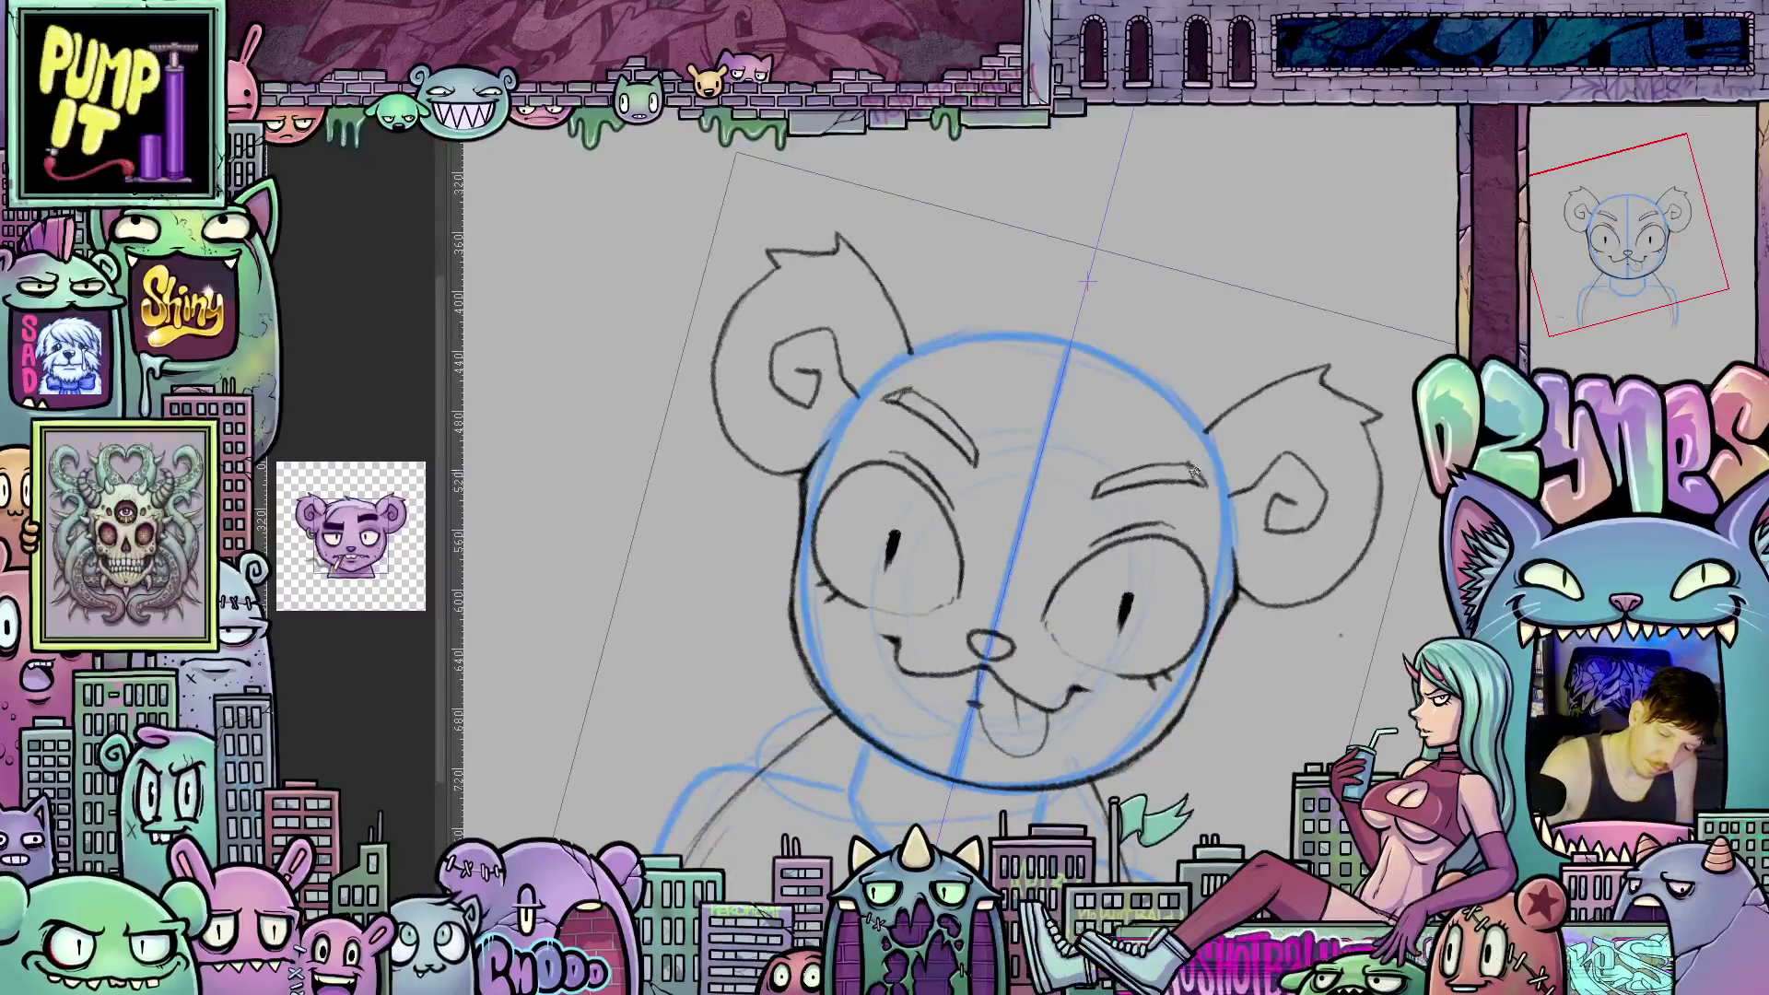
Rotate the canvas to angles for heavier eyebrow strokes, then level and recentre the view.
{"action": "left_click_drag", "start_coordinate": [1198, 481], "coordinate": [1056, 420]}
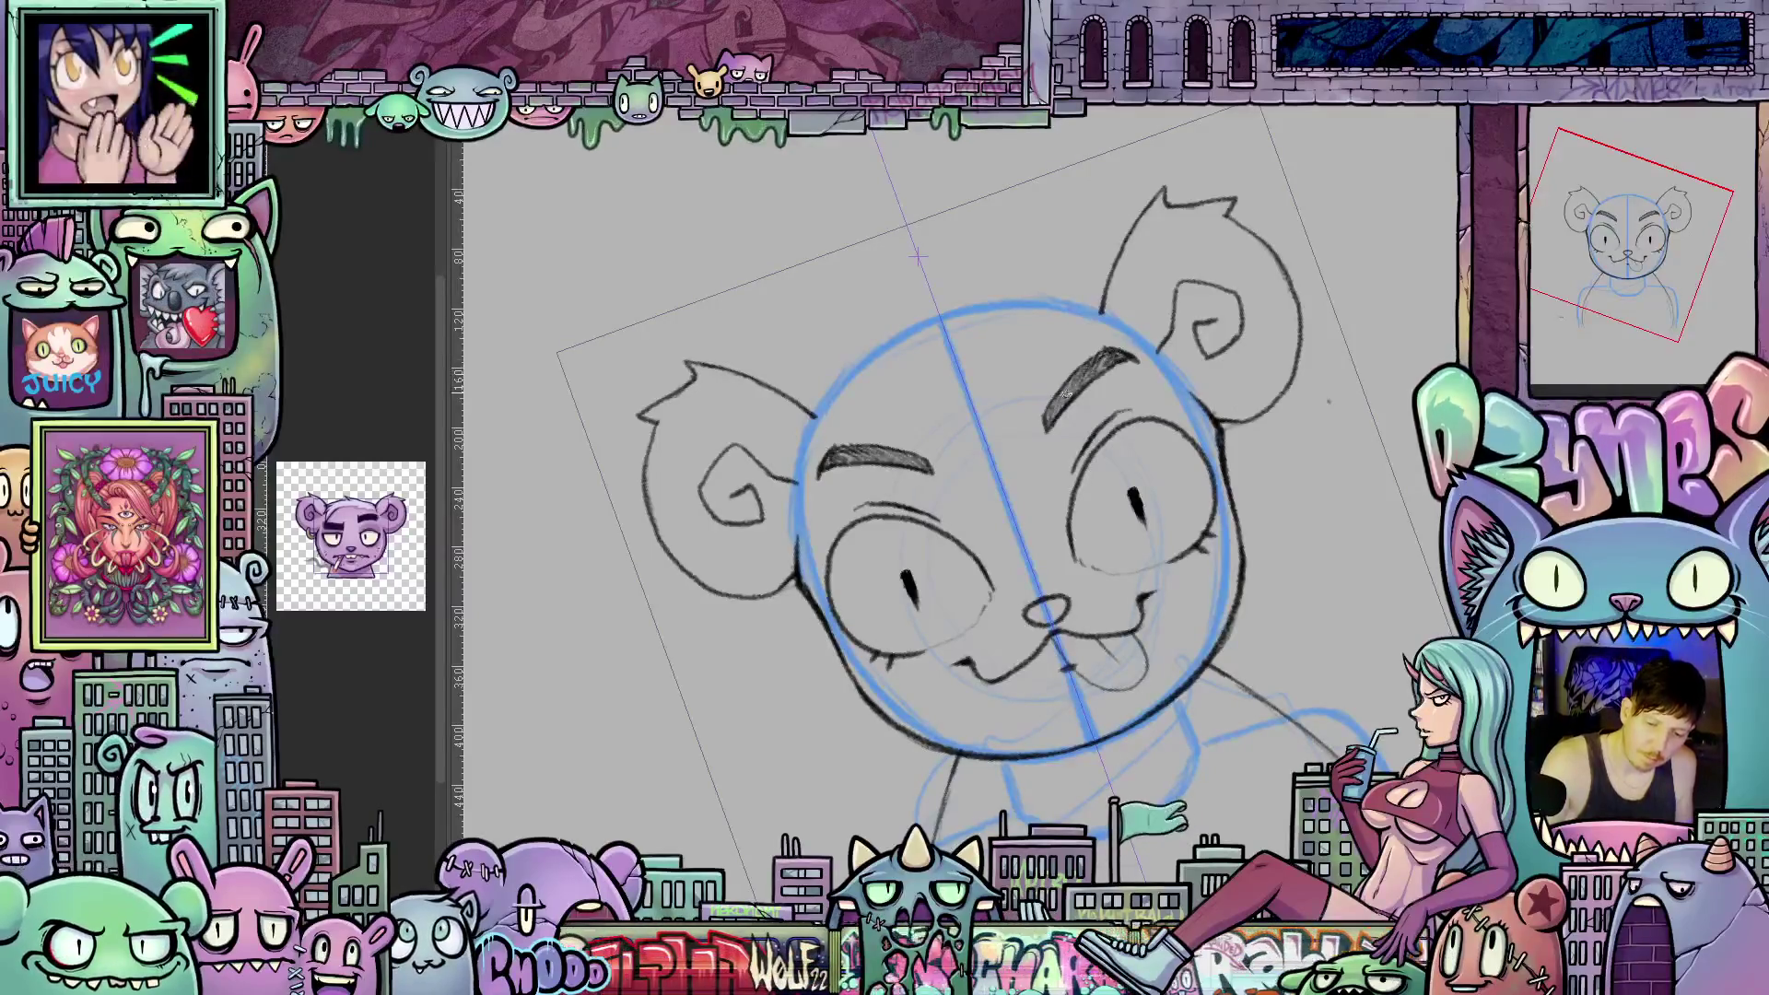
{"action": "mouse_move", "coordinate": [1126, 358]}
{"action": "left_mouse_down"}
{"action": "mouse_move", "coordinate": [1170, 415]}
{"action": "mouse_move", "coordinate": [1227, 633]}
{"action": "left_mouse_up"}
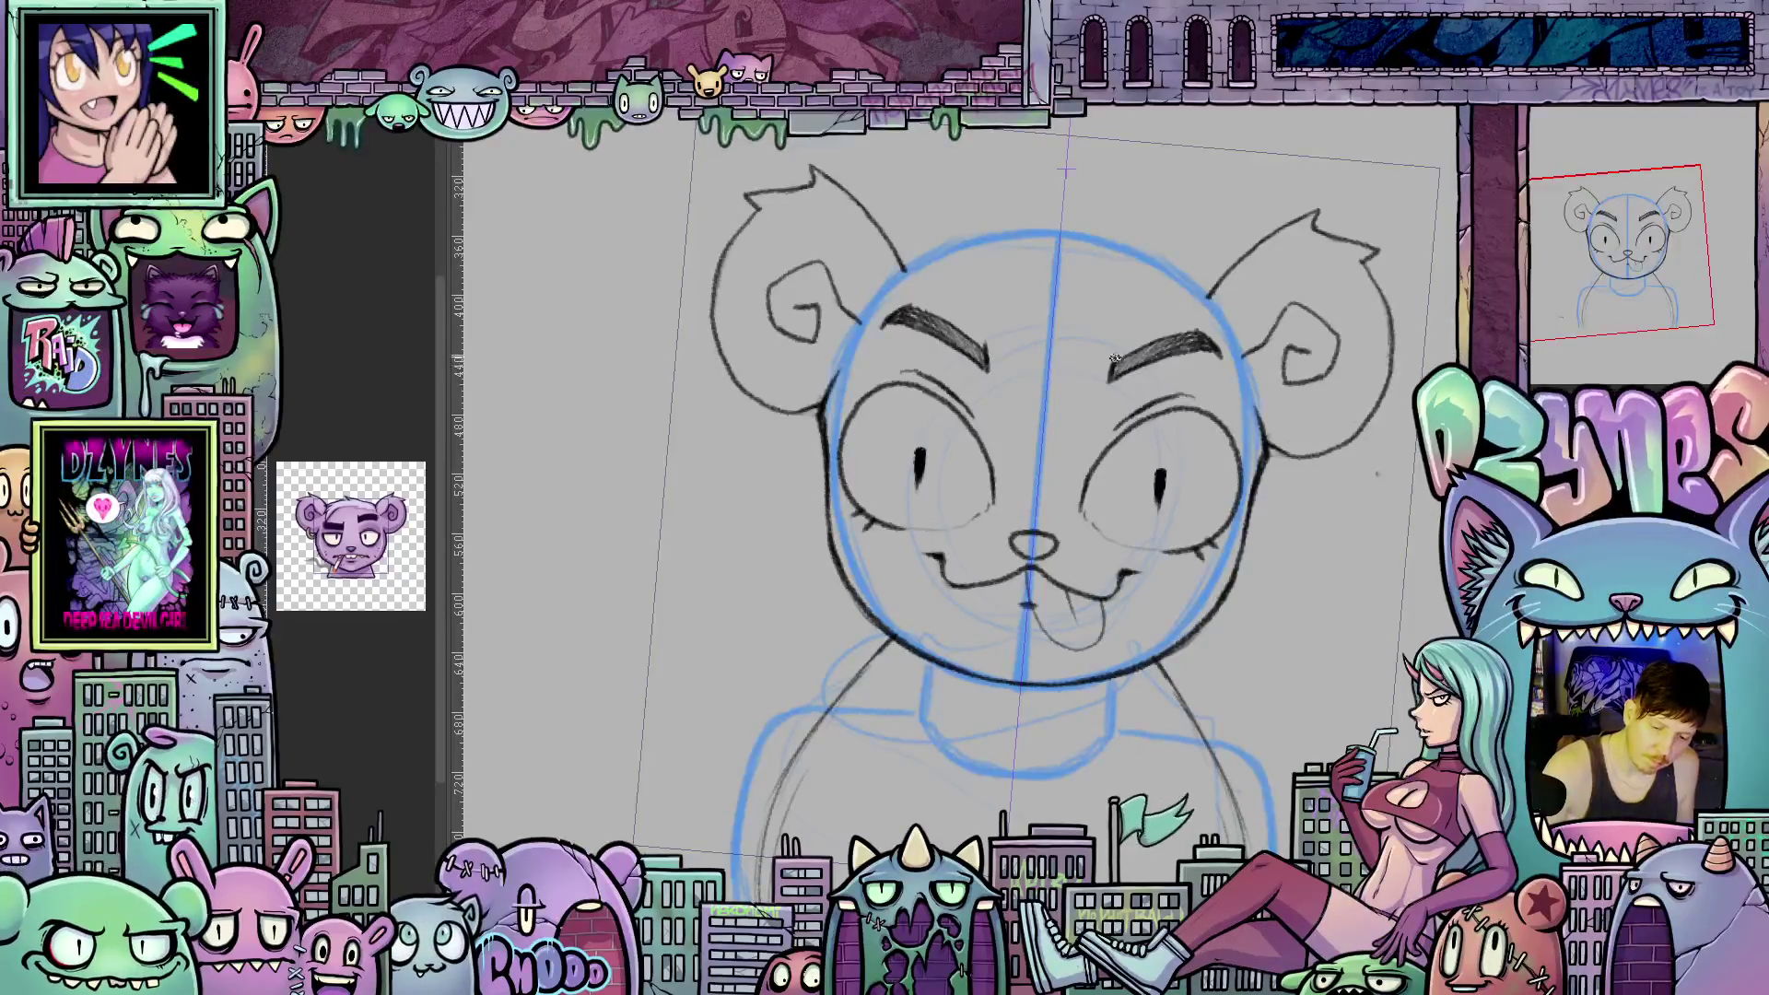
{"action": "left_click_drag", "start_coordinate": [1283, 522], "coordinate": [1257, 534]}
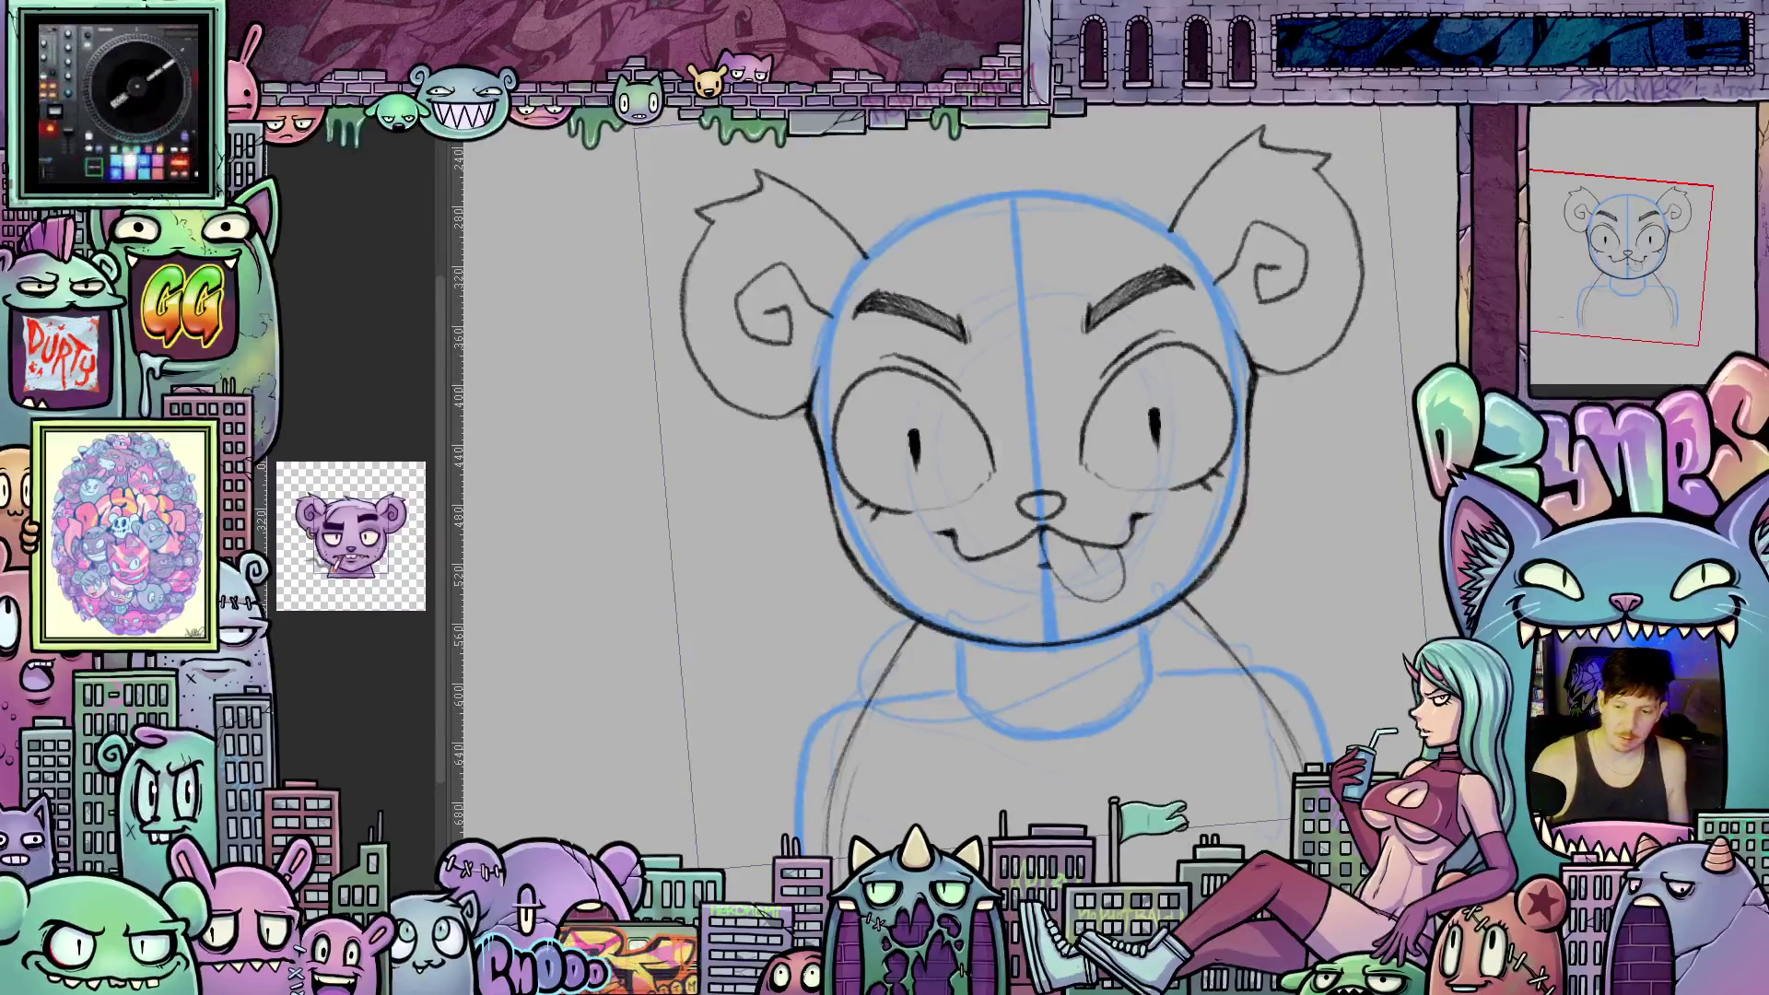
{"action": "left_click_drag", "start_coordinate": [1203, 703], "coordinate": [1142, 675]}
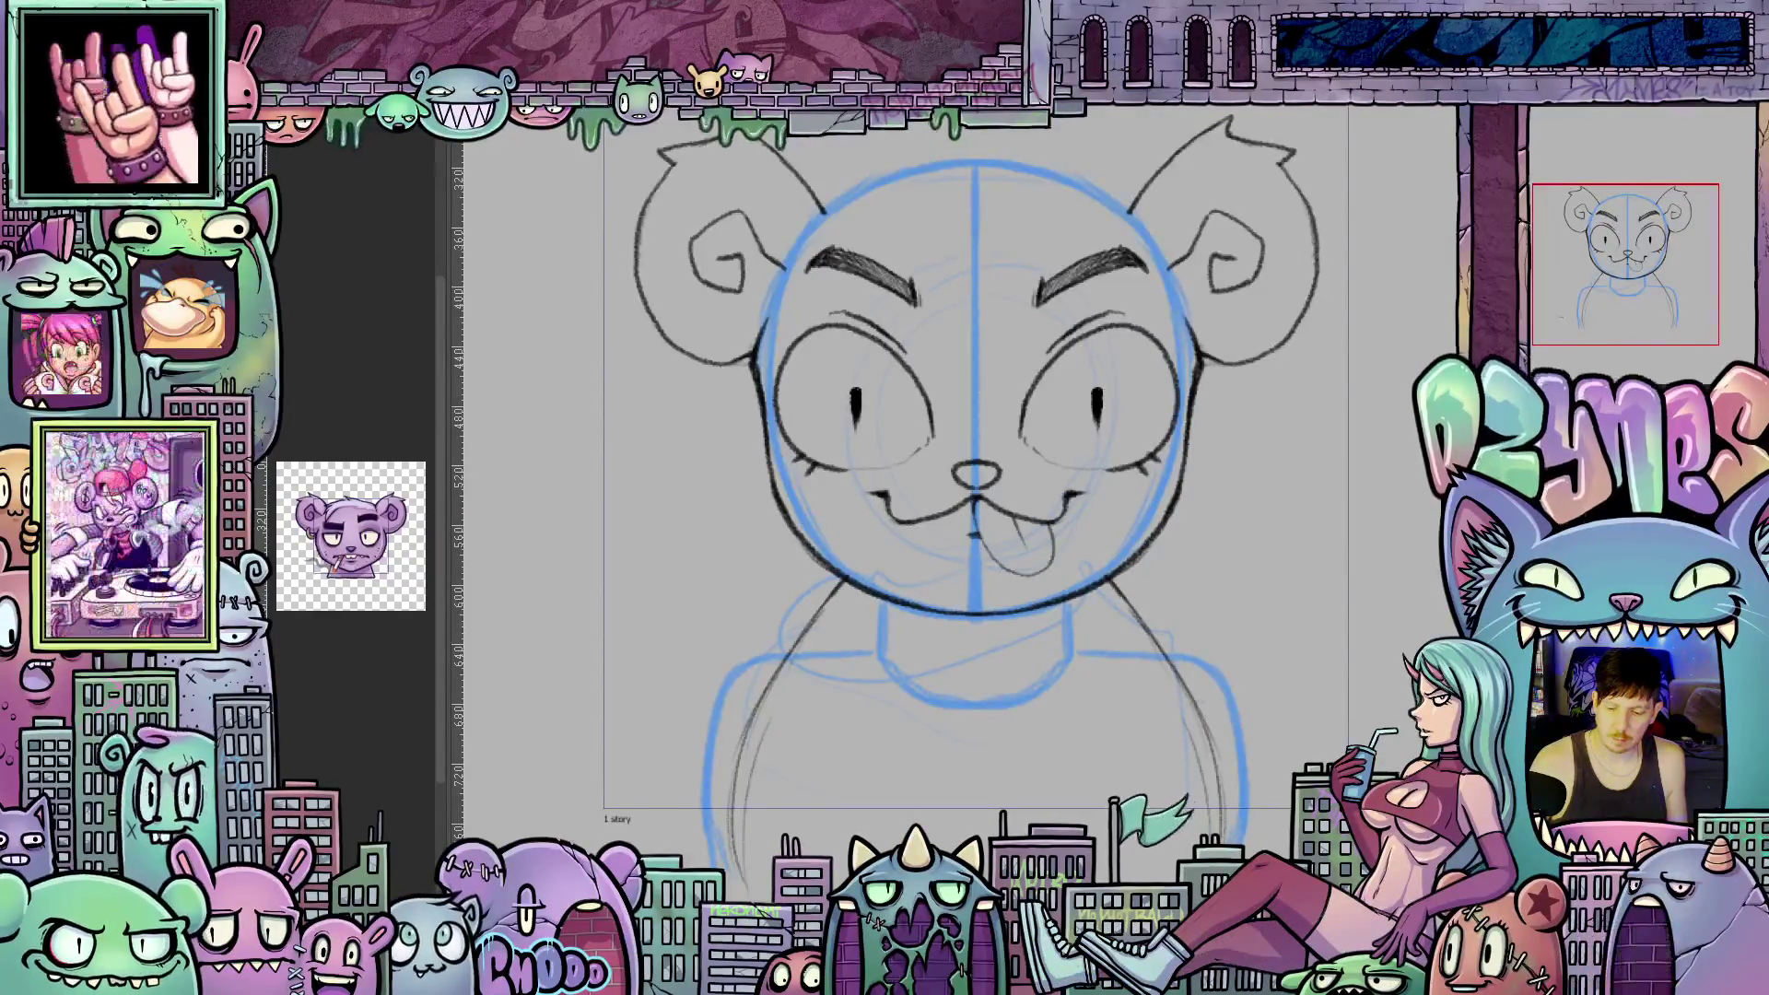
Duplicate the bear sketch layer from the Layer panel's context menu.
{"action": "right_click", "coordinate": [1551, 221]}
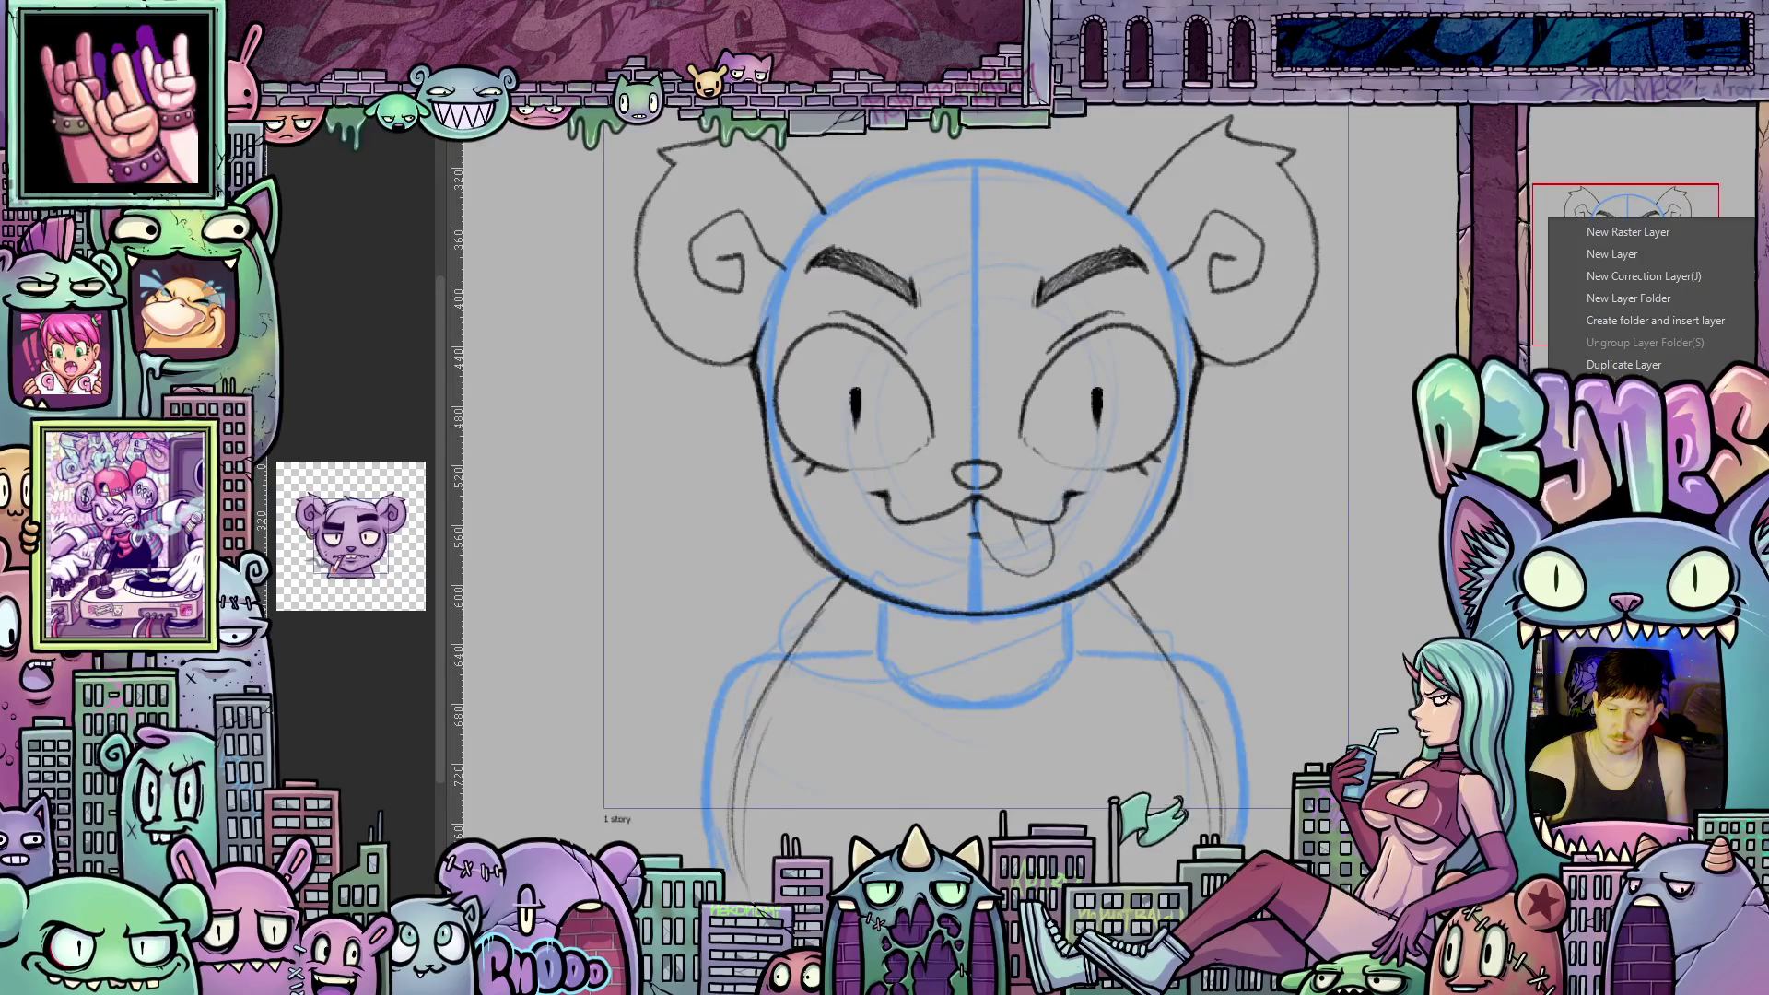
{"action": "left_click", "coordinate": [1624, 365]}
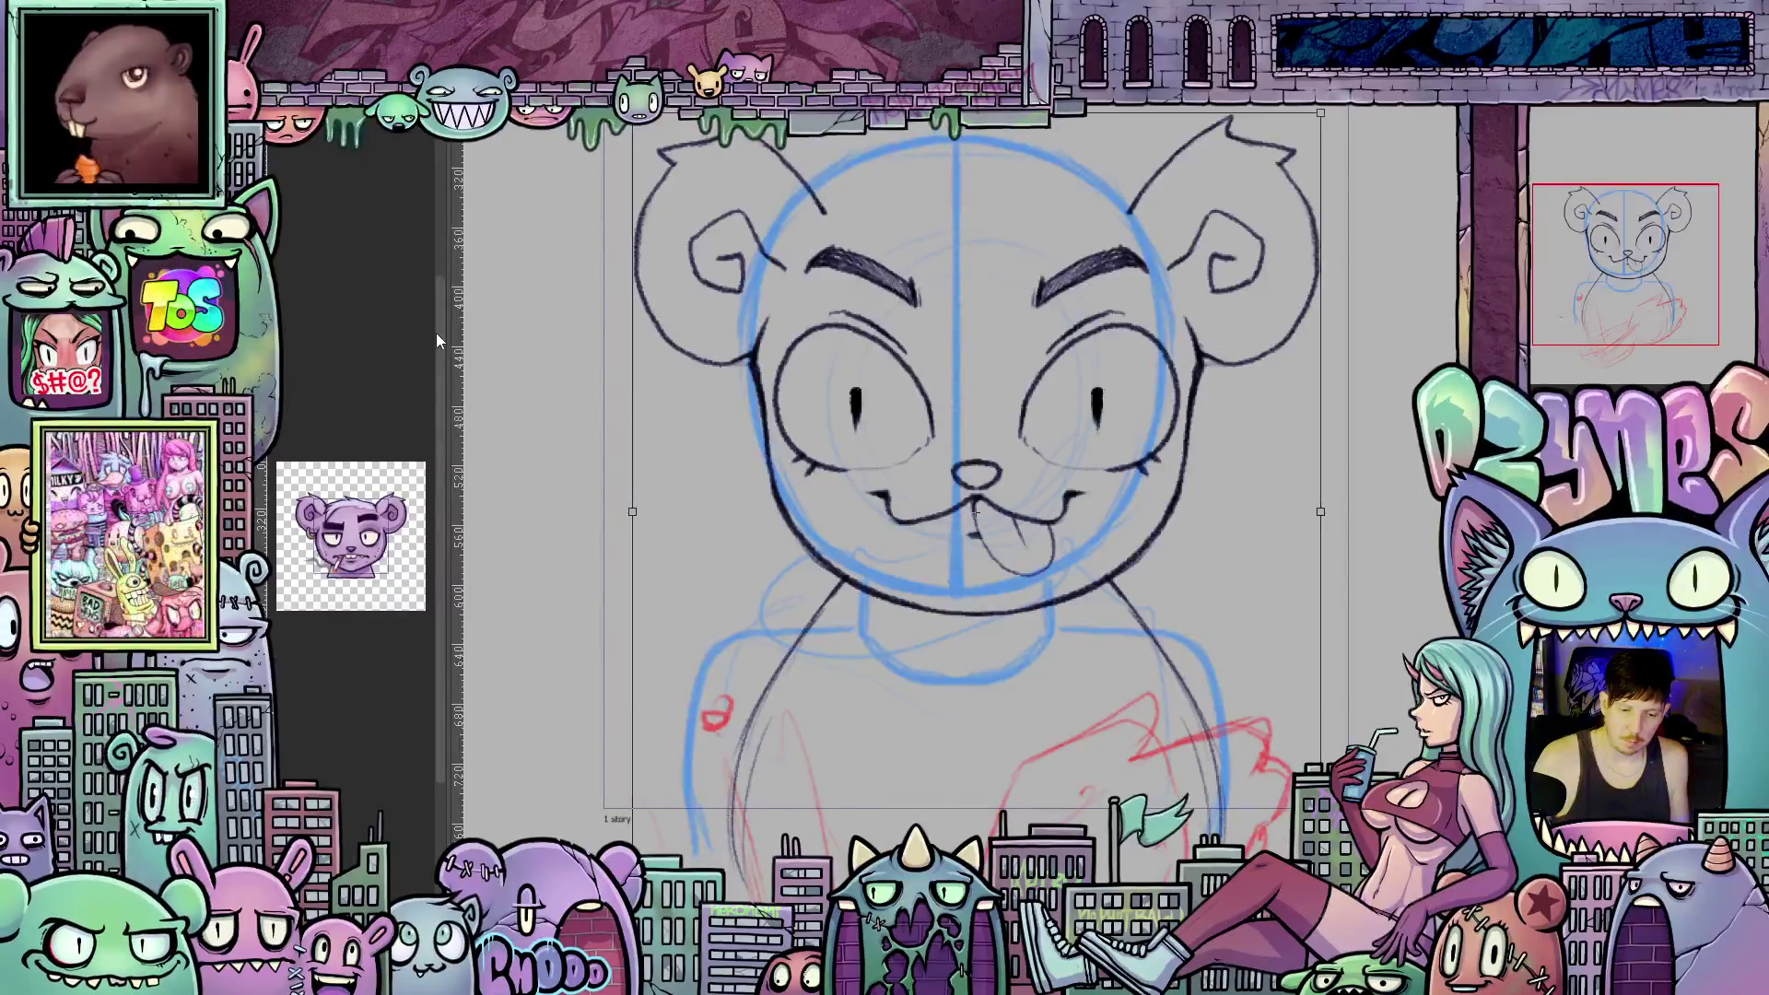
Transform the copy: nudge it slightly left and up, tilt it counter-clockwise, nudge it right.
{"action": "key", "text": "ctrl+t"}
{"action": "left_click_drag", "start_coordinate": [1036, 608], "coordinate": [1023, 600]}
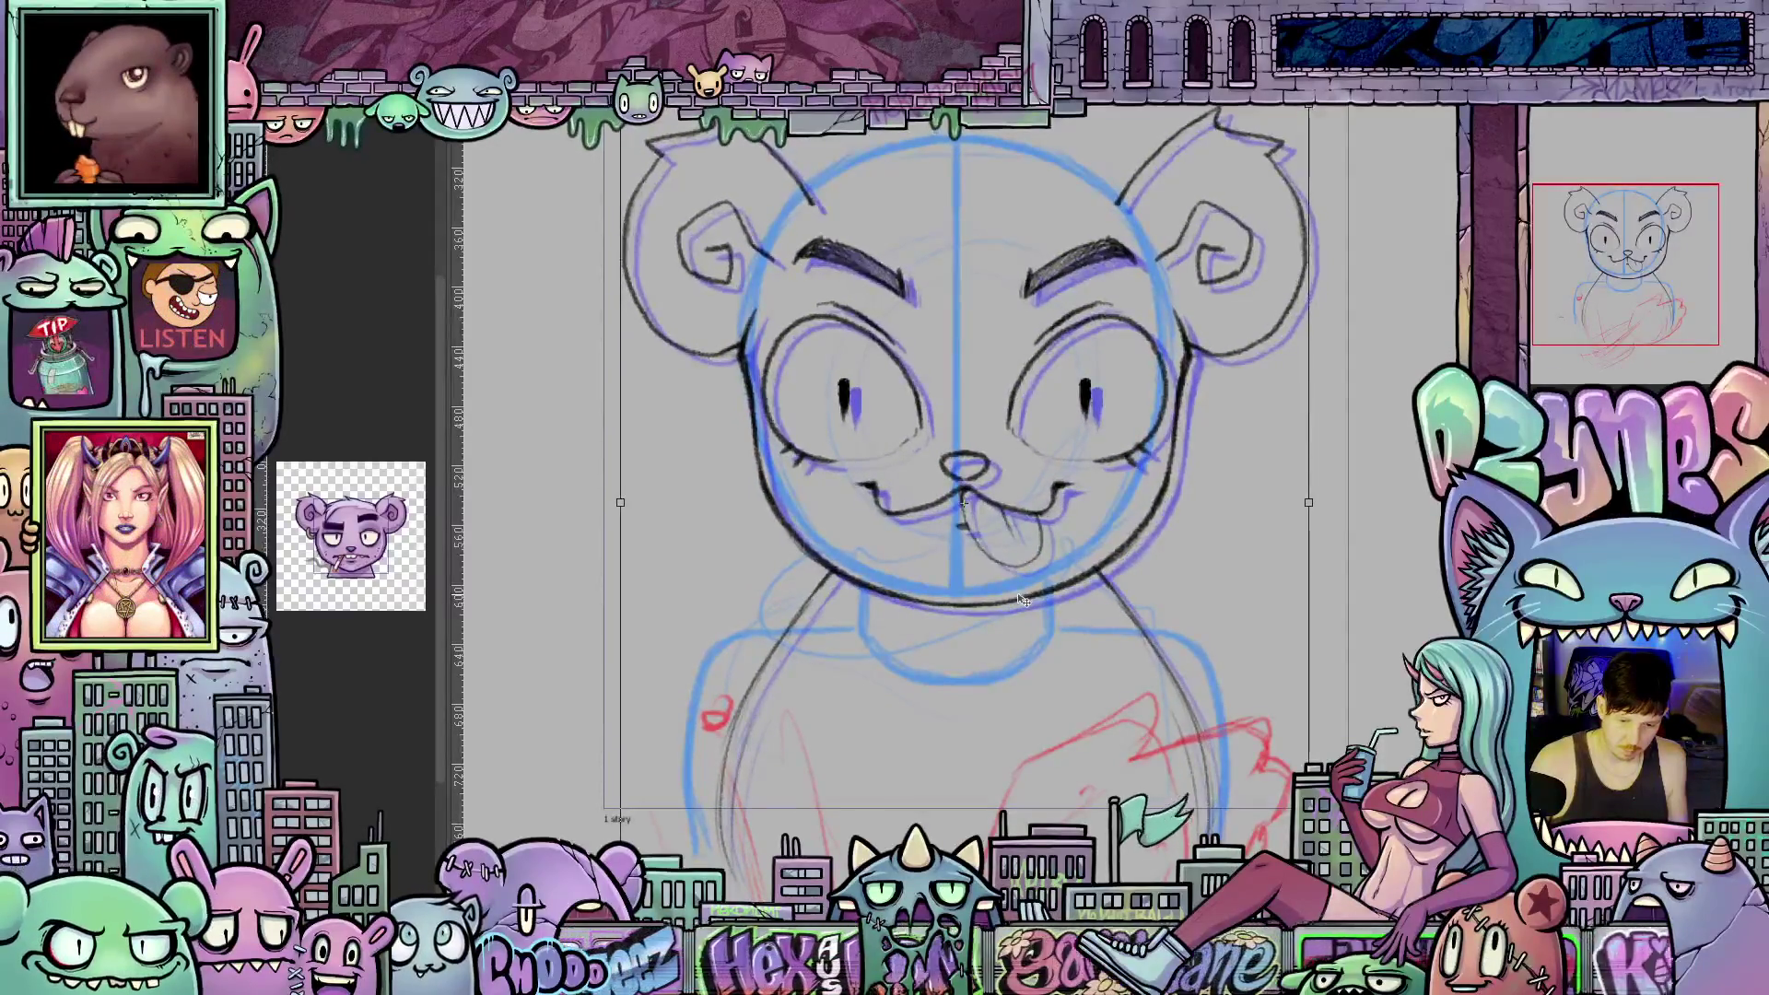
{"action": "left_click_drag", "start_coordinate": [1320, 533], "coordinate": [1319, 525]}
{"action": "left_click_drag", "start_coordinate": [1074, 601], "coordinate": [1077, 601]}
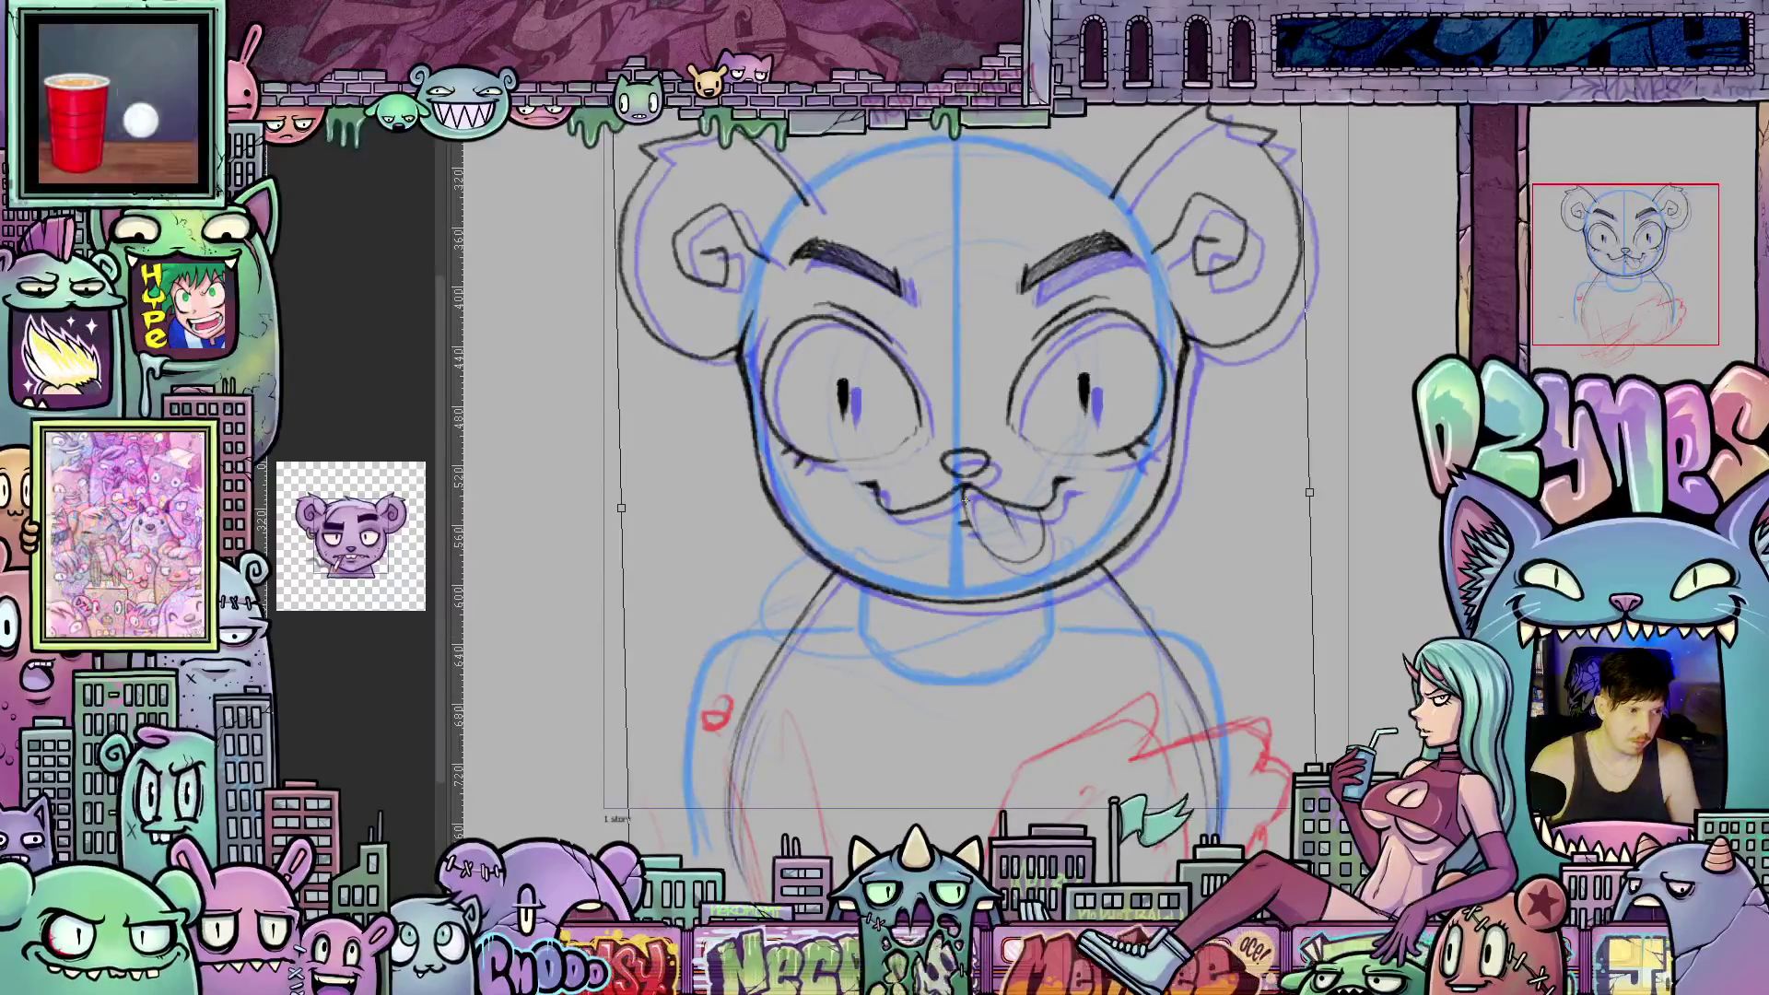
Apply the transformation to the copy and step back and forth through recent history.
{"action": "key", "text": "p"}
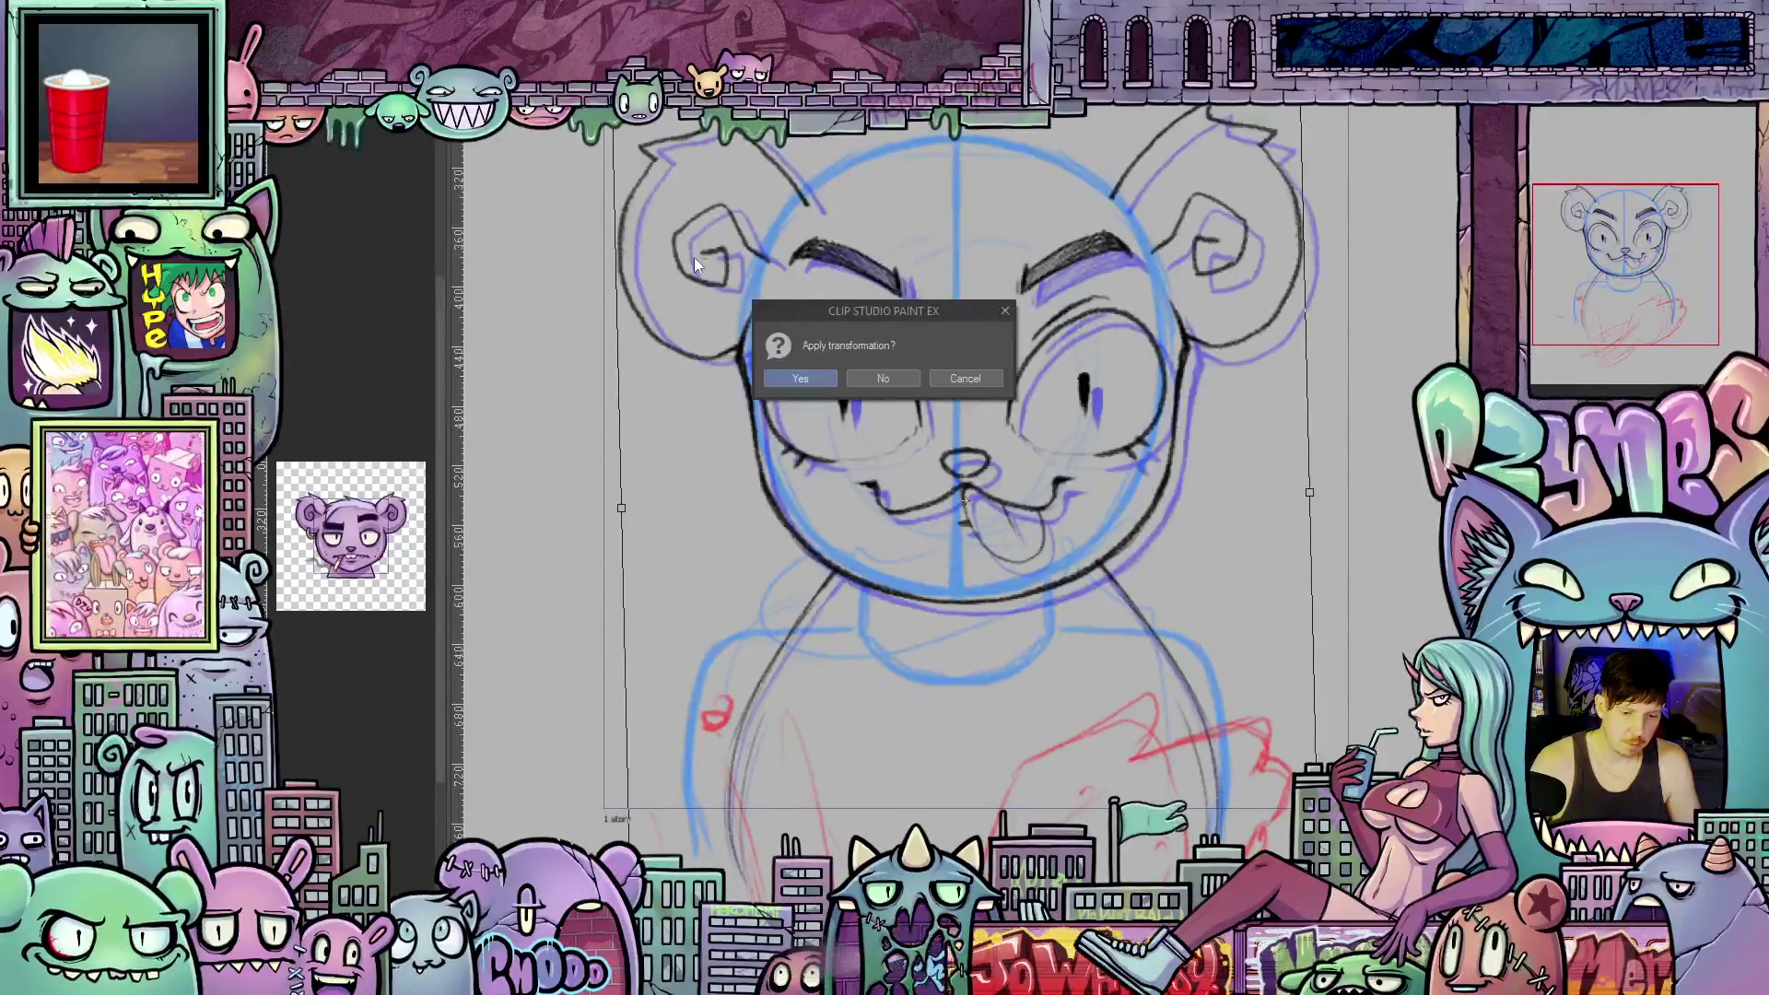
{"action": "left_click", "coordinate": [796, 374]}
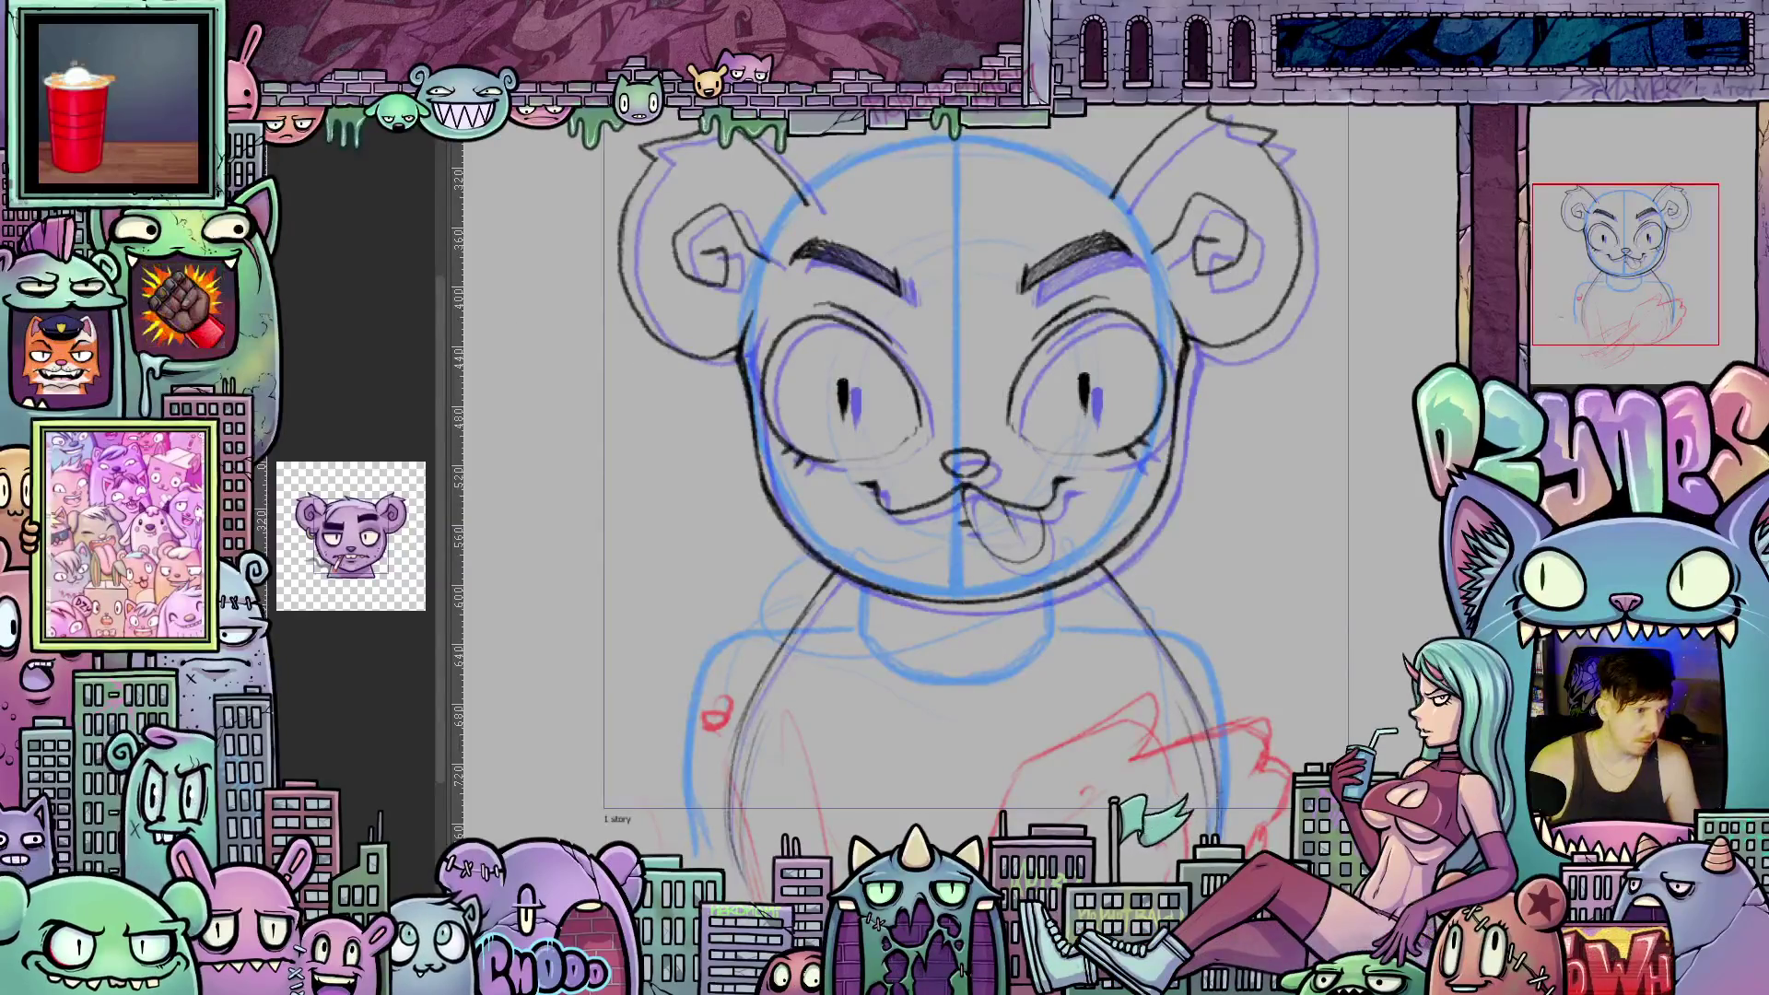
{"action": "key", "text": "ctrl+z"}
{"action": "key", "text": "ctrl+shift+z"}
{"action": "key", "text": "ctrl+z"}
{"action": "key", "text": "ctrl+z"}
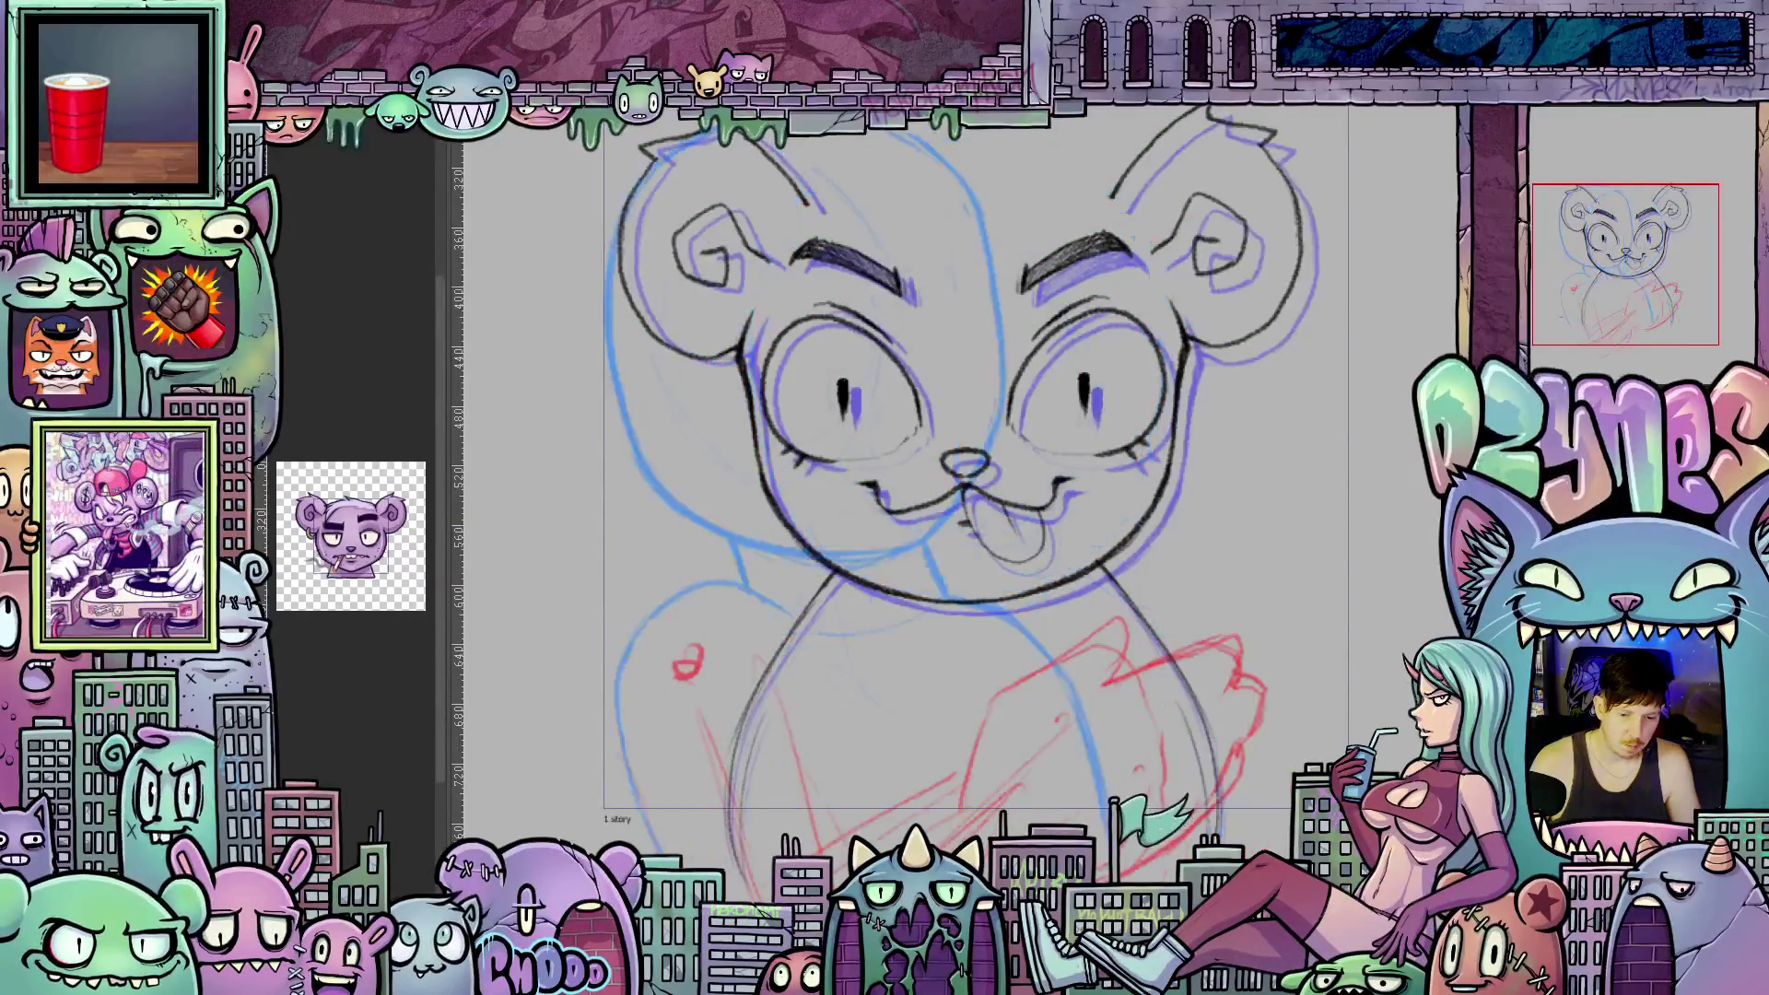
{"action": "key", "text": "ctrl+shift+z"}
Undo back to the earlier guides so the black lineart is no longer shown.
{"action": "key", "text": "ctrl+shift+z"}
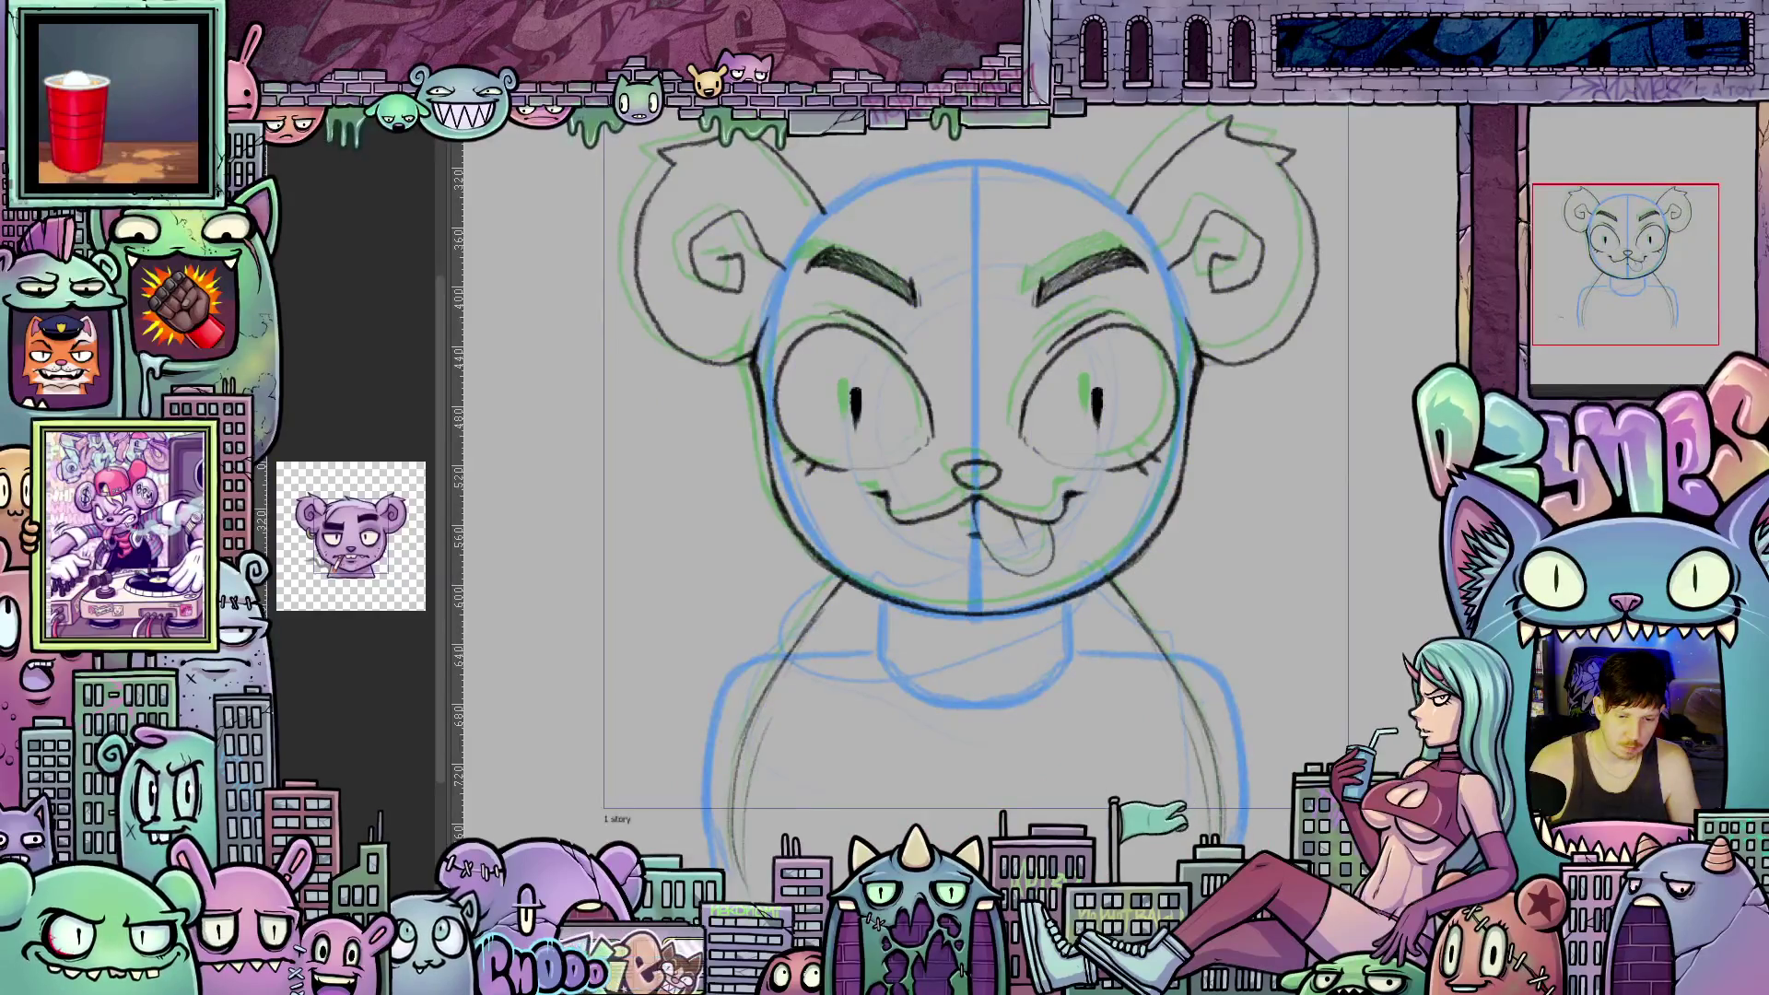
{"action": "key", "text": "ctrl+z"}
{"action": "key", "text": "ctrl+z"}
{"action": "key", "text": "ctrl+shift+z"}
{"action": "key", "text": "ctrl+shift+z"}
{"action": "key", "text": "ctrl+z"}
{"action": "key", "text": "ctrl+z"}
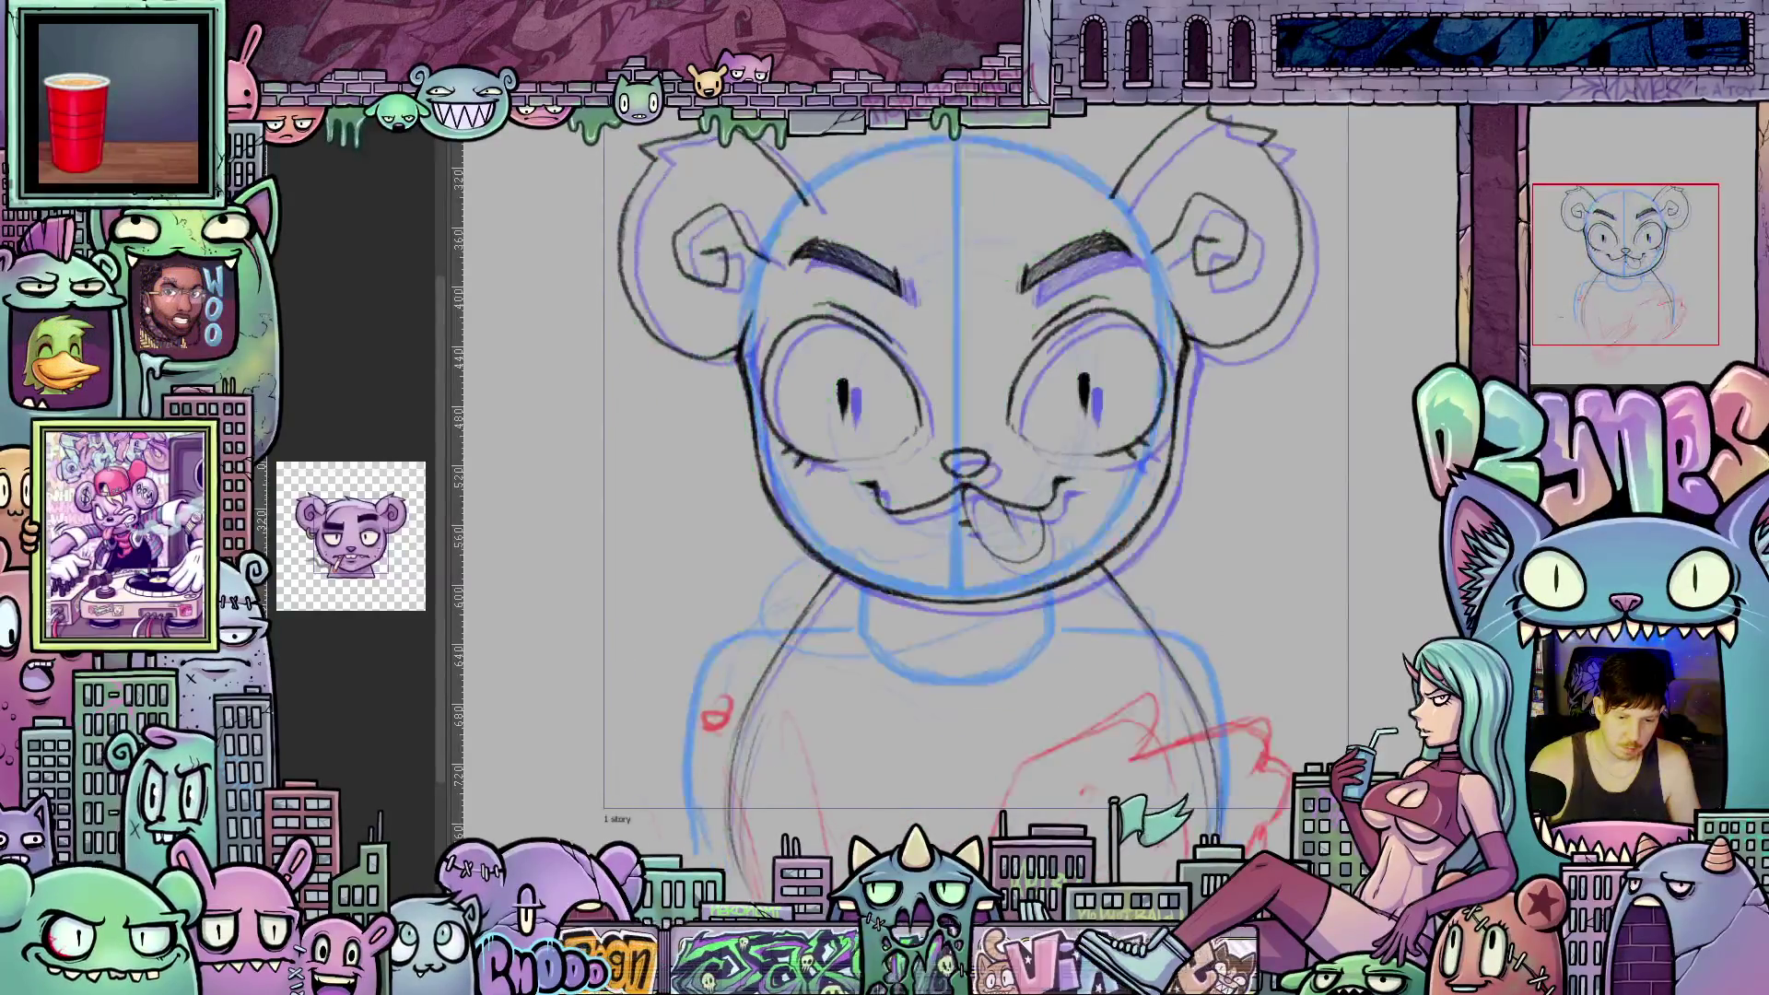
{"action": "key", "text": "ctrl+shift+z"}
{"action": "key", "text": "ctrl+shift+z"}
{"action": "key", "text": "ctrl+z"}
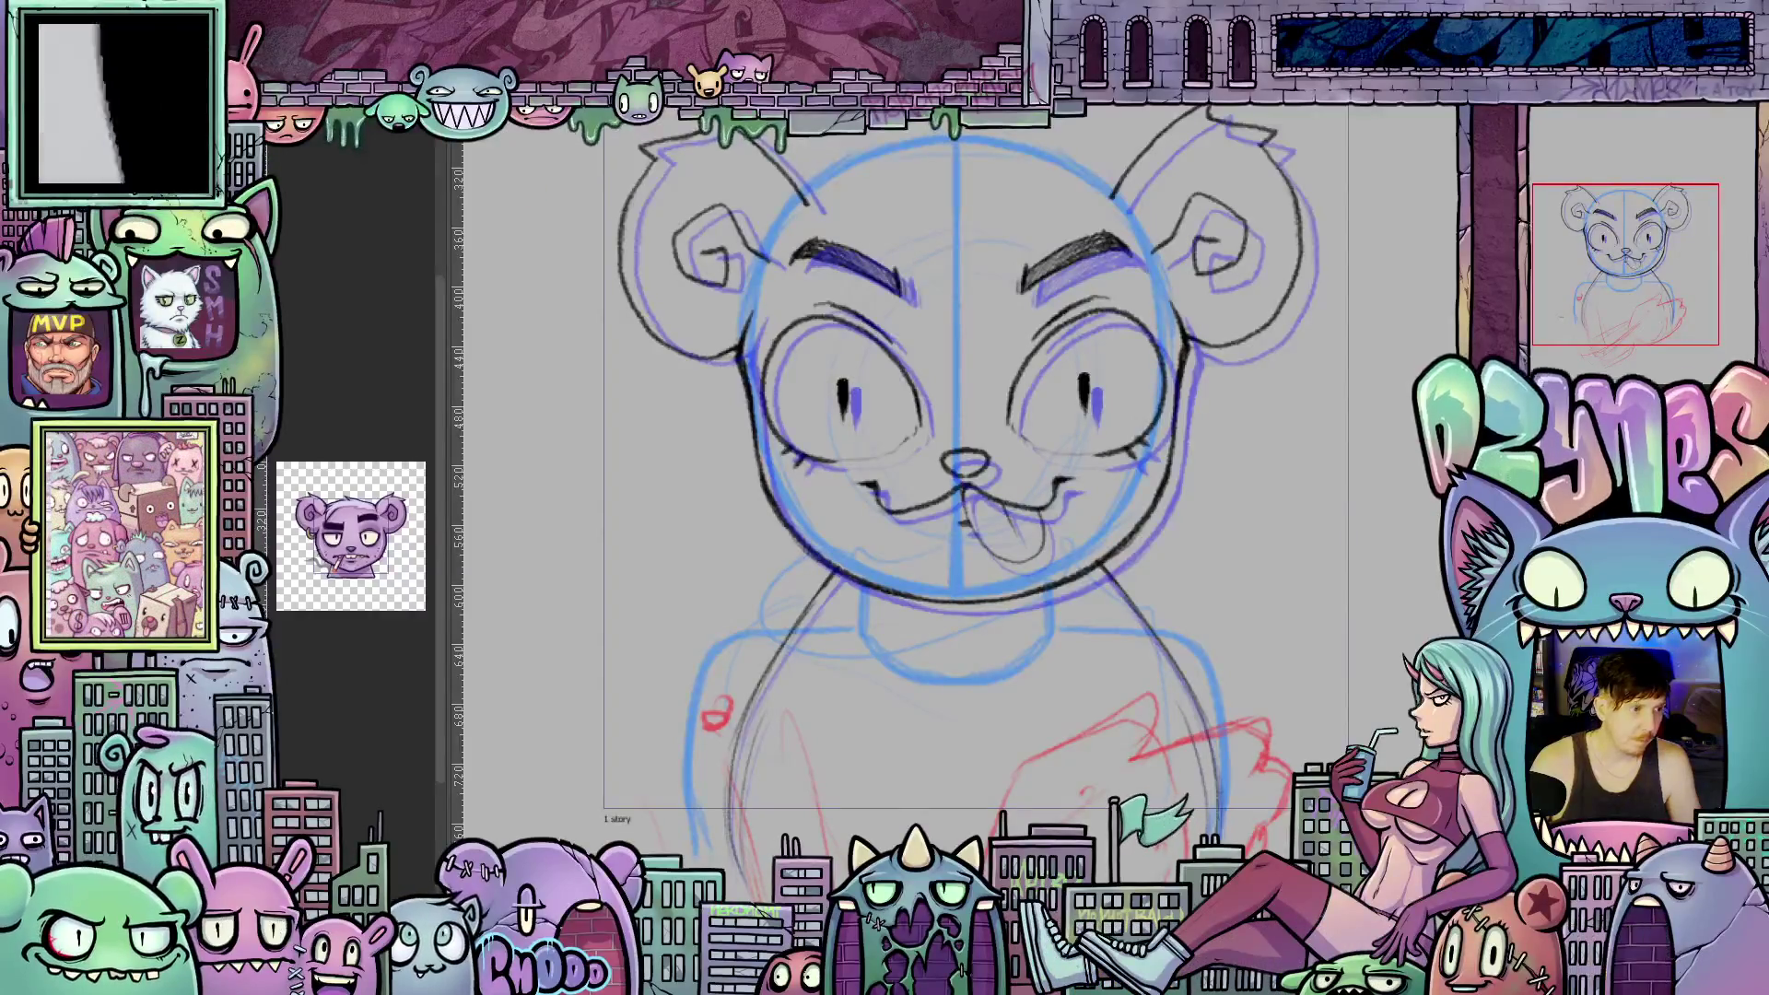
{"action": "key", "text": "ctrl+z"}
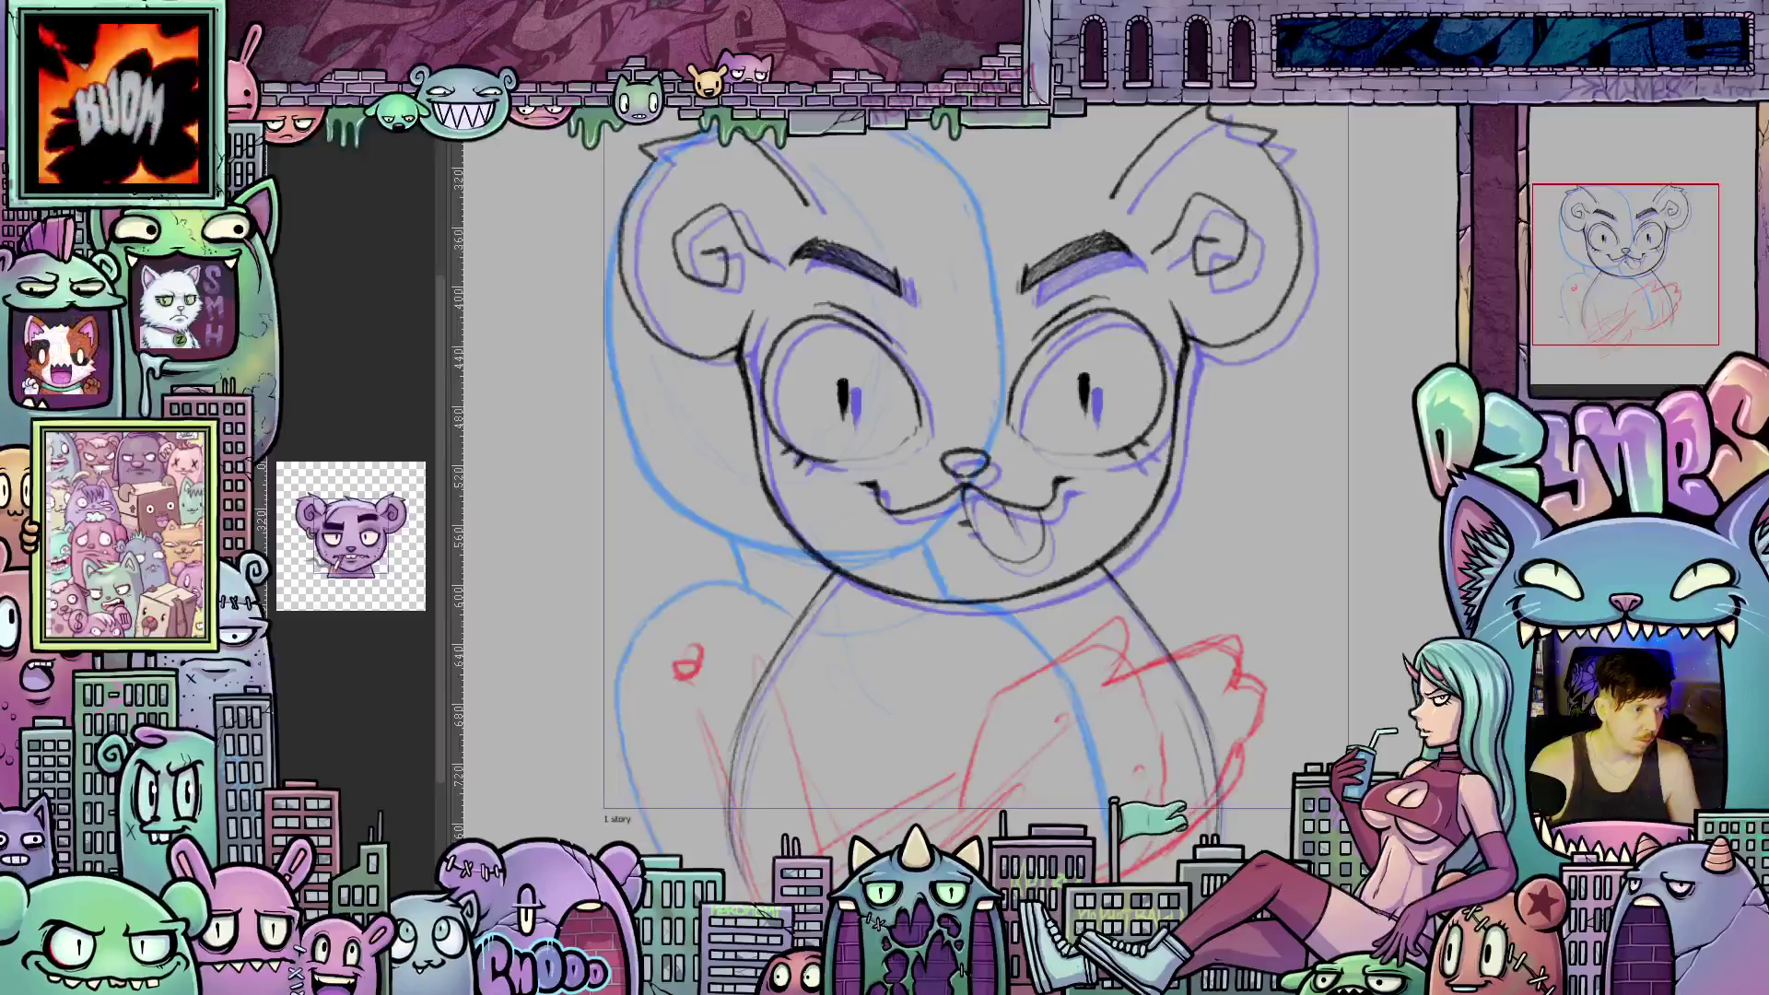
{"action": "key", "text": "ctrl+z"}
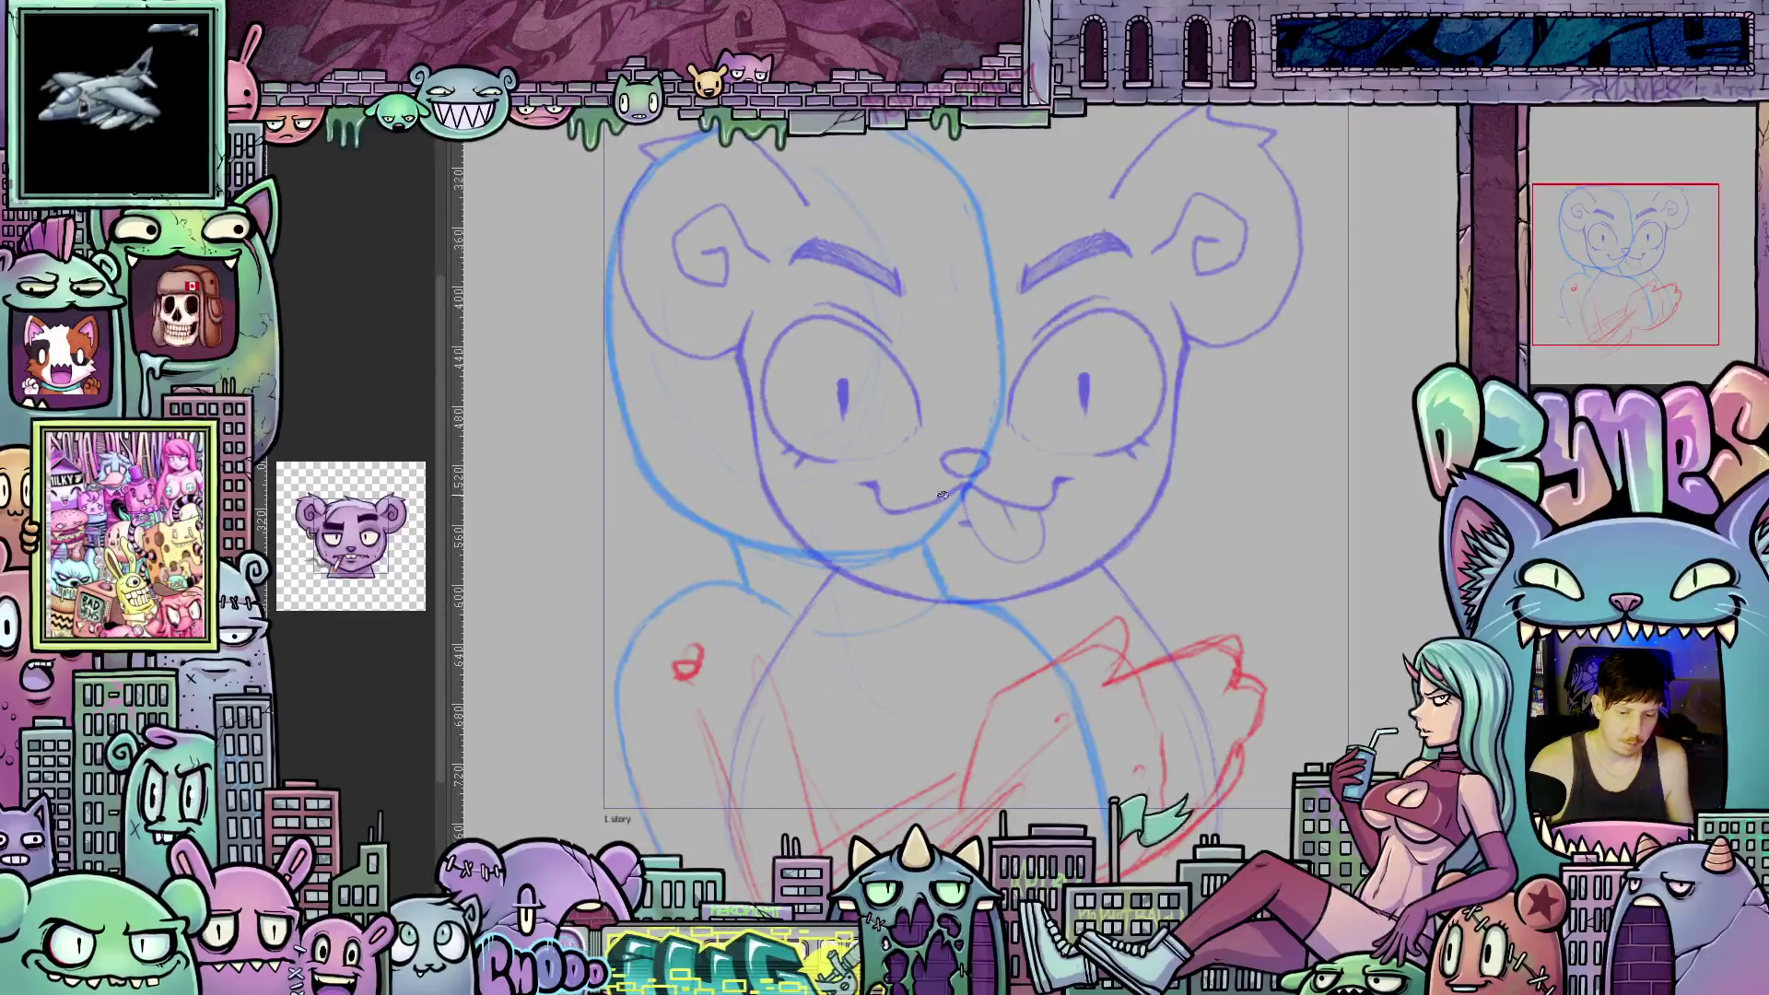
Frame the bear's face and draw a dark pencil stroke under the left eye.
{"action": "left_click_drag", "start_coordinate": [899, 564], "coordinate": [1036, 680]}
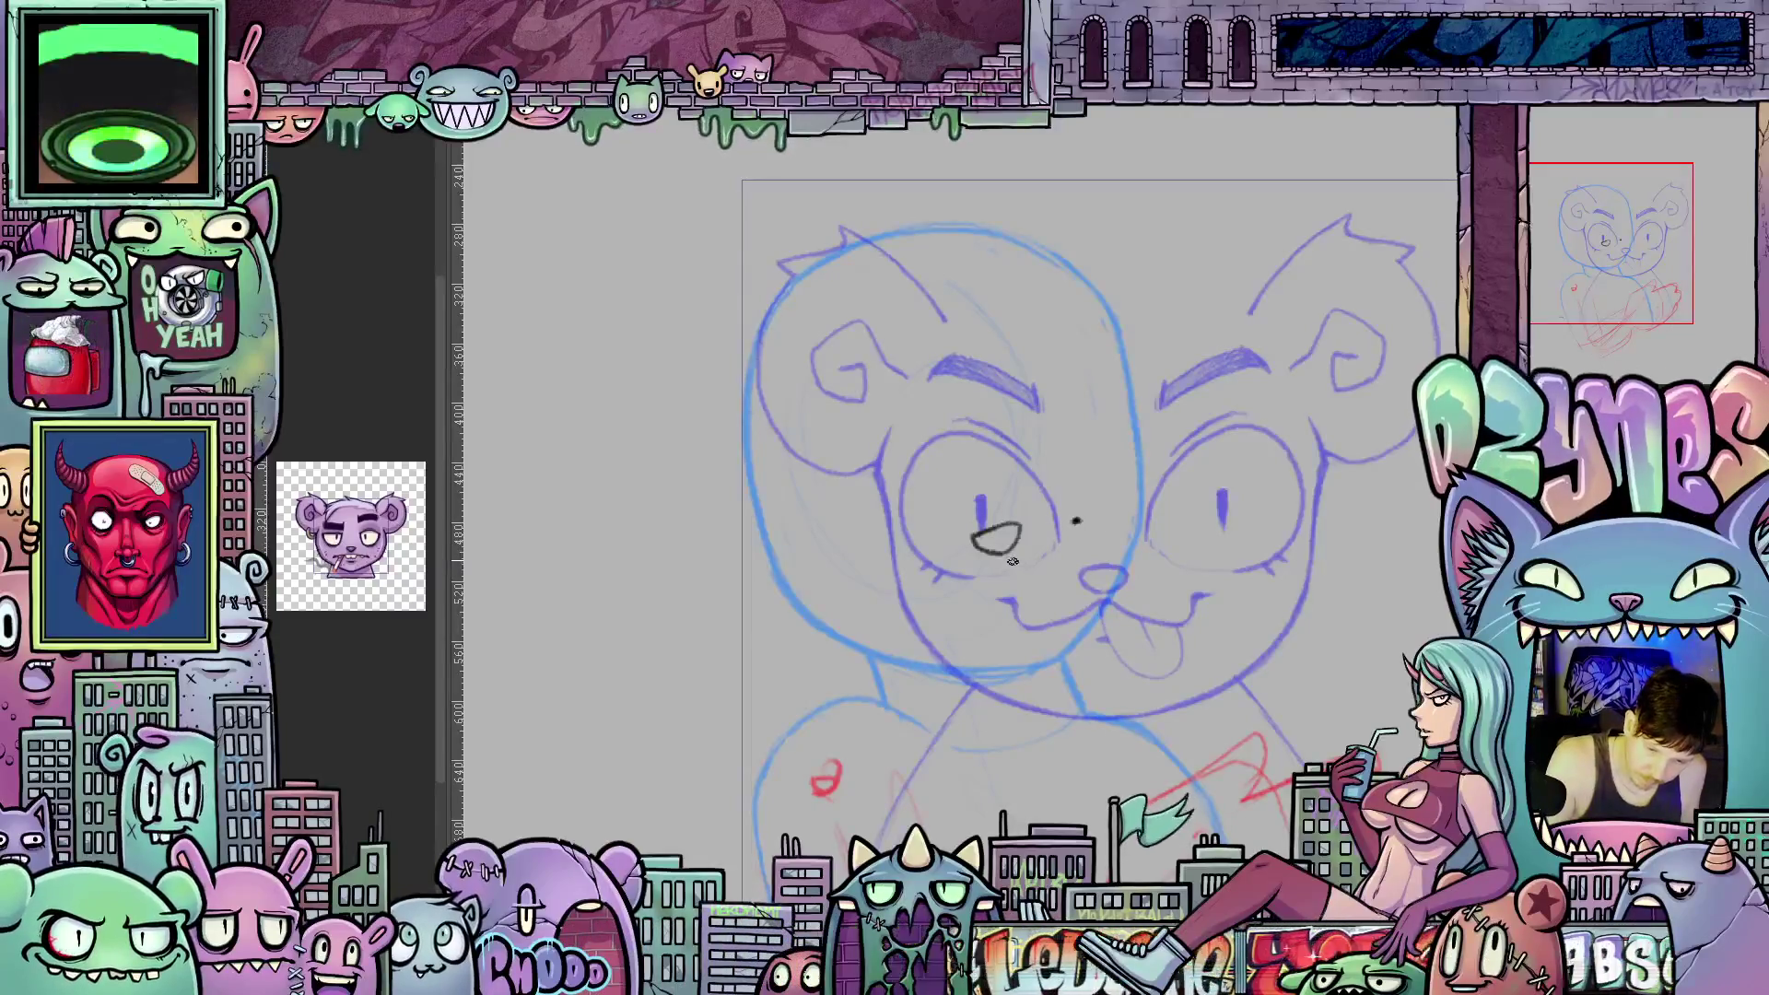
{"action": "left_click_drag", "start_coordinate": [1014, 560], "coordinate": [1067, 556]}
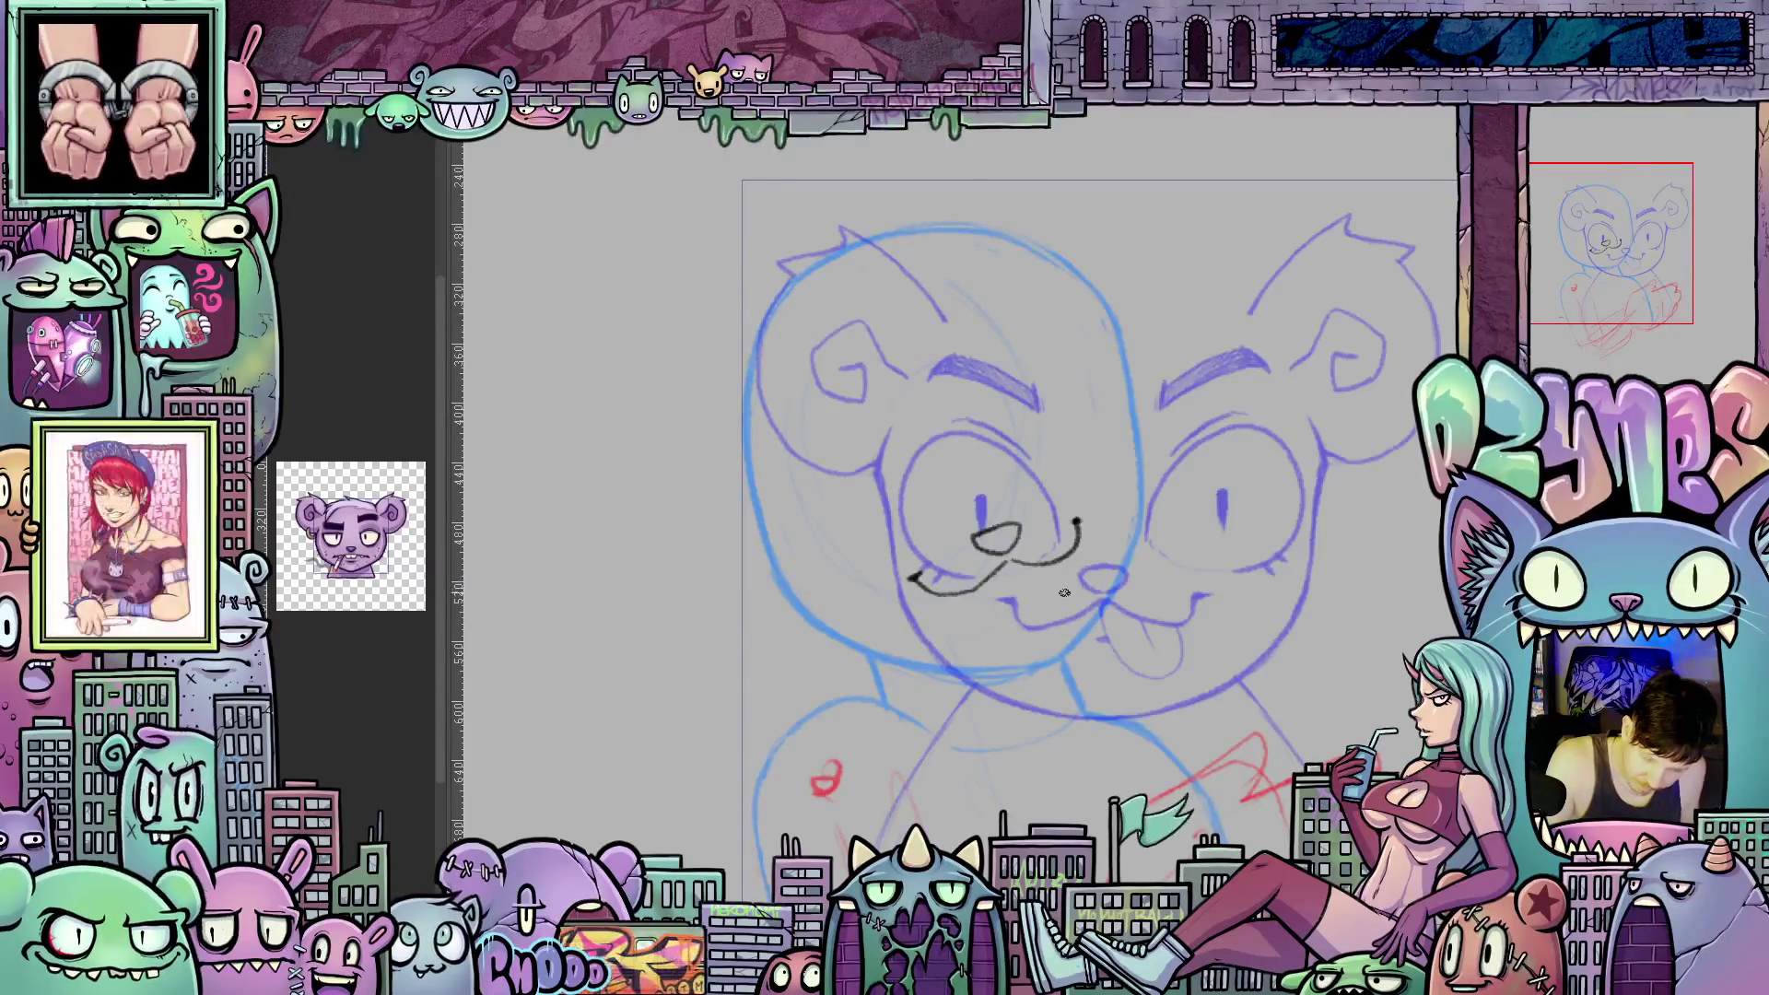
{"action": "mouse_move", "coordinate": [1080, 683]}
{"action": "left_mouse_down"}
{"action": "mouse_move", "coordinate": [986, 612]}
{"action": "mouse_move", "coordinate": [995, 650]}
{"action": "mouse_move", "coordinate": [1046, 682]}
{"action": "mouse_move", "coordinate": [1039, 625]}
{"action": "left_mouse_up"}
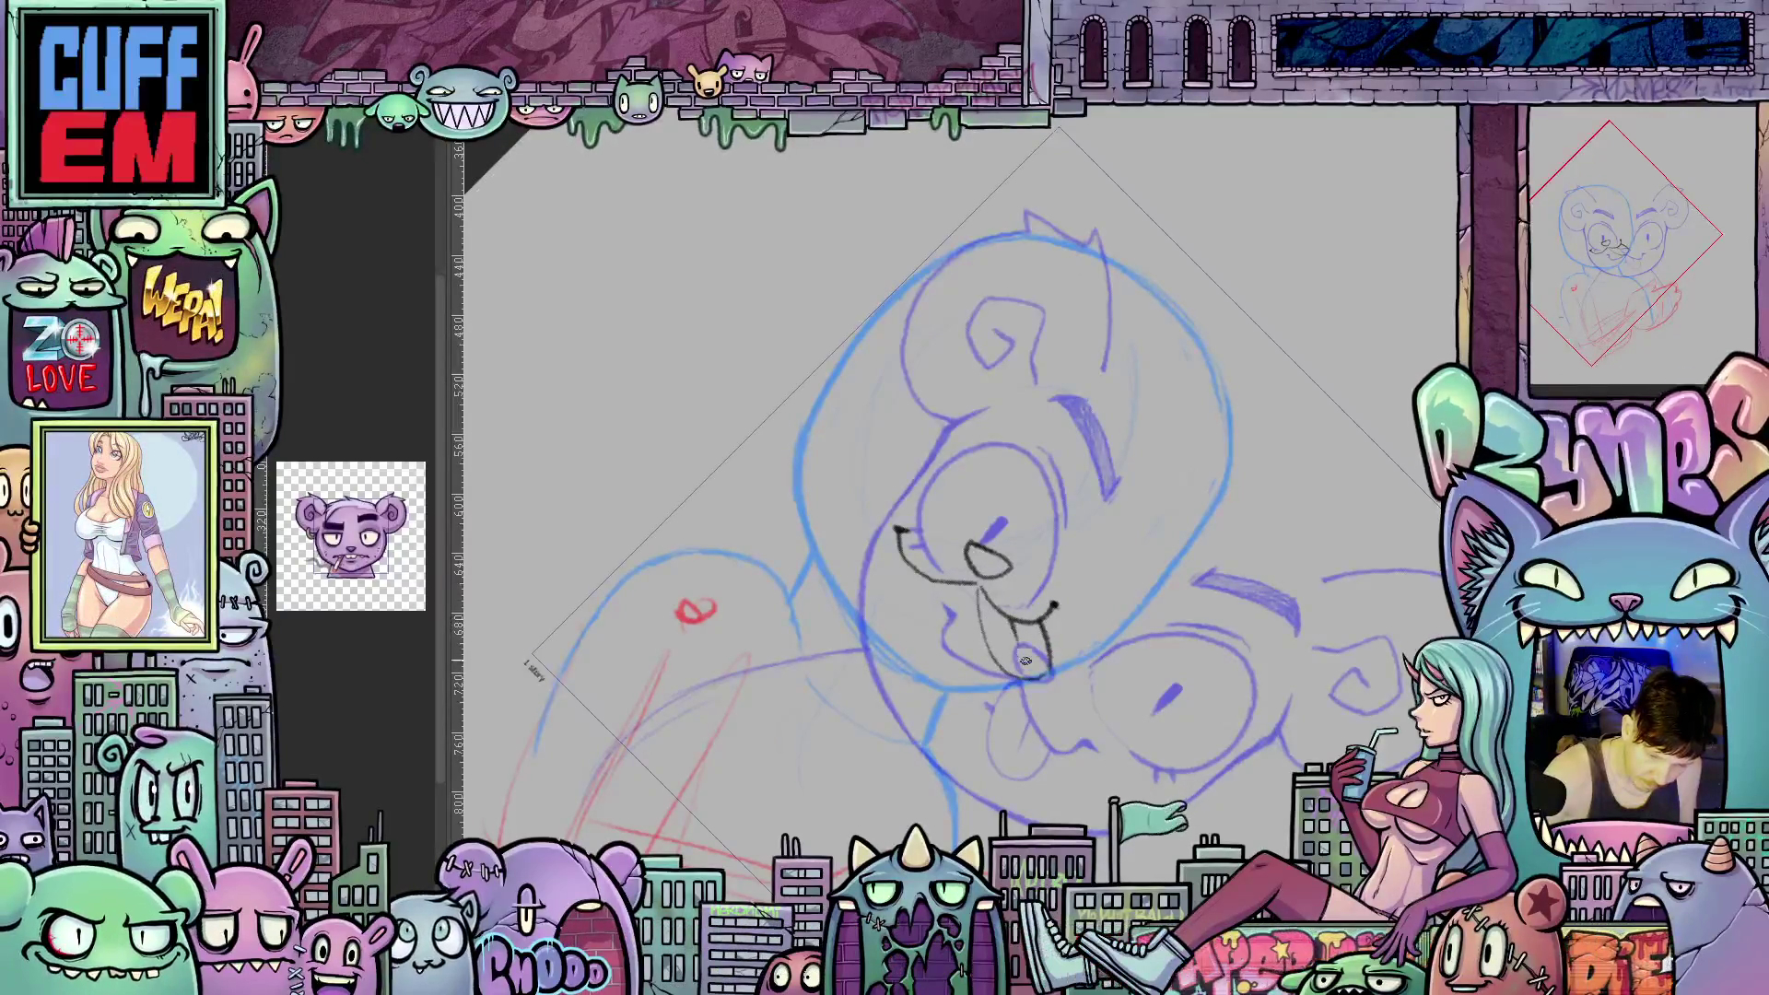
Straighten the canvas view and bring up the 'La Sexorcisto: Devil Music Vol. 1' back-cover reference.
{"action": "left_click_drag", "start_coordinate": [1173, 713], "coordinate": [1187, 603]}
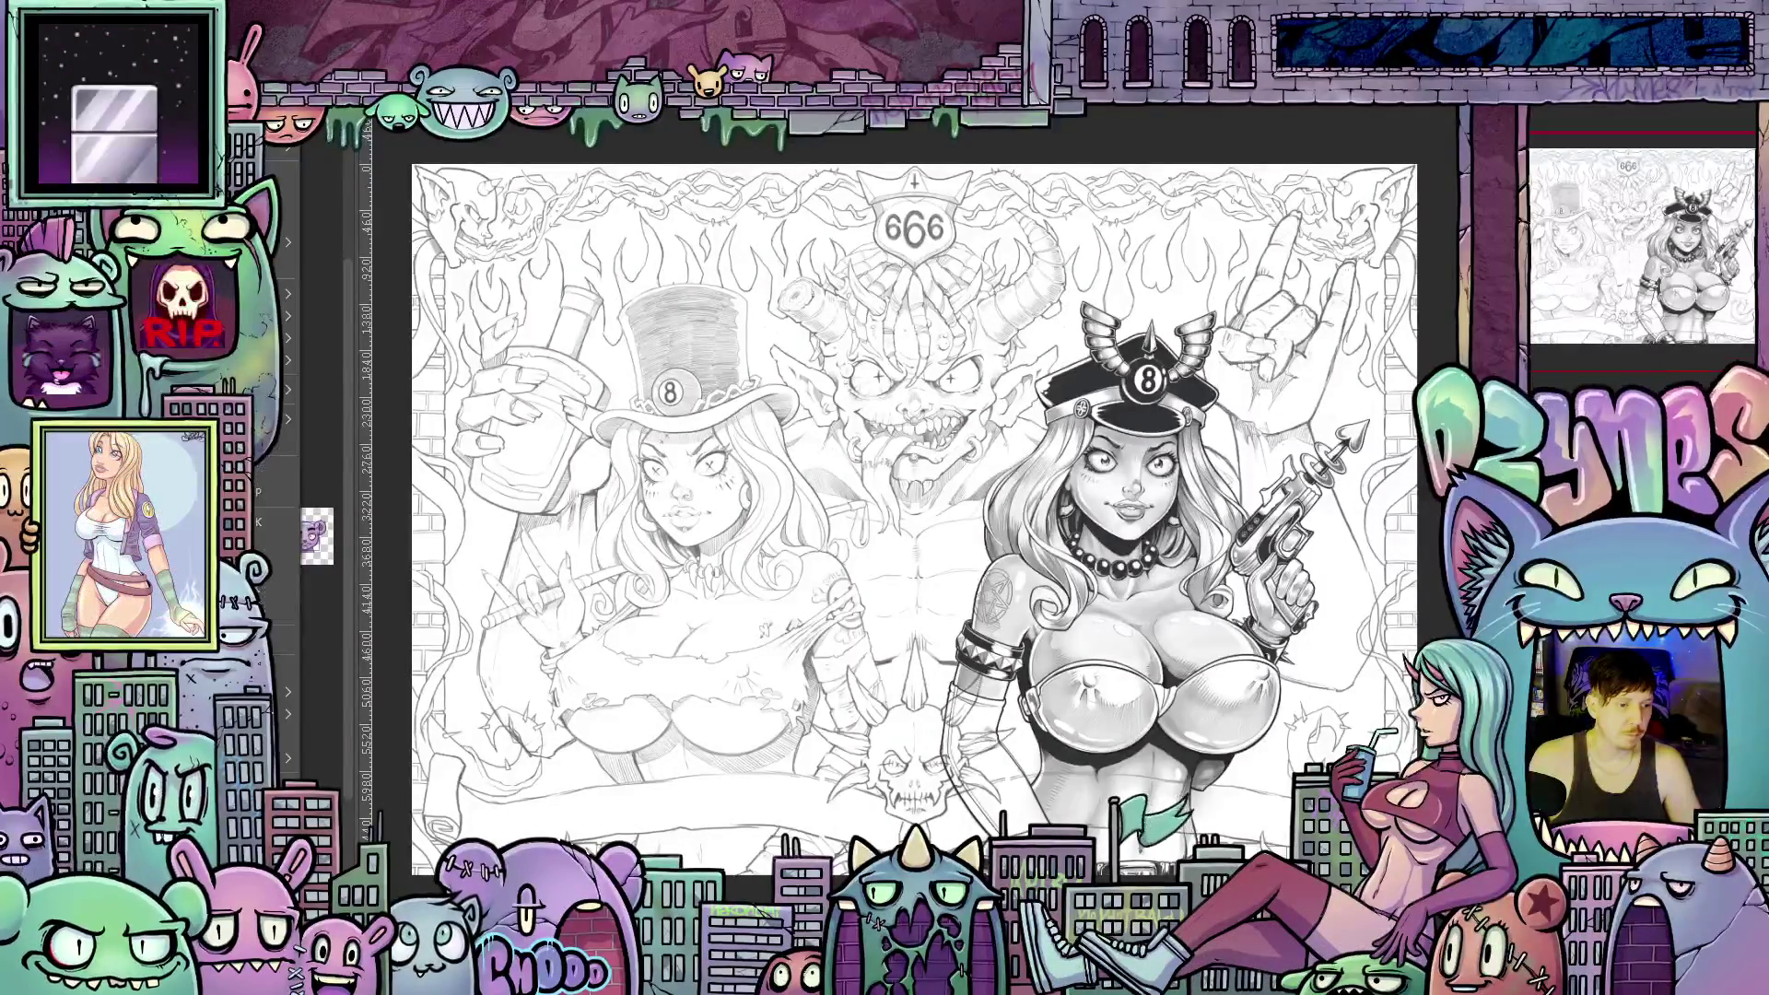
{"action": "key", "text": "ctrl+Tab"}
{"action": "scroll", "coordinate": [1116, 799], "scroll_direction": "up", "scroll_amount": 5}
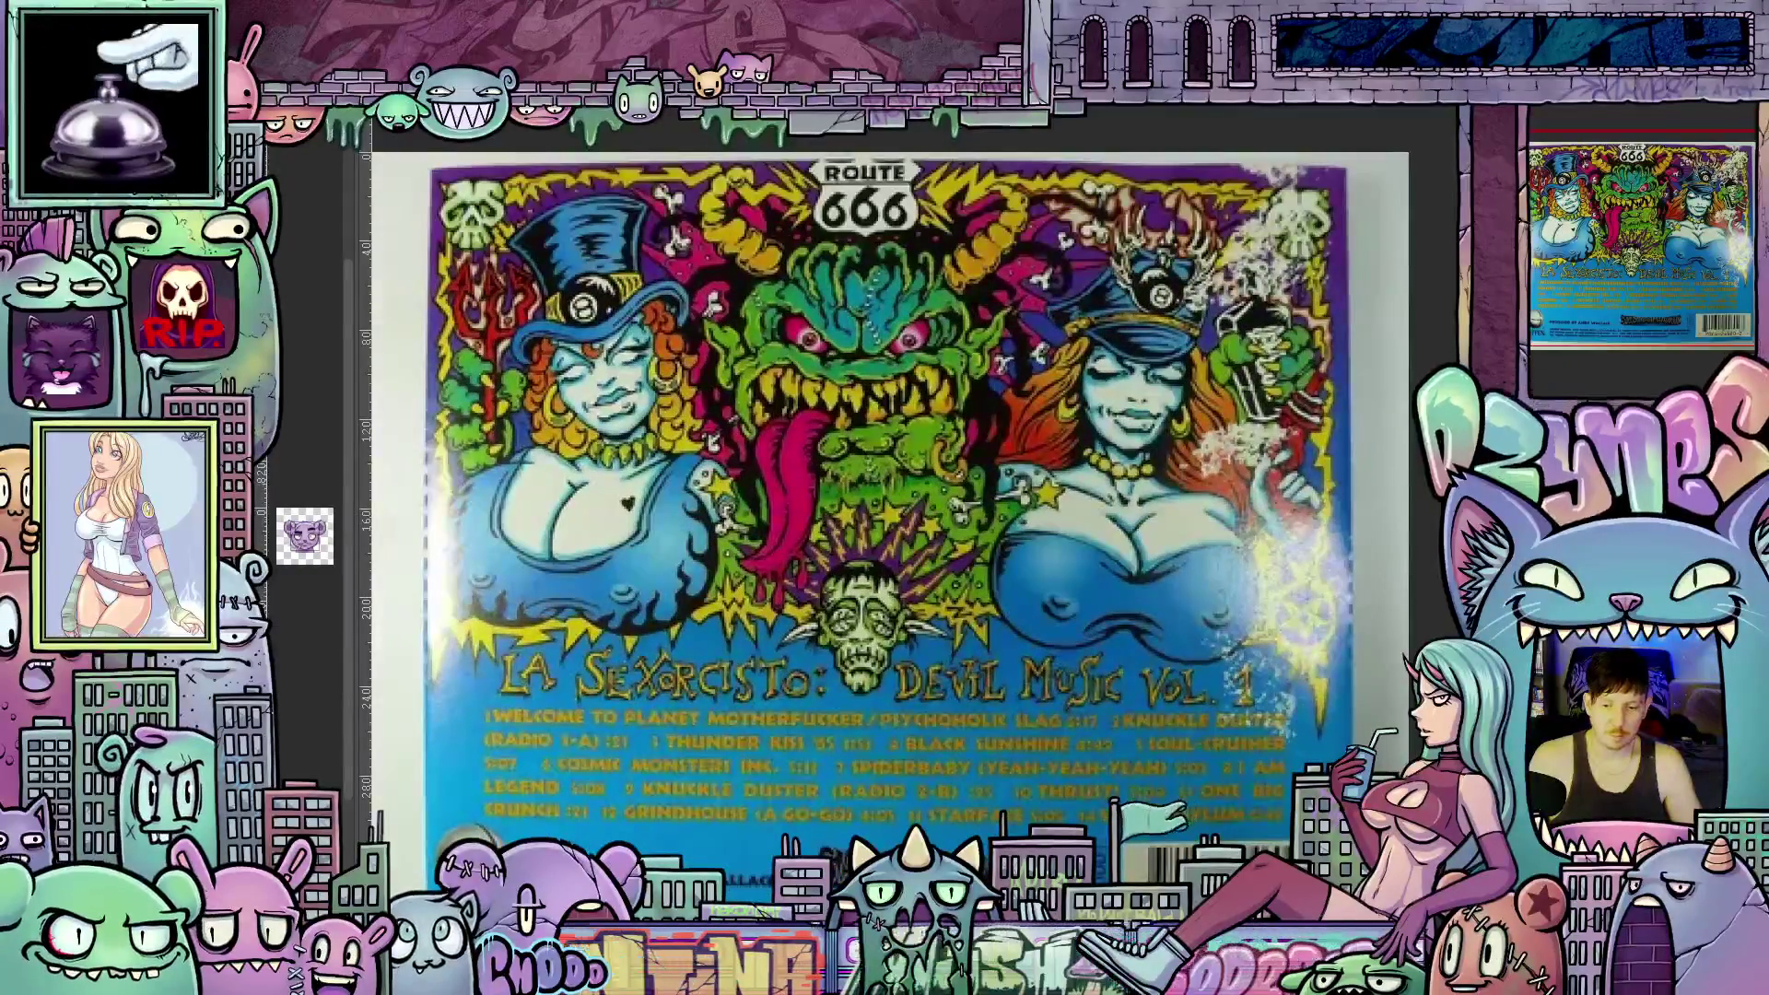
{"action": "scroll", "coordinate": [1346, 567], "scroll_direction": "up", "scroll_amount": 1}
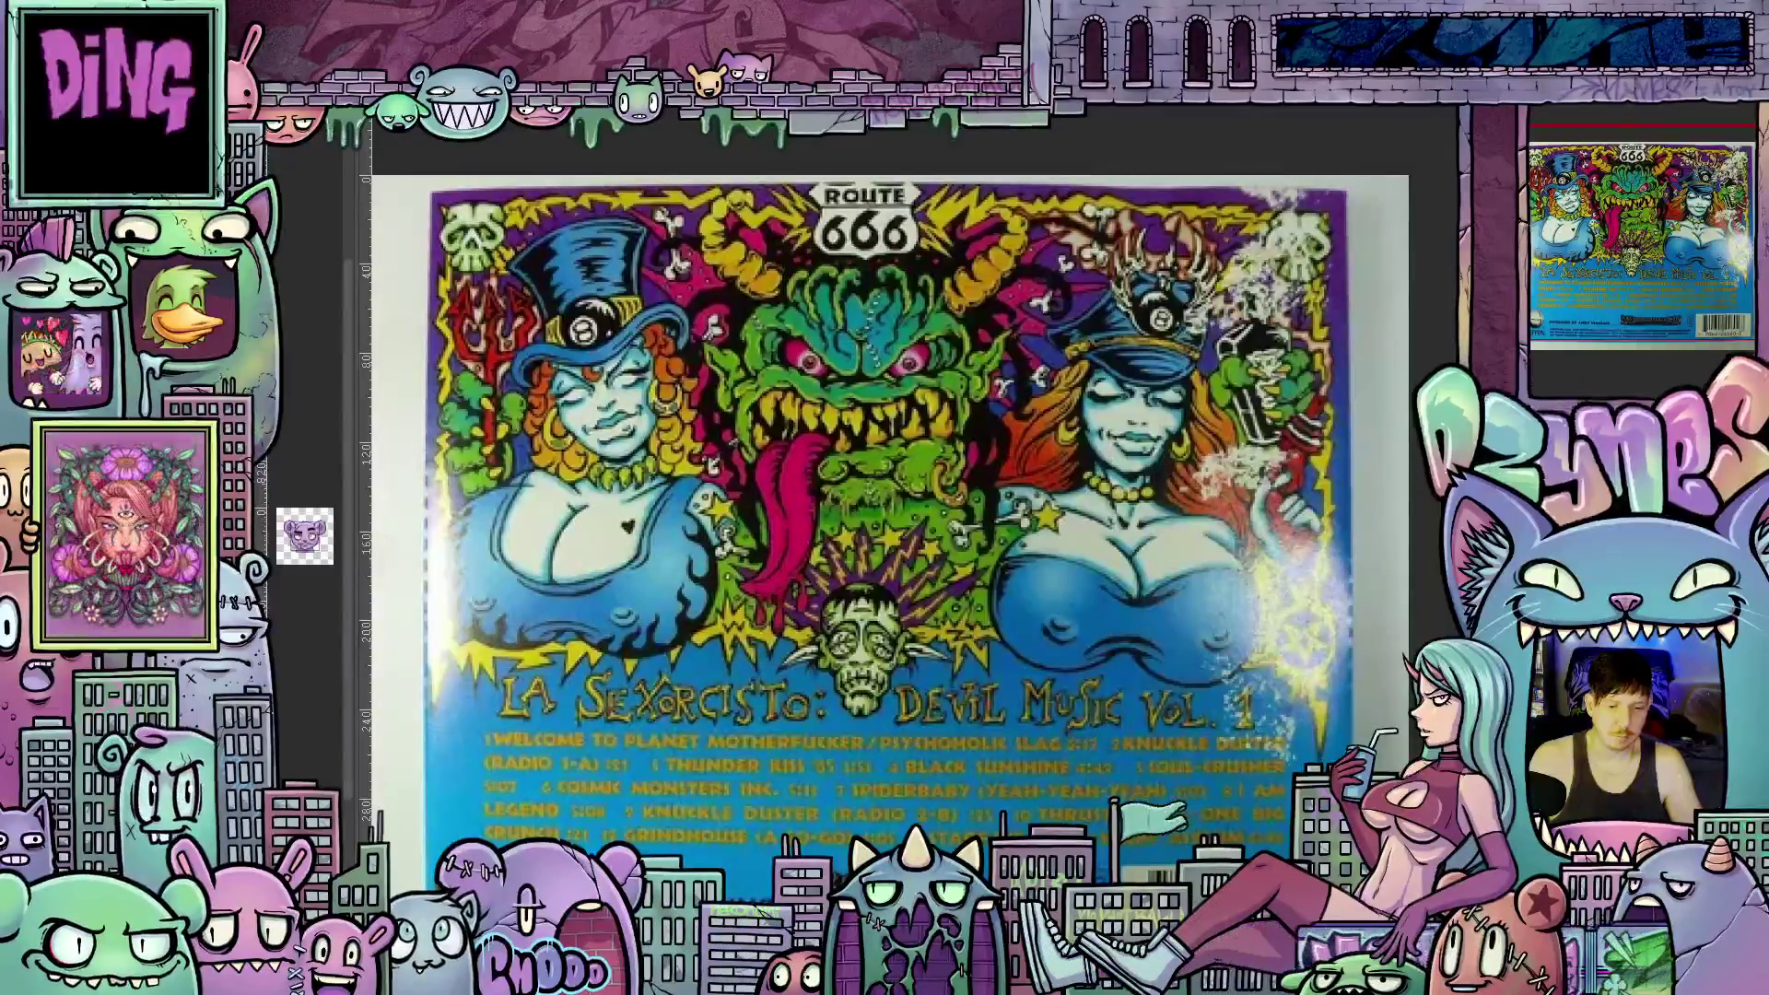
{"action": "key", "text": "ctrl+Tab"}
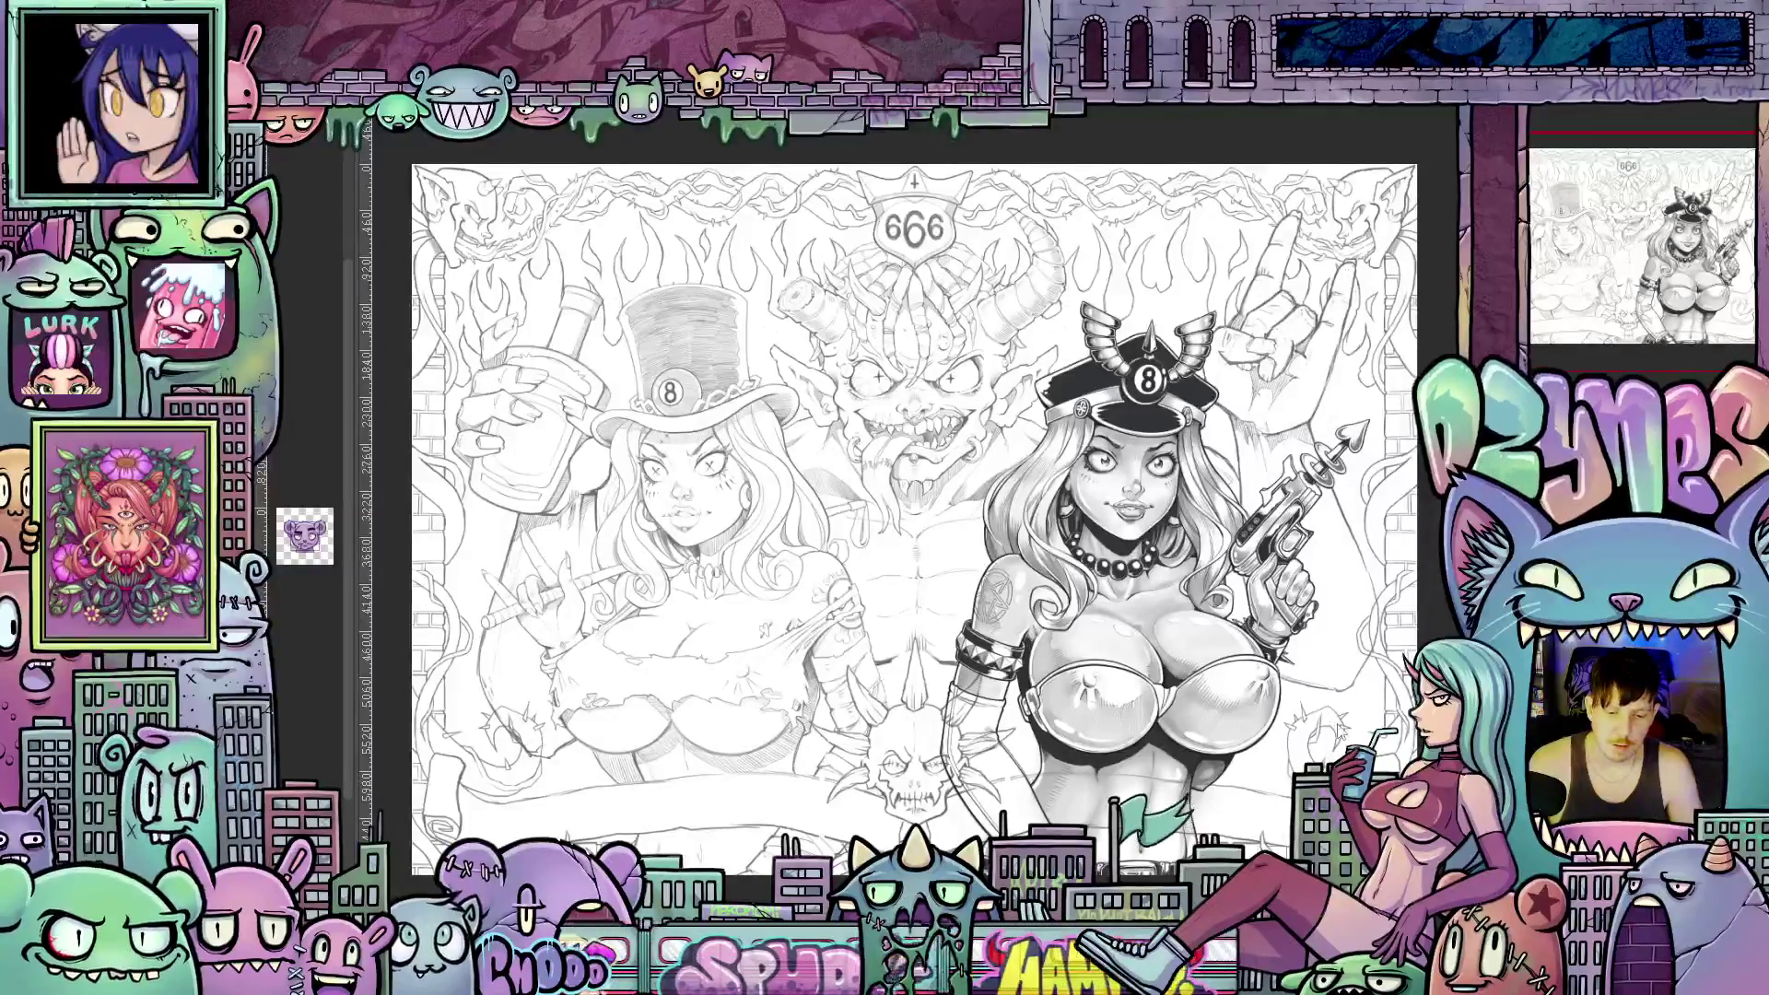
{"action": "scroll", "coordinate": [1264, 590], "scroll_direction": "up", "scroll_amount": 1}
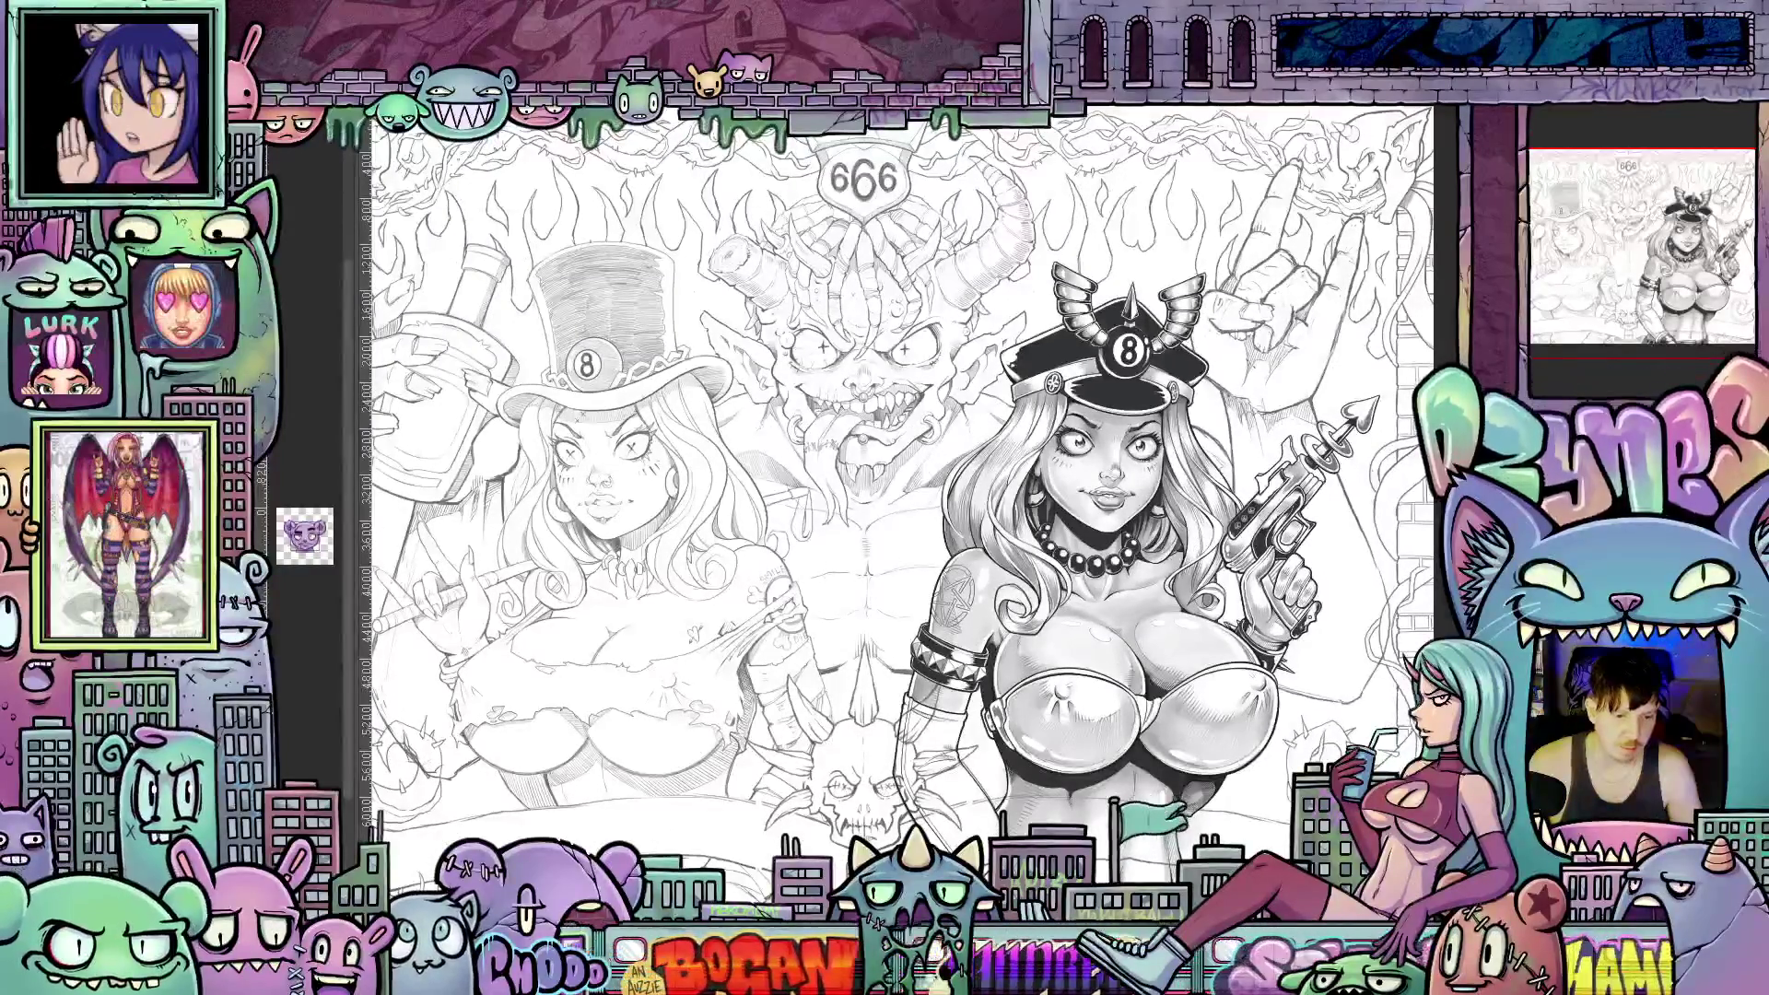
{"action": "key", "text": "ctrl+Tab"}
{"action": "scroll", "coordinate": [1117, 390], "scroll_direction": "up", "scroll_amount": 3}
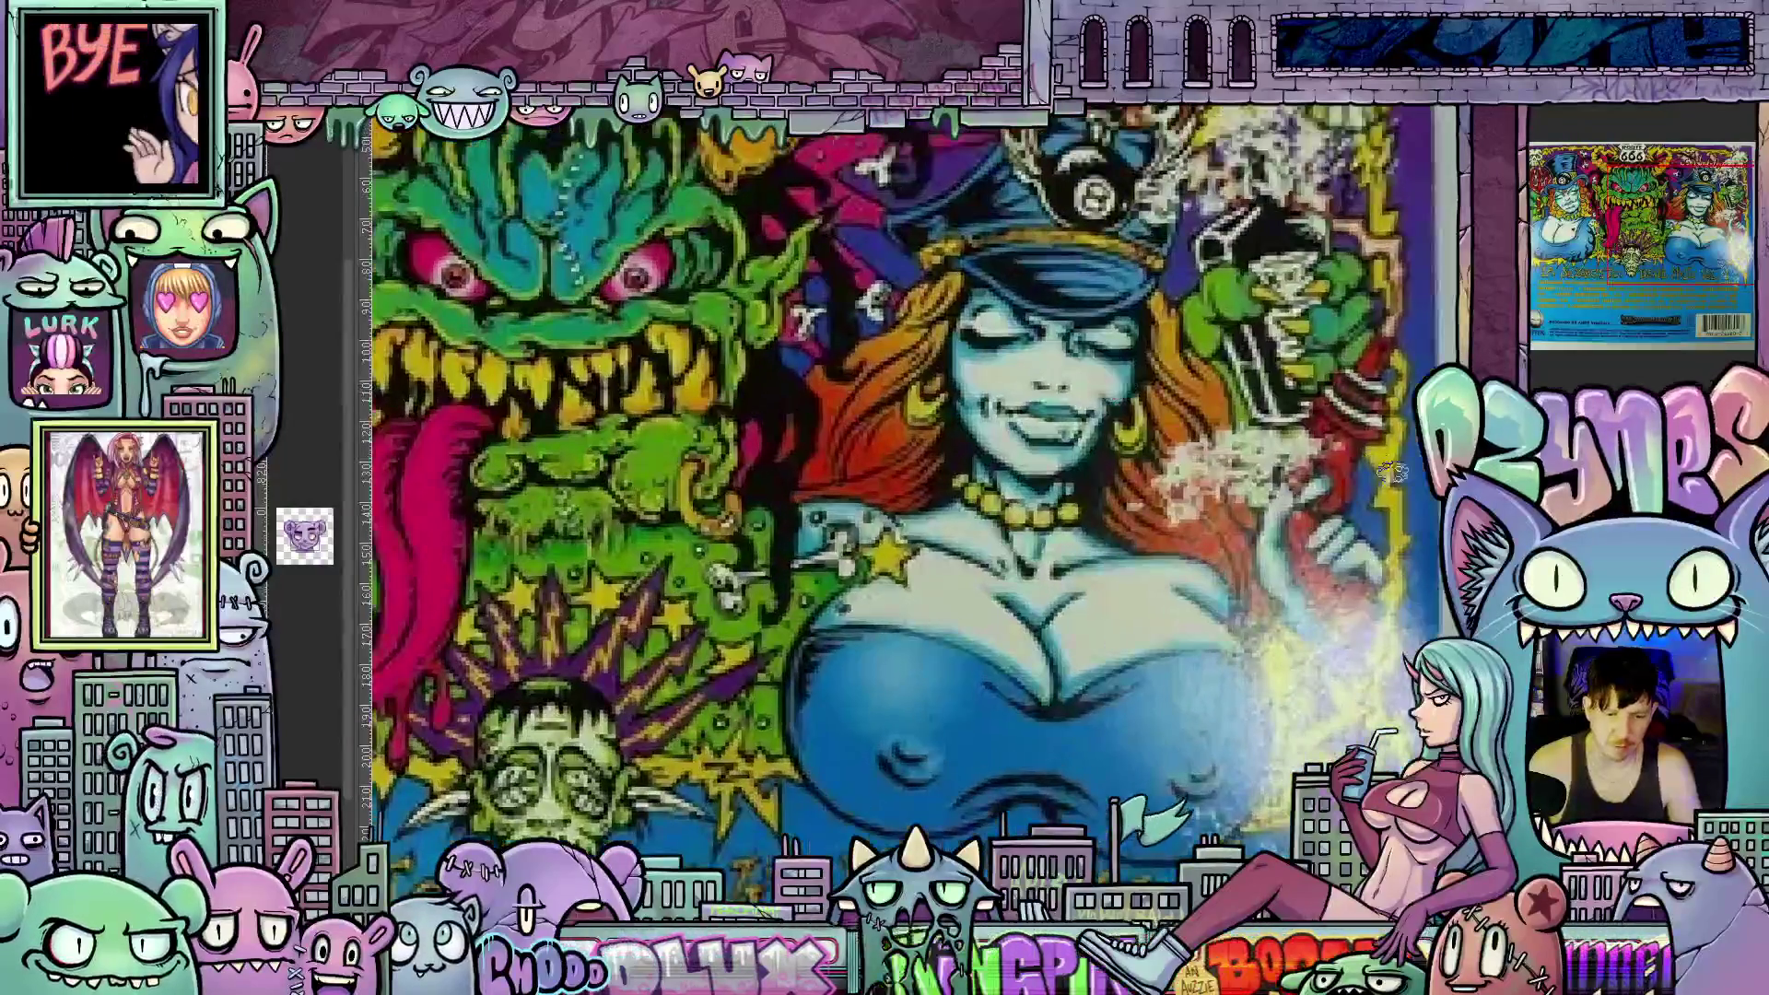
{"action": "scroll", "coordinate": [1259, 580], "scroll_direction": "down", "scroll_amount": 4}
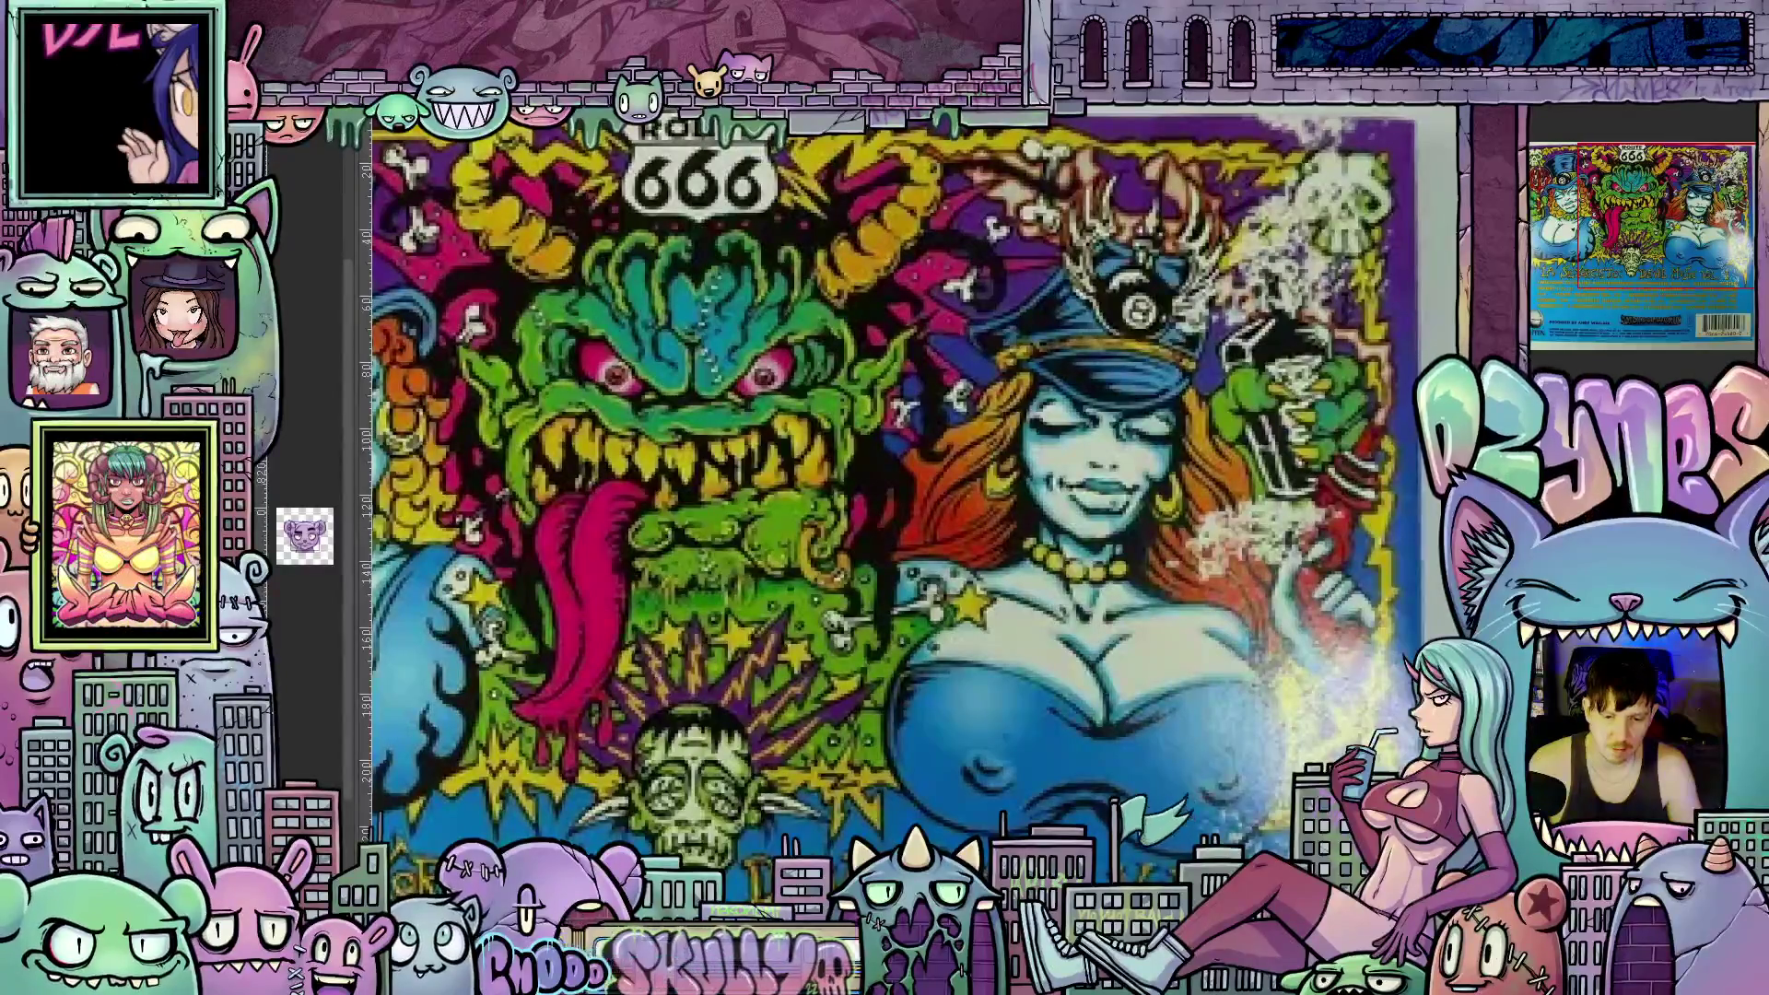
{"action": "key", "text": "ctrl+Tab"}
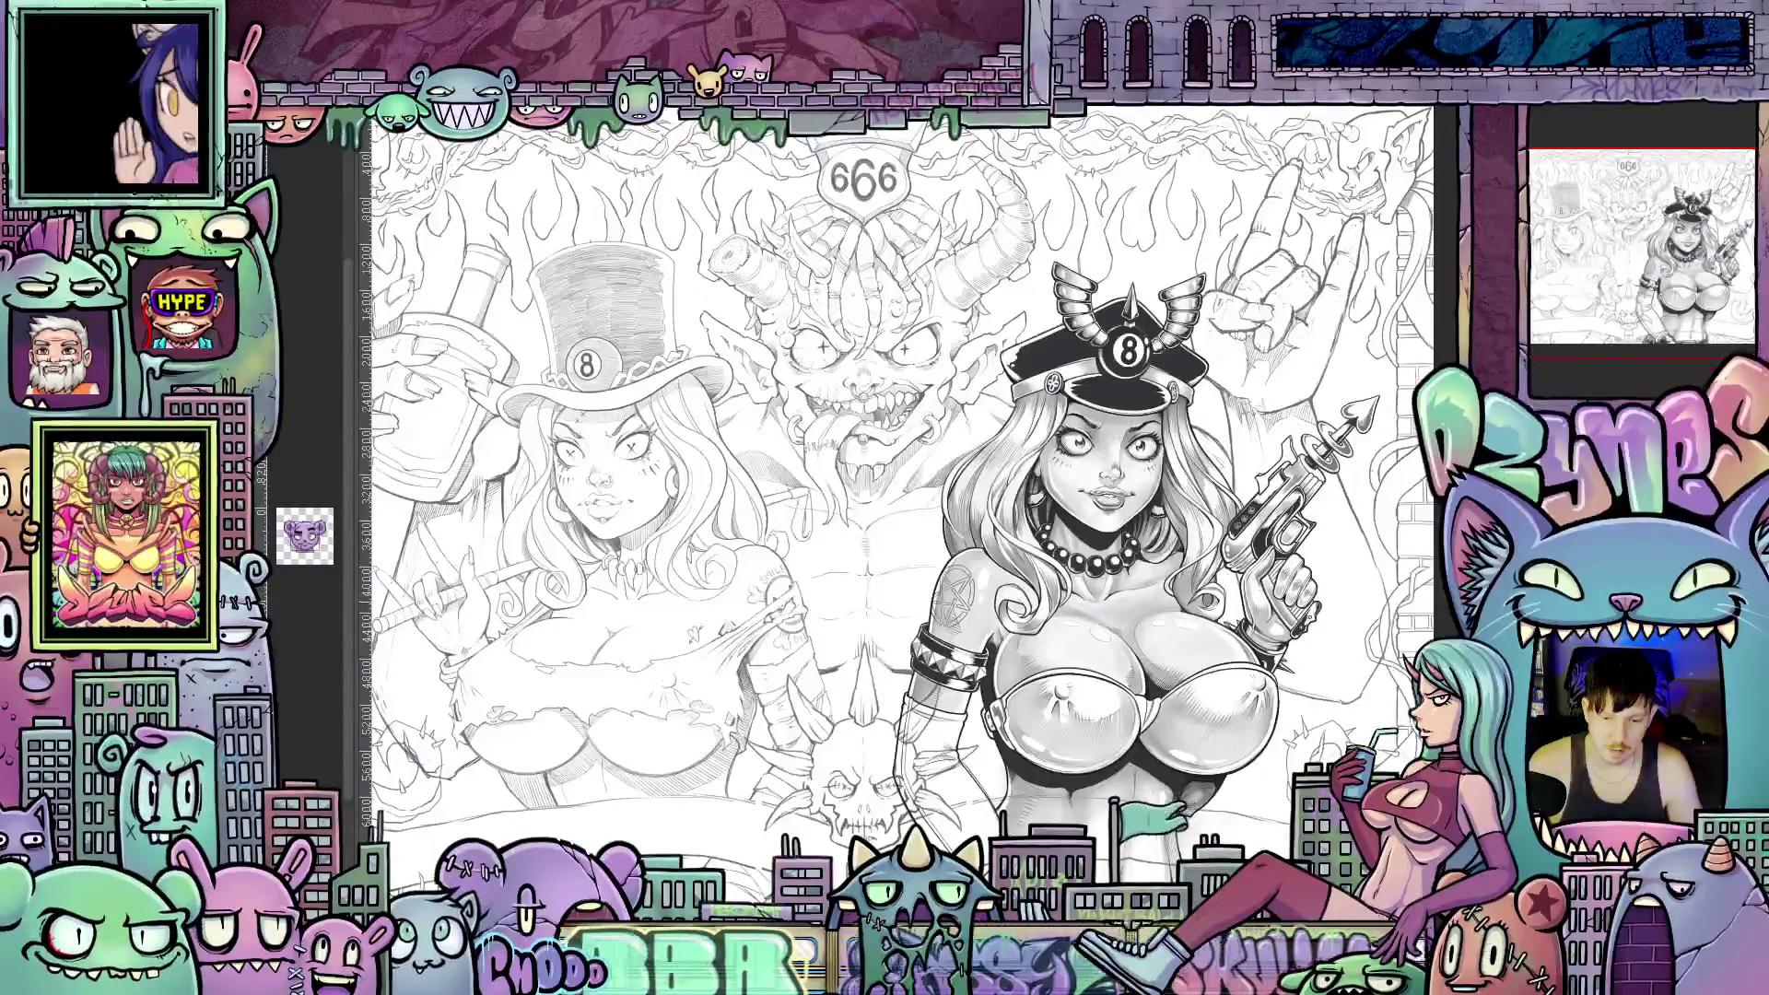
{"action": "scroll", "coordinate": [1265, 498], "scroll_direction": "up", "scroll_amount": 2}
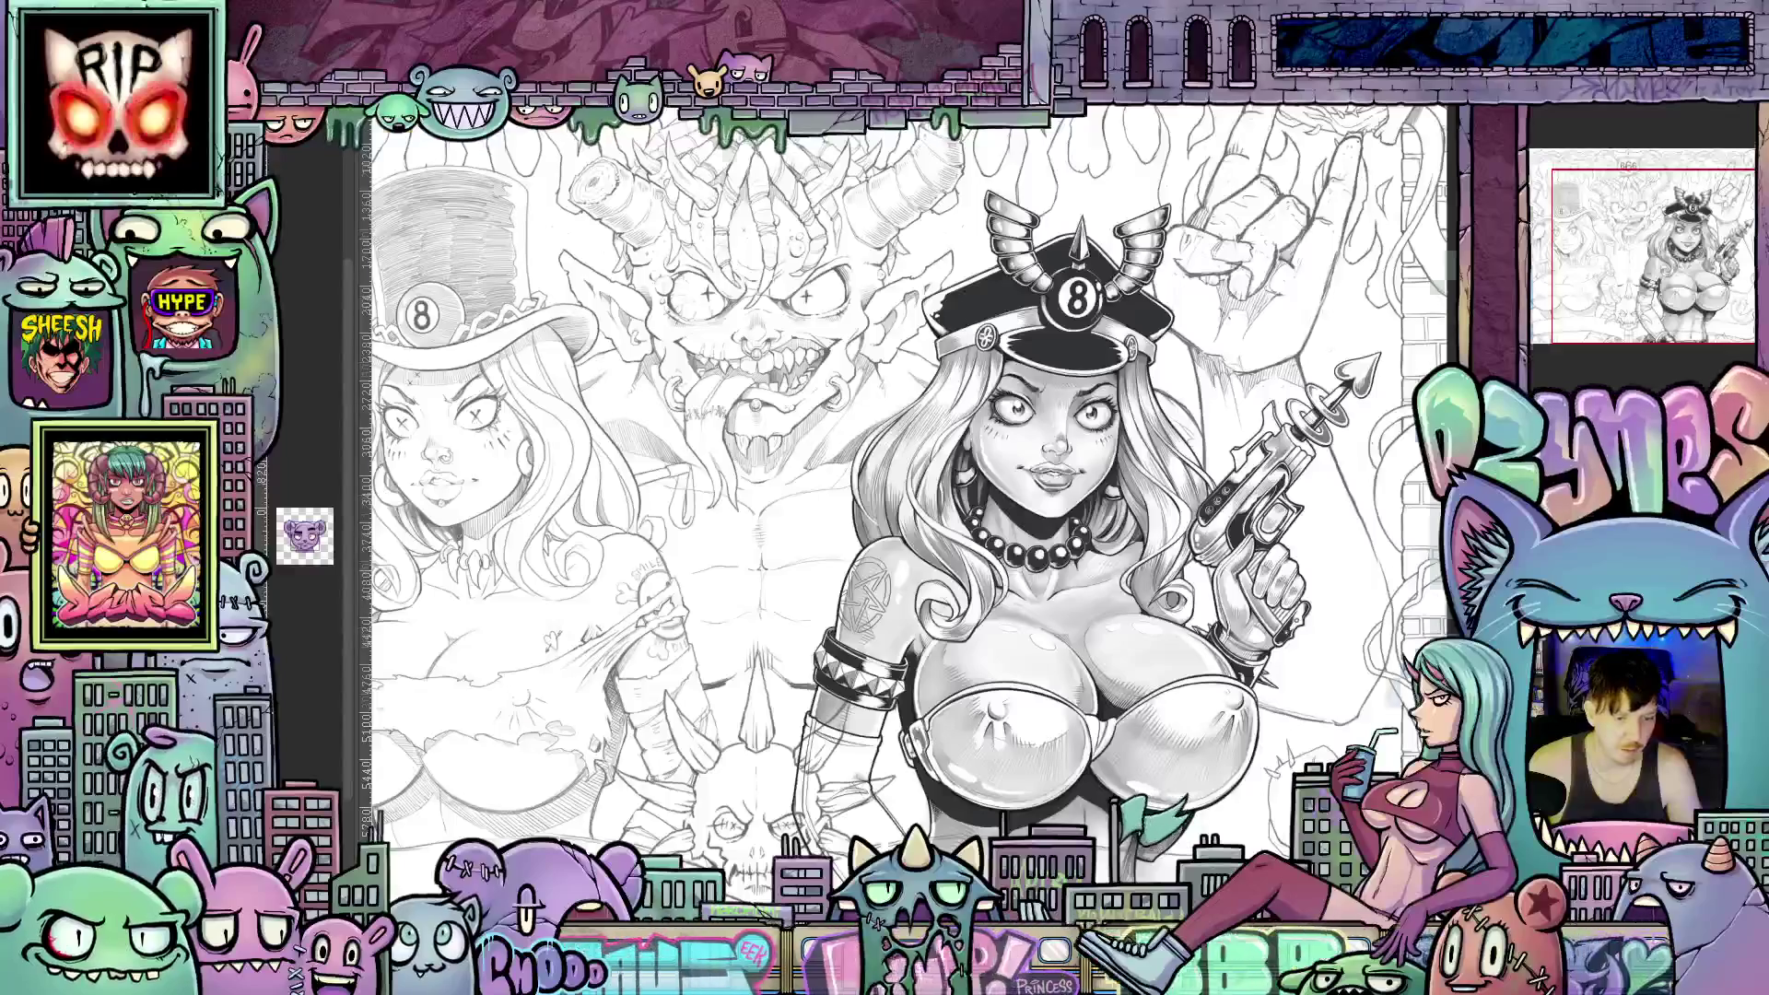
{"action": "key", "text": "ctrl+Tab"}
{"action": "scroll", "coordinate": [1390, 576], "scroll_direction": "up", "scroll_amount": 2}
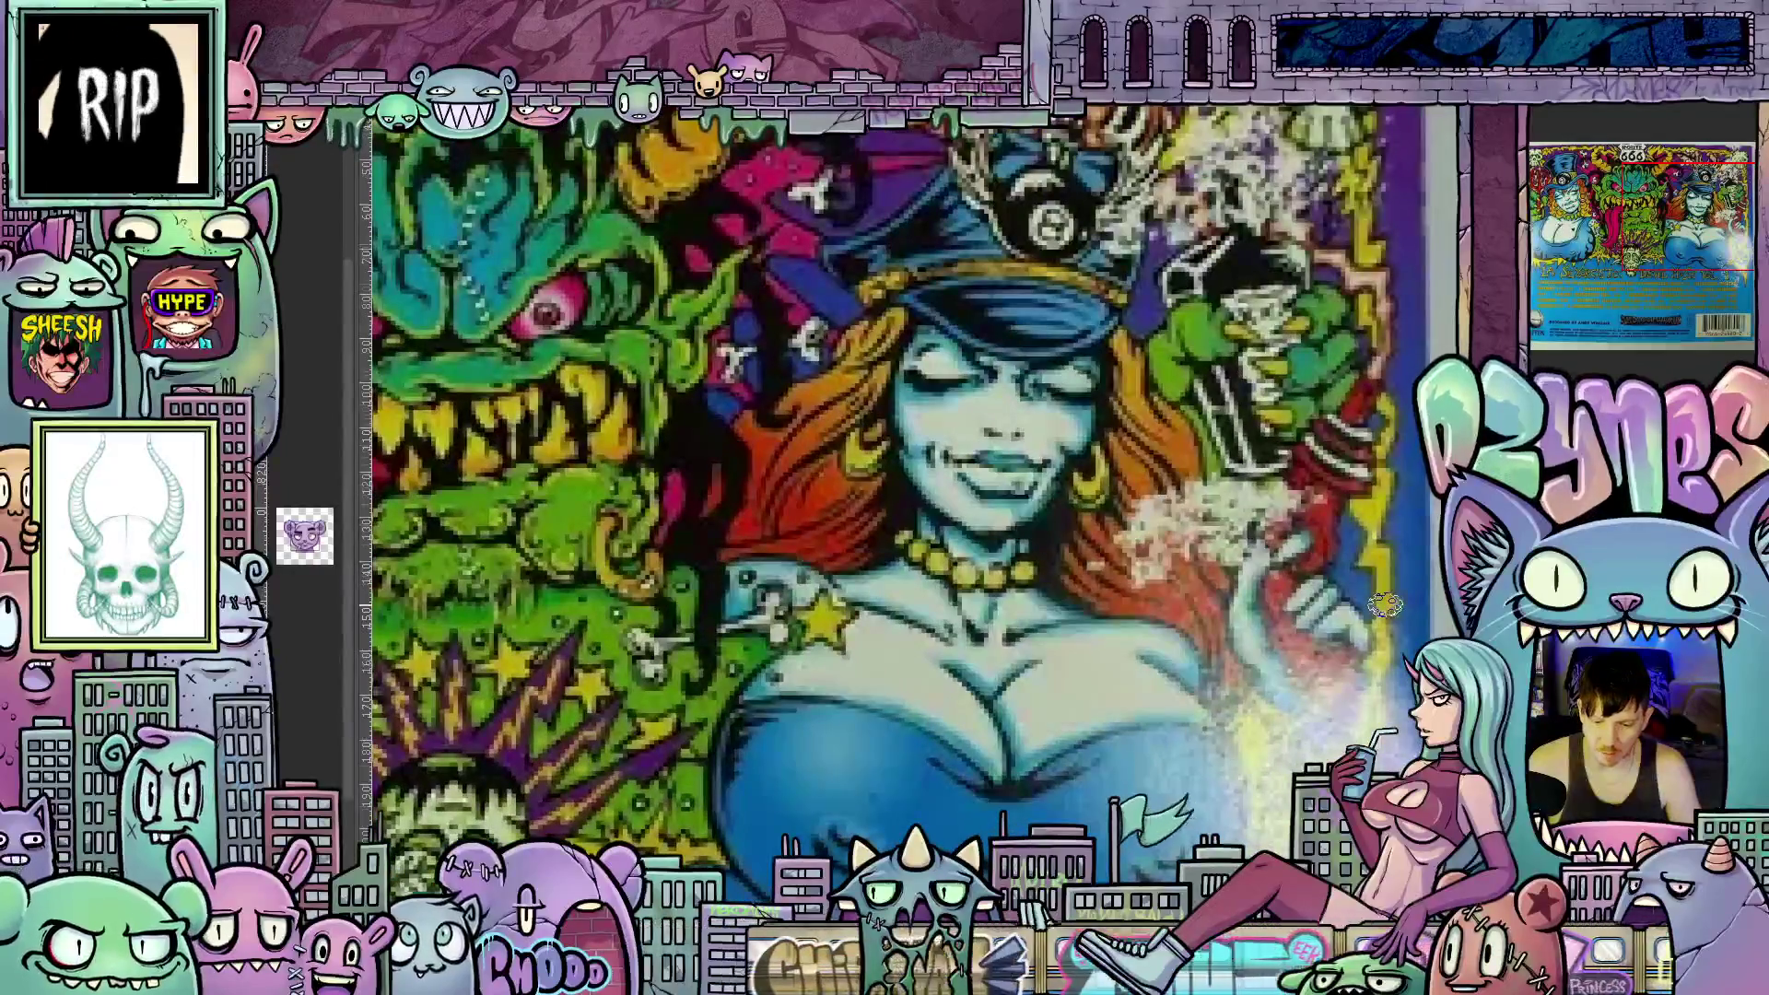
{"action": "scroll", "coordinate": [1388, 613], "scroll_direction": "down", "scroll_amount": 2}
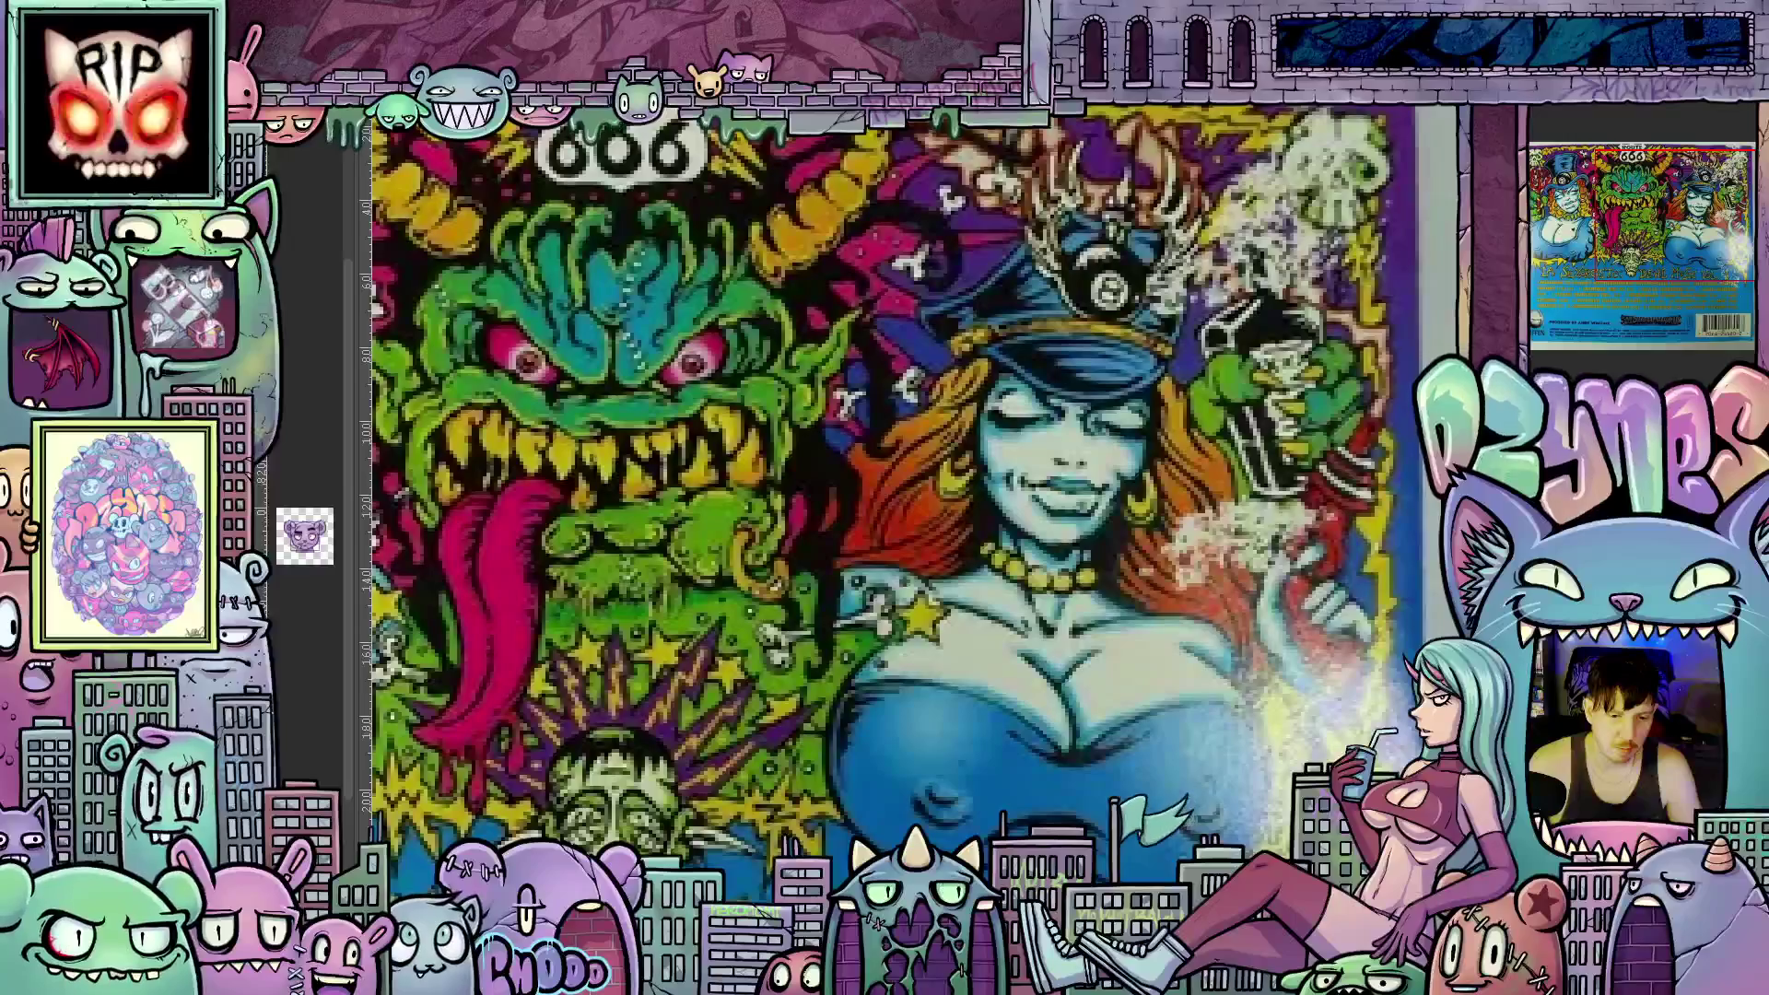
{"action": "key", "text": "ctrl+Tab"}
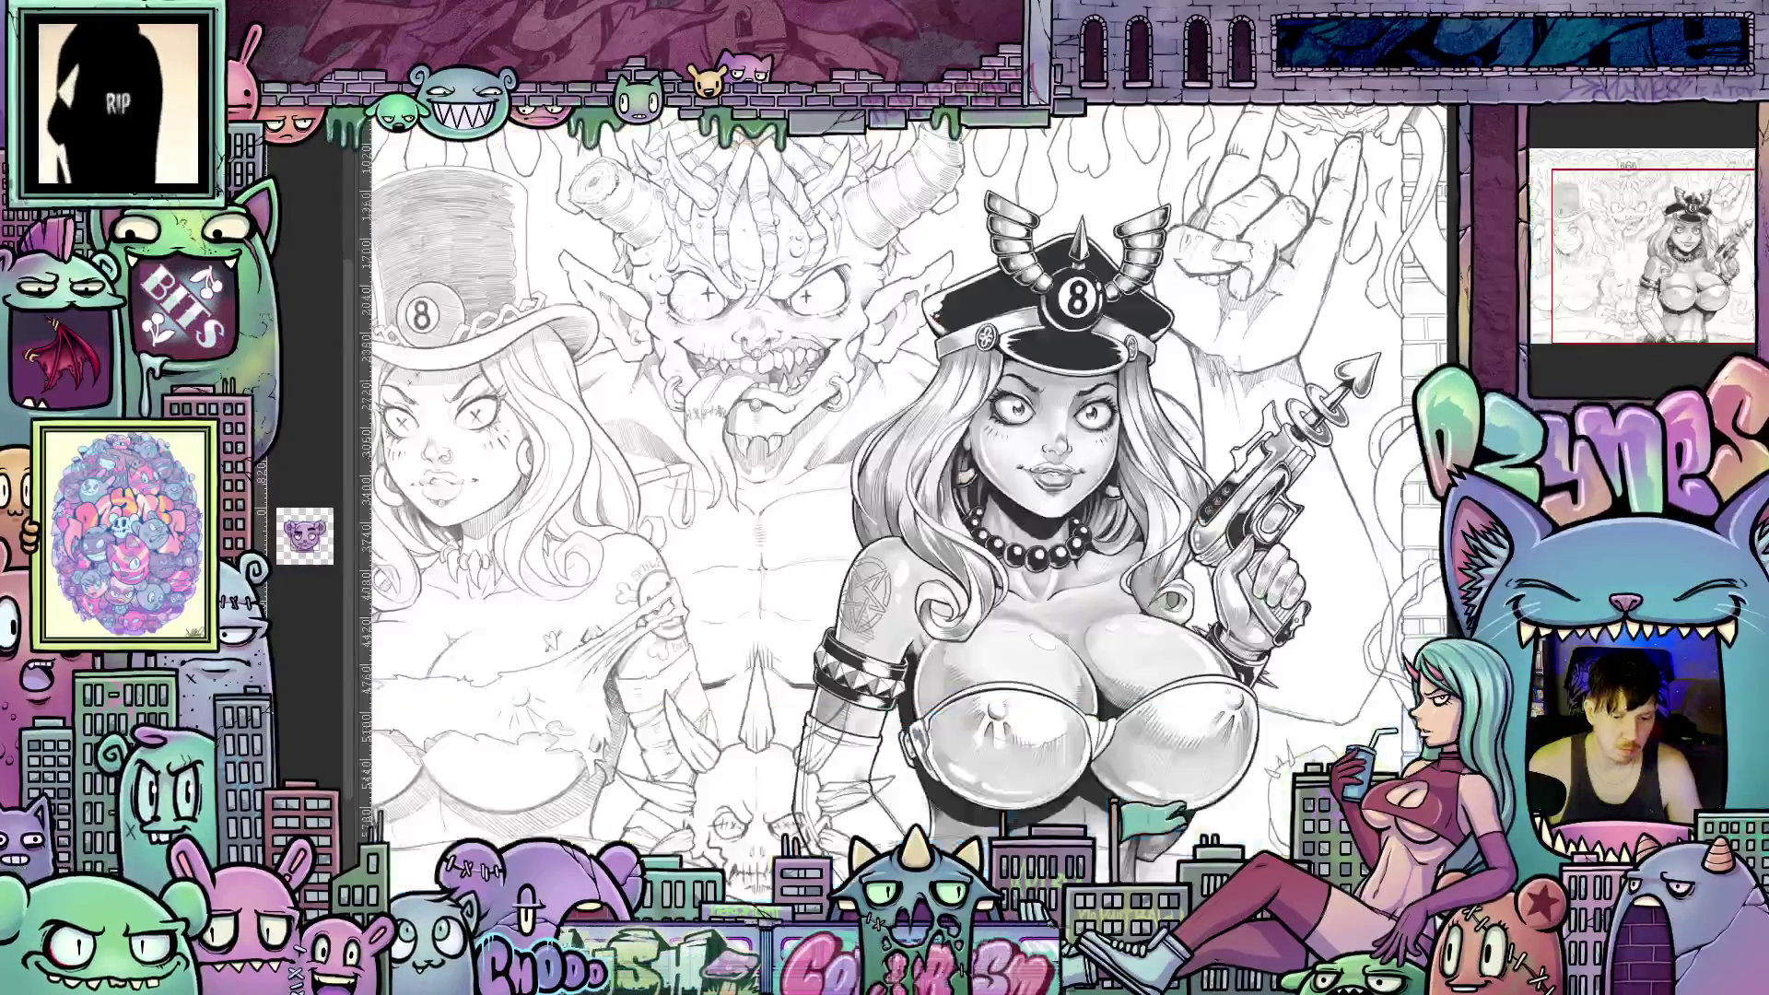
{"action": "key", "text": "ctrl+Tab"}
{"action": "key", "text": "ctrl+Tab"}
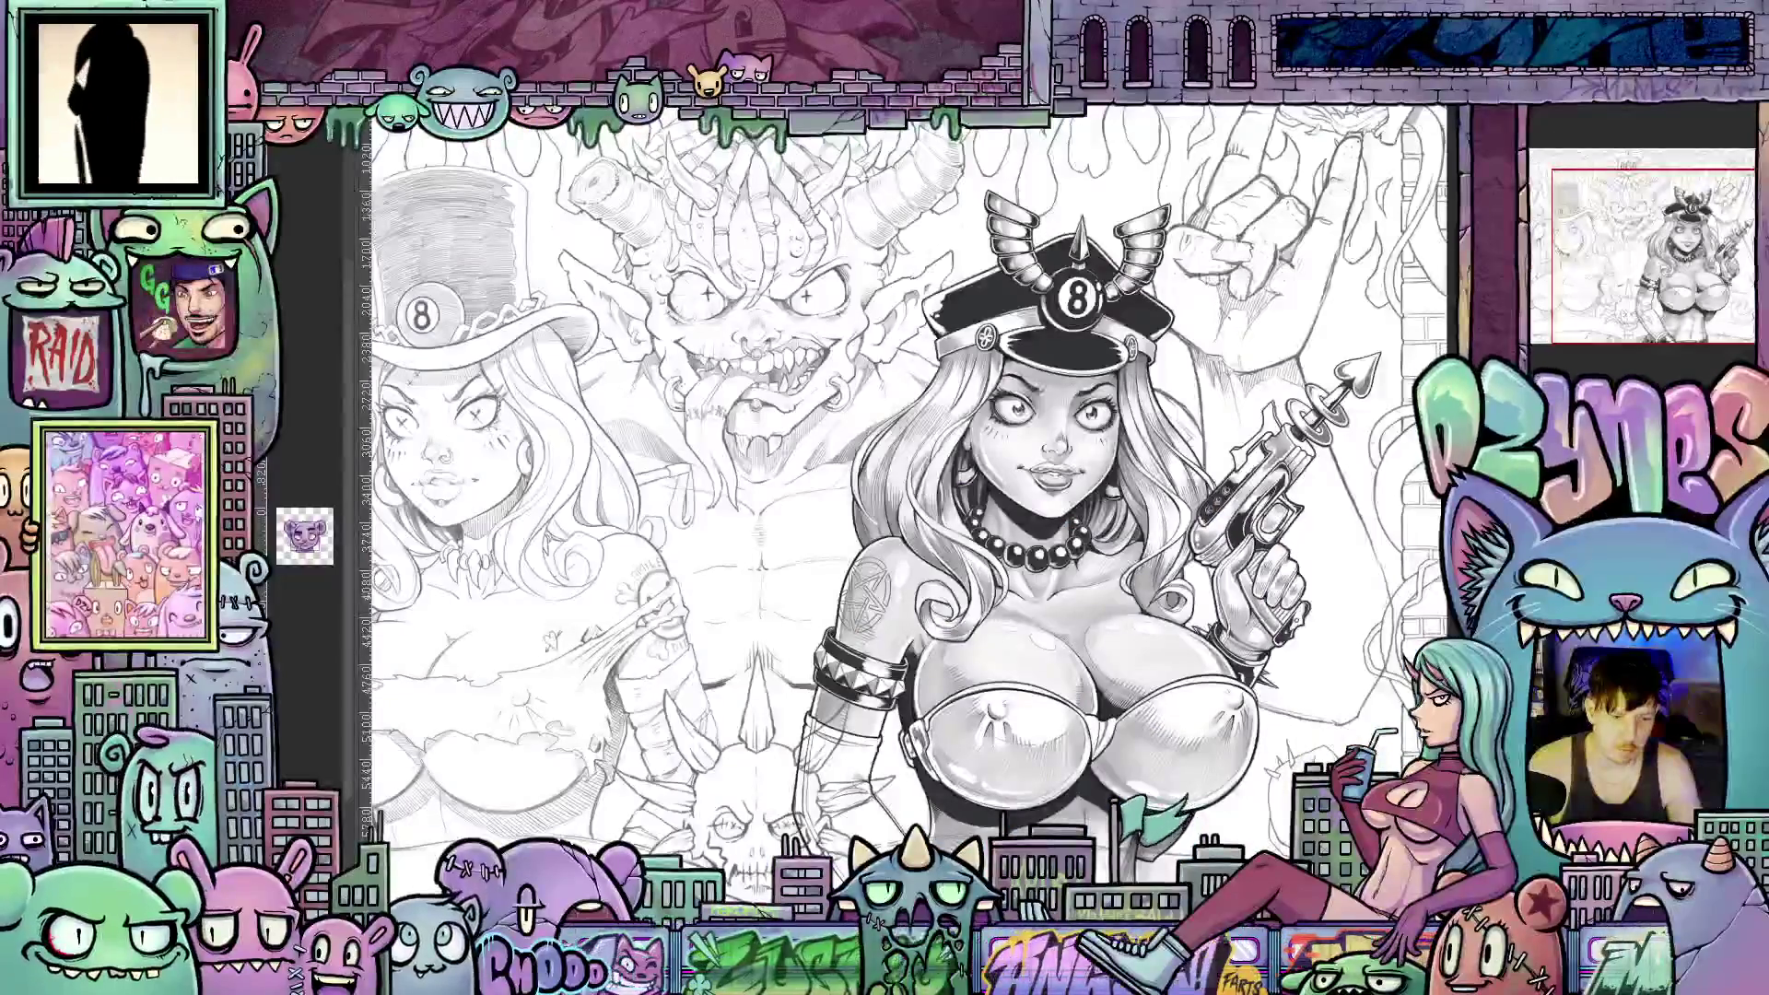
{"action": "key", "text": "ctrl+Tab"}
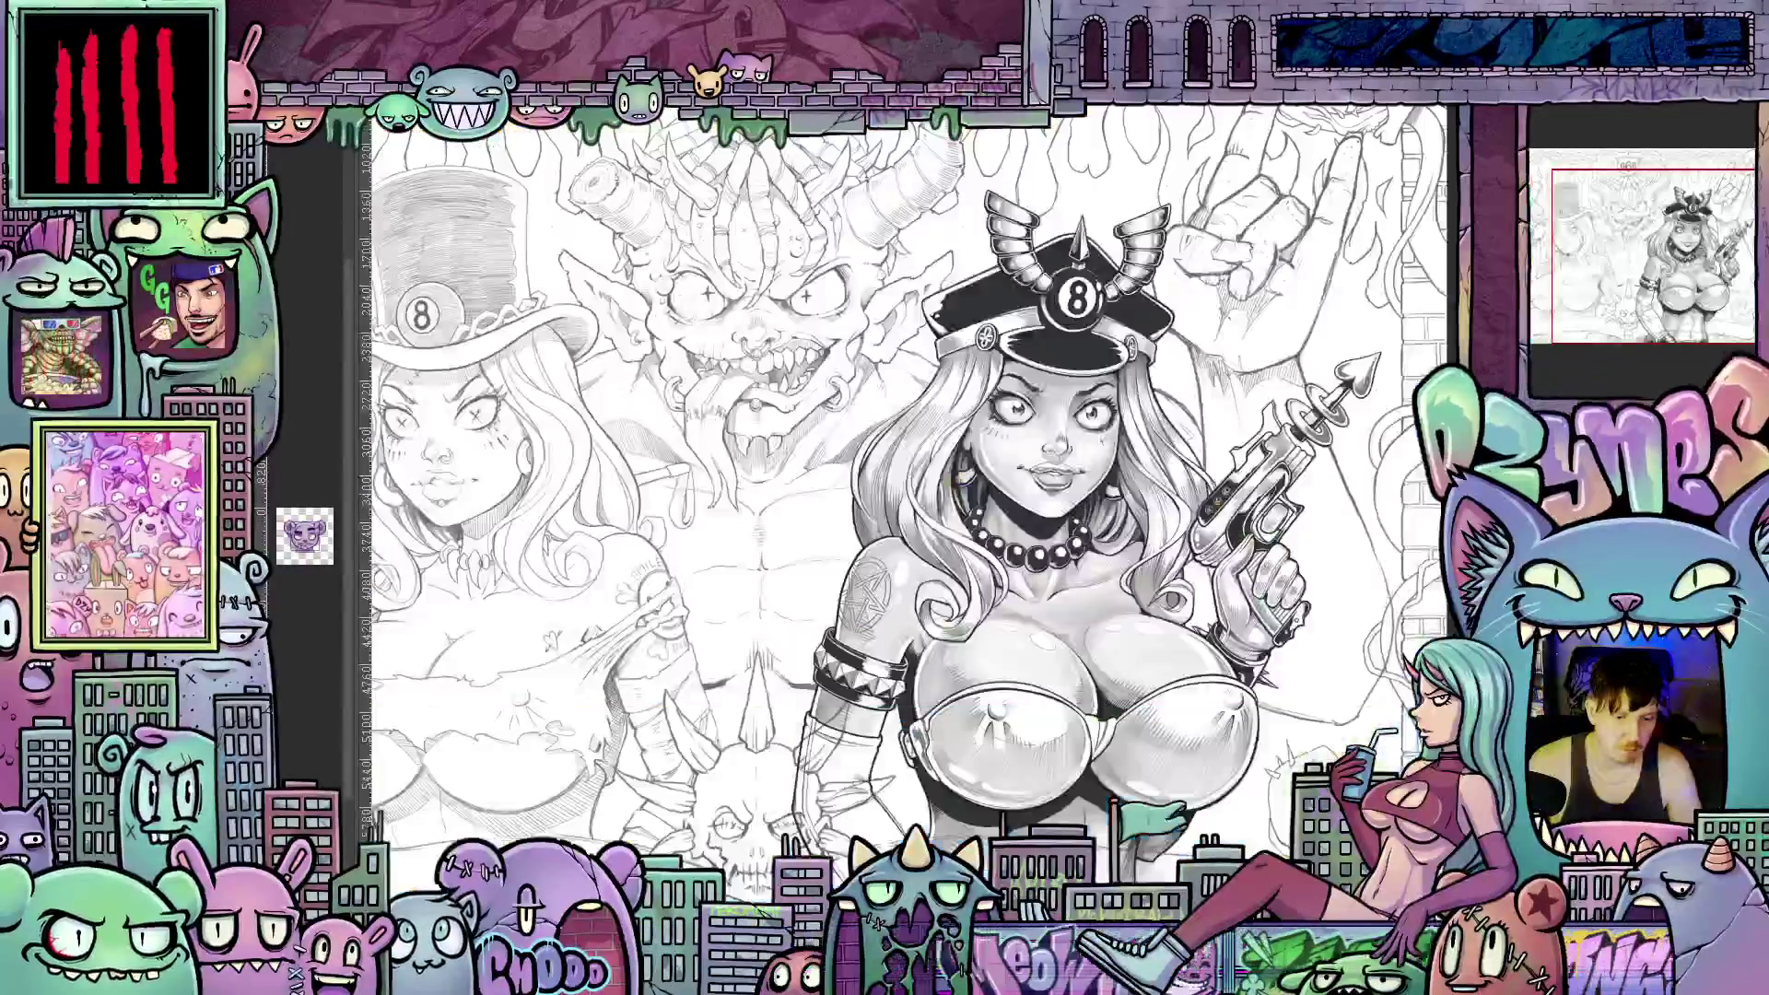
{"action": "key", "text": "ctrl+Tab"}
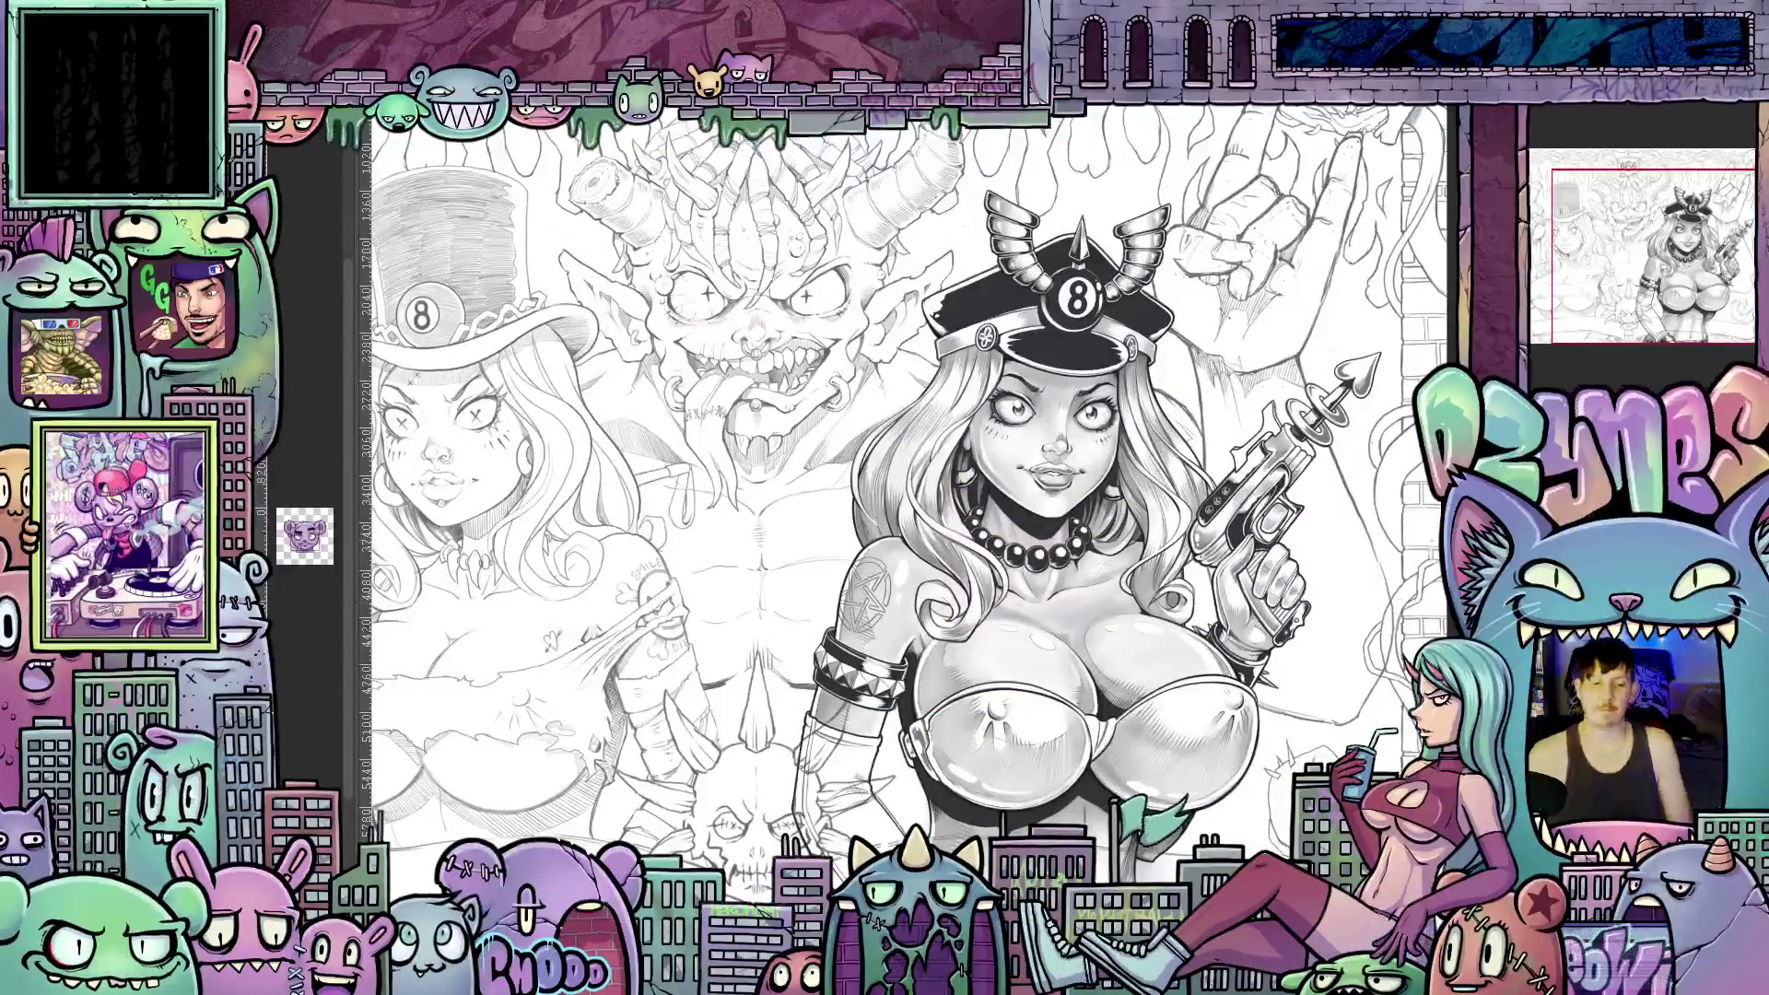
{"action": "key", "text": "ctrl+0"}
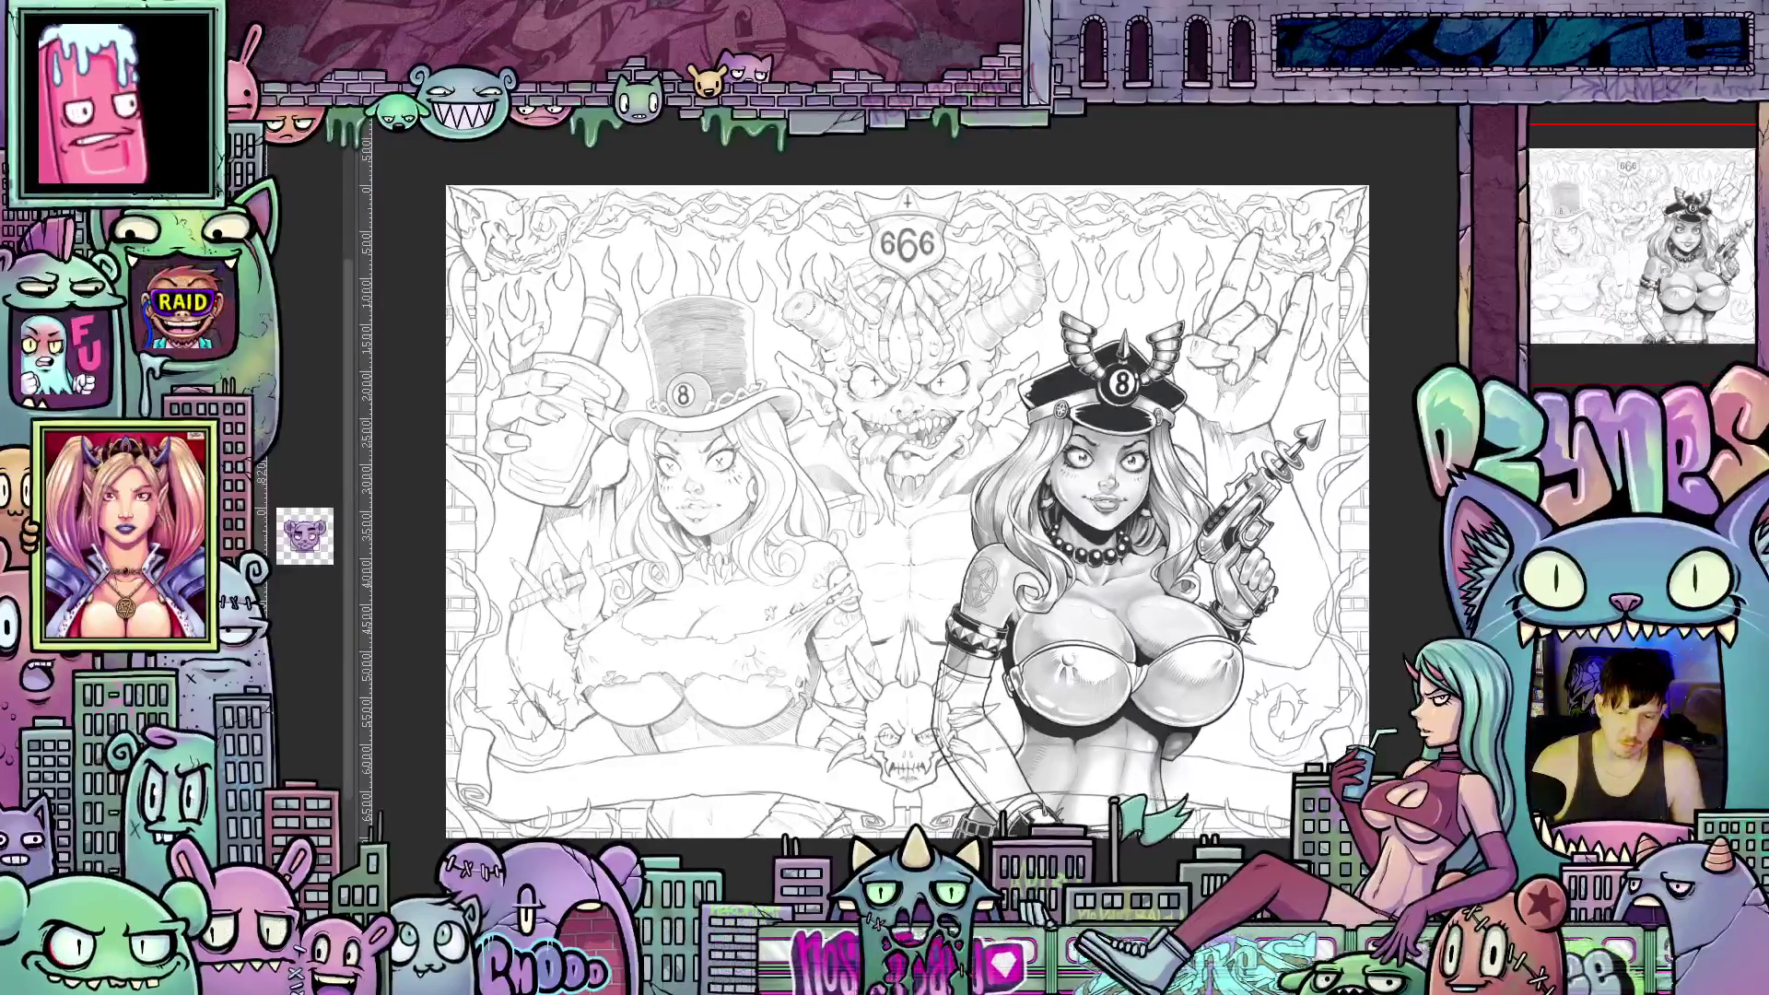
Zoom out to the full page and switch to the bear face sketch document.
{"action": "scroll", "coordinate": [1036, 399], "scroll_direction": "up", "scroll_amount": 1}
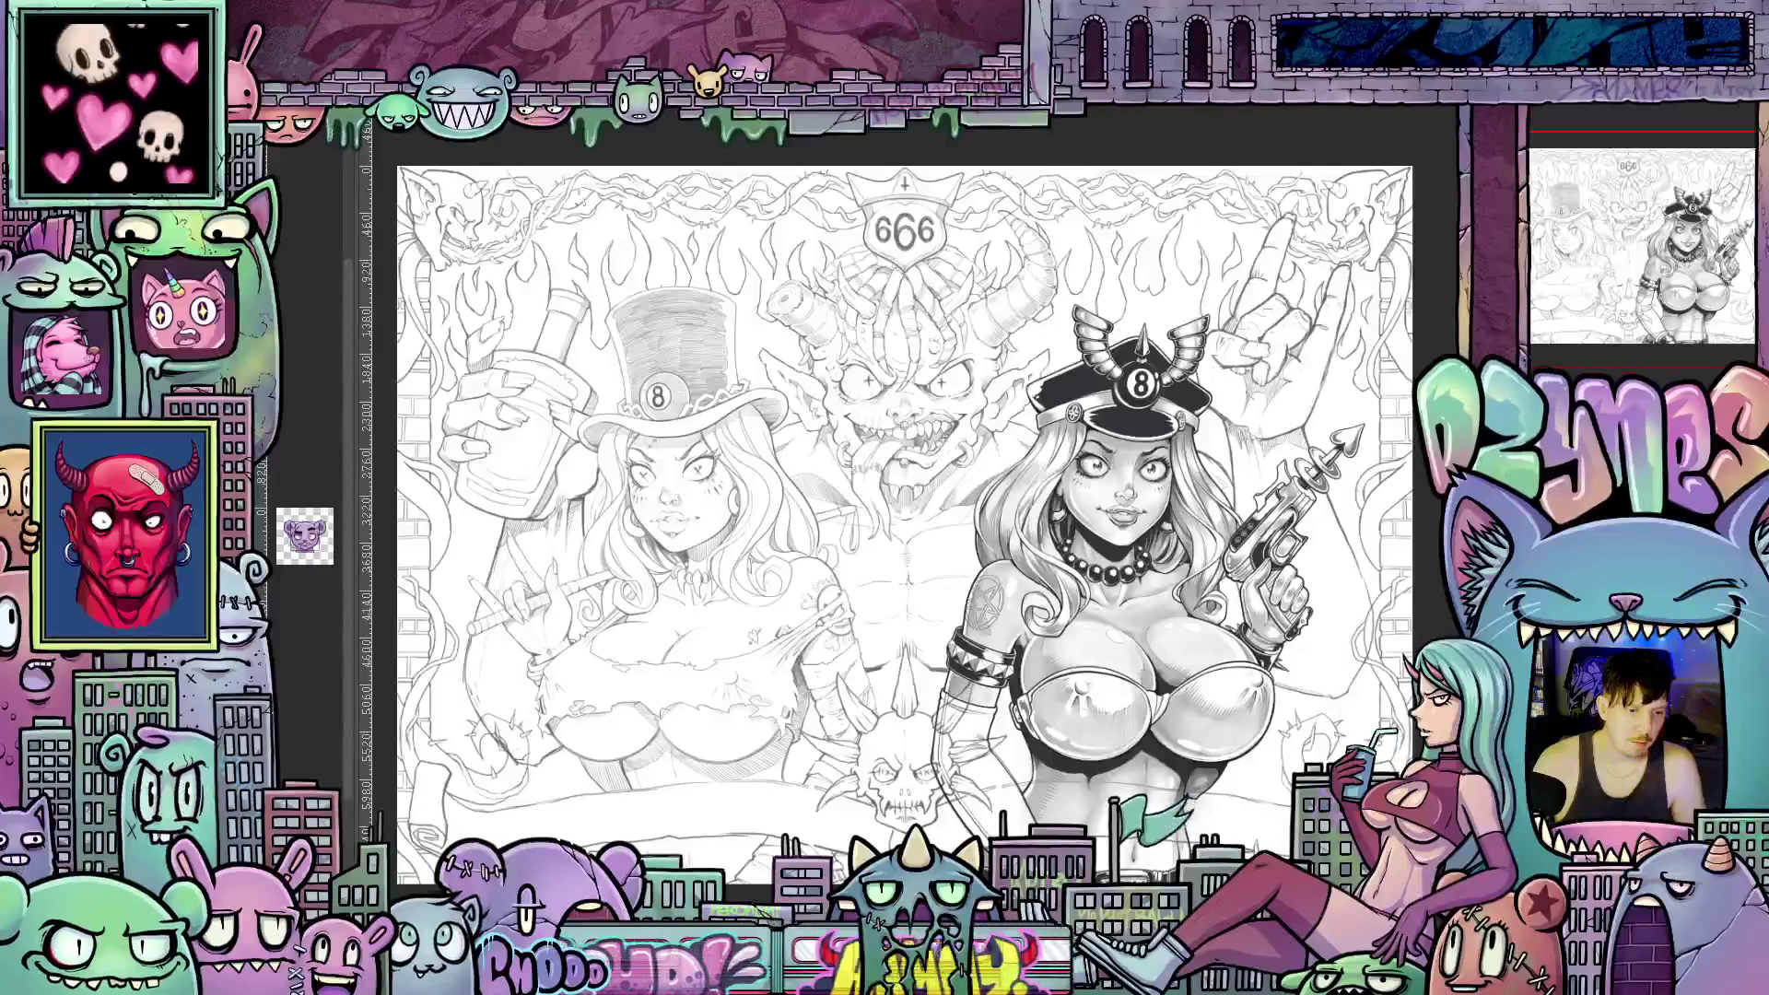
{"action": "key", "text": "ctrl+Tab"}
{"action": "scroll", "coordinate": [1244, 636], "scroll_direction": "down", "scroll_amount": 2}
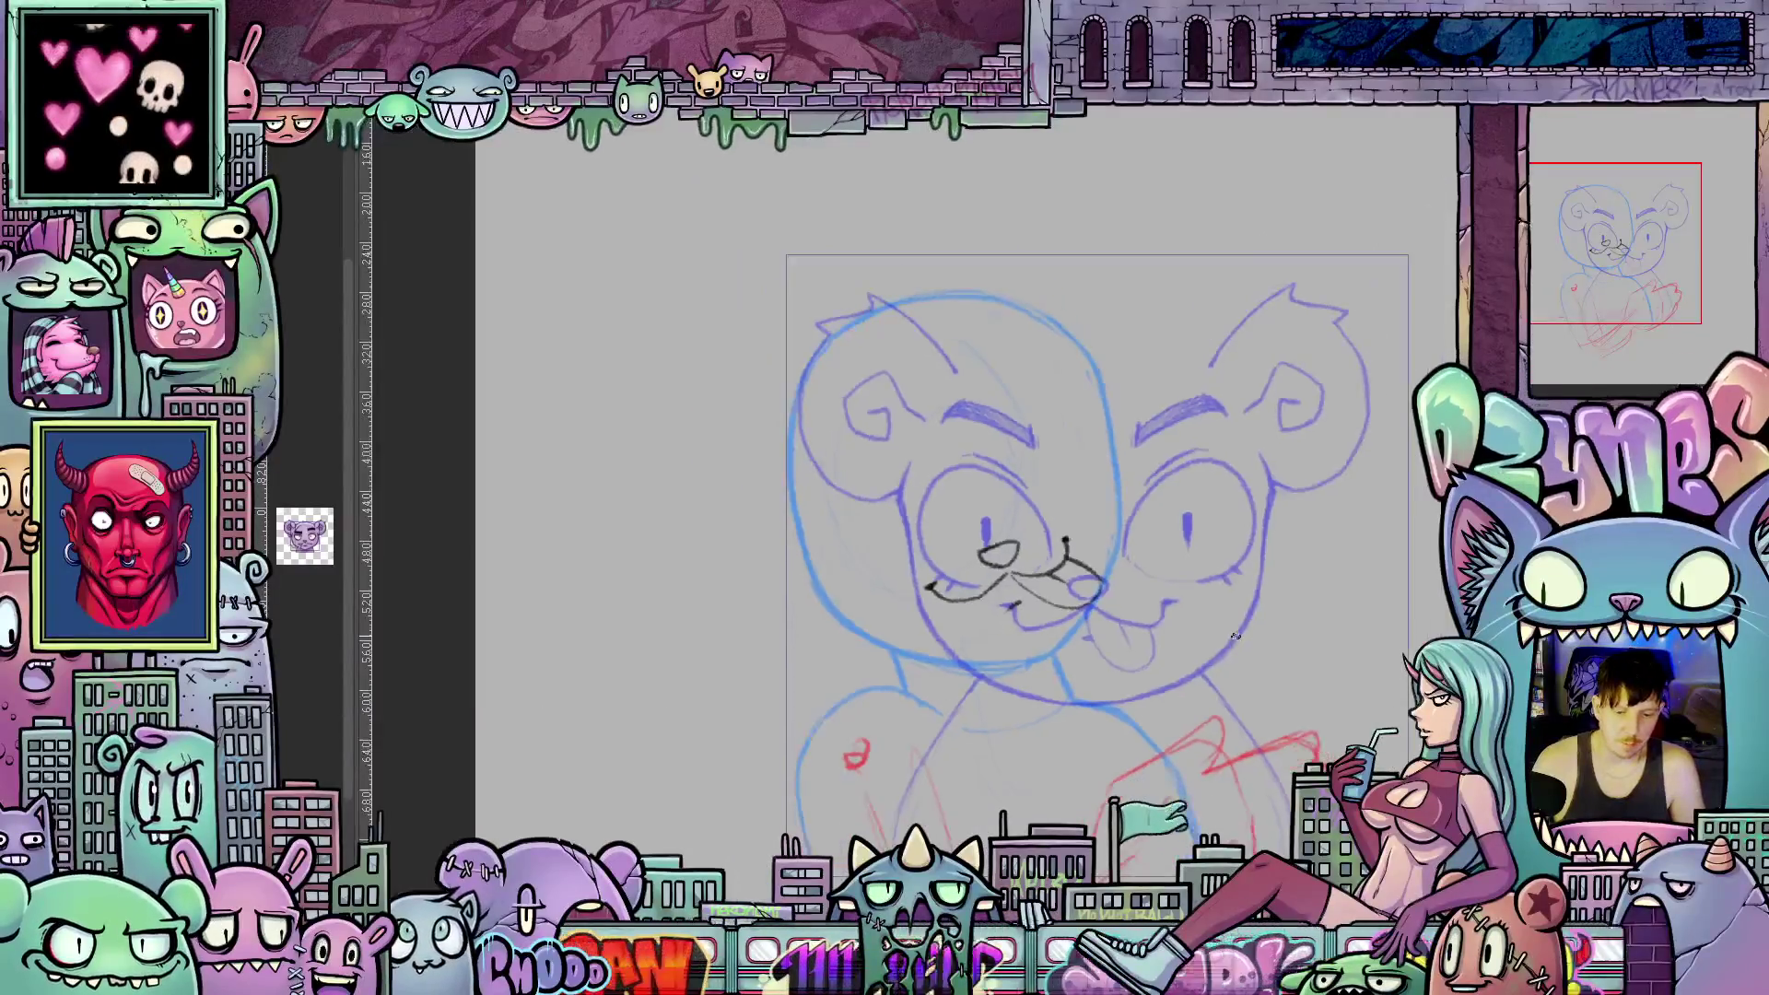
Ink the right eye as a black pencil oval with a short vertical pupil stroke.
{"action": "scroll", "coordinate": [1200, 642], "scroll_direction": "up", "scroll_amount": 4}
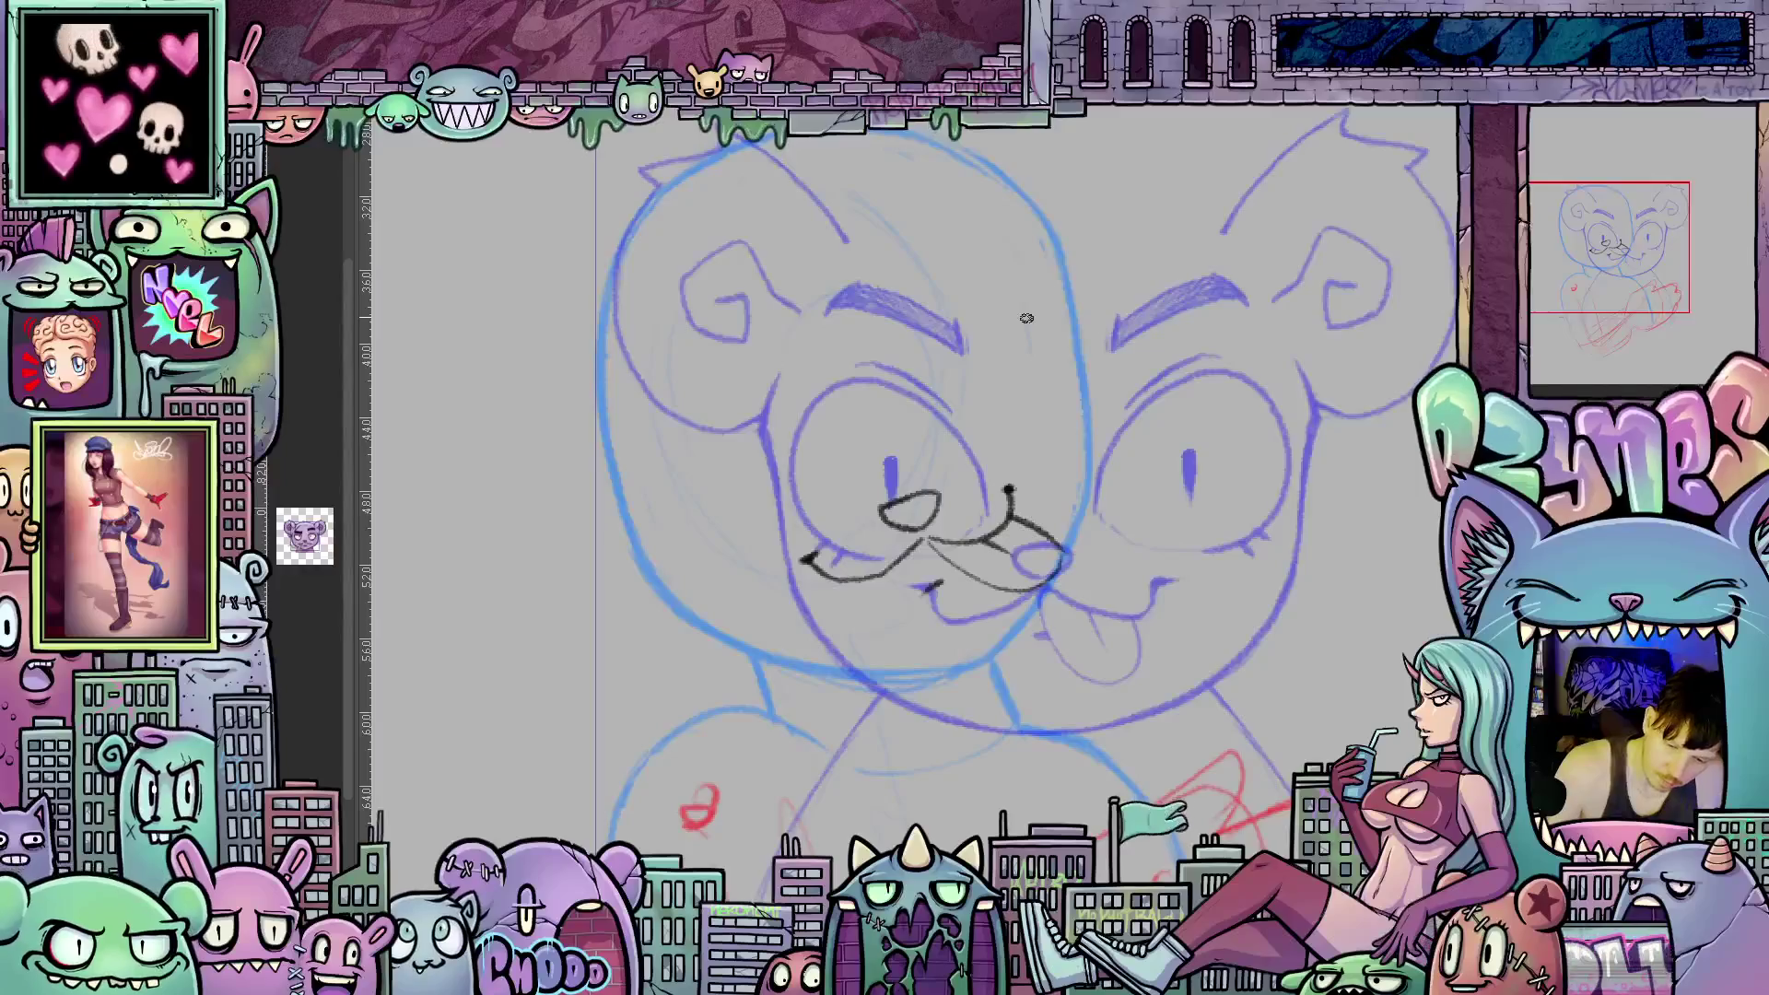
{"action": "mouse_move", "coordinate": [951, 441]}
{"action": "left_mouse_down"}
{"action": "mouse_move", "coordinate": [968, 340]}
{"action": "mouse_move", "coordinate": [1042, 323]}
{"action": "left_mouse_up"}
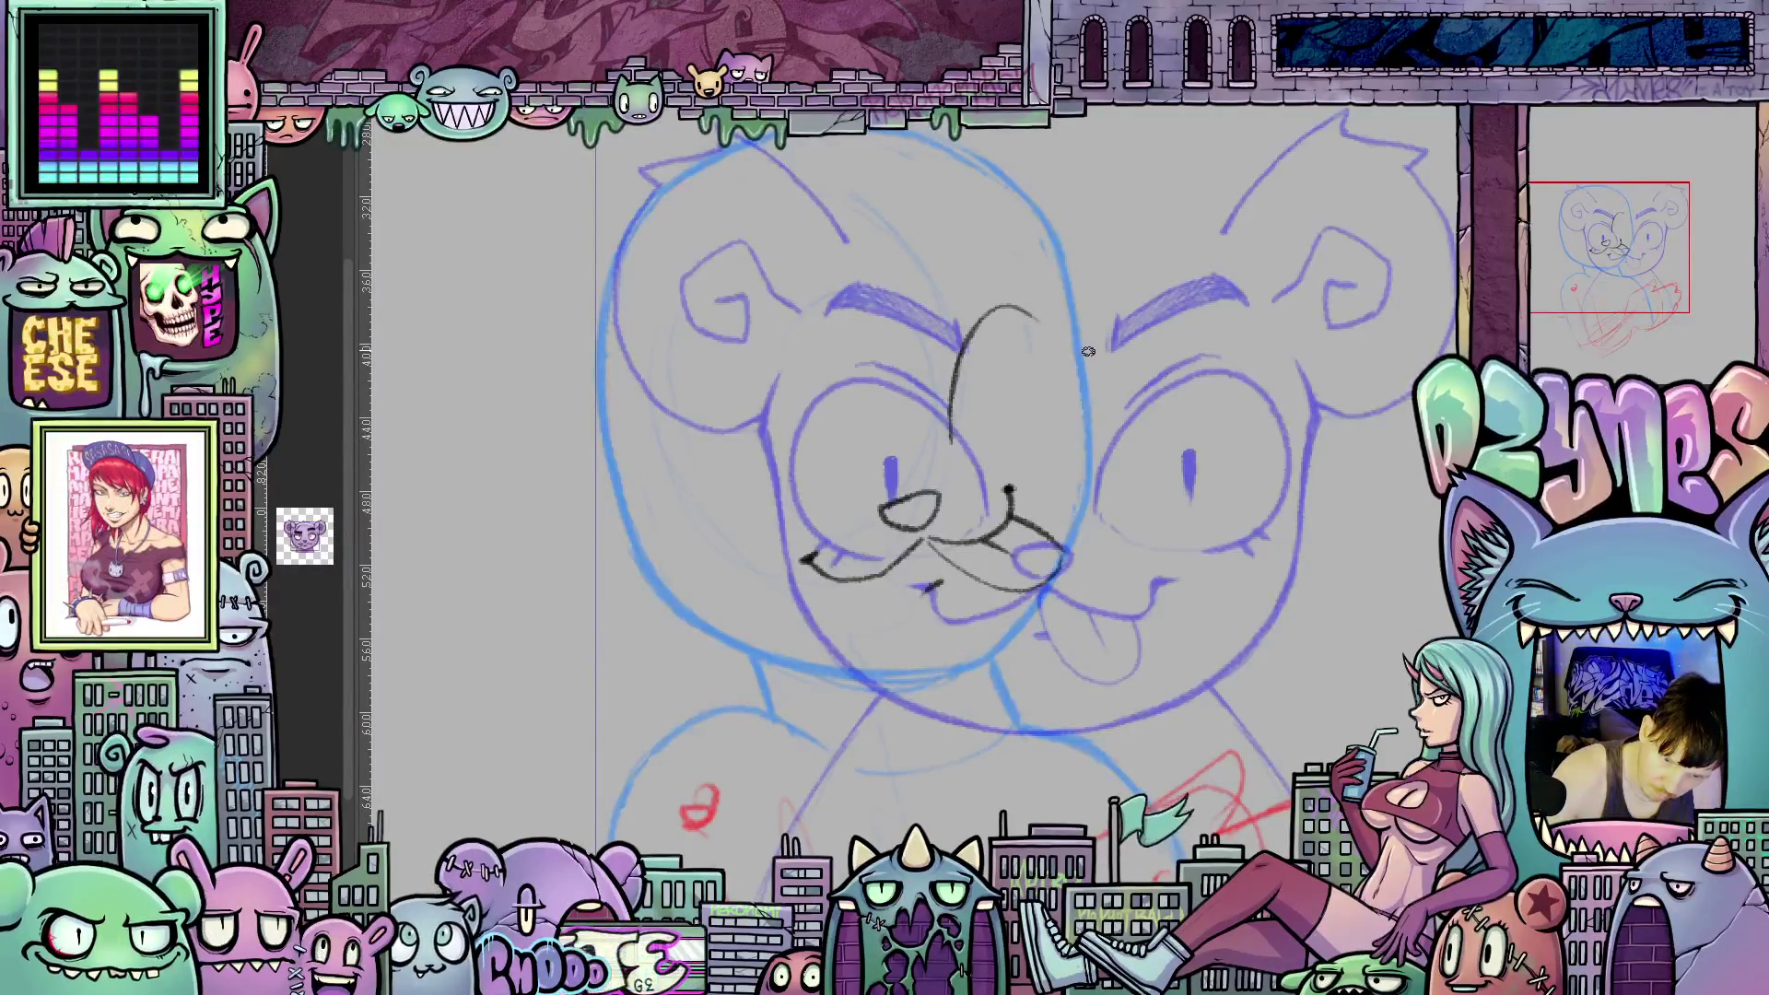
{"action": "mouse_move", "coordinate": [952, 425]}
{"action": "left_mouse_down"}
{"action": "mouse_move", "coordinate": [973, 335]}
{"action": "mouse_move", "coordinate": [1017, 303]}
{"action": "mouse_move", "coordinate": [1065, 376]}
{"action": "mouse_move", "coordinate": [1050, 441]}
{"action": "left_mouse_up"}
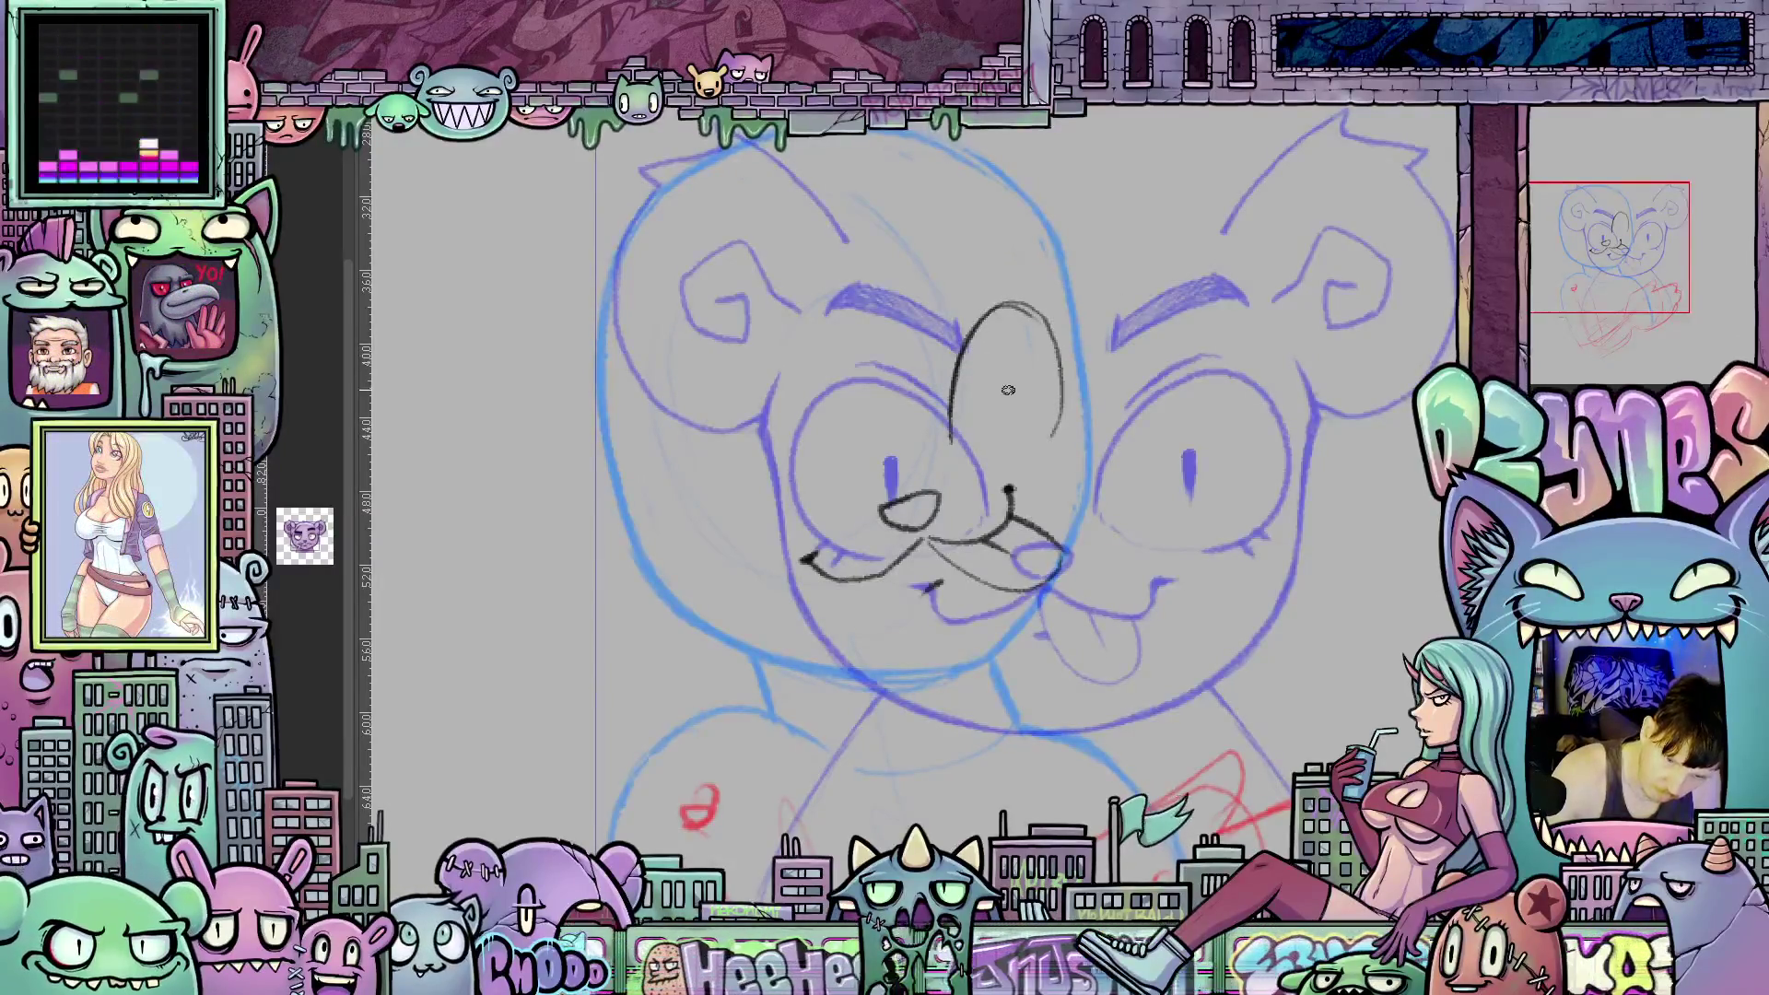
{"action": "left_click_drag", "start_coordinate": [1014, 384], "coordinate": [1016, 414]}
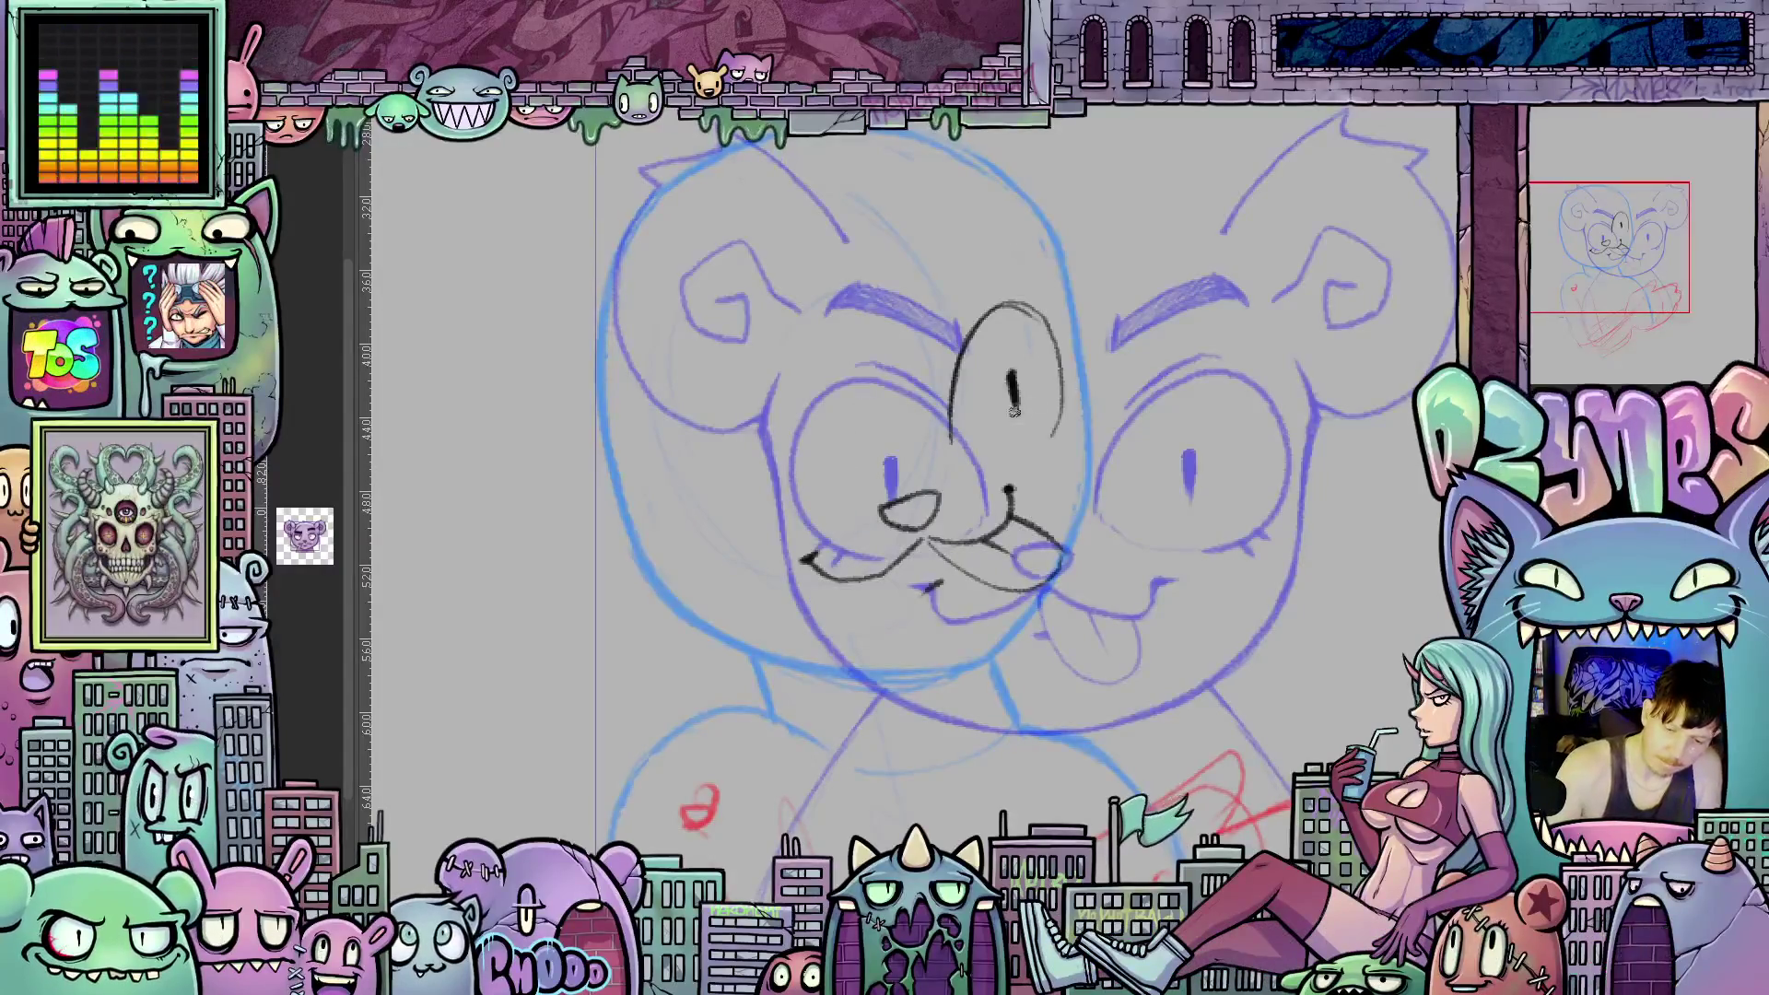
{"action": "mouse_move", "coordinate": [1051, 441]}
{"action": "left_mouse_down"}
{"action": "mouse_move", "coordinate": [1068, 397]}
{"action": "mouse_move", "coordinate": [1046, 325]}
{"action": "left_mouse_up"}
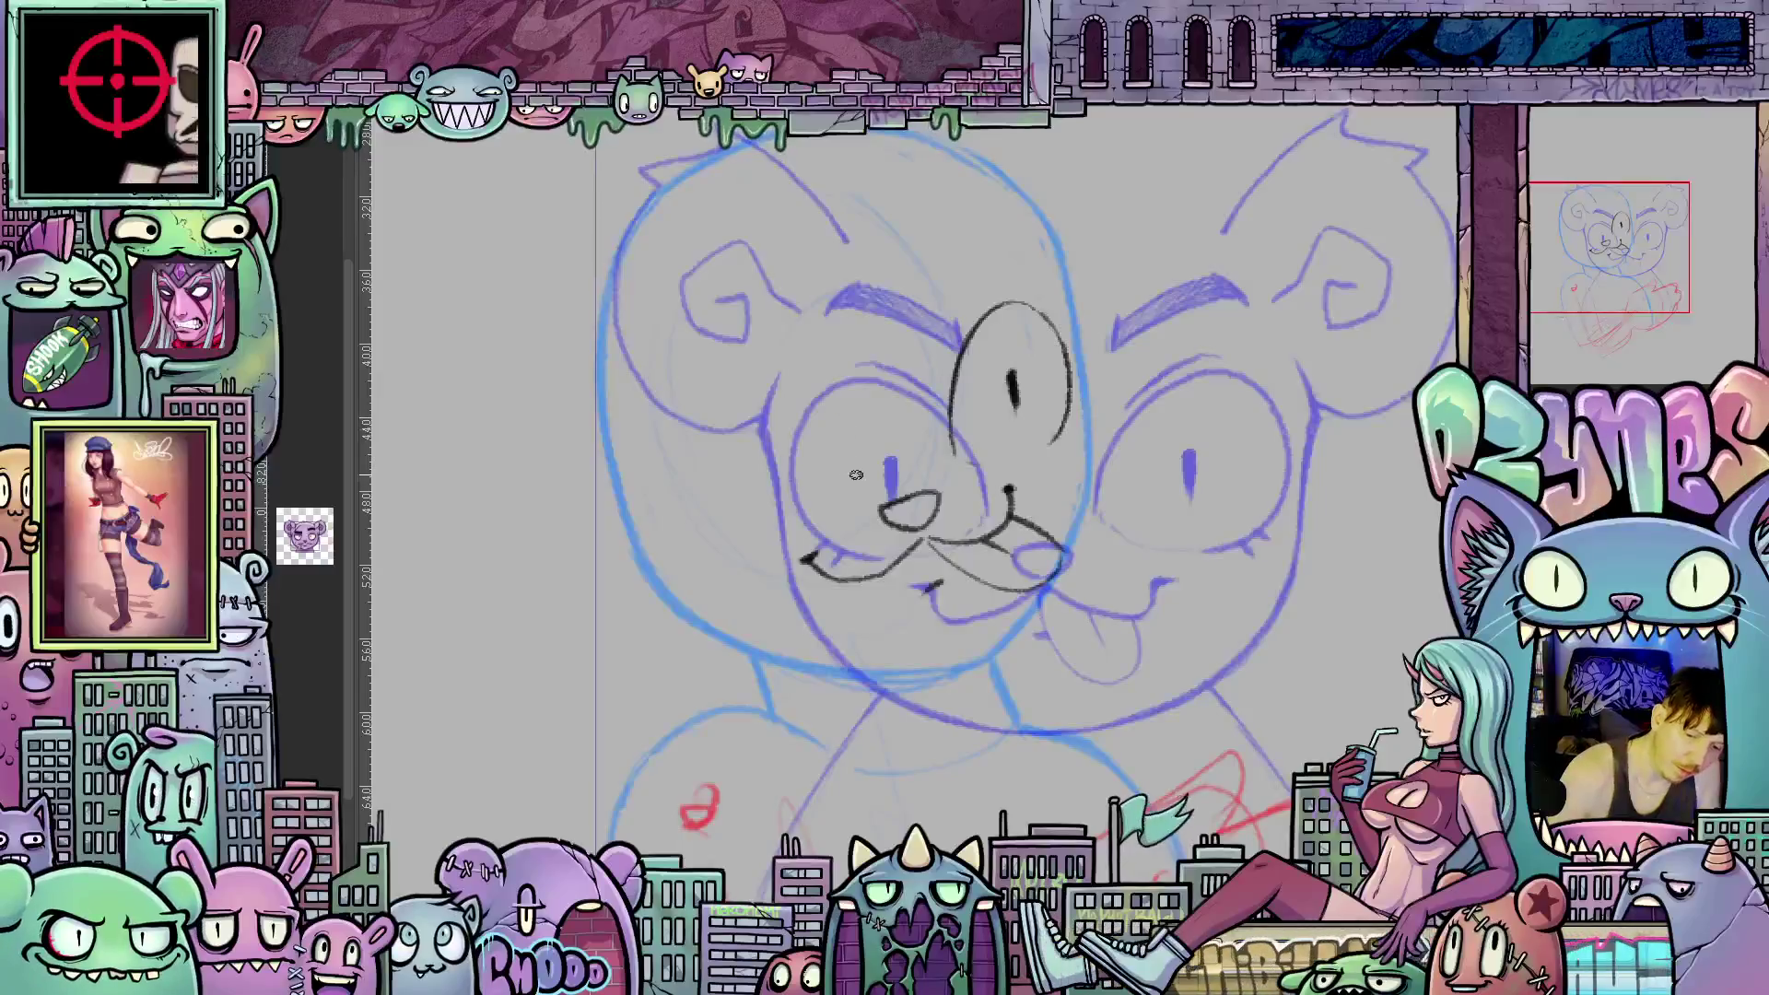
Sketch trial curves around the left eye and erase the stray one.
{"action": "mouse_move", "coordinate": [865, 470]}
{"action": "left_mouse_down"}
{"action": "mouse_move", "coordinate": [785, 381]}
{"action": "mouse_move", "coordinate": [726, 394]}
{"action": "left_mouse_up"}
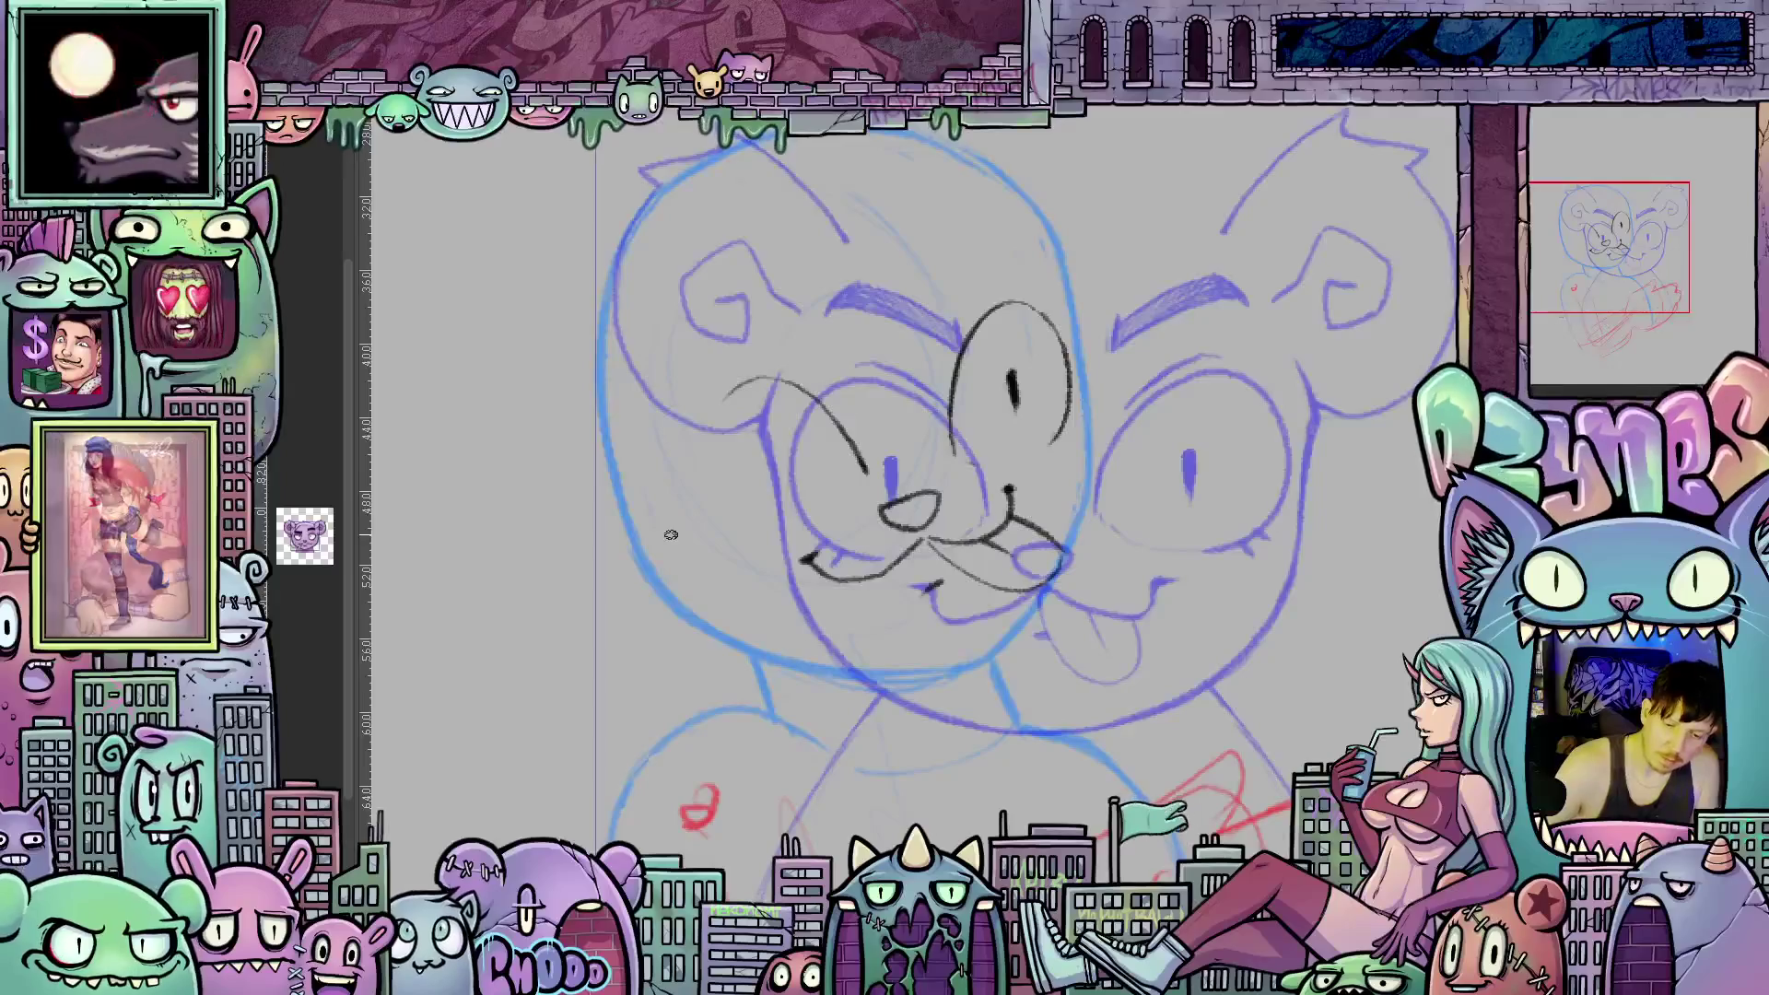
{"action": "mouse_move", "coordinate": [756, 380]}
{"action": "left_mouse_down"}
{"action": "mouse_move", "coordinate": [703, 493]}
{"action": "mouse_move", "coordinate": [724, 537]}
{"action": "left_mouse_up"}
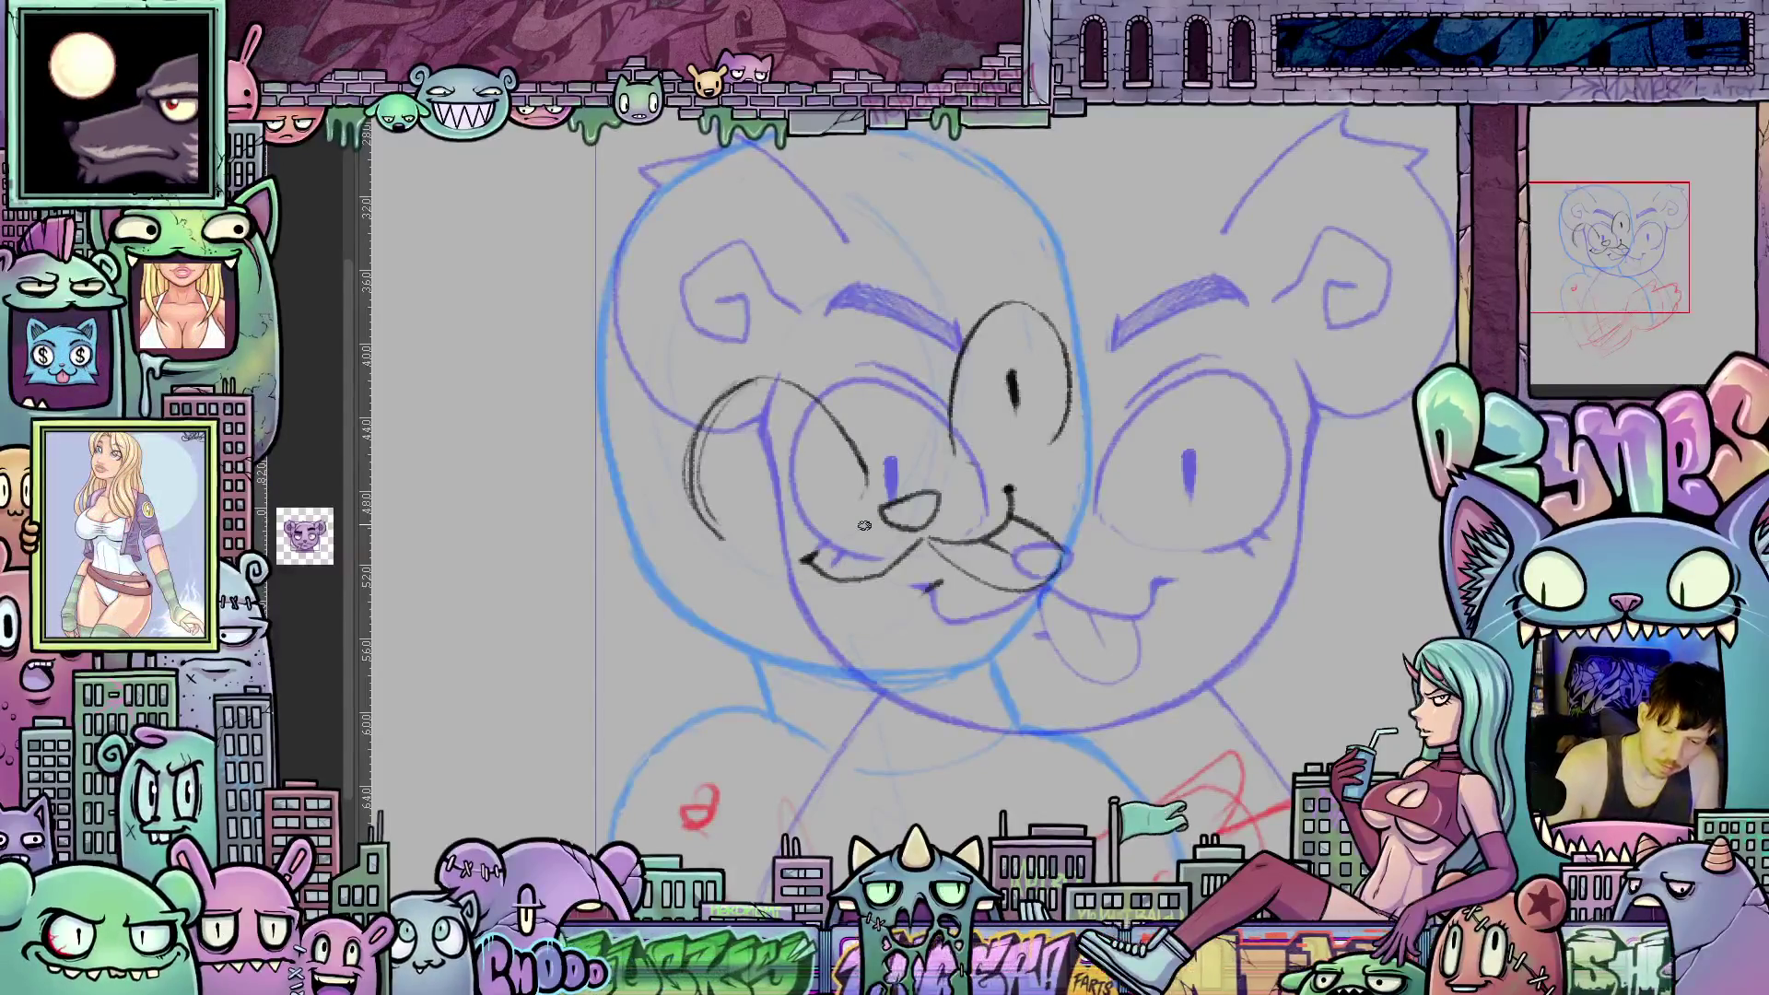
{"action": "mouse_move", "coordinate": [862, 482]}
{"action": "left_mouse_down"}
{"action": "mouse_move", "coordinate": [819, 396]}
{"action": "mouse_move", "coordinate": [717, 385]}
{"action": "mouse_move", "coordinate": [714, 514]}
{"action": "mouse_move", "coordinate": [698, 511]}
{"action": "left_mouse_up"}
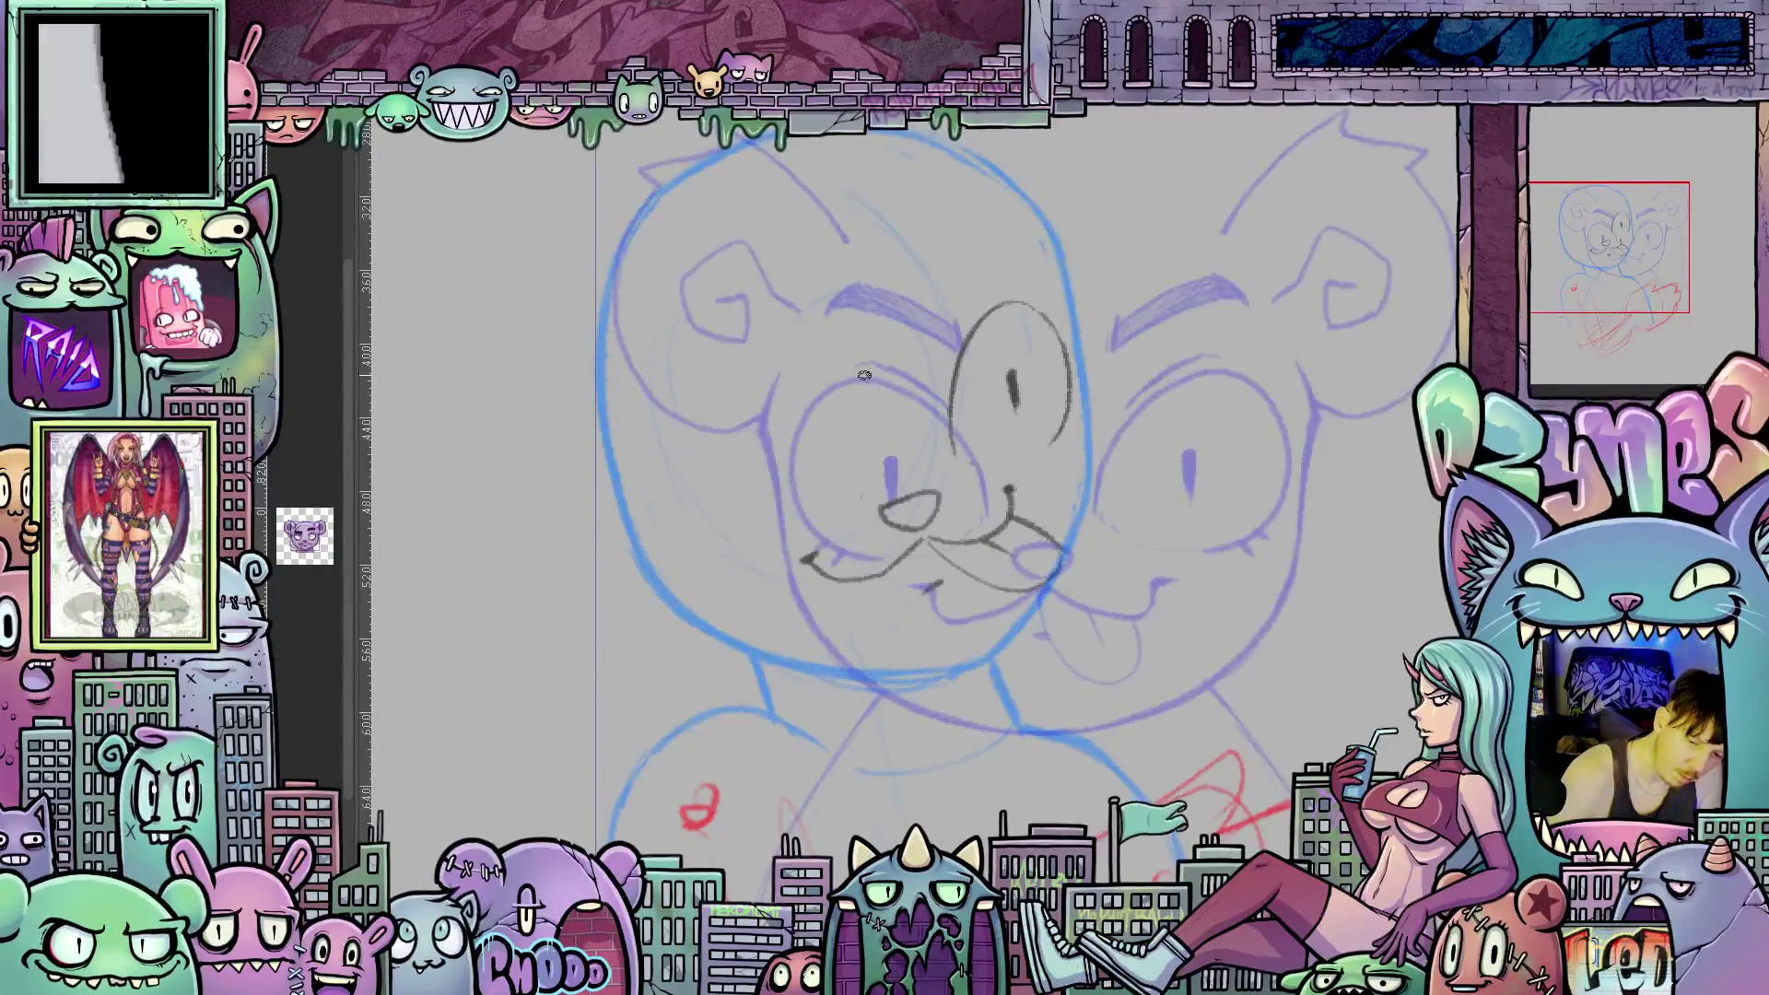
Redraw the left eye with its pupil, darken the right eye's edge, and add the mouth-to-chin line.
{"action": "mouse_move", "coordinate": [853, 463]}
{"action": "left_mouse_down"}
{"action": "mouse_move", "coordinate": [765, 367]}
{"action": "mouse_move", "coordinate": [702, 452]}
{"action": "mouse_move", "coordinate": [737, 530]}
{"action": "mouse_move", "coordinate": [693, 484]}
{"action": "mouse_move", "coordinate": [728, 381]}
{"action": "left_mouse_up"}
{"action": "mouse_move", "coordinate": [703, 498]}
{"action": "left_mouse_down"}
{"action": "mouse_move", "coordinate": [732, 378]}
{"action": "mouse_move", "coordinate": [841, 368]}
{"action": "left_mouse_up"}
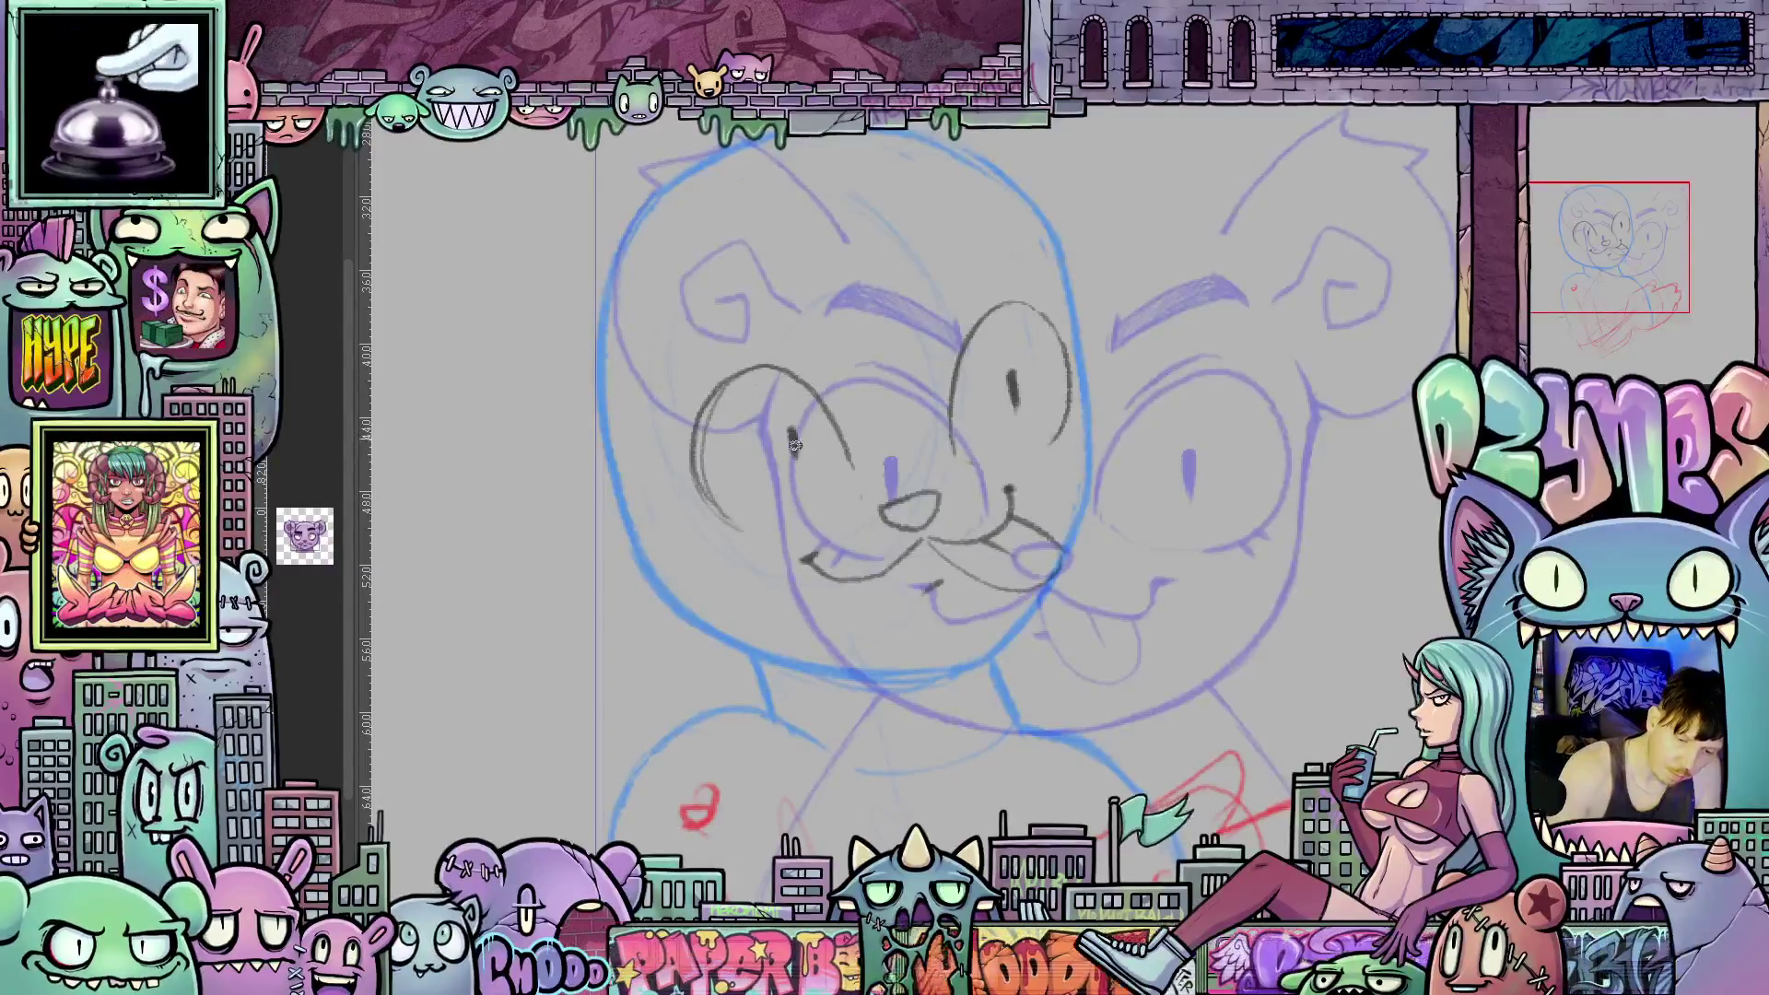
{"action": "left_click_drag", "start_coordinate": [795, 441], "coordinate": [798, 465]}
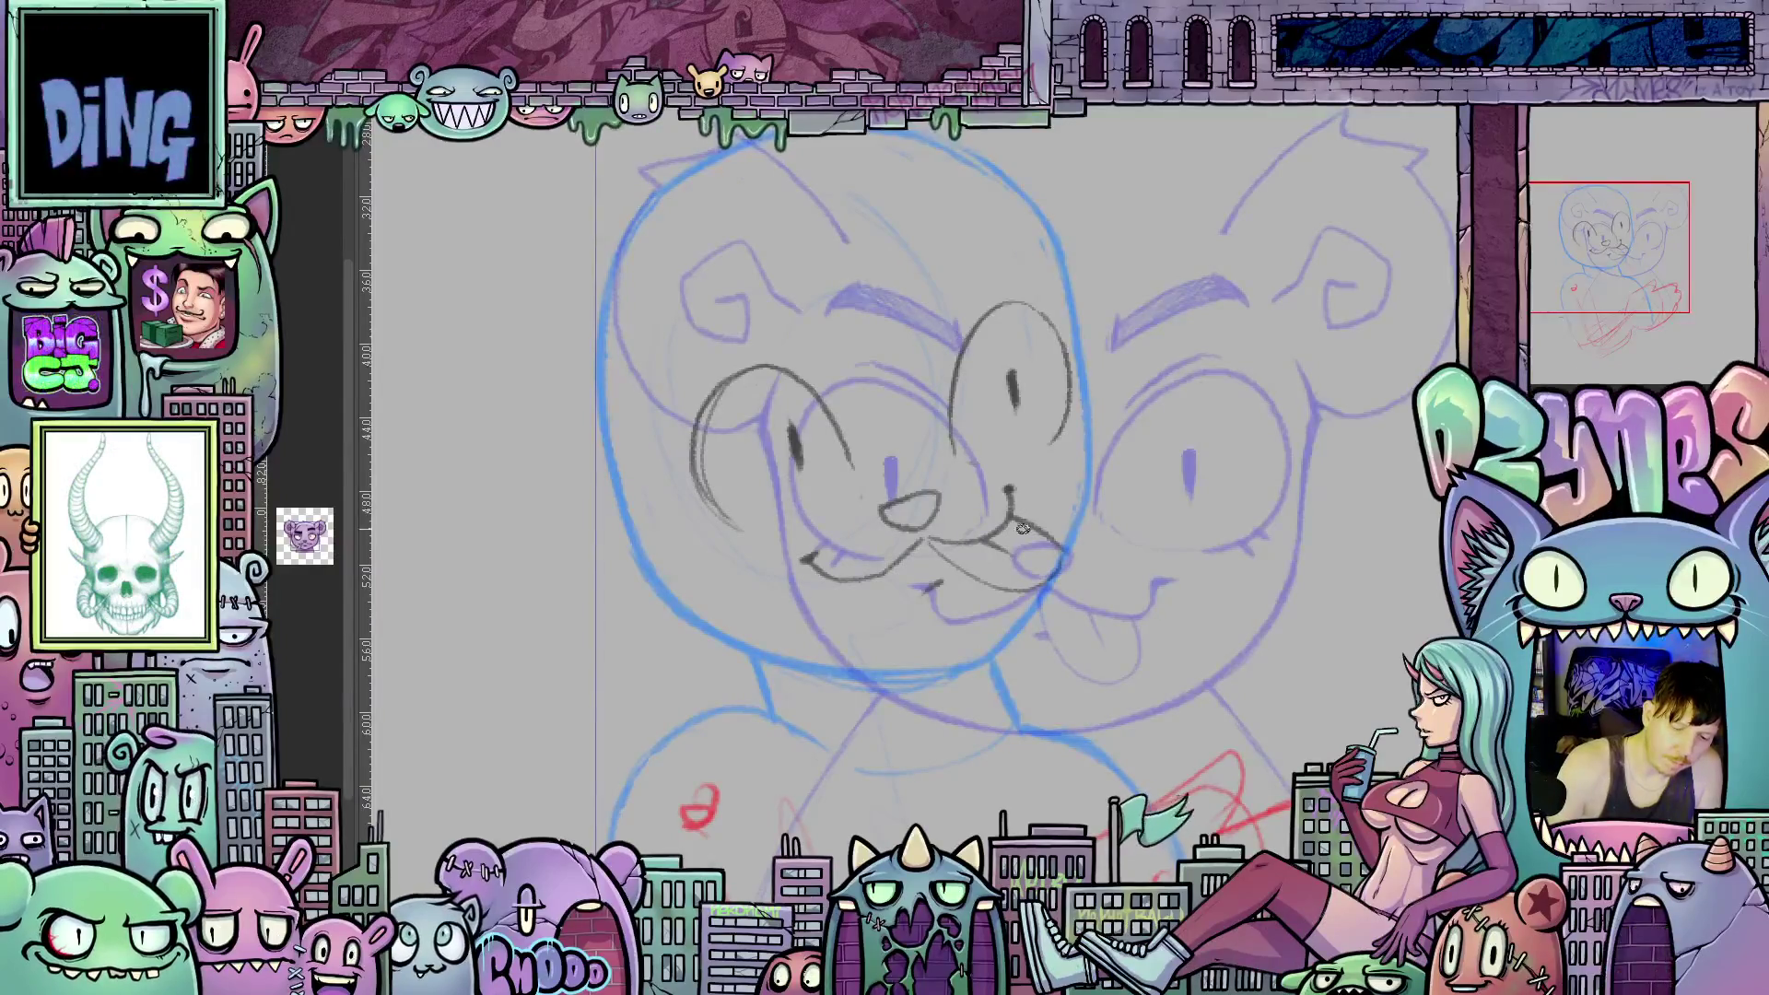
{"action": "mouse_move", "coordinate": [1075, 333]}
{"action": "left_mouse_down"}
{"action": "mouse_move", "coordinate": [1096, 440]}
{"action": "mouse_move", "coordinate": [1074, 551]}
{"action": "left_mouse_up"}
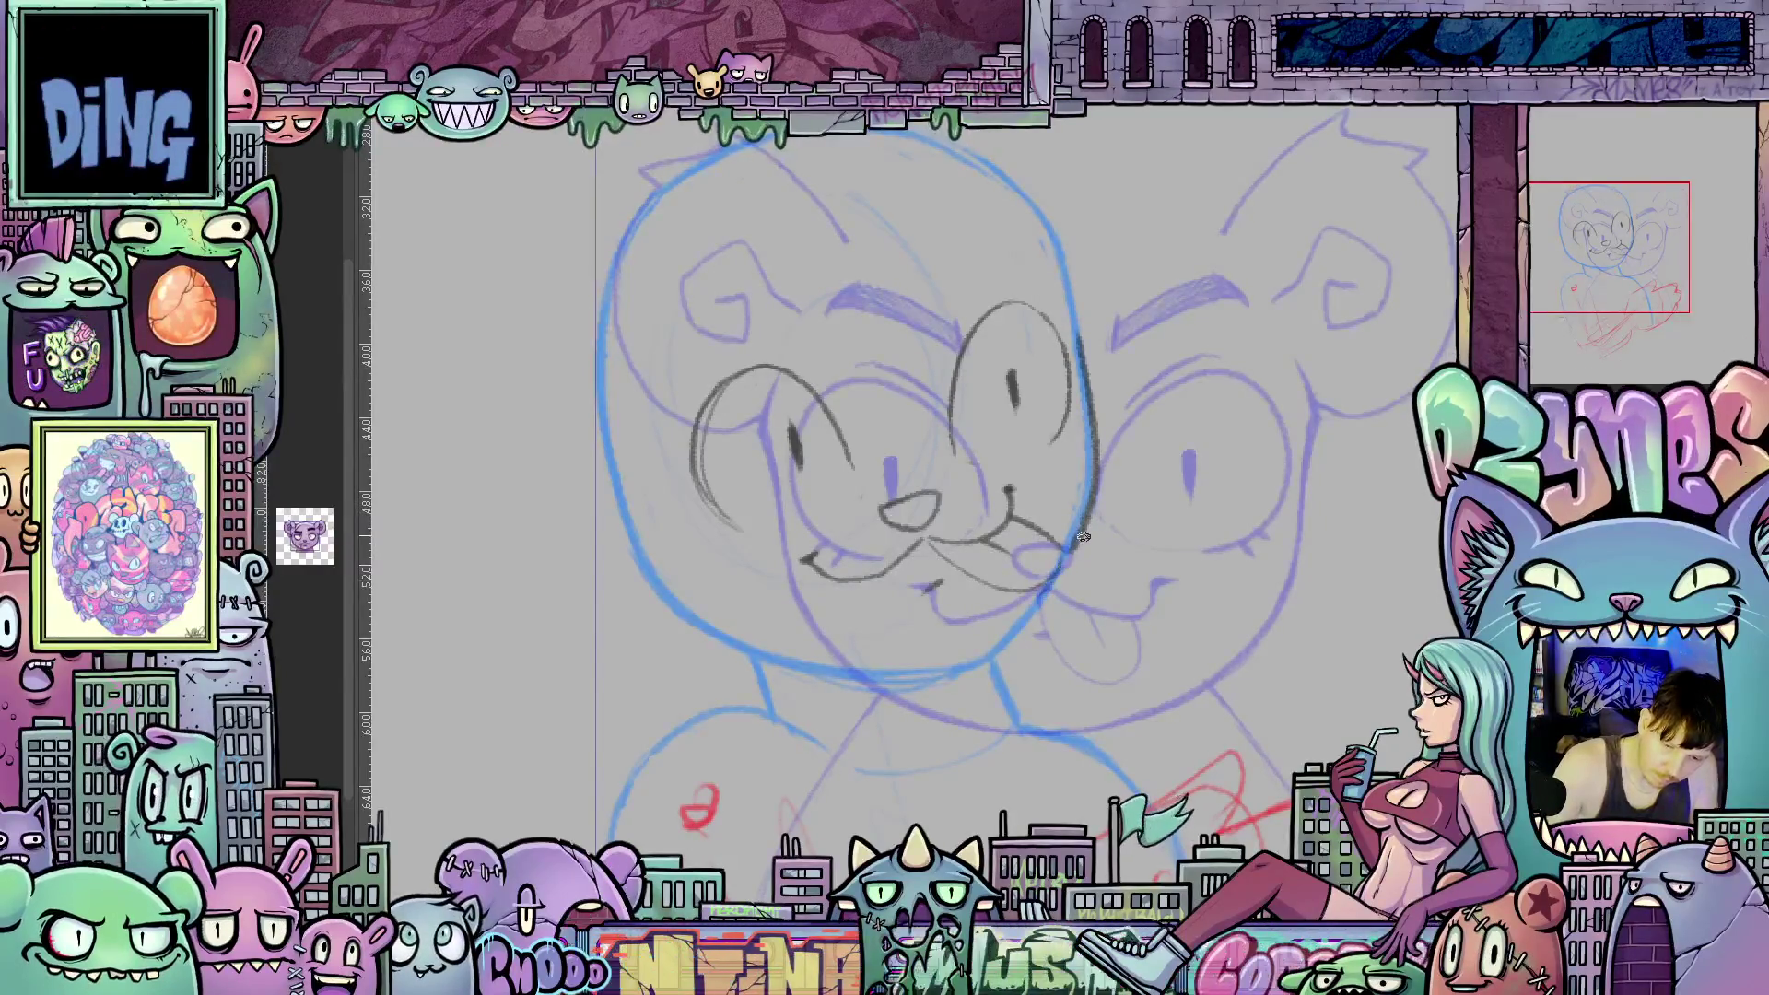
{"action": "left_click_drag", "start_coordinate": [1048, 586], "coordinate": [956, 693]}
Trace the left side of the bear's head over the blue guide with a tilted view.
{"action": "left_click_drag", "start_coordinate": [1254, 631], "coordinate": [784, 486]}
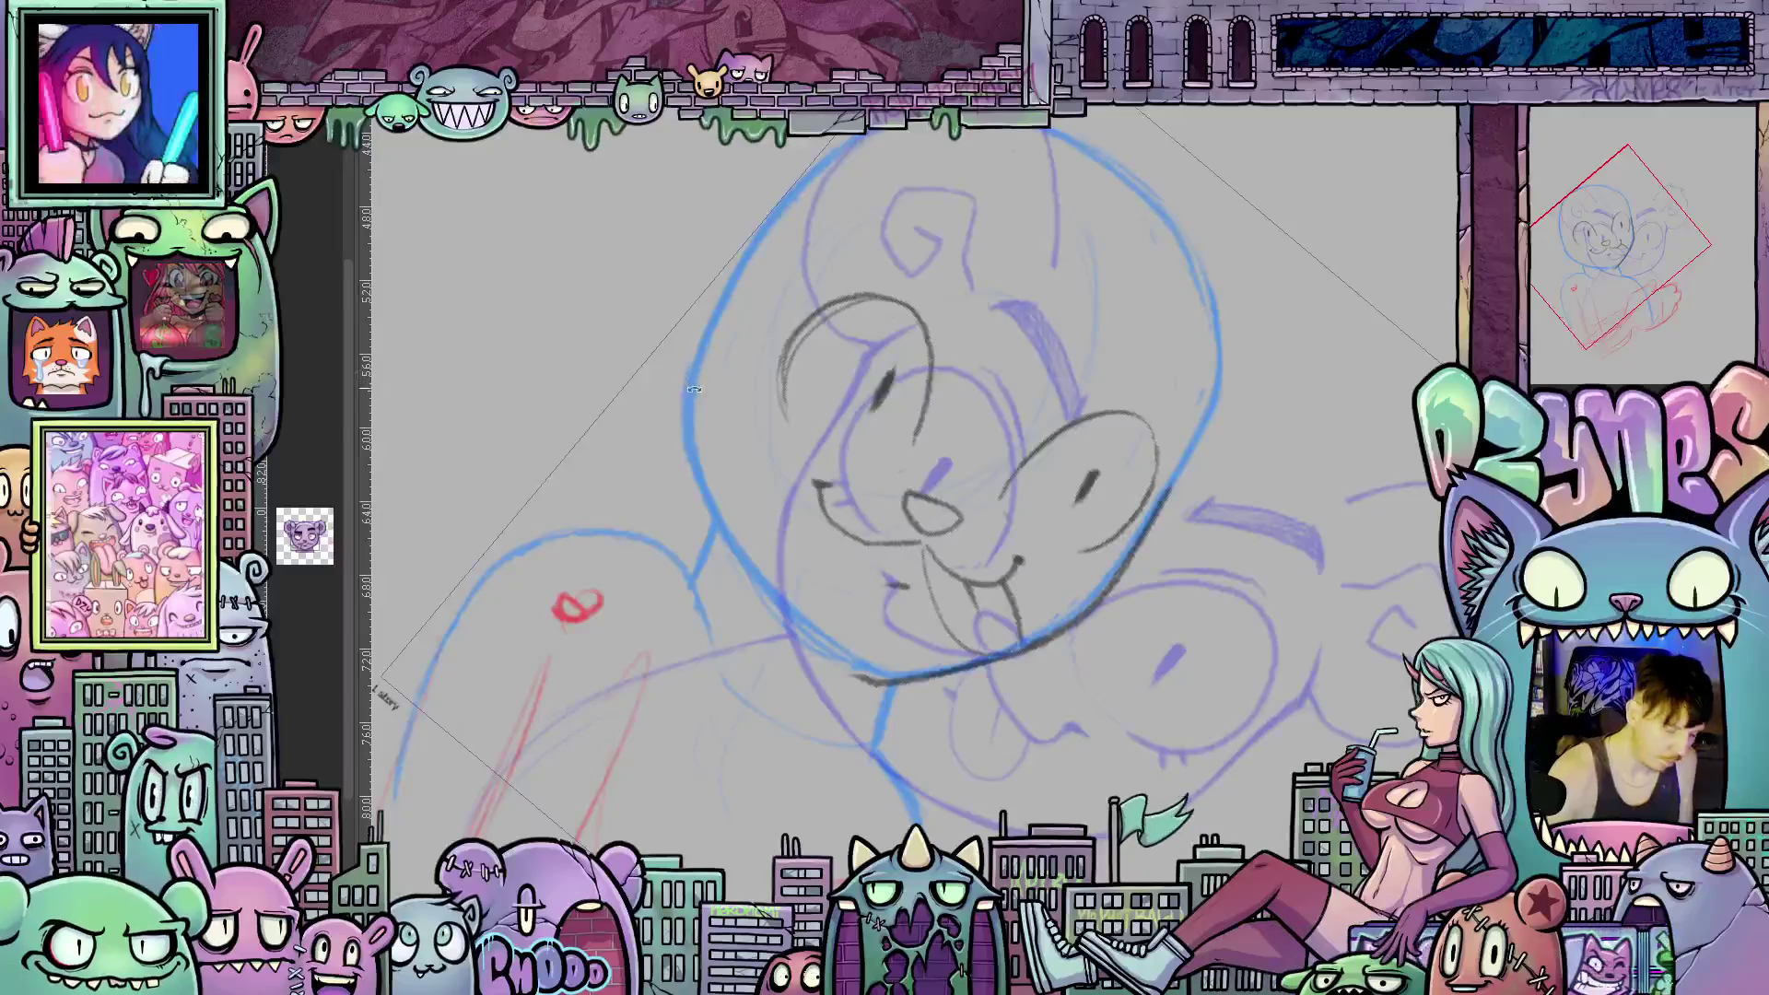
{"action": "mouse_move", "coordinate": [697, 337]}
{"action": "left_mouse_down"}
{"action": "mouse_move", "coordinate": [677, 412]}
{"action": "mouse_move", "coordinate": [708, 511]}
{"action": "left_mouse_up"}
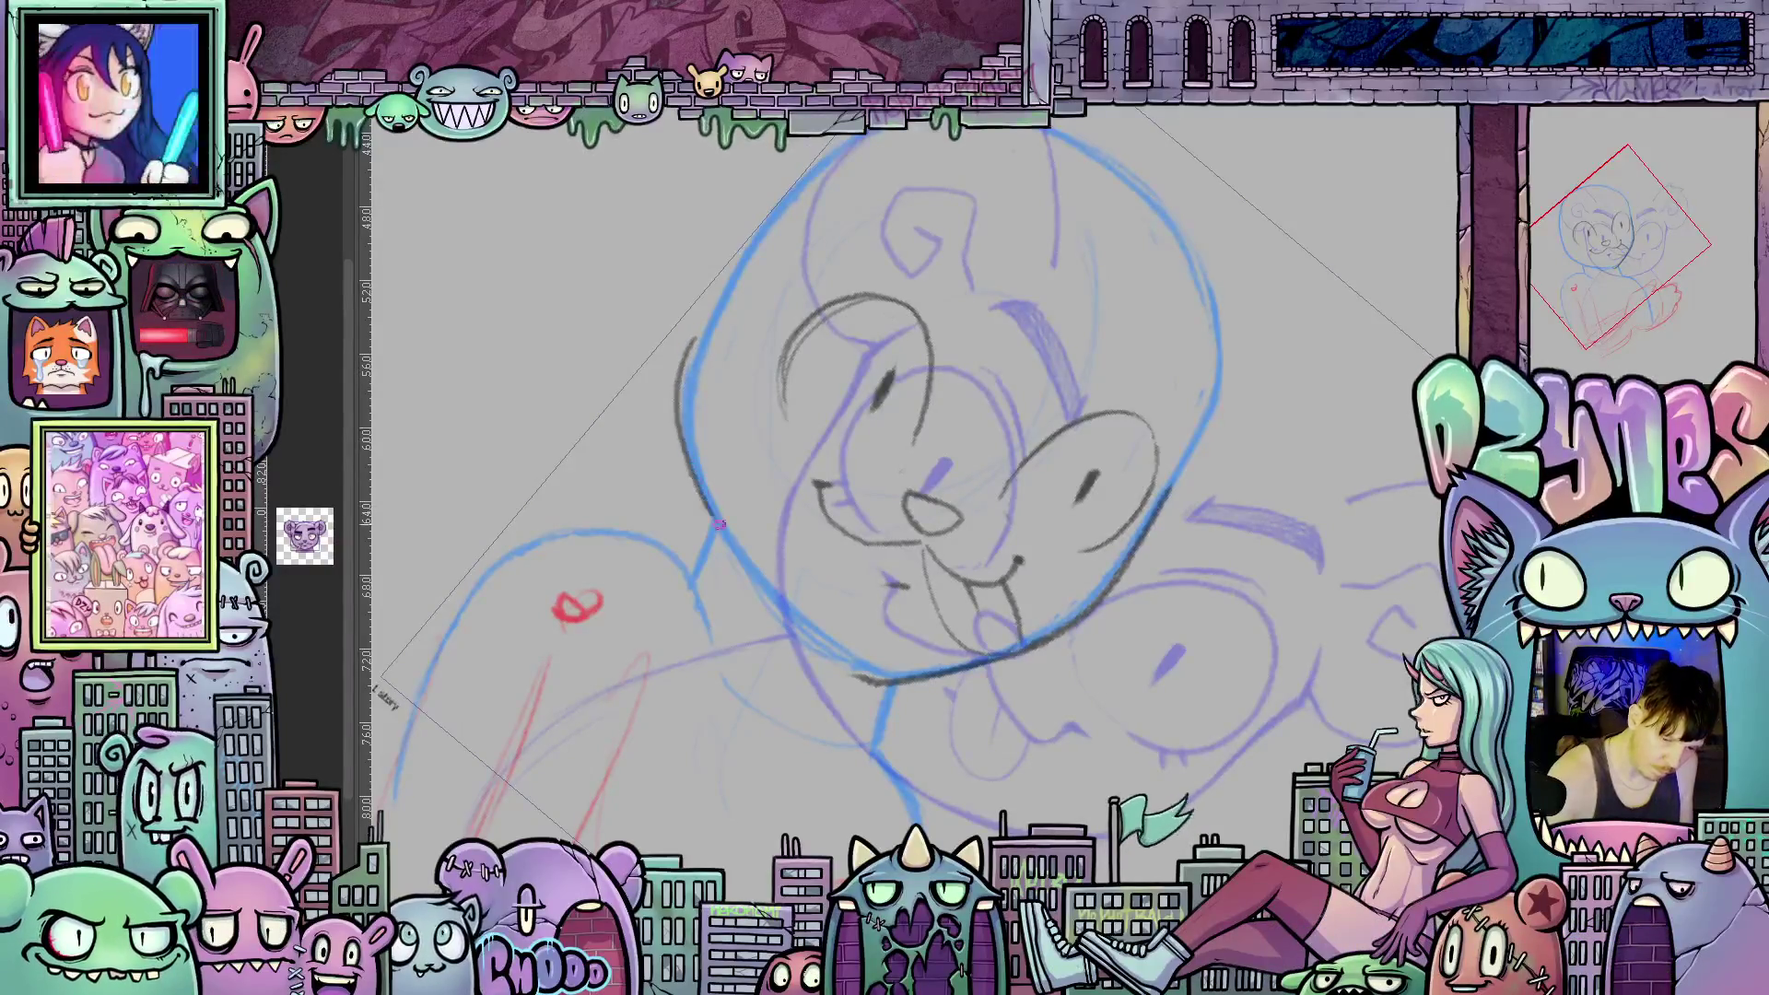
{"action": "mouse_move", "coordinate": [1048, 620]}
{"action": "left_mouse_down"}
{"action": "mouse_move", "coordinate": [742, 449]}
{"action": "mouse_move", "coordinate": [820, 657]}
{"action": "mouse_move", "coordinate": [763, 554]}
{"action": "left_mouse_up"}
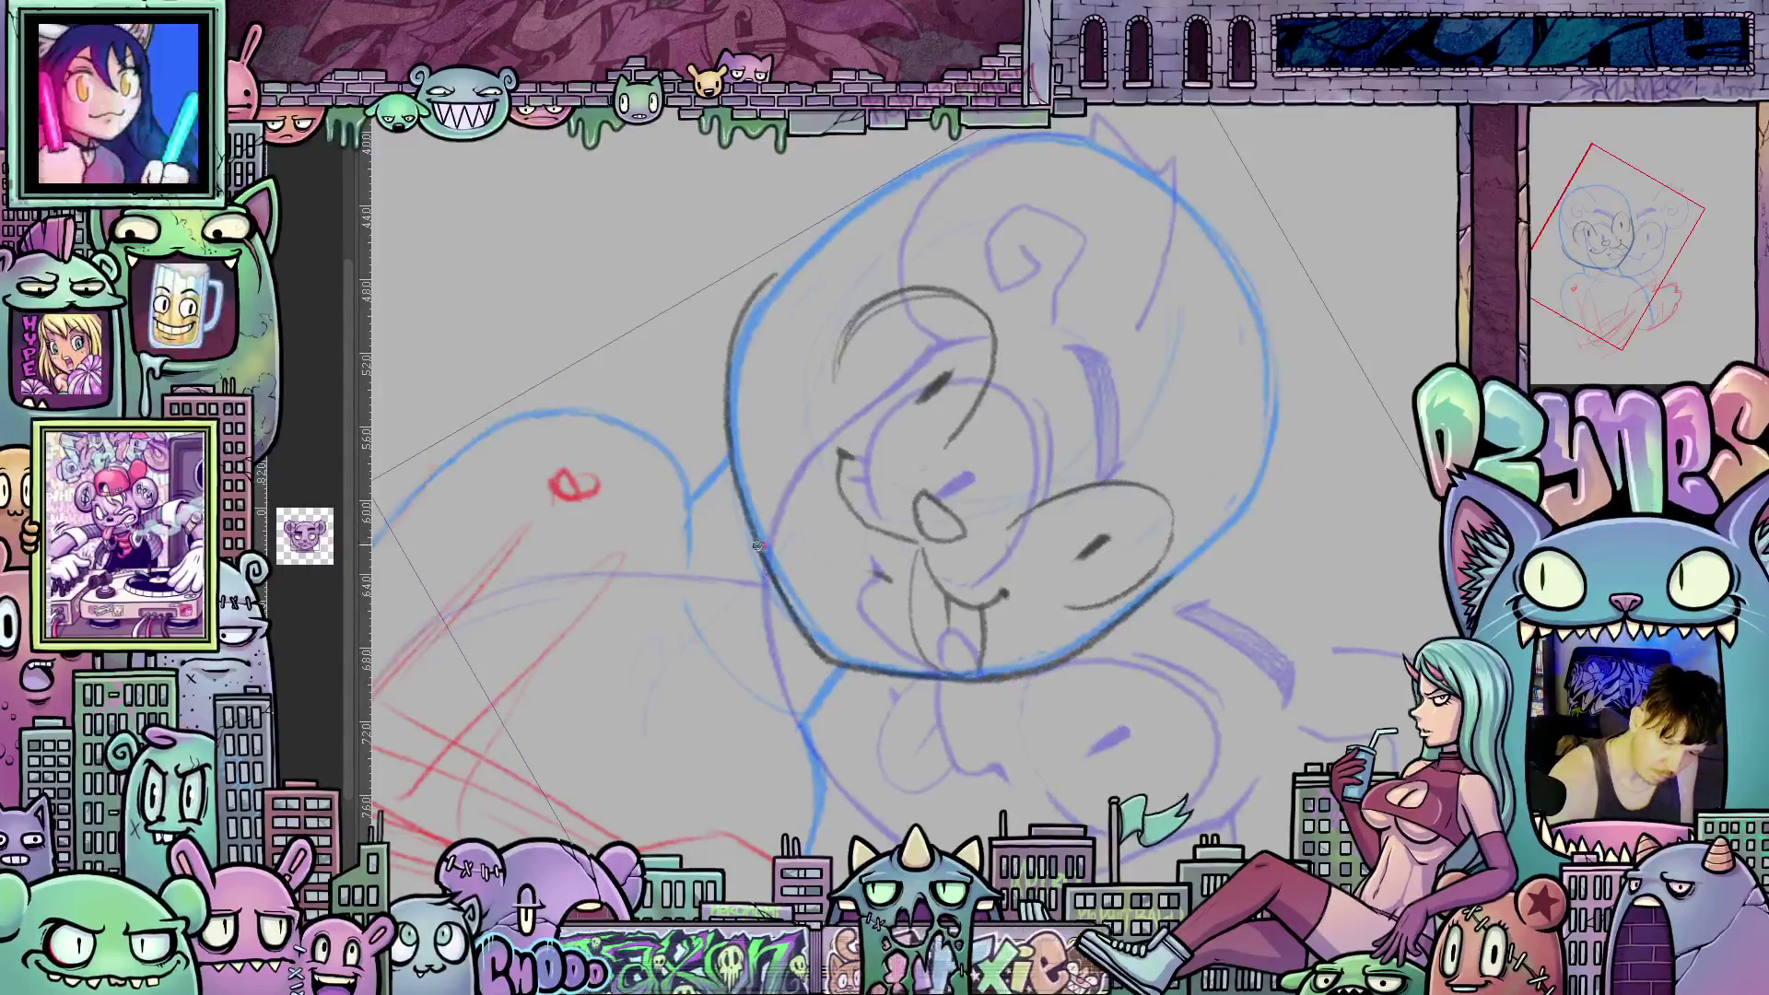
{"action": "mouse_move", "coordinate": [792, 616]}
{"action": "left_mouse_down"}
{"action": "mouse_move", "coordinate": [730, 440]}
{"action": "mouse_move", "coordinate": [730, 373]}
{"action": "left_mouse_up"}
{"action": "mouse_move", "coordinate": [1136, 645]}
{"action": "left_mouse_down"}
{"action": "mouse_move", "coordinate": [1218, 600]}
{"action": "mouse_move", "coordinate": [1119, 699]}
{"action": "left_mouse_up"}
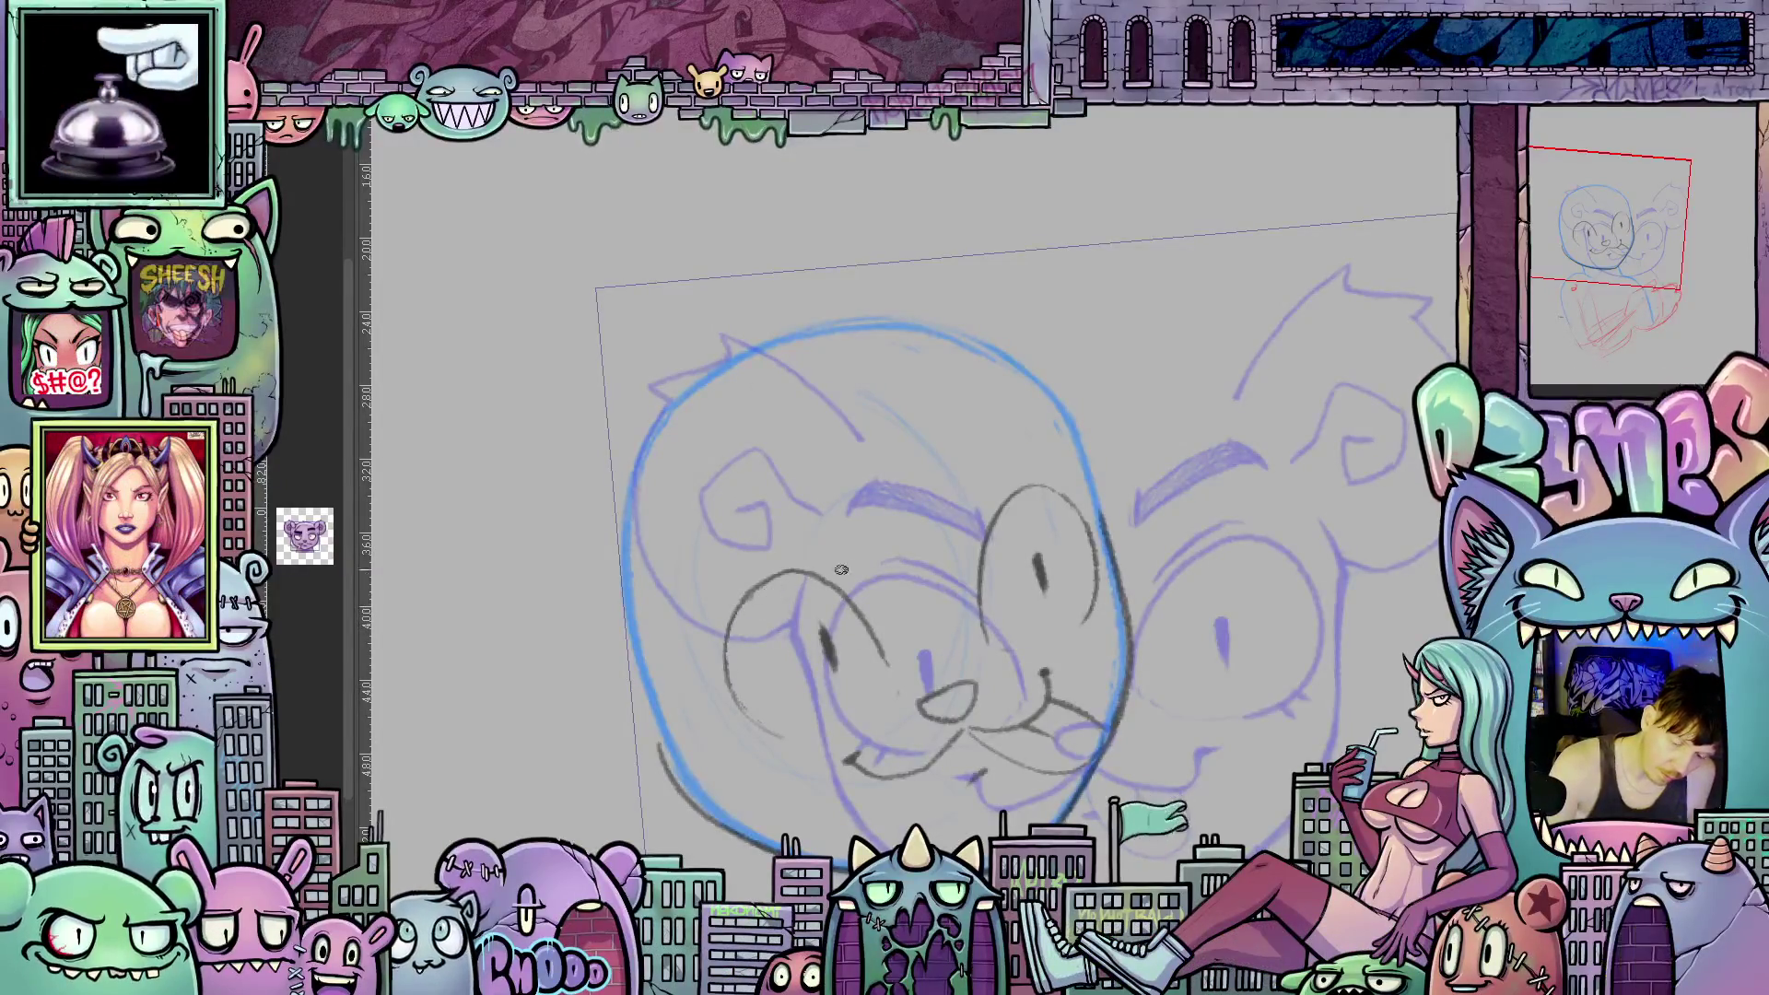
Pencil angry brow arcs over both eyes and the V strokes between the brows.
{"action": "left_click_drag", "start_coordinate": [966, 523], "coordinate": [1026, 447]}
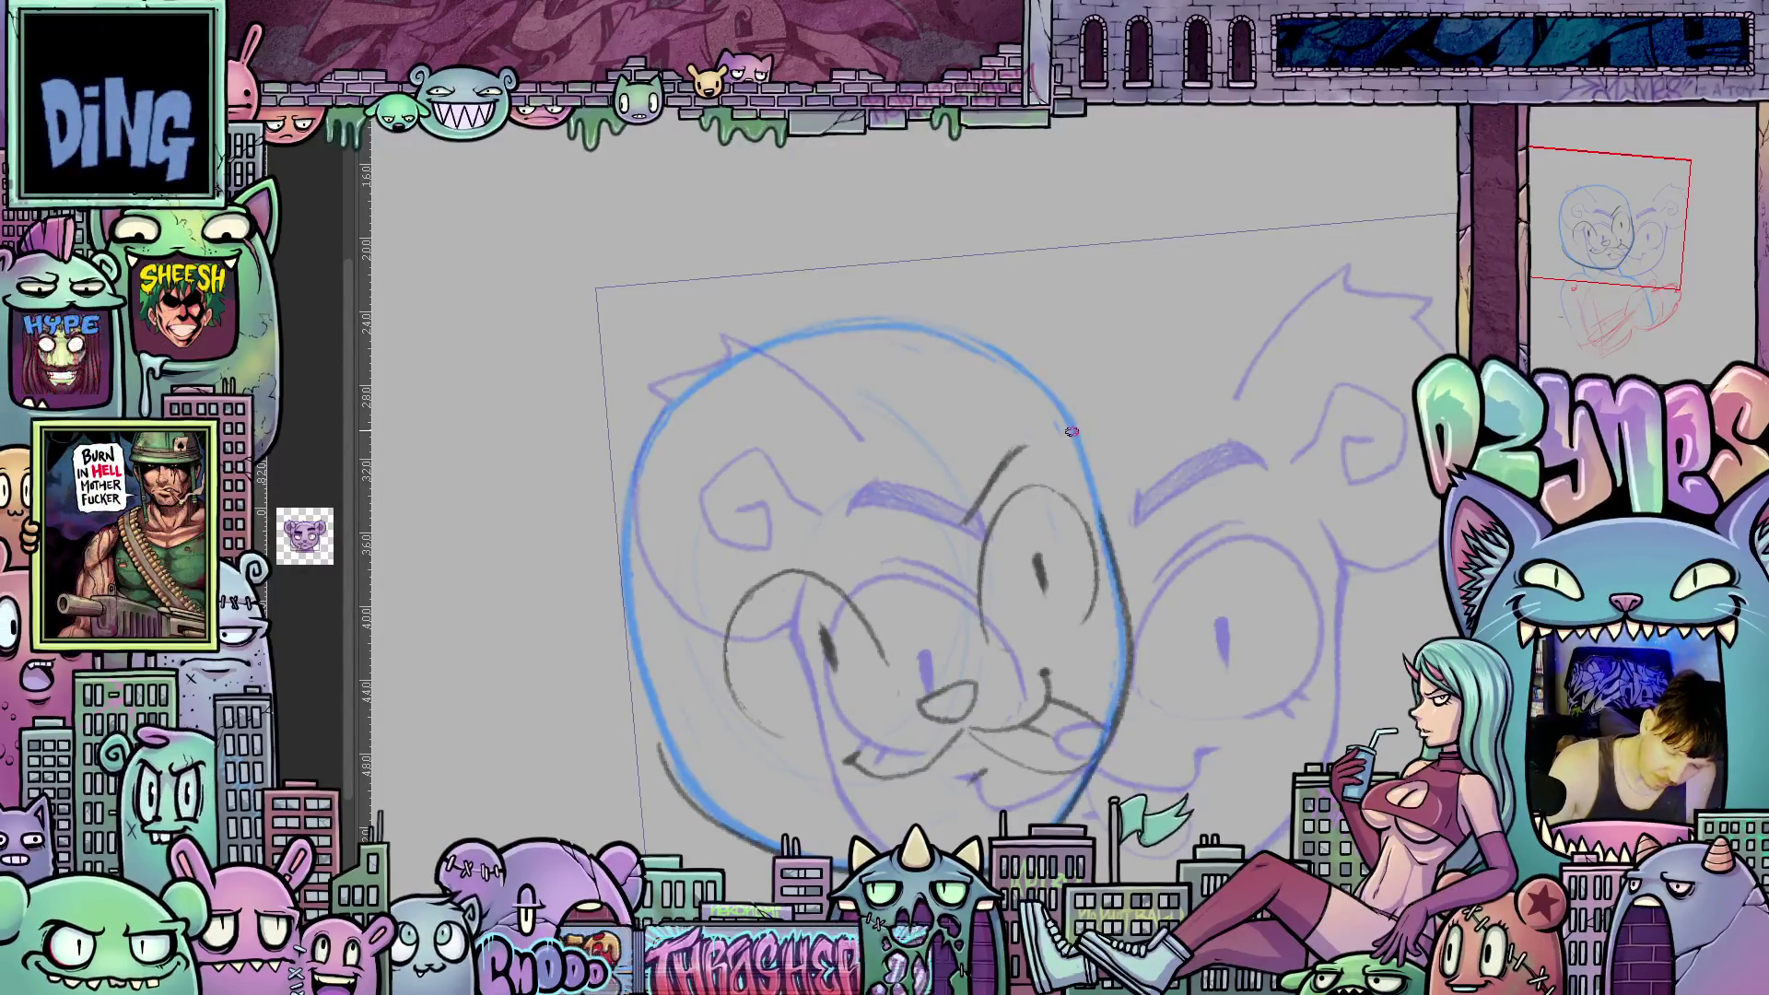
{"action": "mouse_move", "coordinate": [844, 562]}
{"action": "left_mouse_down"}
{"action": "mouse_move", "coordinate": [792, 549]}
{"action": "mouse_move", "coordinate": [690, 581]}
{"action": "left_mouse_up"}
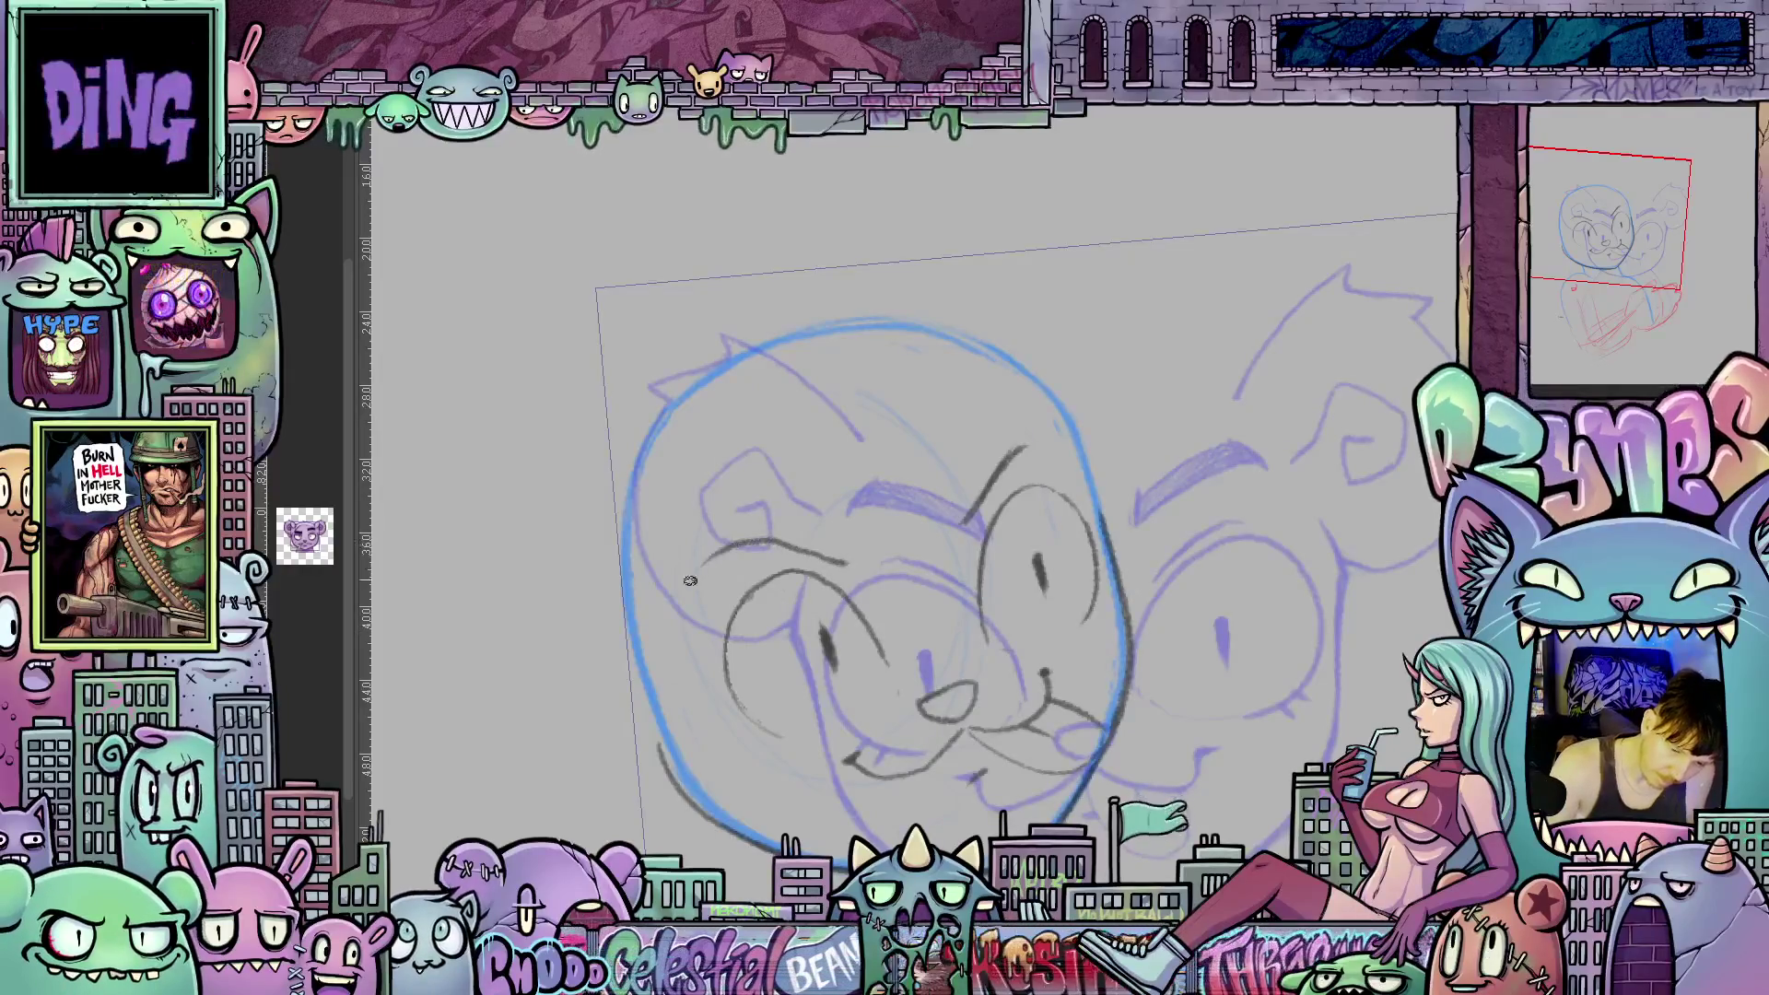
{"action": "mouse_move", "coordinate": [958, 499]}
{"action": "left_mouse_down"}
{"action": "mouse_move", "coordinate": [963, 523]}
{"action": "mouse_move", "coordinate": [967, 482]}
{"action": "mouse_move", "coordinate": [1054, 446]}
{"action": "left_mouse_up"}
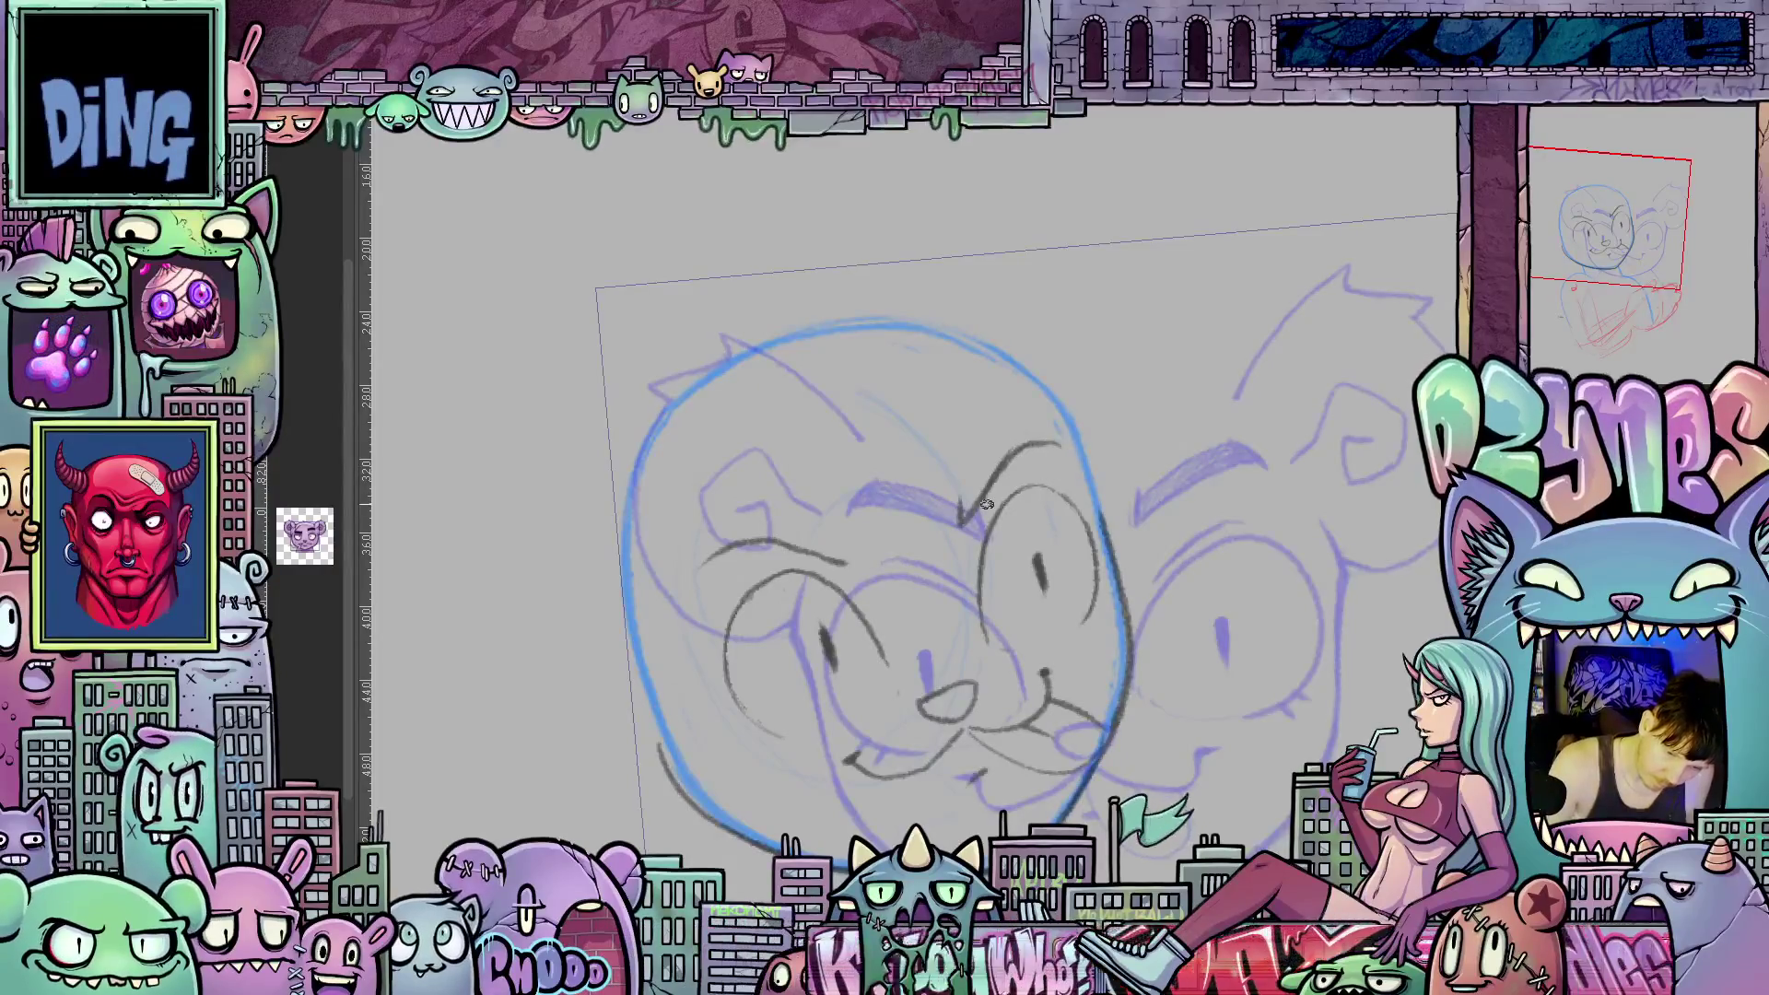
{"action": "mouse_move", "coordinate": [959, 503]}
{"action": "left_mouse_down"}
{"action": "mouse_move", "coordinate": [1004, 425]}
{"action": "mouse_move", "coordinate": [1054, 435]}
{"action": "mouse_move", "coordinate": [1065, 467]}
{"action": "left_mouse_up"}
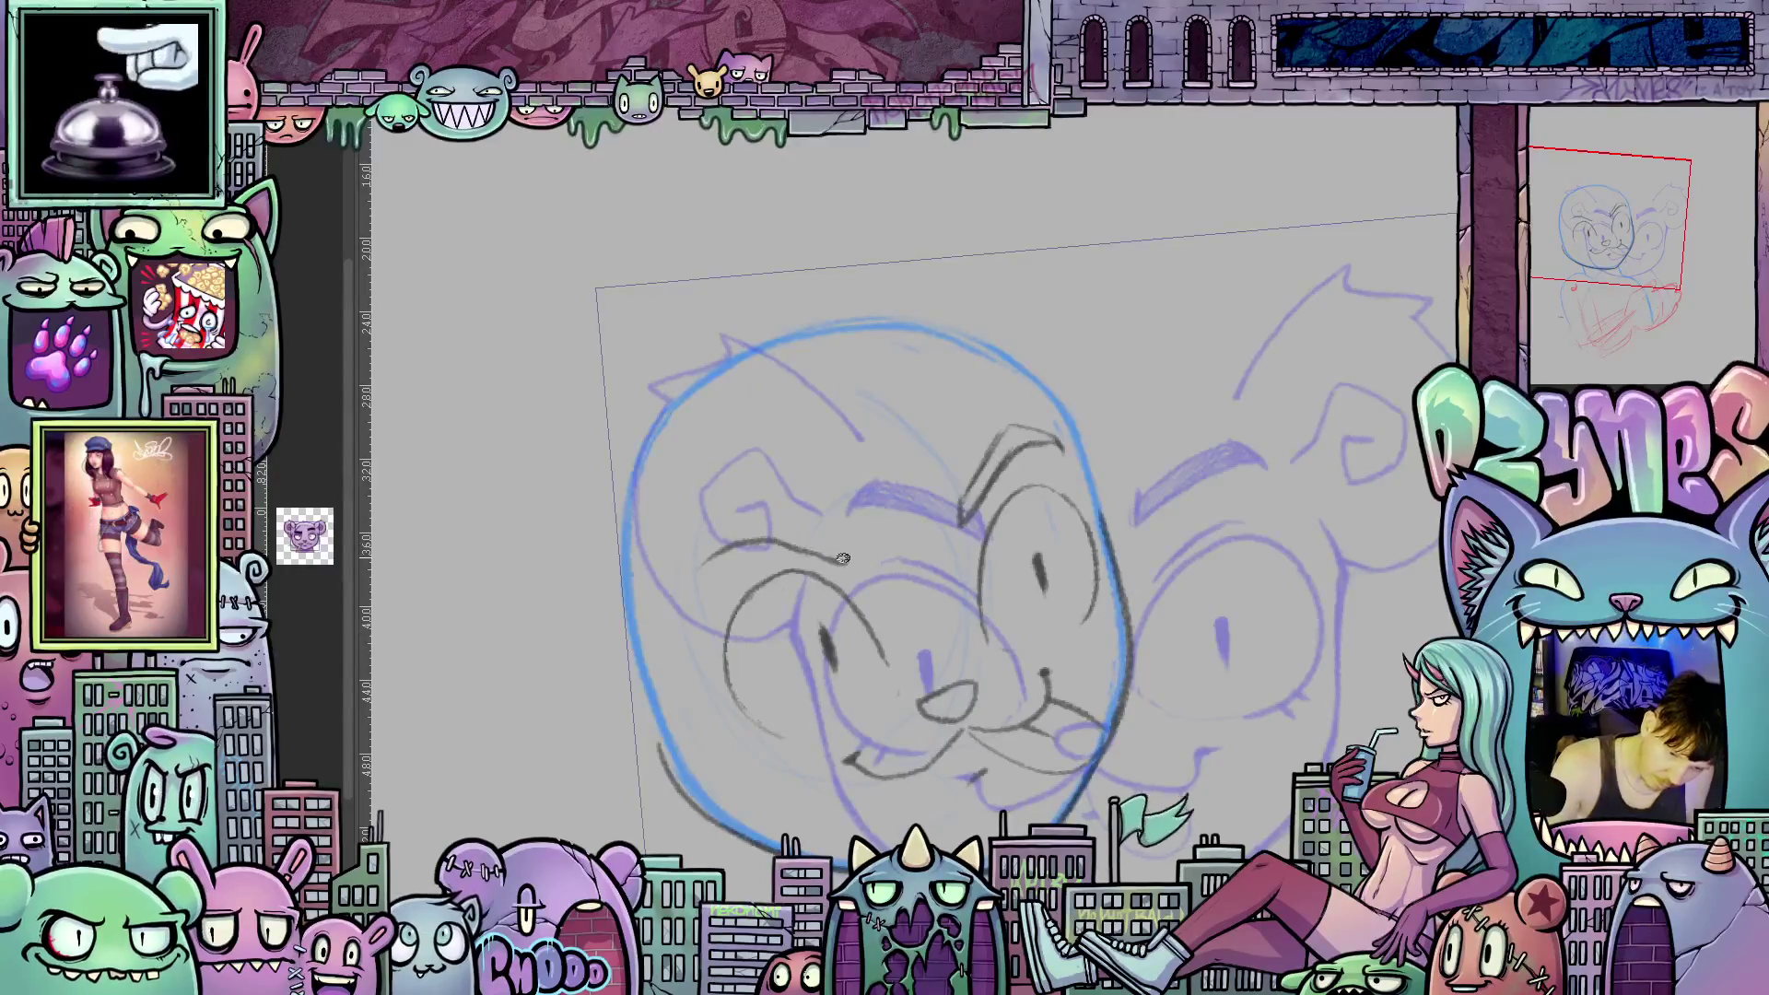
{"action": "mouse_move", "coordinate": [839, 551]}
{"action": "left_mouse_down"}
{"action": "mouse_move", "coordinate": [743, 513]}
{"action": "mouse_move", "coordinate": [687, 590]}
{"action": "left_mouse_up"}
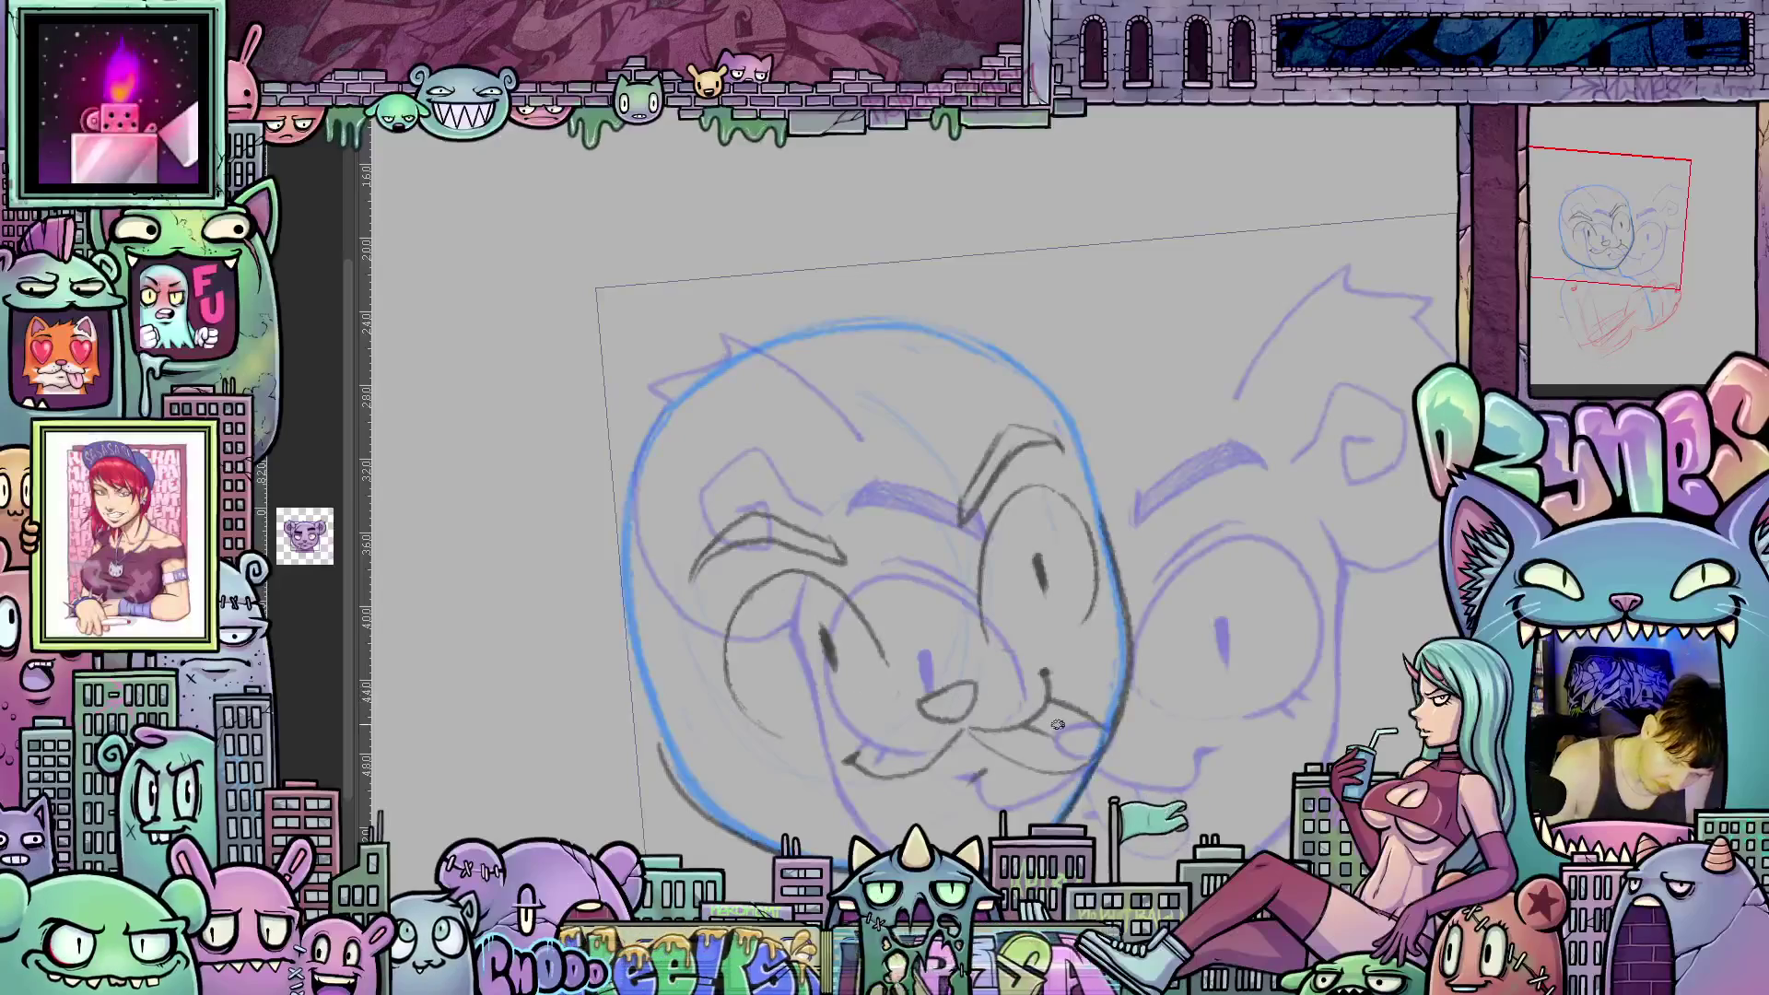
{"action": "mouse_move", "coordinate": [1076, 768]}
{"action": "left_mouse_down"}
{"action": "mouse_move", "coordinate": [1058, 591]}
{"action": "mouse_move", "coordinate": [1054, 647]}
{"action": "mouse_move", "coordinate": [1067, 584]}
{"action": "mouse_move", "coordinate": [1146, 607]}
{"action": "left_mouse_up"}
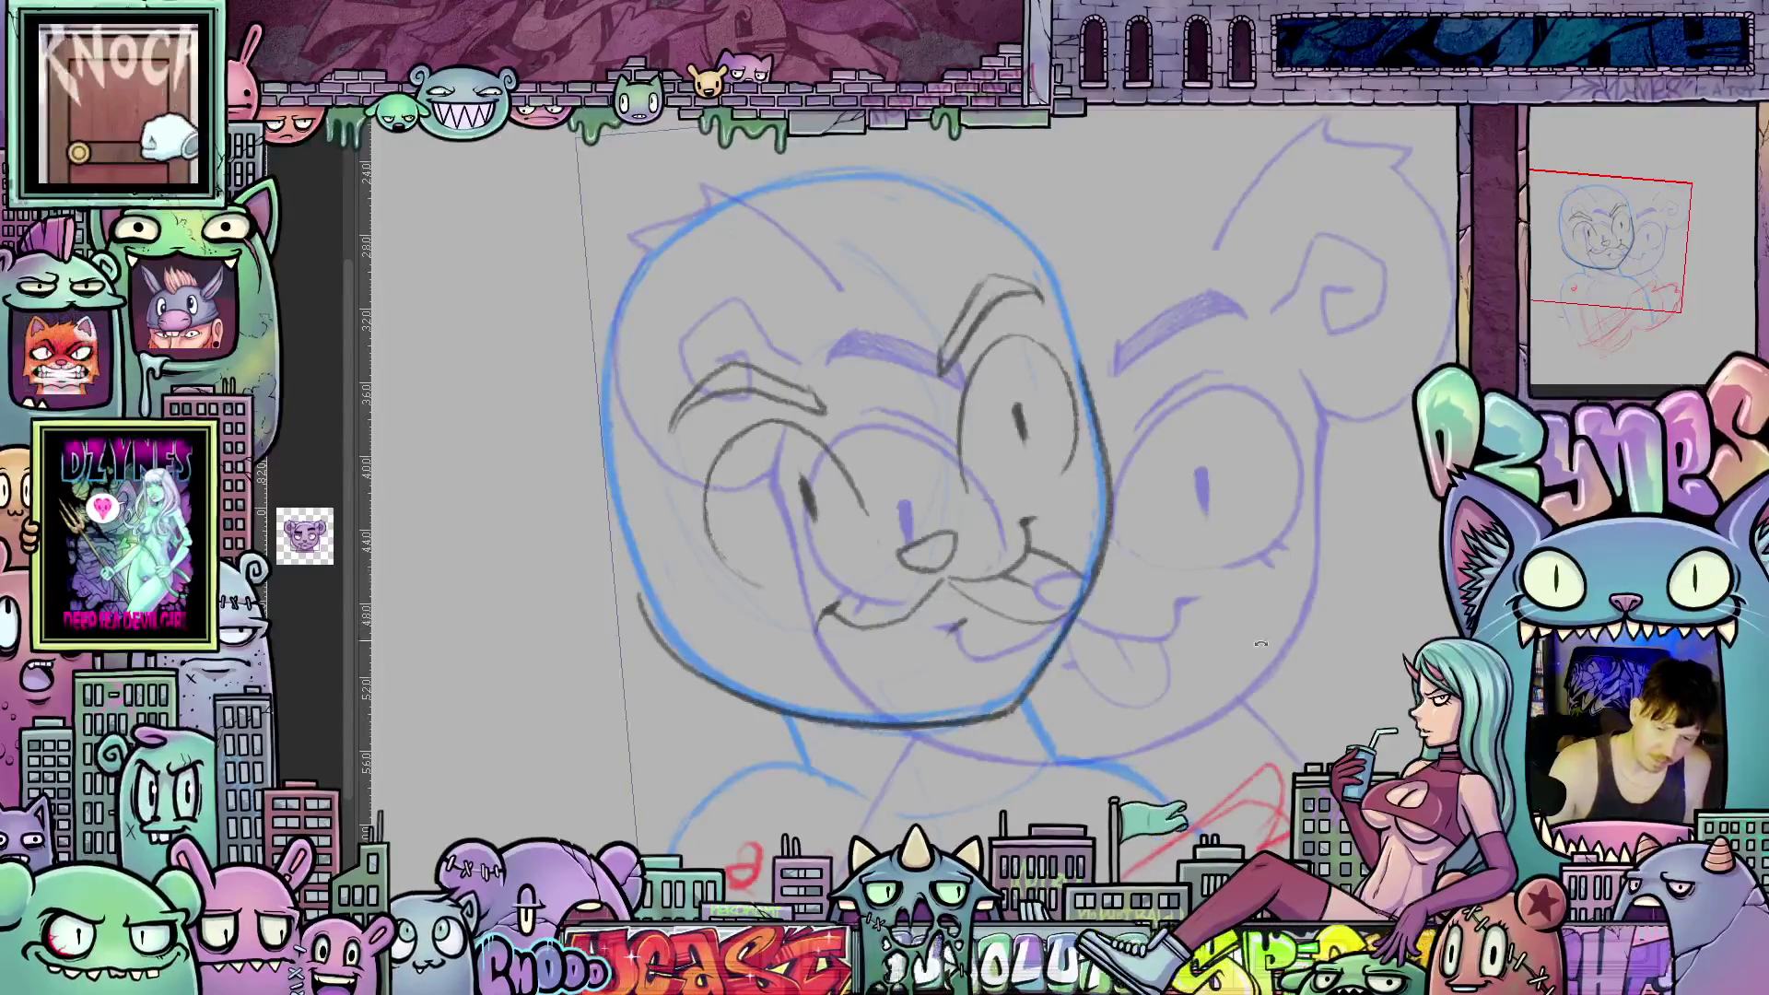
Pencil the chin and tongue lines beneath the bear's mouth on a tilted view.
{"action": "left_click_drag", "start_coordinate": [1087, 587], "coordinate": [876, 604]}
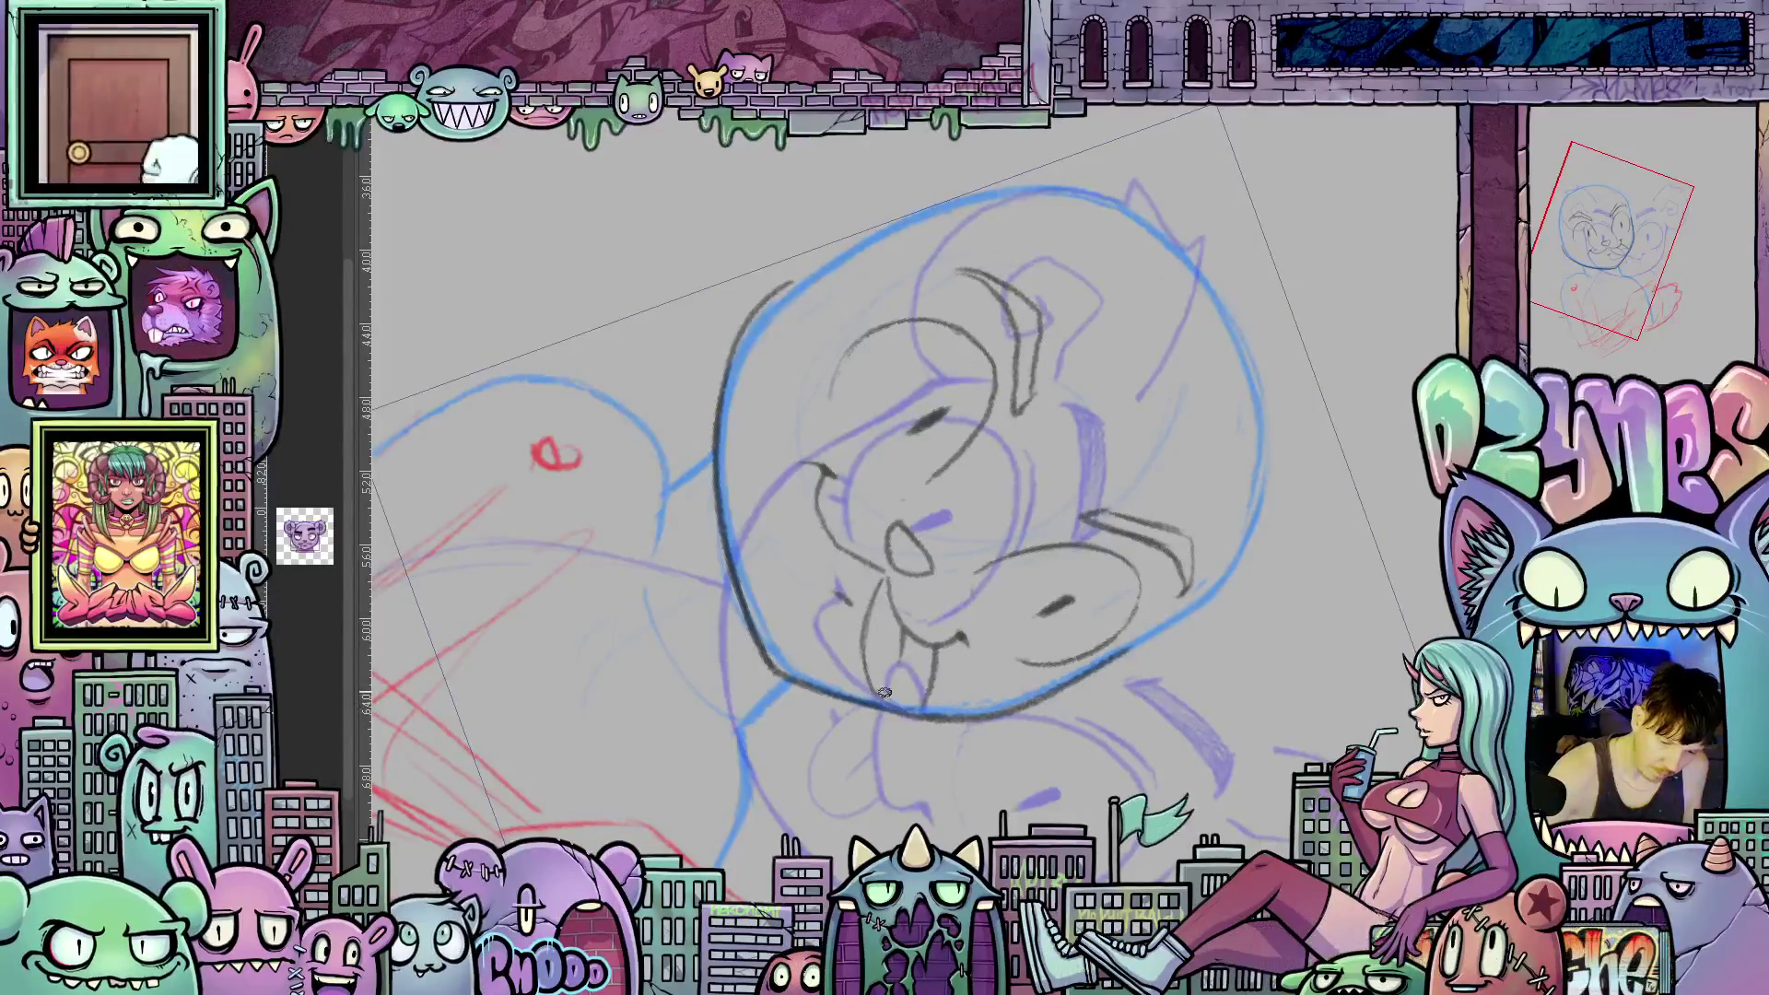
{"action": "mouse_move", "coordinate": [866, 634]}
{"action": "left_mouse_down"}
{"action": "mouse_move", "coordinate": [871, 710]}
{"action": "mouse_move", "coordinate": [908, 728]}
{"action": "mouse_move", "coordinate": [930, 706]}
{"action": "left_mouse_up"}
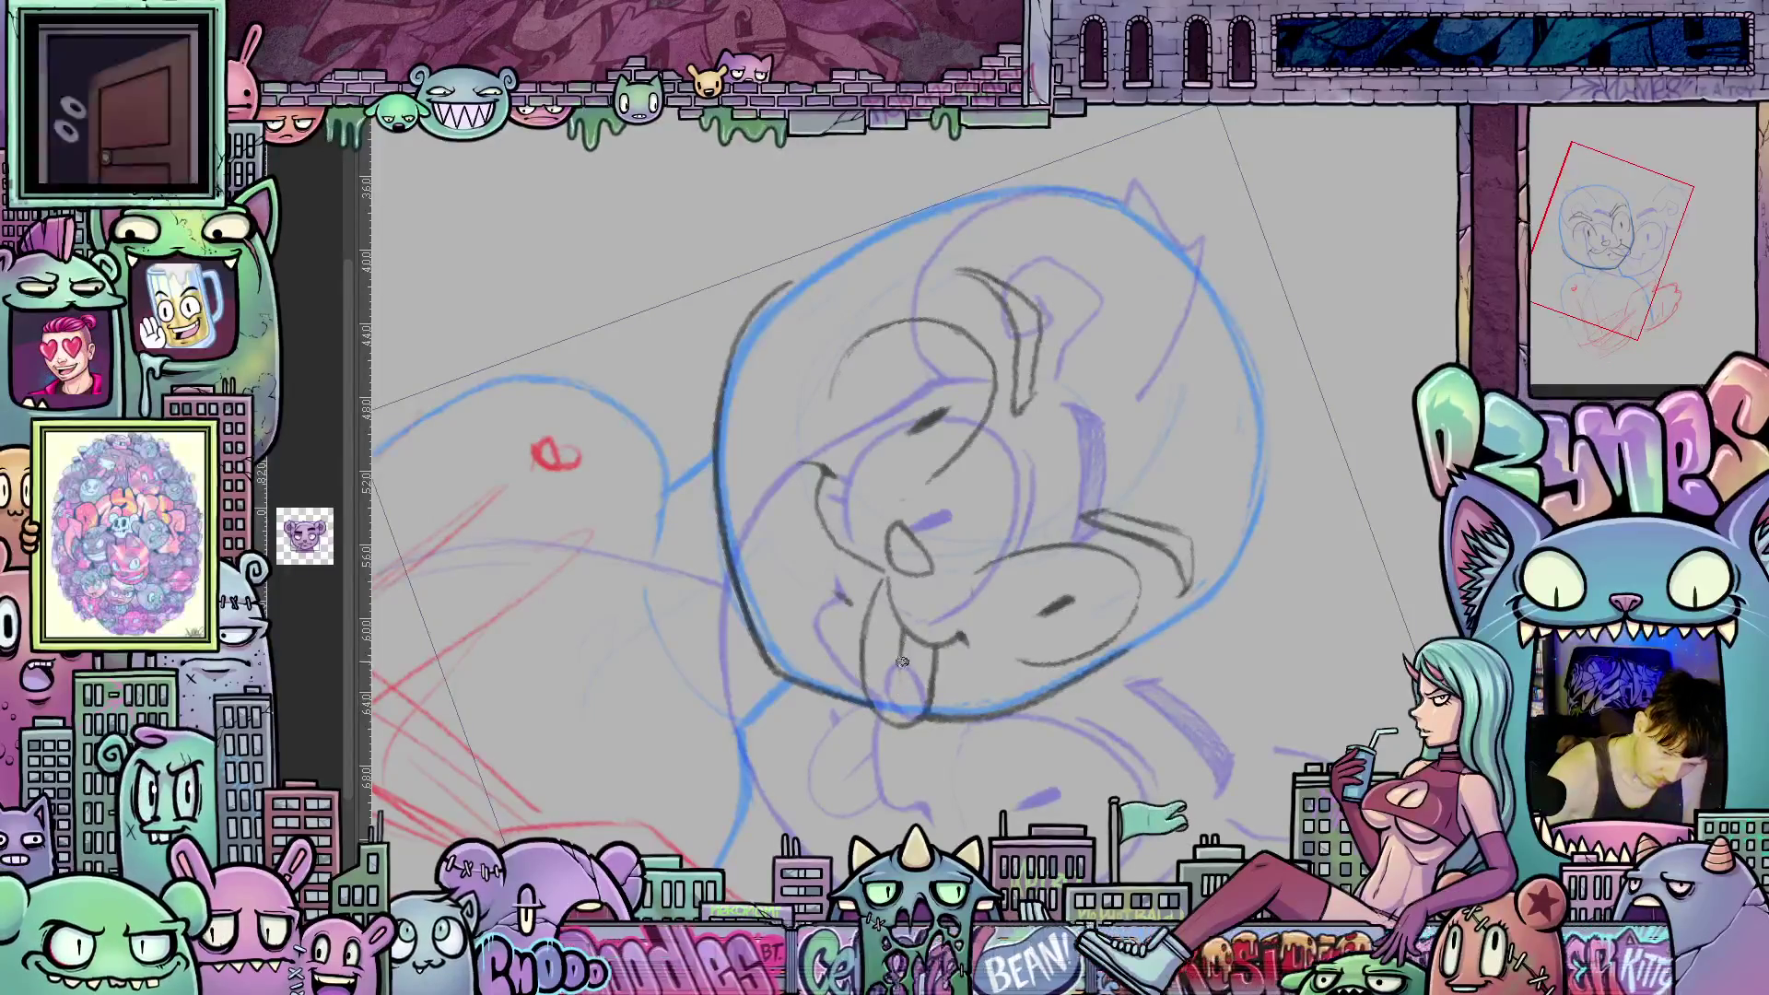
{"action": "mouse_move", "coordinate": [907, 629]}
{"action": "left_mouse_down"}
{"action": "mouse_move", "coordinate": [1085, 718]}
{"action": "mouse_move", "coordinate": [1287, 608]}
{"action": "mouse_move", "coordinate": [1227, 634]}
{"action": "mouse_move", "coordinate": [1198, 610]}
{"action": "mouse_move", "coordinate": [1094, 664]}
{"action": "mouse_move", "coordinate": [1038, 578]}
{"action": "left_mouse_up"}
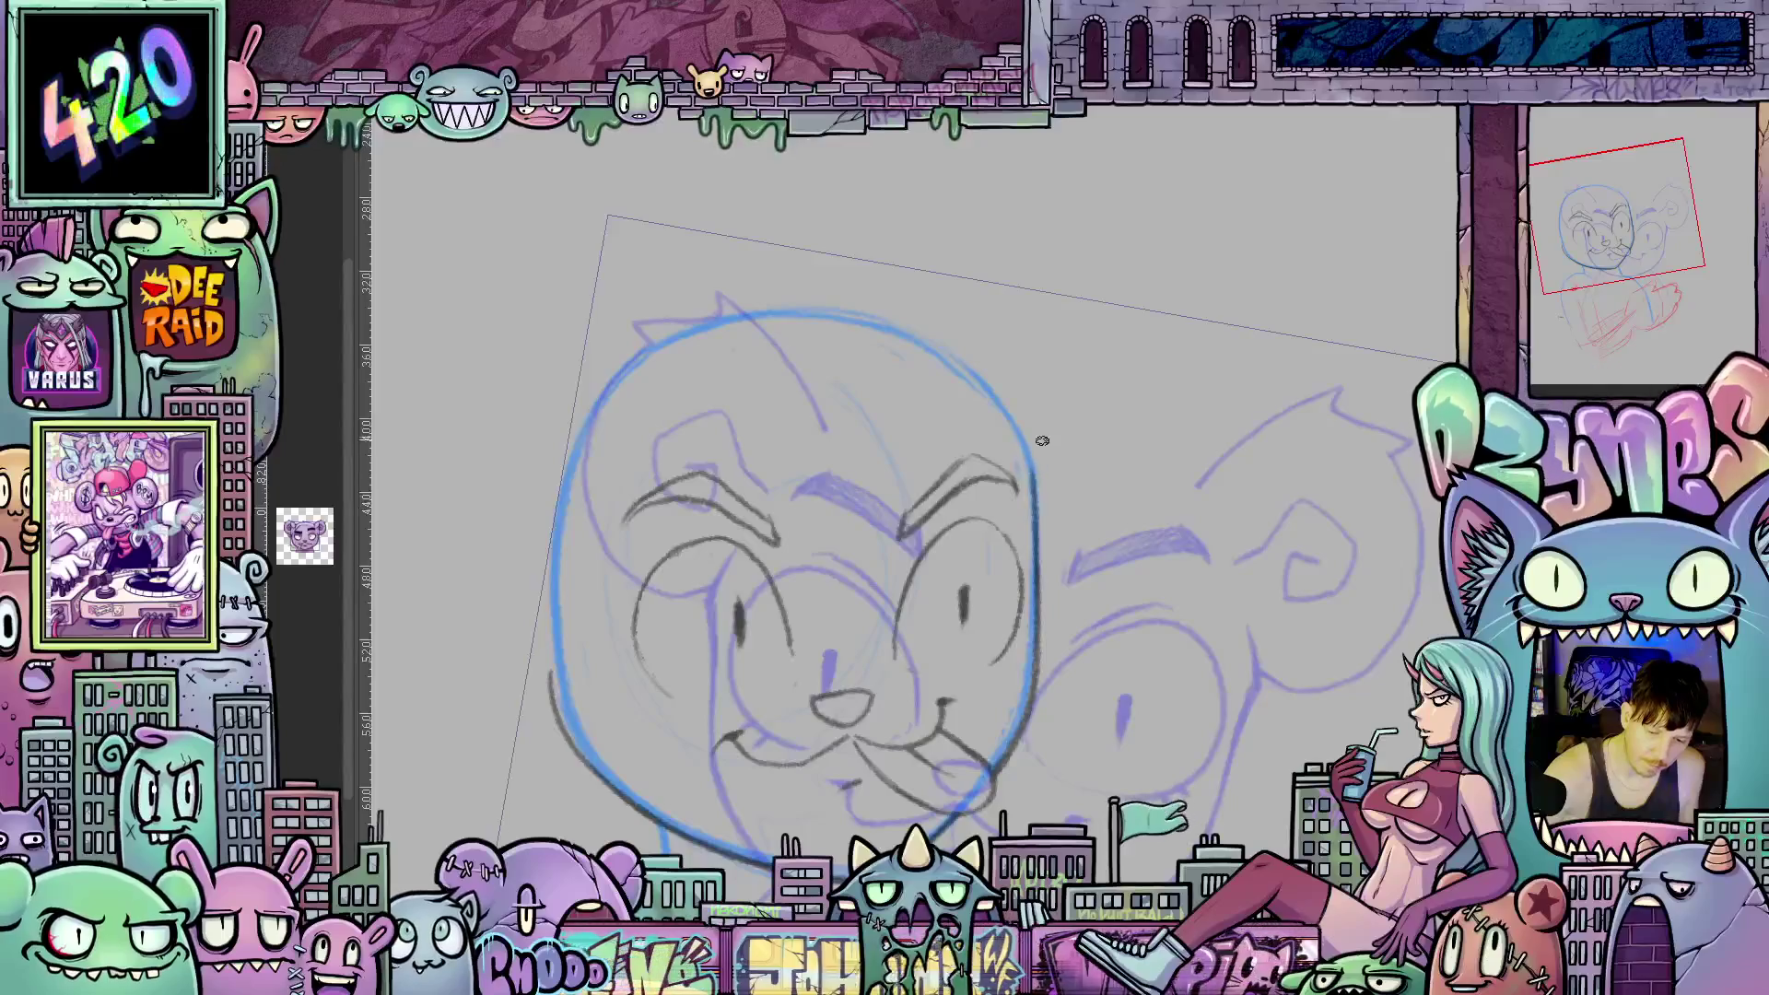
Trace the head's right side and sketch a round left ear.
{"action": "left_click_drag", "start_coordinate": [1039, 604], "coordinate": [1017, 437]}
{"action": "mouse_move", "coordinate": [866, 708]}
{"action": "left_mouse_down"}
{"action": "mouse_move", "coordinate": [1294, 638]}
{"action": "mouse_move", "coordinate": [1325, 721]}
{"action": "left_mouse_up"}
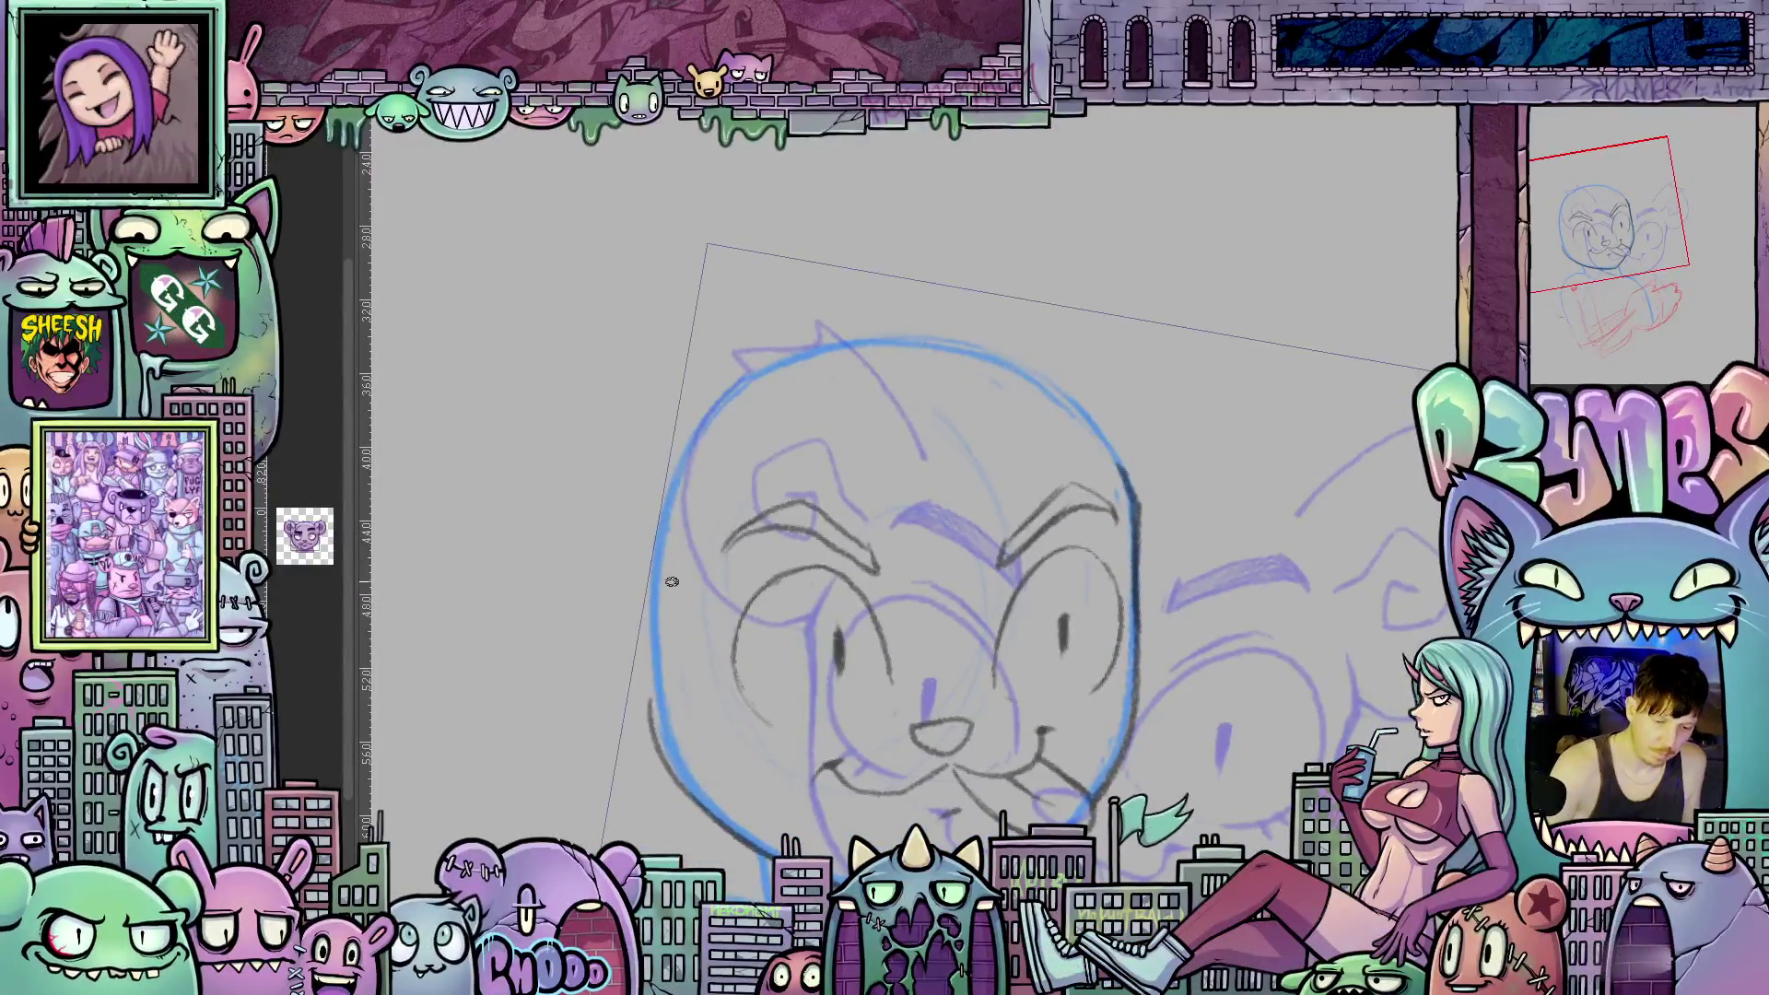
{"action": "left_click_drag", "start_coordinate": [890, 588], "coordinate": [1047, 563]}
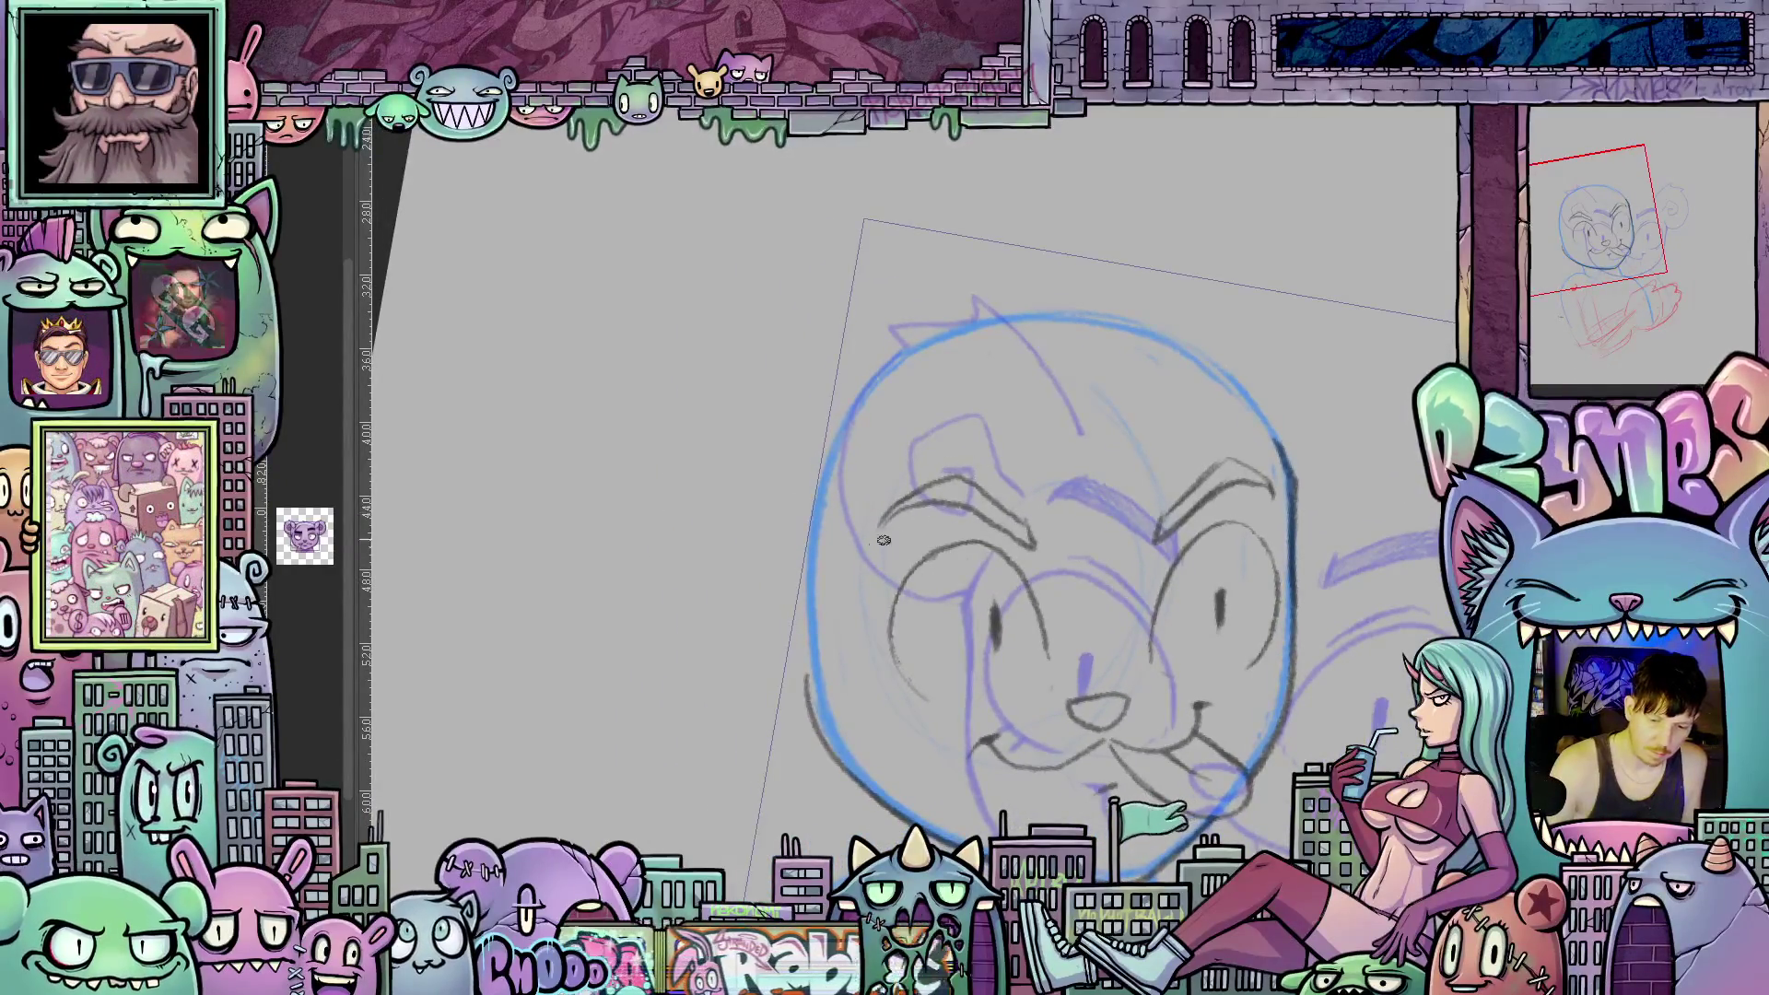
{"action": "left_click_drag", "start_coordinate": [849, 558], "coordinate": [816, 592]}
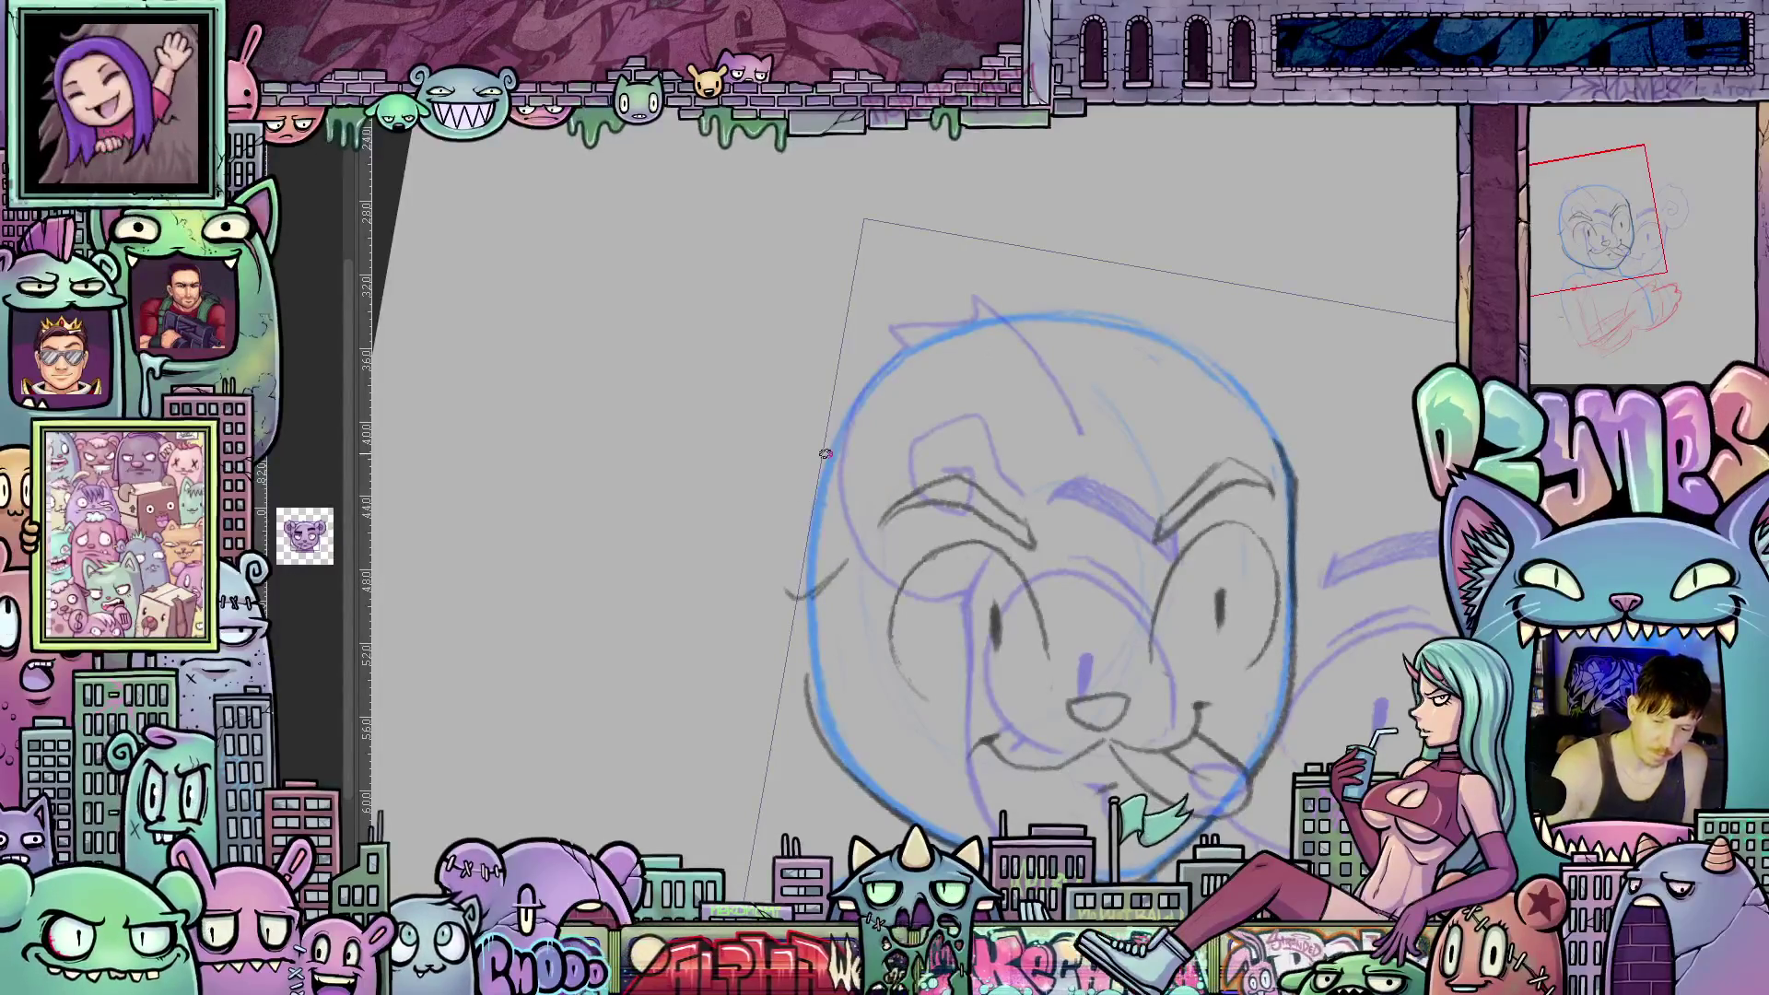
{"action": "mouse_move", "coordinate": [854, 322]}
{"action": "left_mouse_down"}
{"action": "mouse_move", "coordinate": [679, 396]}
{"action": "mouse_move", "coordinate": [829, 580]}
{"action": "mouse_move", "coordinate": [715, 576]}
{"action": "mouse_move", "coordinate": [824, 308]}
{"action": "left_mouse_up"}
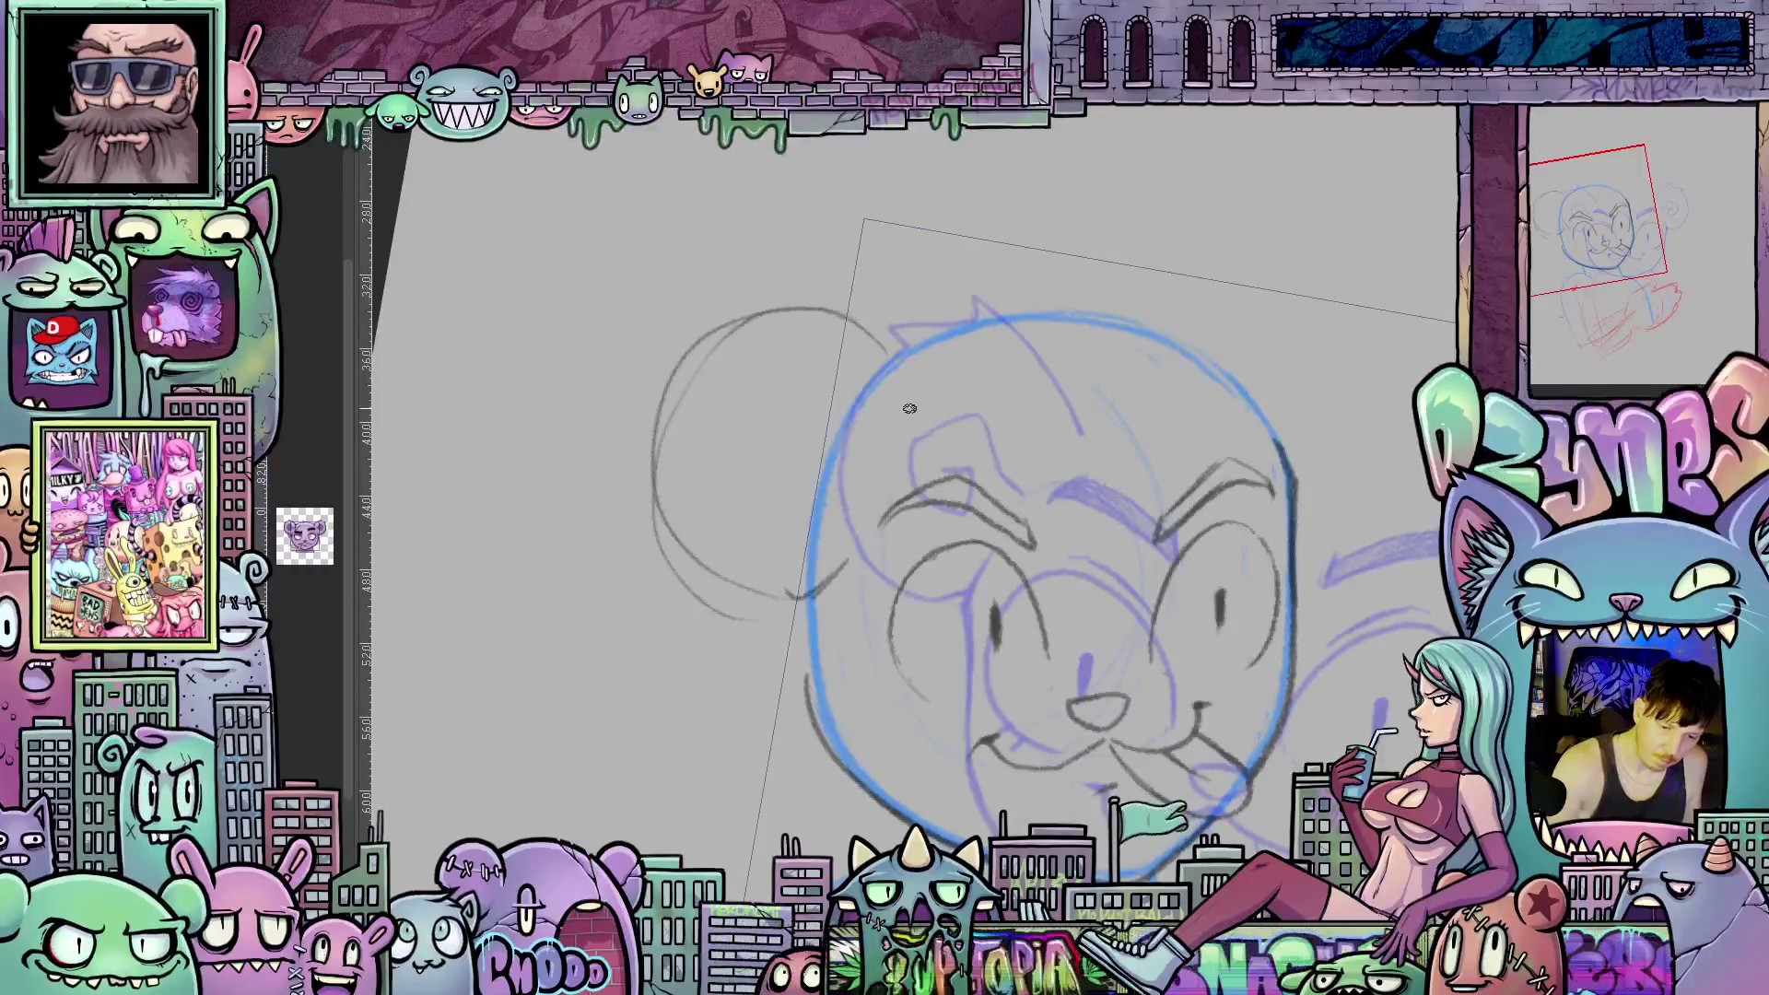
{"action": "mouse_move", "coordinate": [912, 394]}
{"action": "left_mouse_down"}
{"action": "mouse_move", "coordinate": [682, 360]}
{"action": "mouse_move", "coordinate": [668, 415]}
{"action": "left_mouse_up"}
{"action": "left_click_drag", "start_coordinate": [666, 490], "coordinate": [796, 594]}
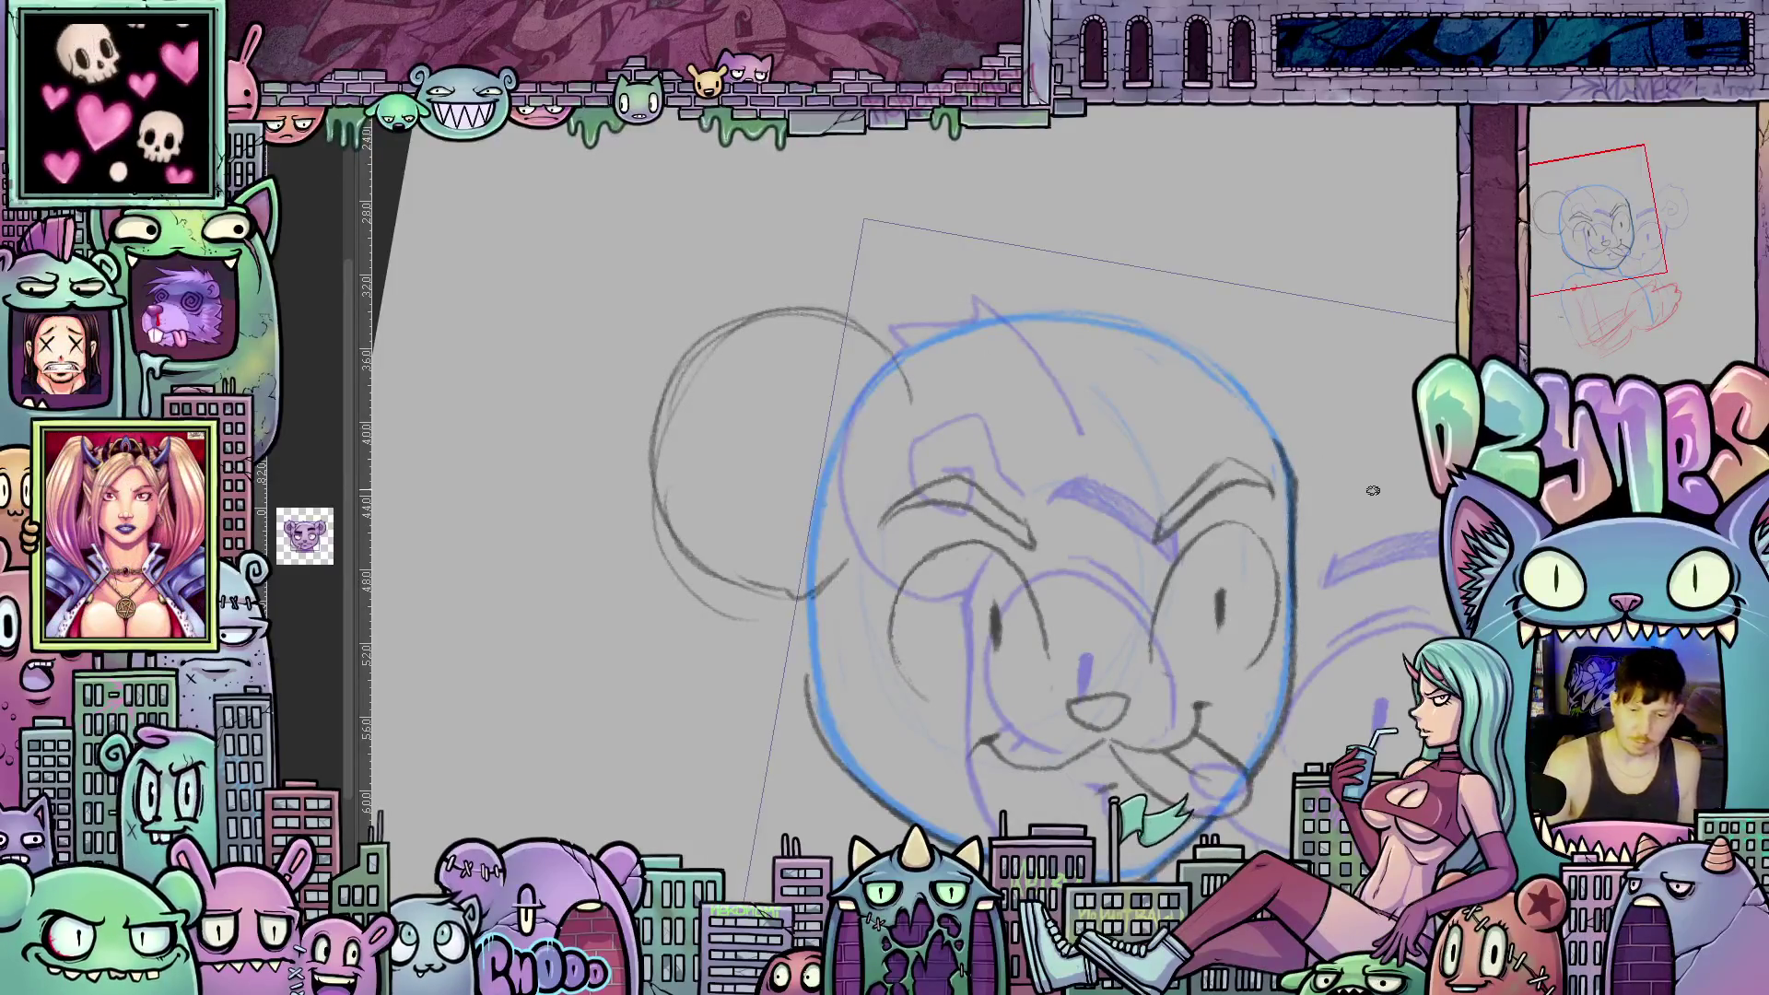
Darken both eyebrows with heavier pencil strokes.
{"action": "mouse_move", "coordinate": [1244, 575]}
{"action": "left_mouse_down"}
{"action": "mouse_move", "coordinate": [1075, 576]}
{"action": "mouse_move", "coordinate": [1036, 597]}
{"action": "mouse_move", "coordinate": [1180, 630]}
{"action": "mouse_move", "coordinate": [968, 645]}
{"action": "mouse_move", "coordinate": [749, 699]}
{"action": "left_mouse_up"}
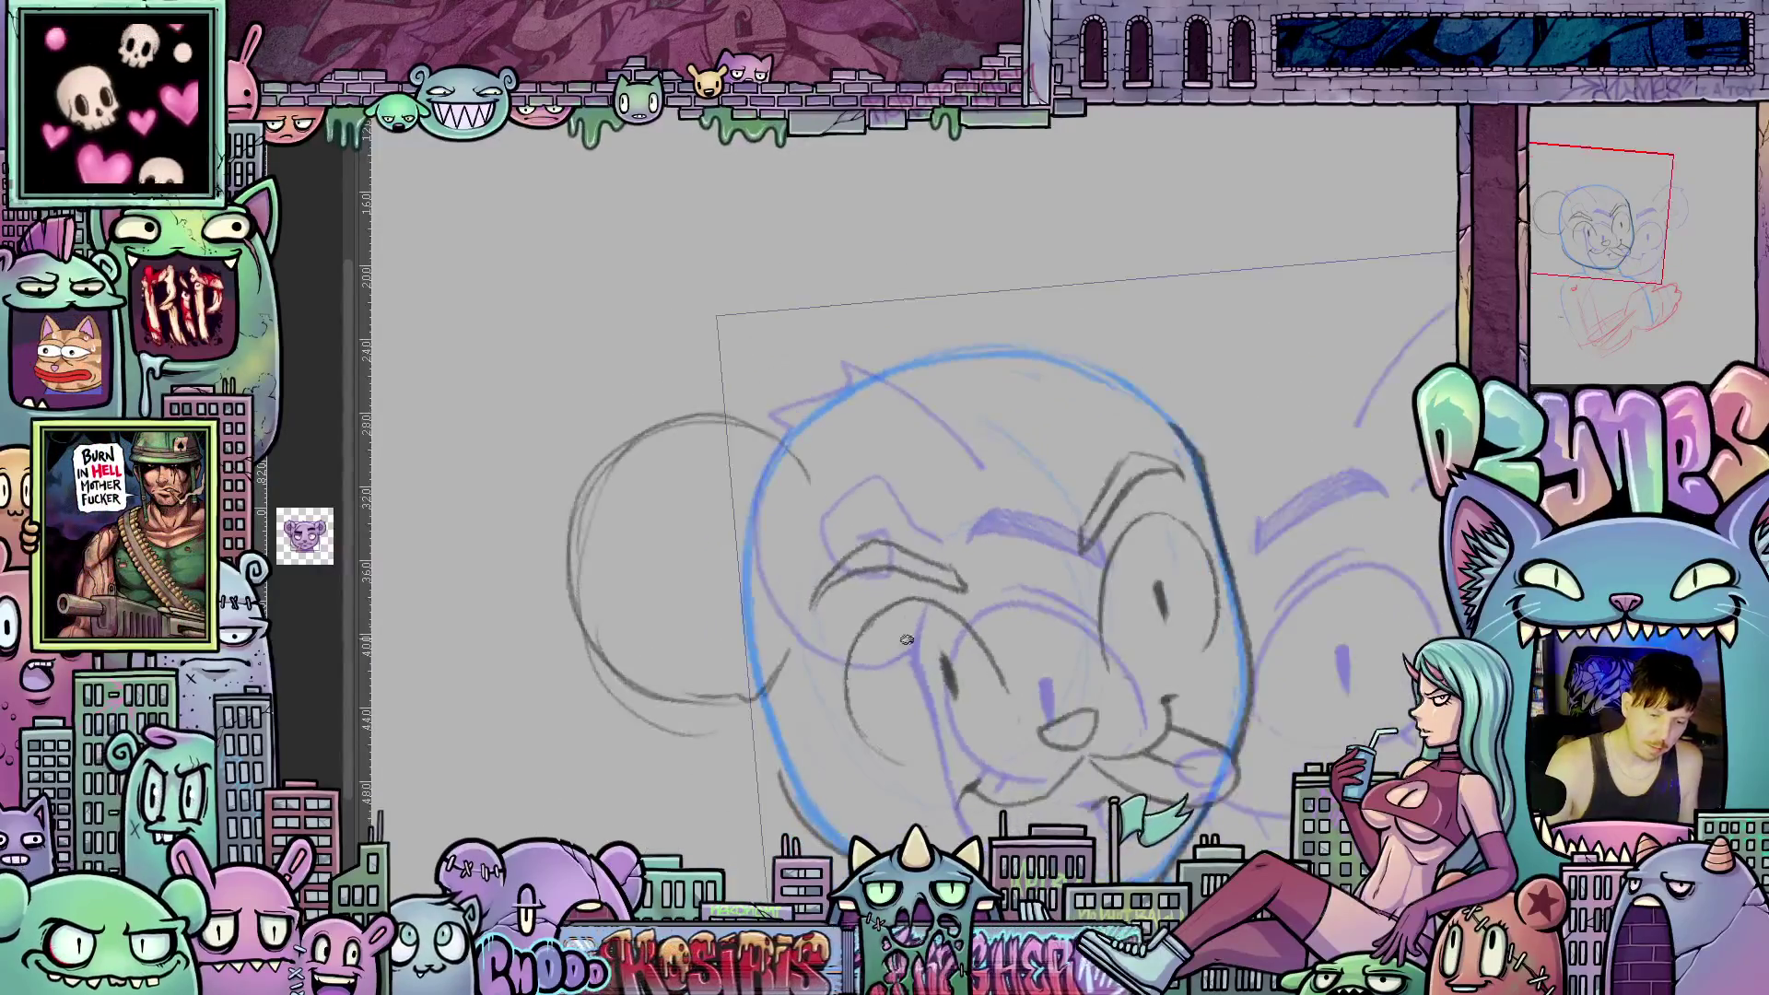
{"action": "left_click_drag", "start_coordinate": [1076, 639], "coordinate": [1032, 722]}
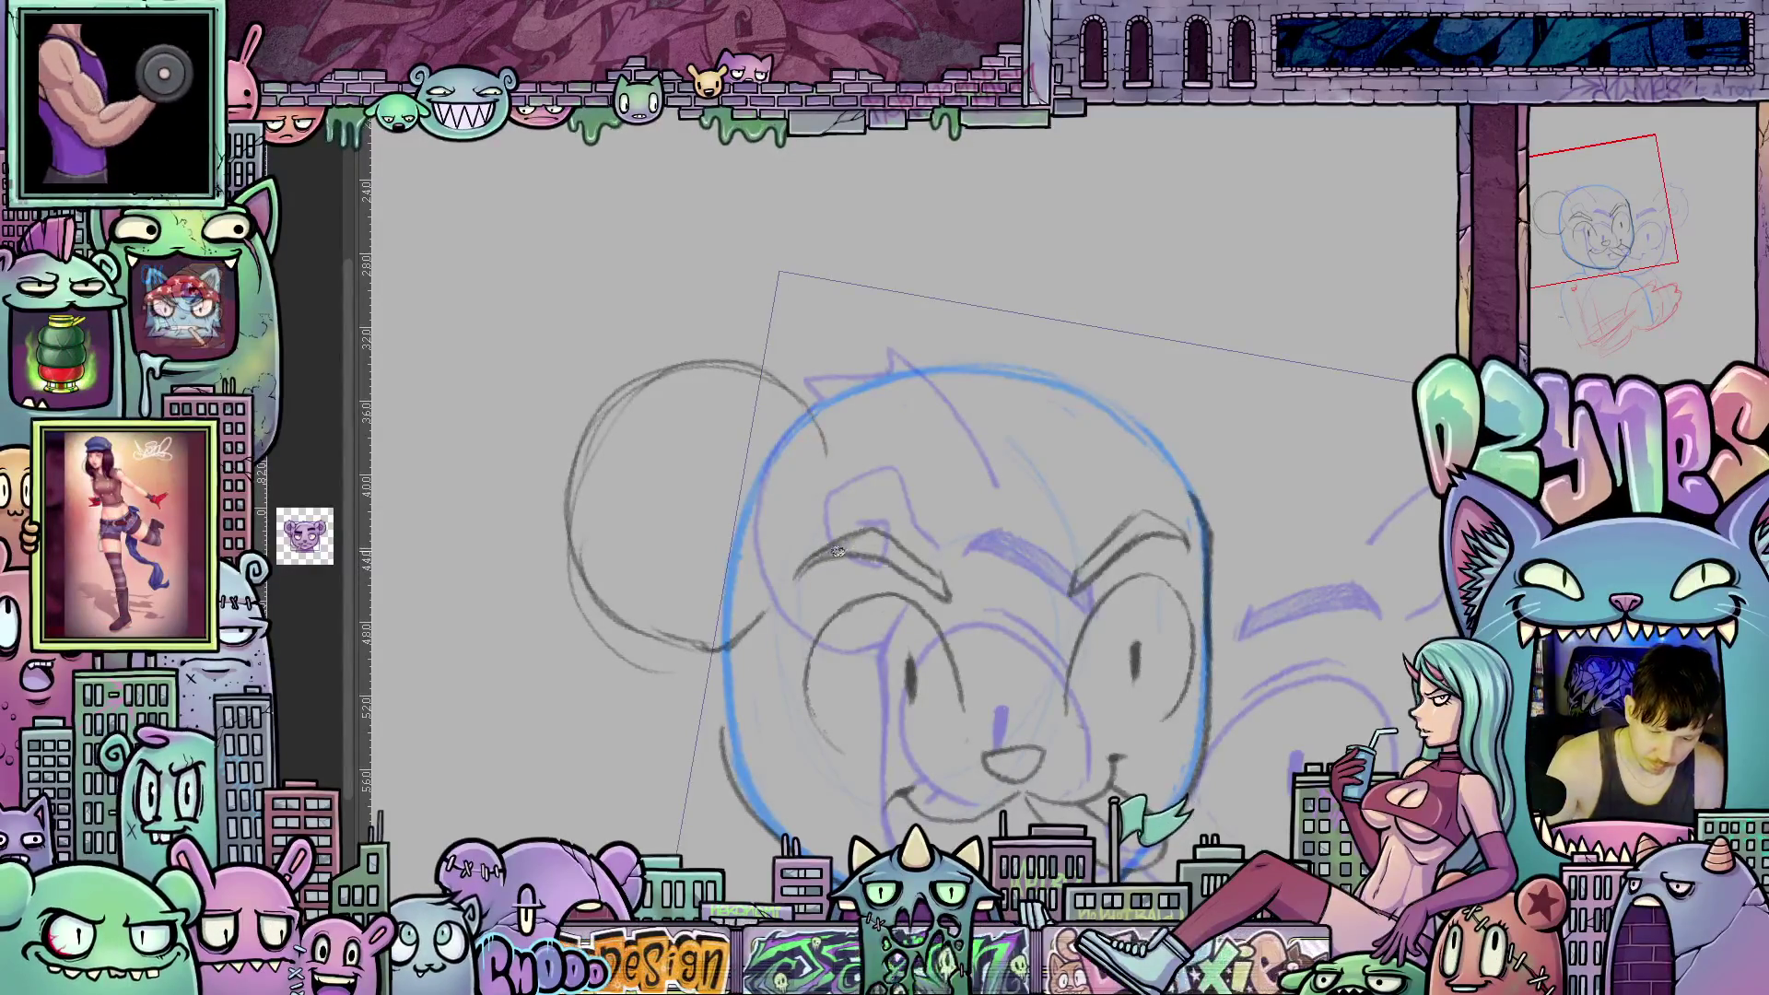
{"action": "left_click_drag", "start_coordinate": [877, 555], "coordinate": [899, 553]}
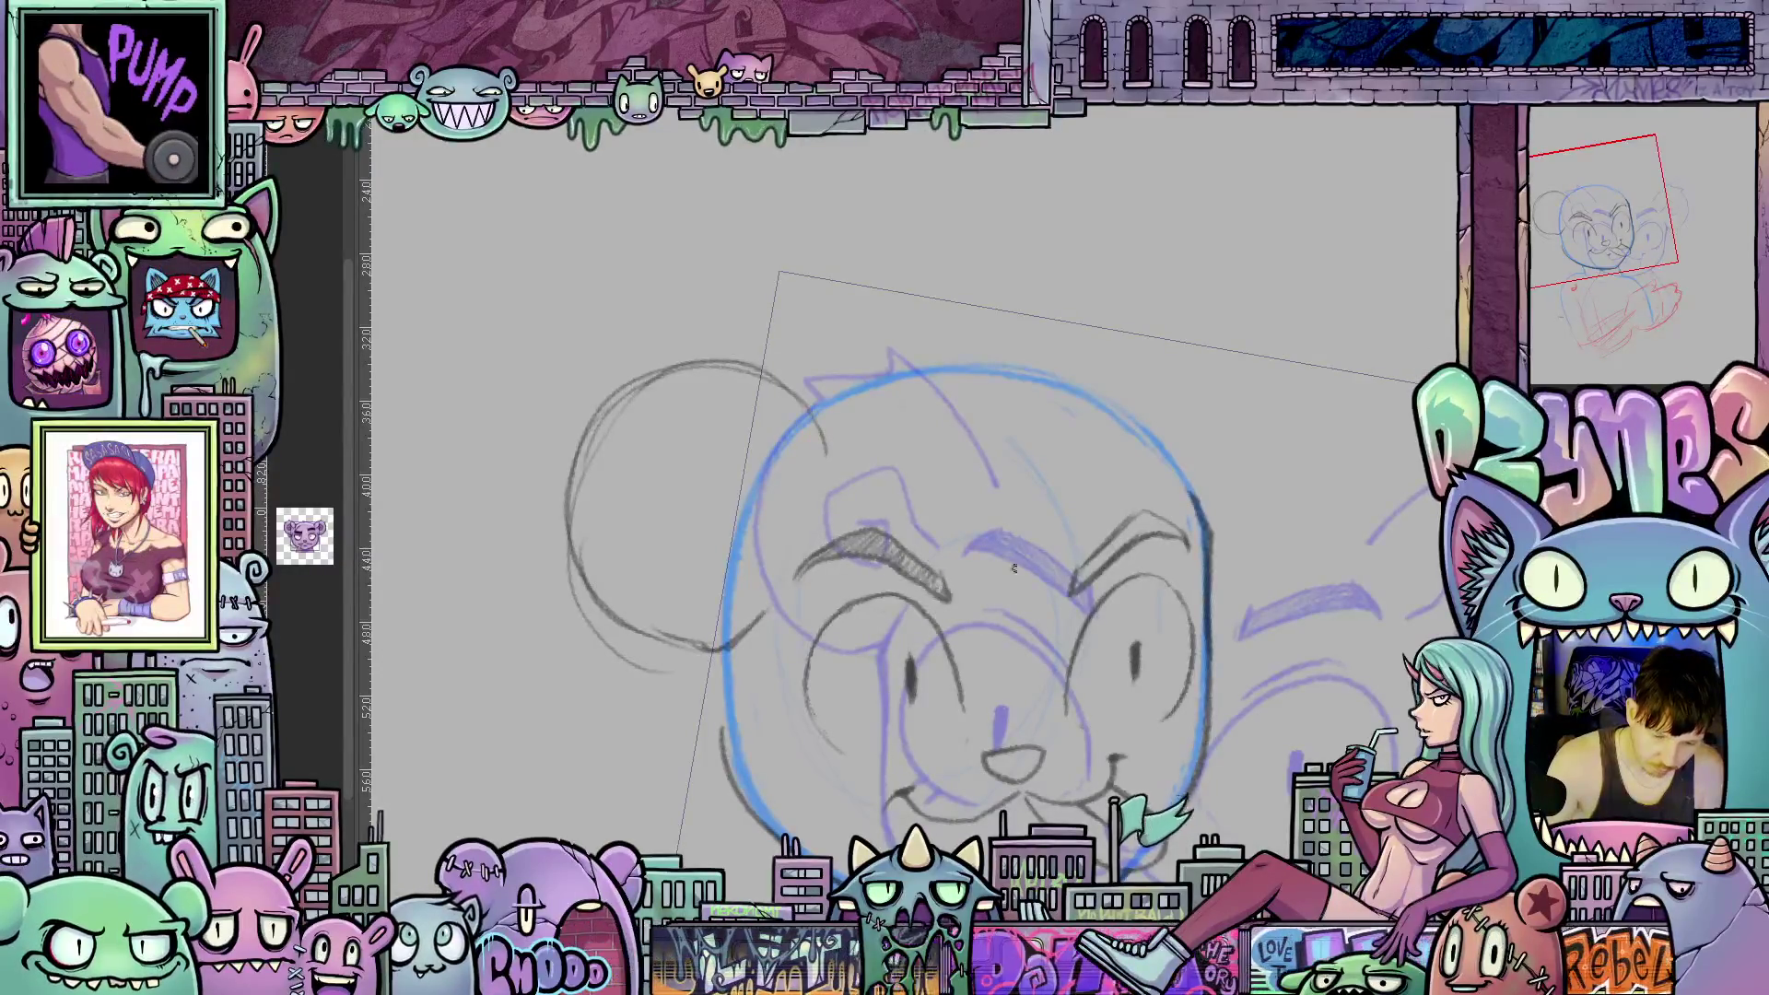
{"action": "left_click_drag", "start_coordinate": [1086, 582], "coordinate": [1152, 518]}
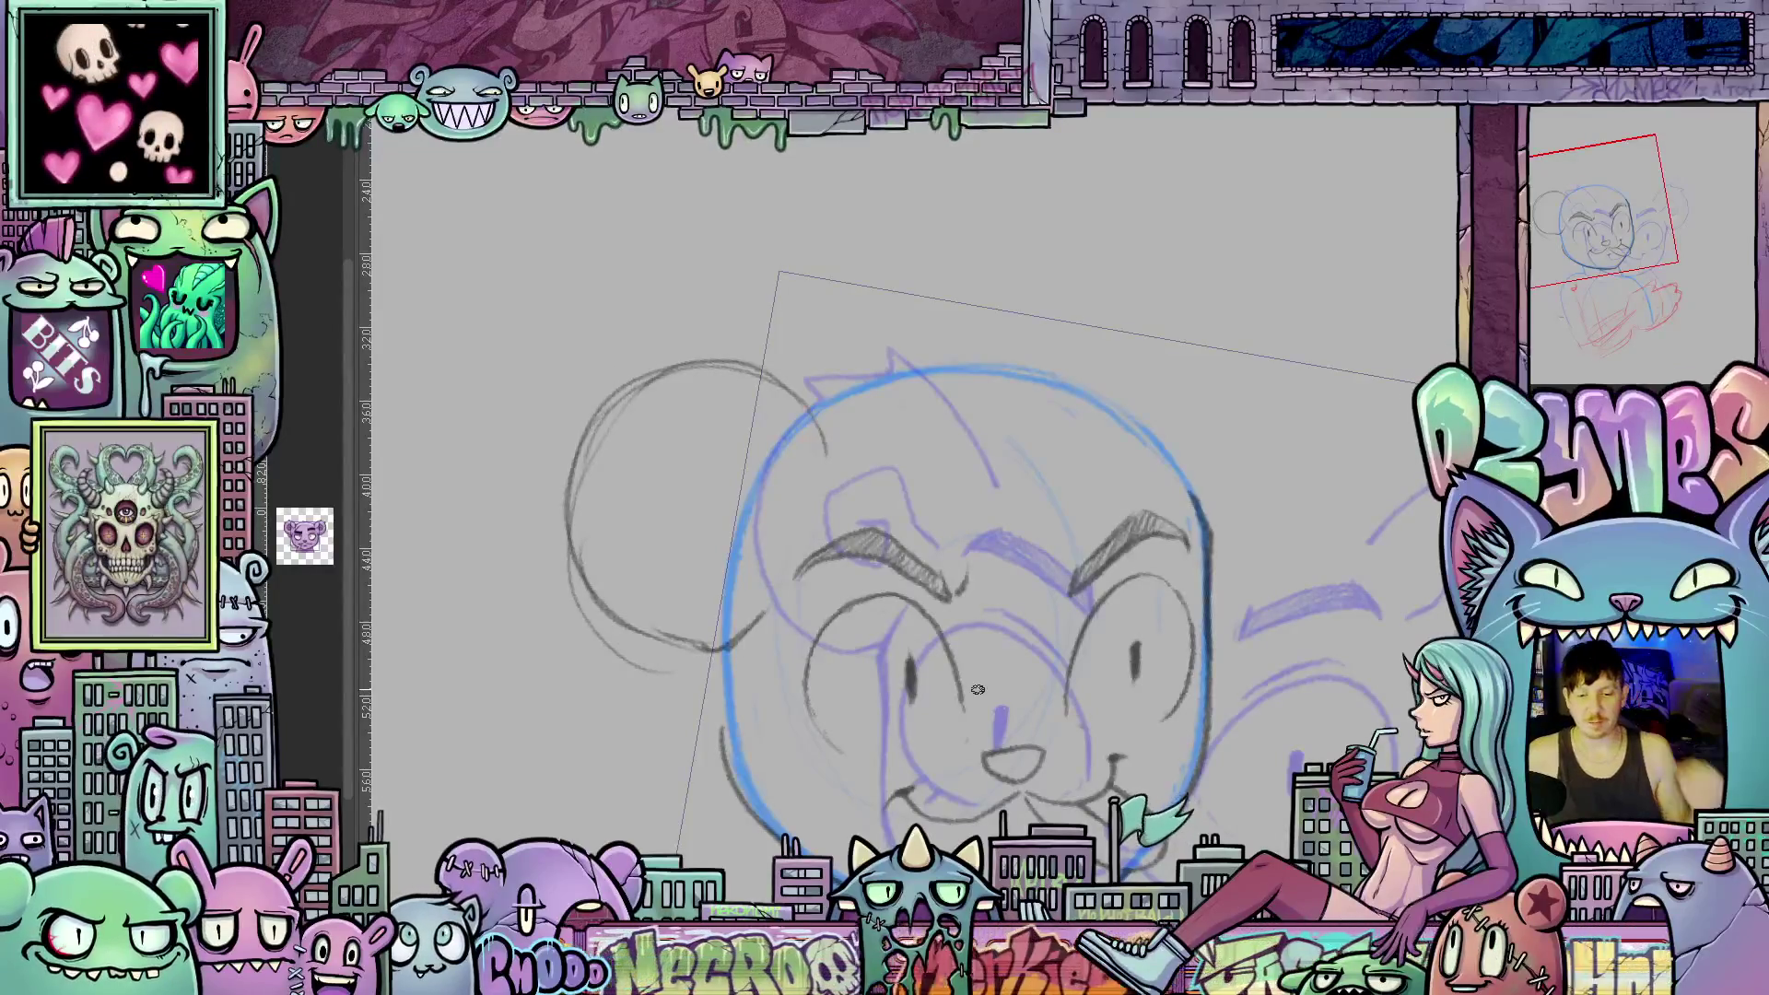
Sketch the right ear arc and refine the left ear's outline and spiky tuft.
{"action": "left_click_drag", "start_coordinate": [1229, 745], "coordinate": [1115, 461]}
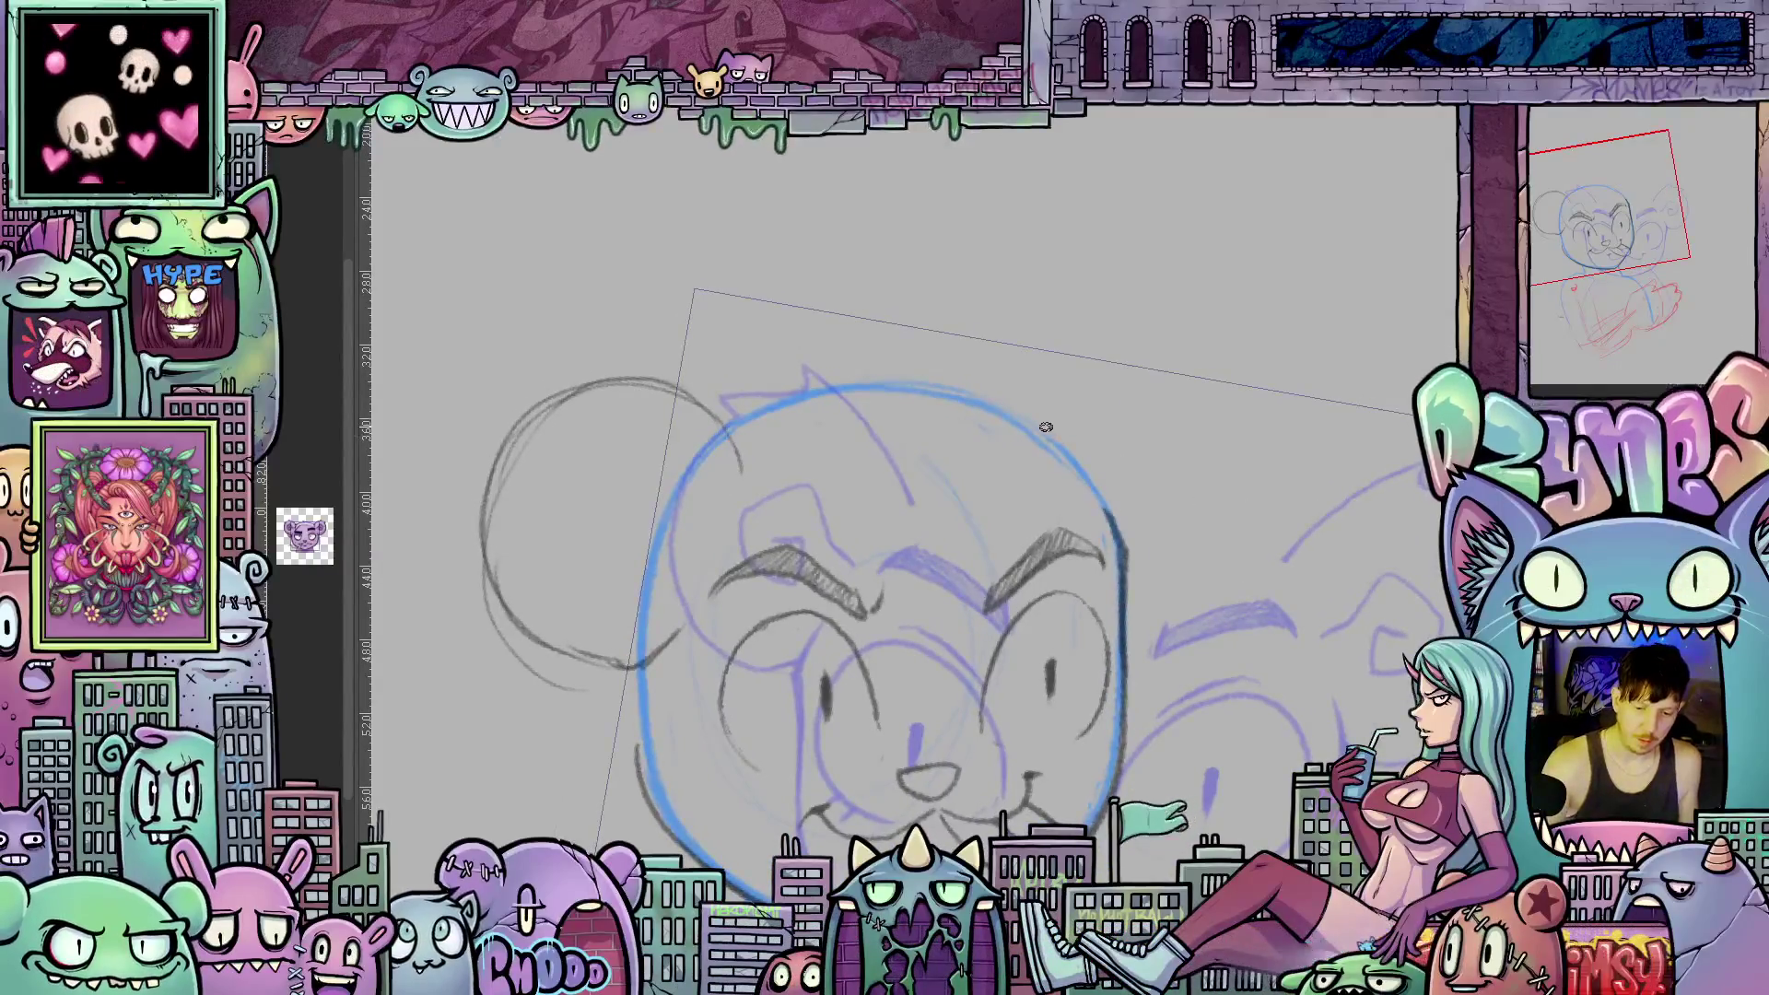
{"action": "mouse_move", "coordinate": [1048, 427]}
{"action": "left_mouse_down"}
{"action": "mouse_move", "coordinate": [1134, 361]}
{"action": "mouse_move", "coordinate": [1235, 398]}
{"action": "left_mouse_up"}
{"action": "mouse_move", "coordinate": [1134, 608]}
{"action": "left_mouse_down"}
{"action": "mouse_move", "coordinate": [1258, 493]}
{"action": "mouse_move", "coordinate": [1236, 399]}
{"action": "mouse_move", "coordinate": [1226, 591]}
{"action": "left_mouse_up"}
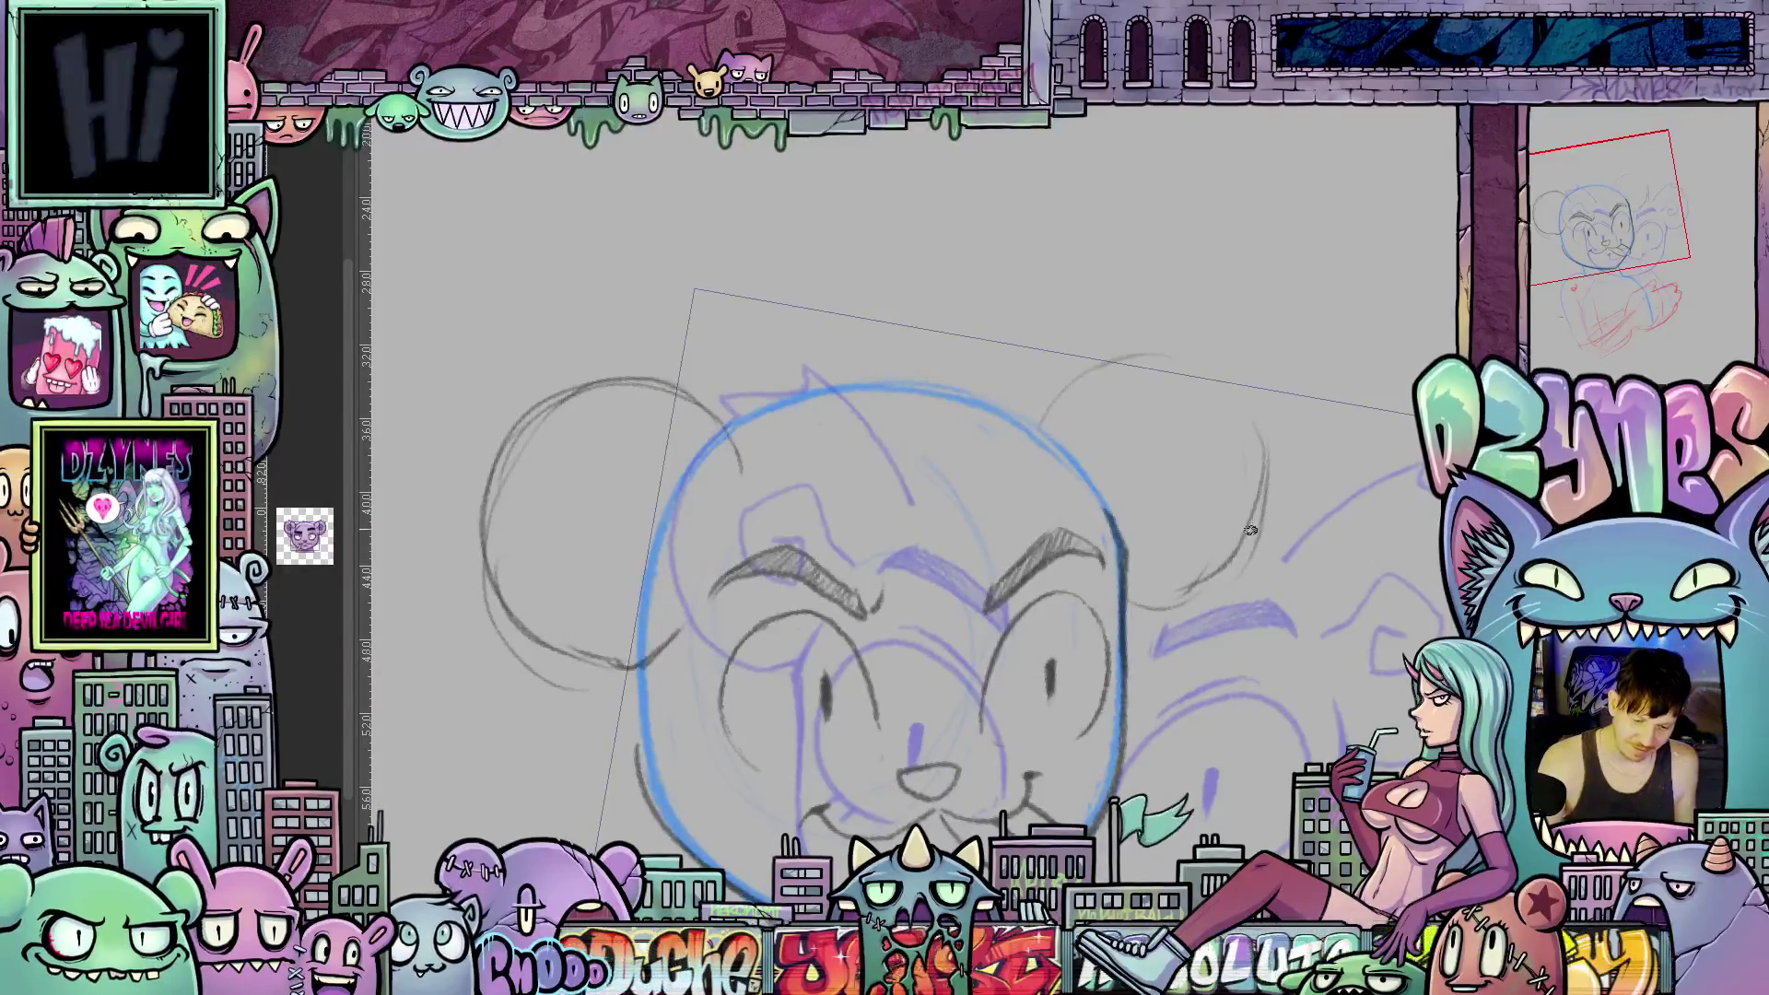
{"action": "mouse_move", "coordinate": [1231, 604]}
{"action": "left_mouse_down"}
{"action": "mouse_move", "coordinate": [1152, 701]}
{"action": "mouse_move", "coordinate": [1031, 763]}
{"action": "mouse_move", "coordinate": [1032, 861]}
{"action": "left_mouse_up"}
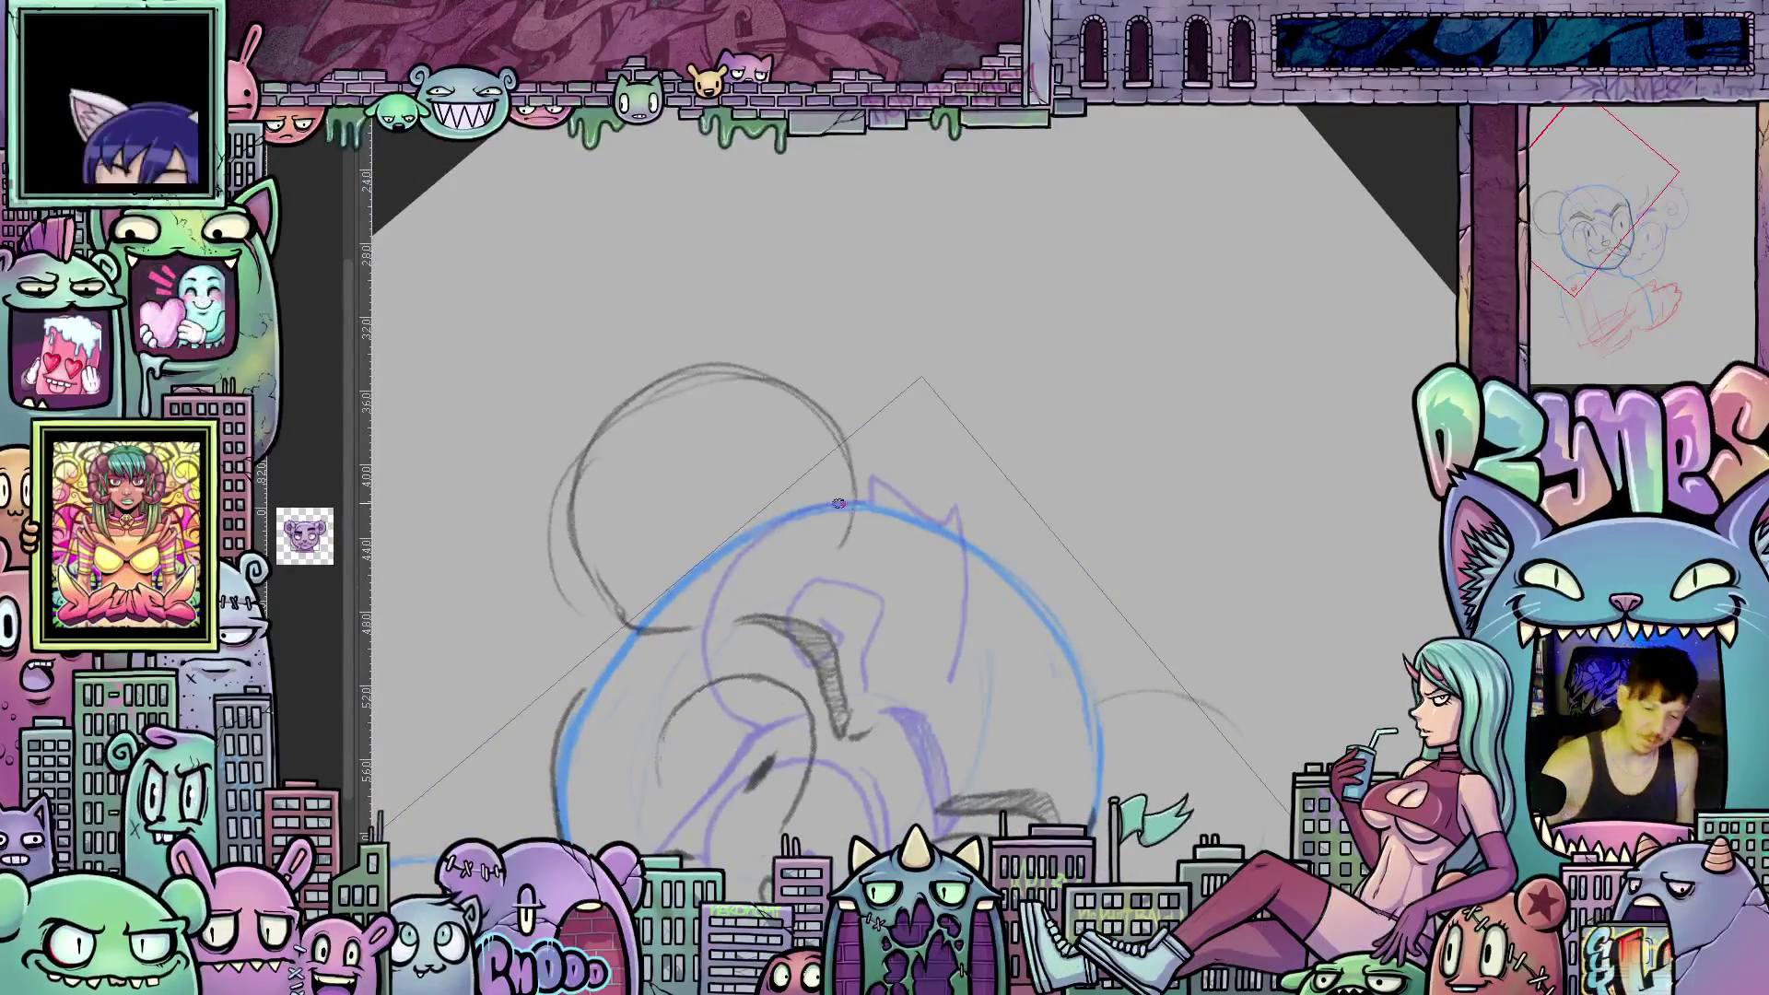
{"action": "mouse_move", "coordinate": [847, 537]}
{"action": "left_mouse_down"}
{"action": "mouse_move", "coordinate": [856, 421]}
{"action": "mouse_move", "coordinate": [772, 368]}
{"action": "left_mouse_up"}
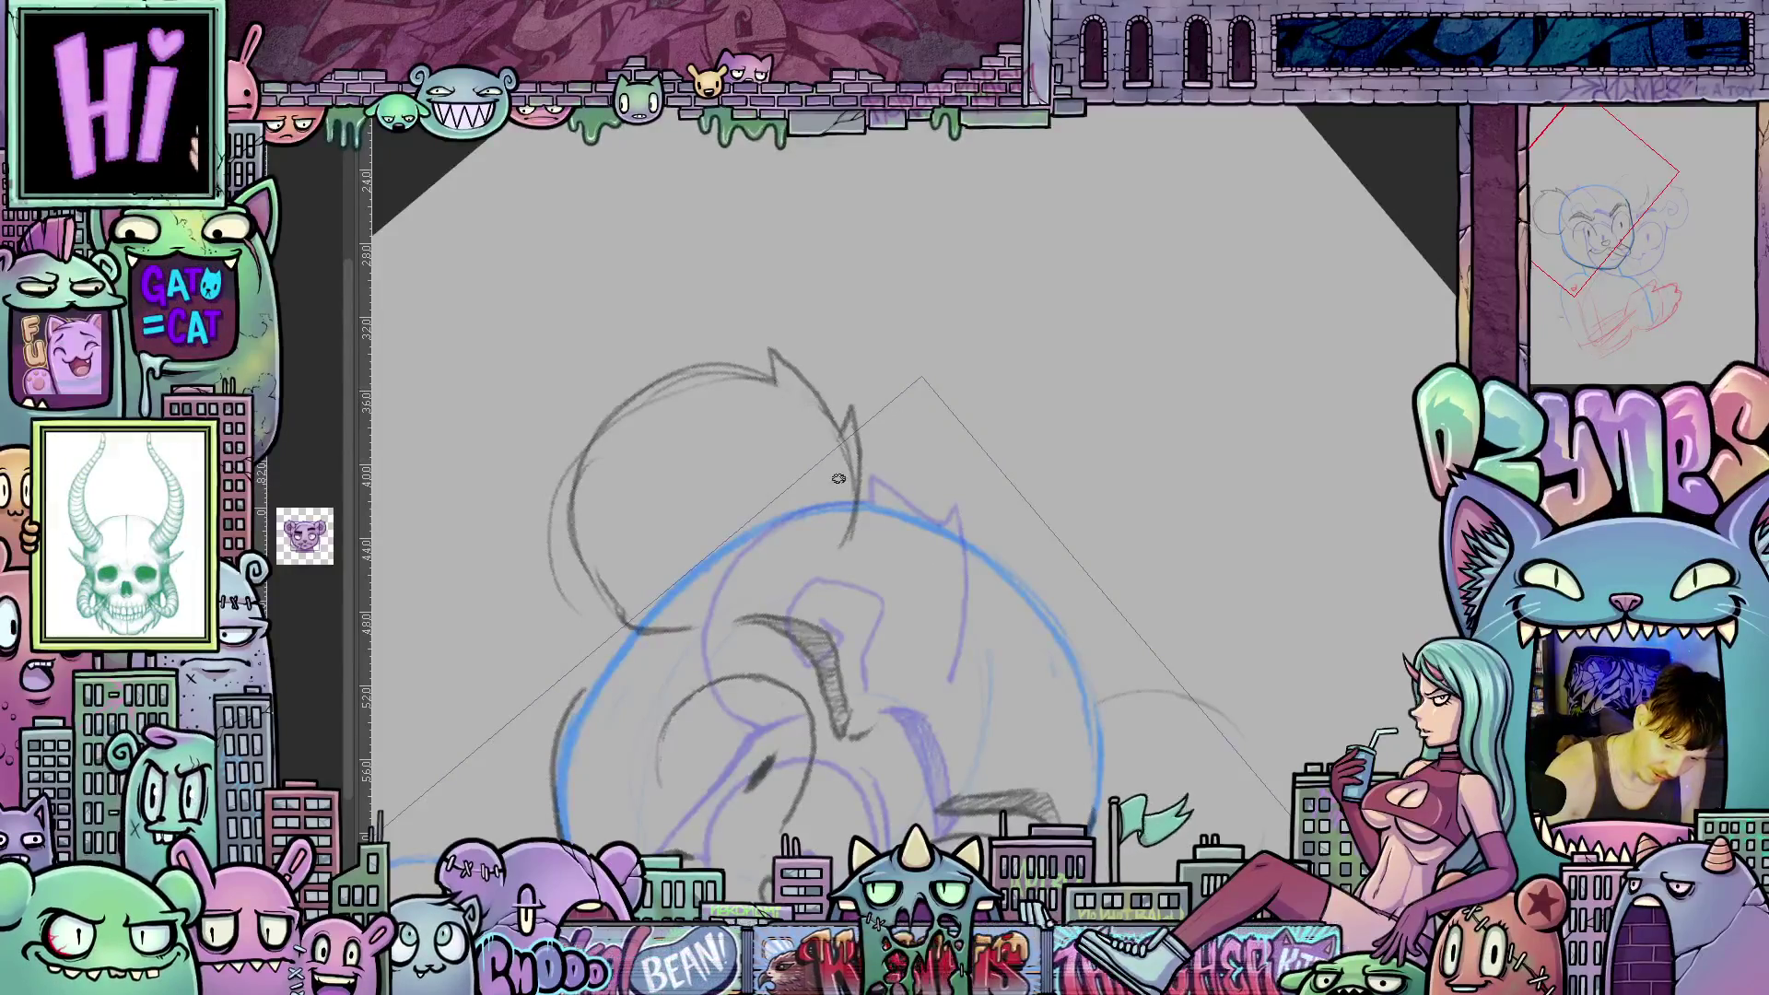
{"action": "mouse_move", "coordinate": [855, 498]}
{"action": "left_mouse_down"}
{"action": "mouse_move", "coordinate": [1019, 569]}
{"action": "mouse_move", "coordinate": [970, 524]}
{"action": "mouse_move", "coordinate": [867, 518]}
{"action": "mouse_move", "coordinate": [894, 597]}
{"action": "left_mouse_up"}
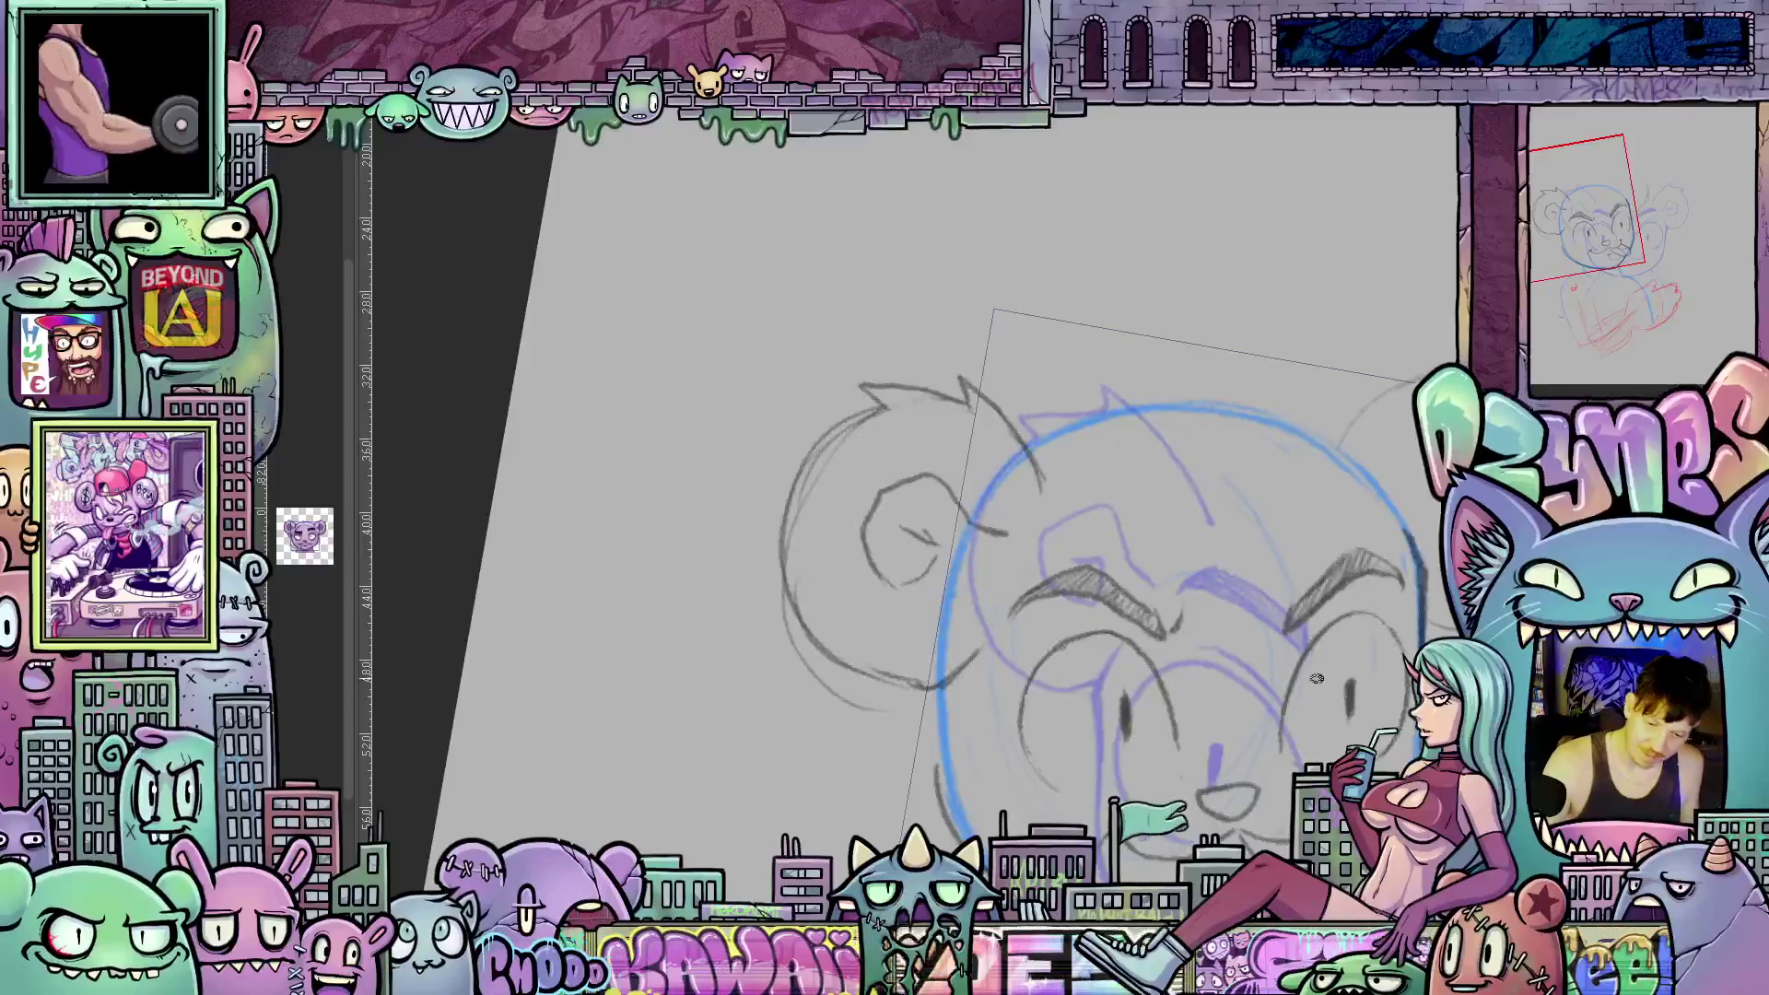
Draw the right ear in black pencil with an inner curl and spiky tip tuft.
{"action": "left_click_drag", "start_coordinate": [1390, 712], "coordinate": [1104, 707]}
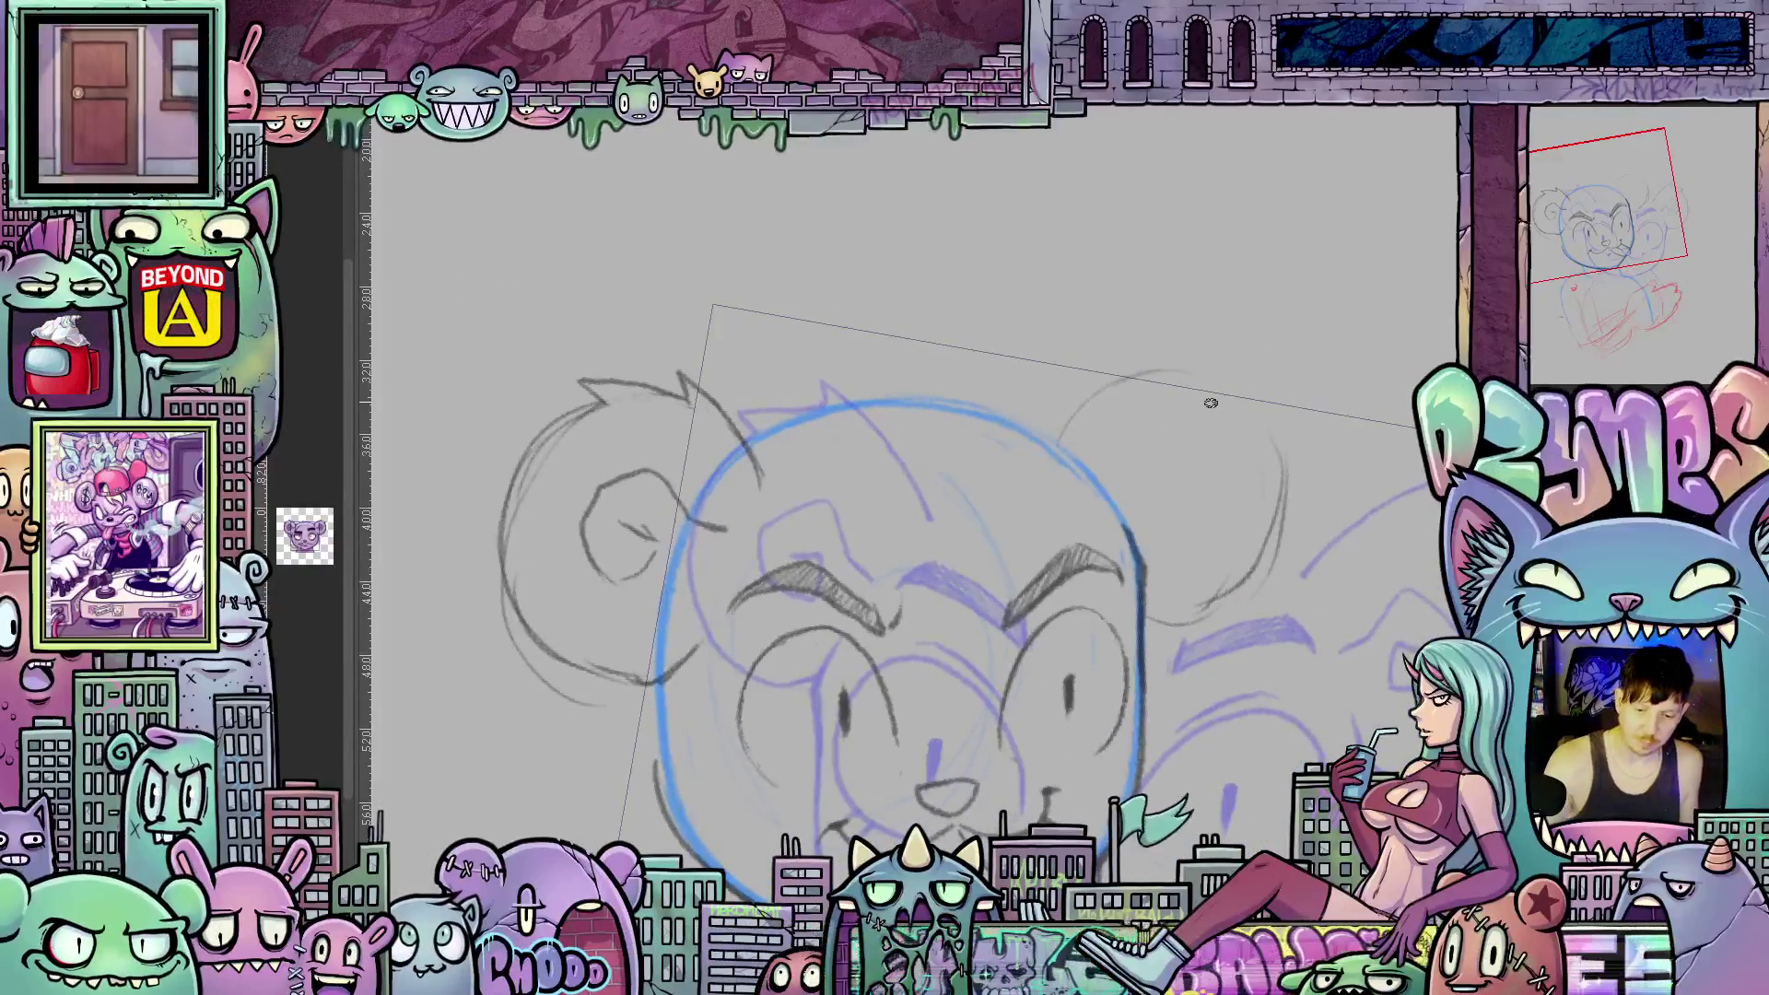
{"action": "mouse_move", "coordinate": [1058, 447]}
{"action": "left_mouse_down"}
{"action": "mouse_move", "coordinate": [1124, 368]}
{"action": "mouse_move", "coordinate": [1208, 355]}
{"action": "left_mouse_up"}
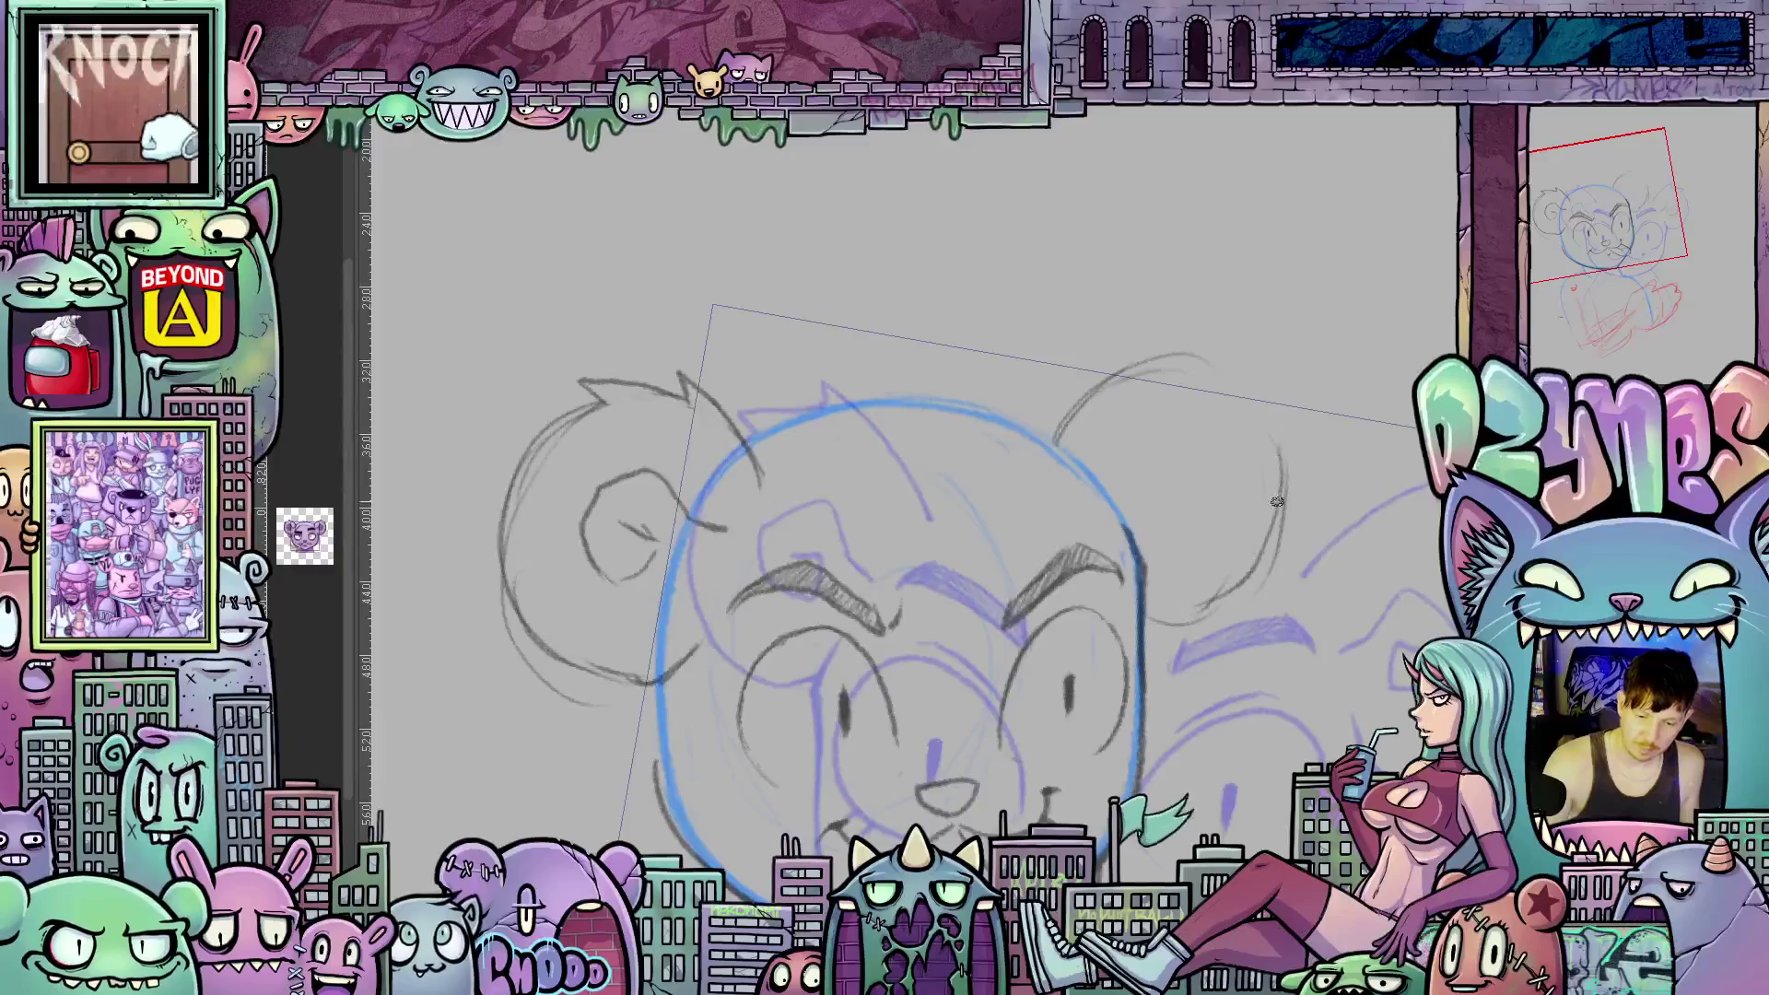
{"action": "mouse_move", "coordinate": [1147, 602]}
{"action": "left_mouse_down"}
{"action": "mouse_move", "coordinate": [1230, 587]}
{"action": "mouse_move", "coordinate": [1276, 535]}
{"action": "mouse_move", "coordinate": [1272, 484]}
{"action": "left_mouse_up"}
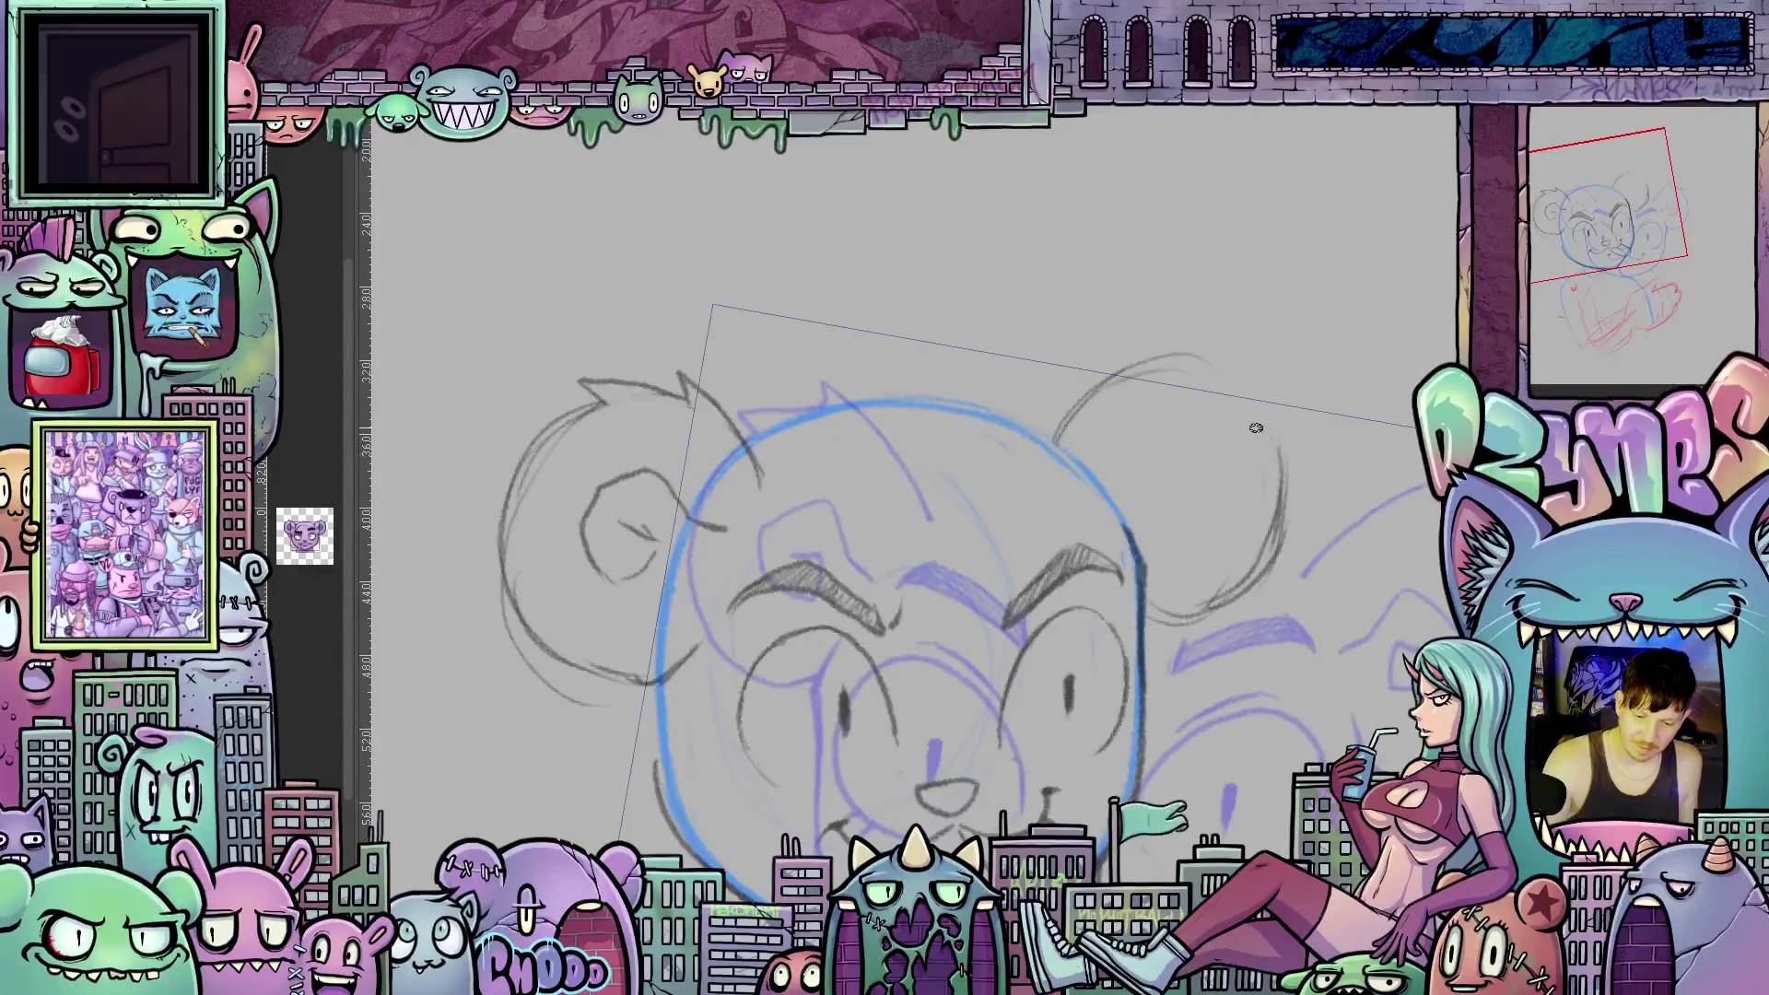
{"action": "mouse_move", "coordinate": [1052, 440]}
{"action": "left_mouse_down"}
{"action": "mouse_move", "coordinate": [1101, 361]}
{"action": "mouse_move", "coordinate": [1110, 380]}
{"action": "mouse_move", "coordinate": [1173, 337]}
{"action": "left_mouse_up"}
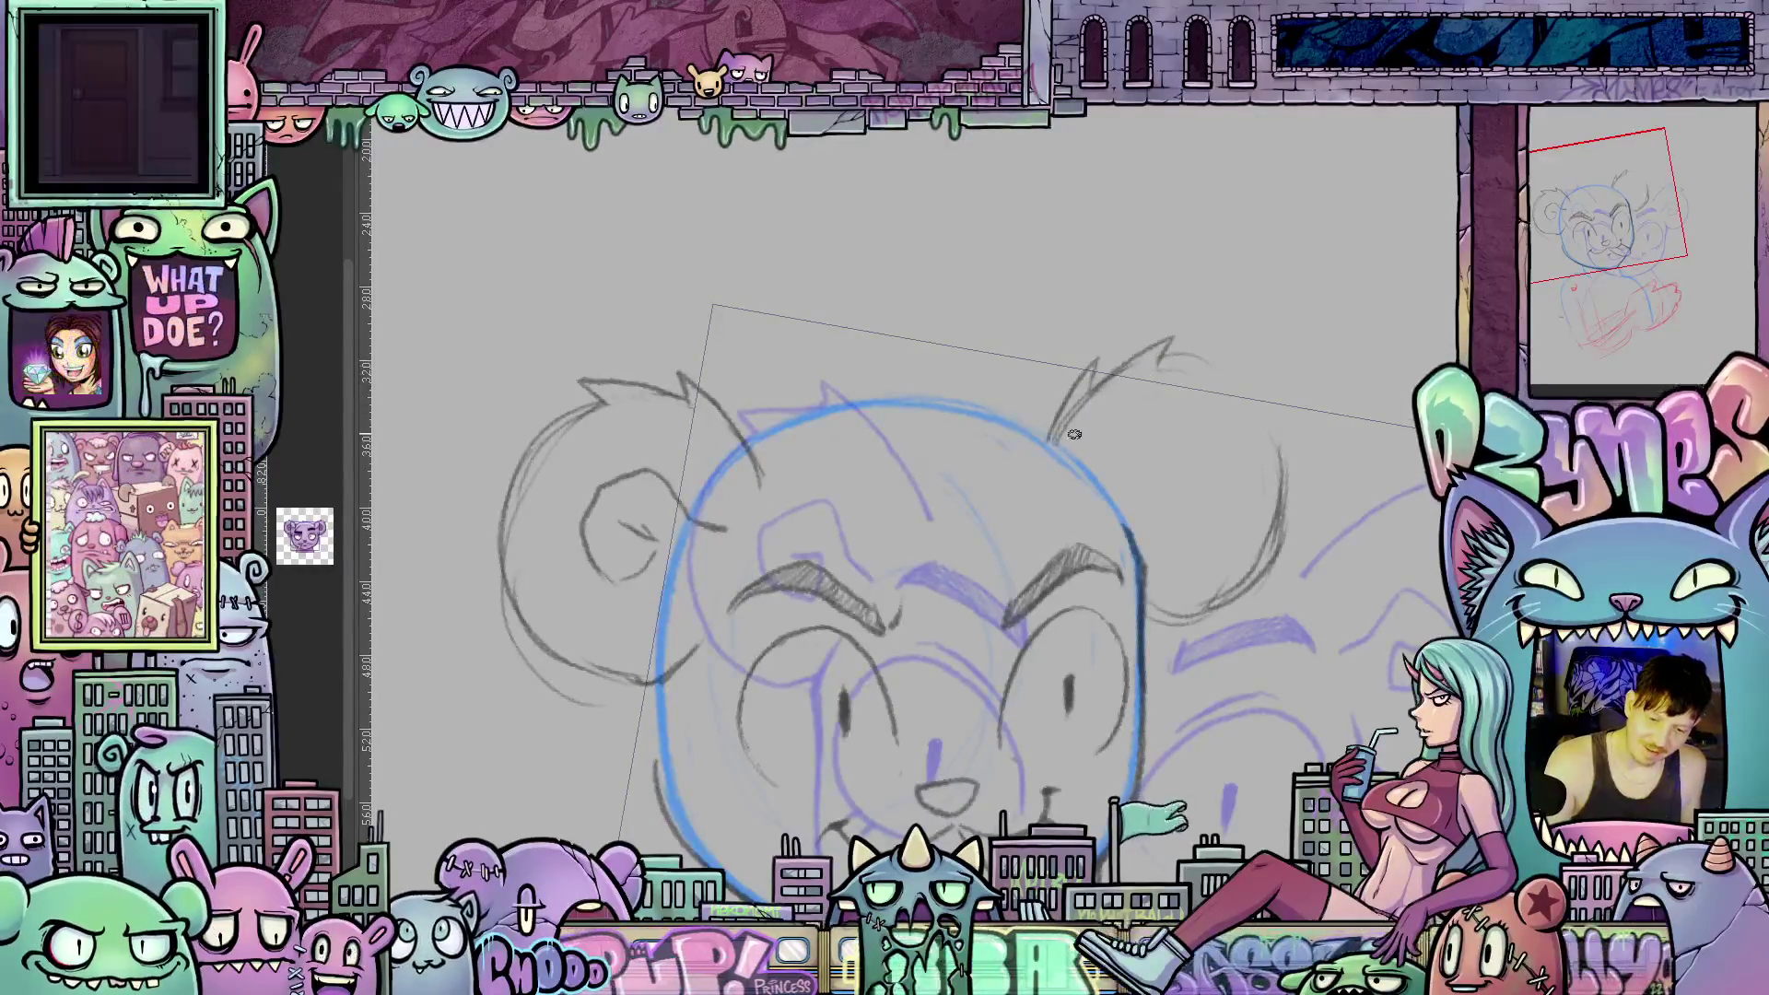
{"action": "left_click_drag", "start_coordinate": [1296, 639], "coordinate": [1244, 590]}
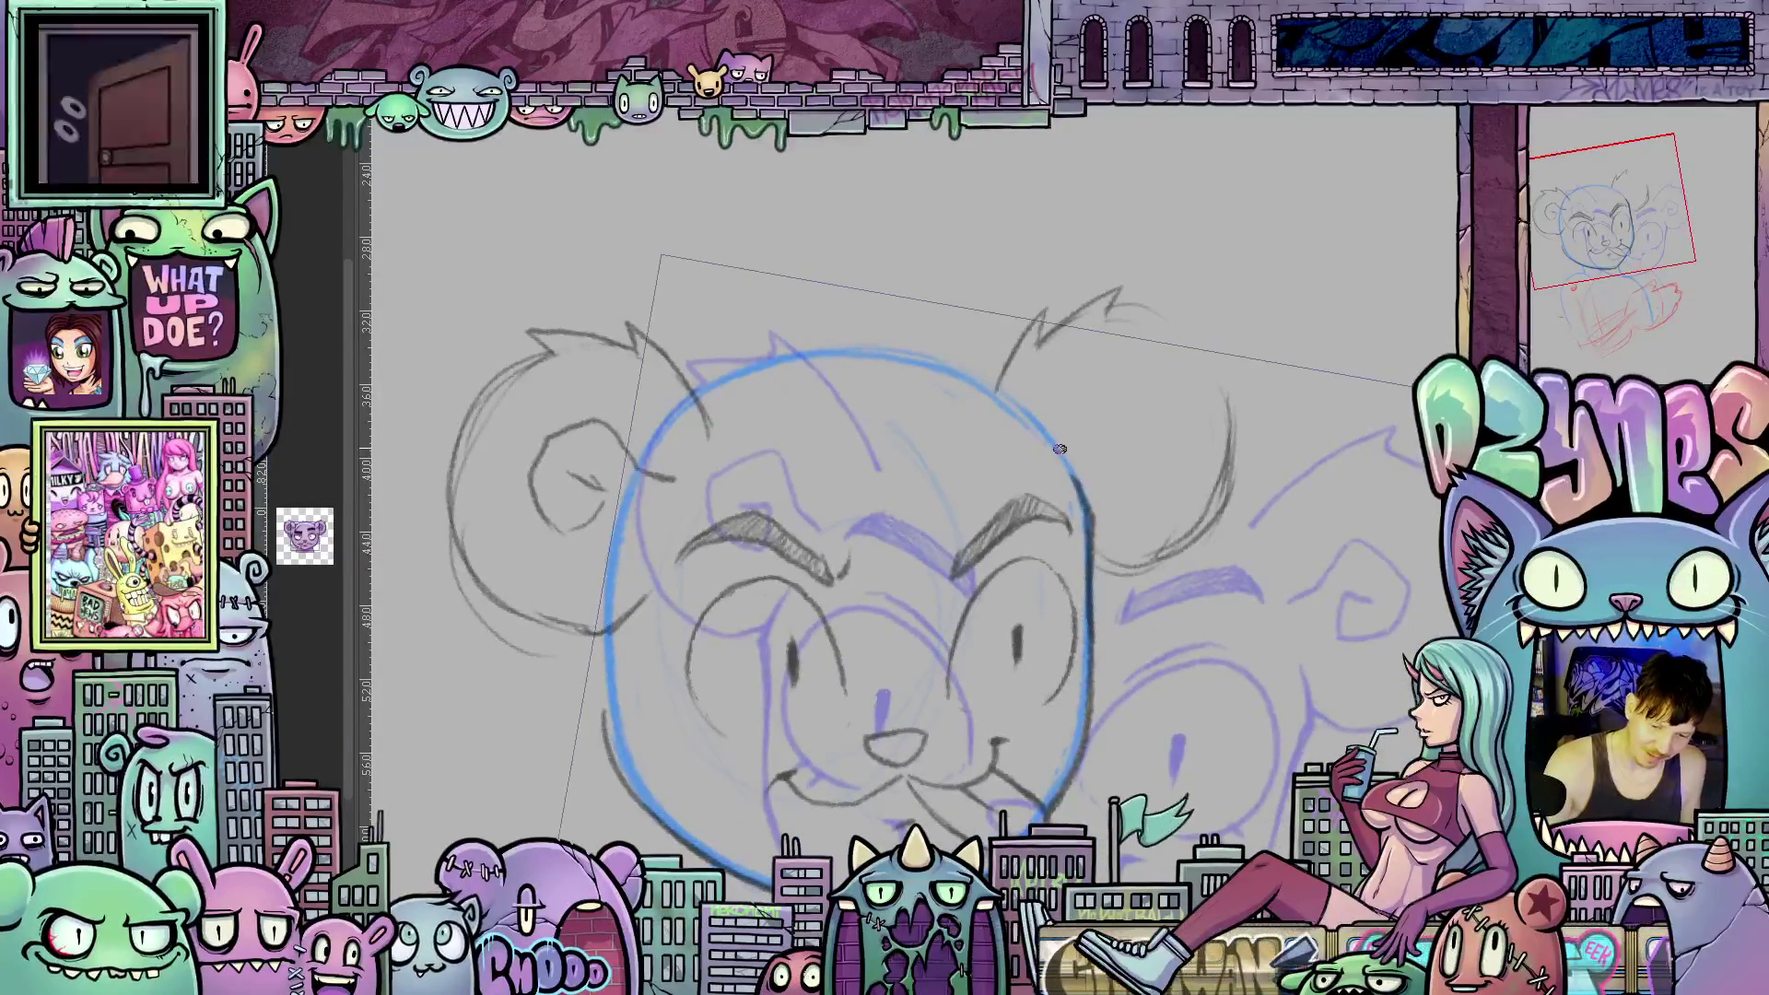
{"action": "mouse_move", "coordinate": [1118, 376]}
{"action": "left_mouse_down"}
{"action": "mouse_move", "coordinate": [1086, 422]}
{"action": "mouse_move", "coordinate": [1118, 470]}
{"action": "left_mouse_up"}
{"action": "mouse_move", "coordinate": [1103, 400]}
{"action": "left_mouse_down"}
{"action": "mouse_move", "coordinate": [1142, 385]}
{"action": "mouse_move", "coordinate": [1166, 410]}
{"action": "left_mouse_up"}
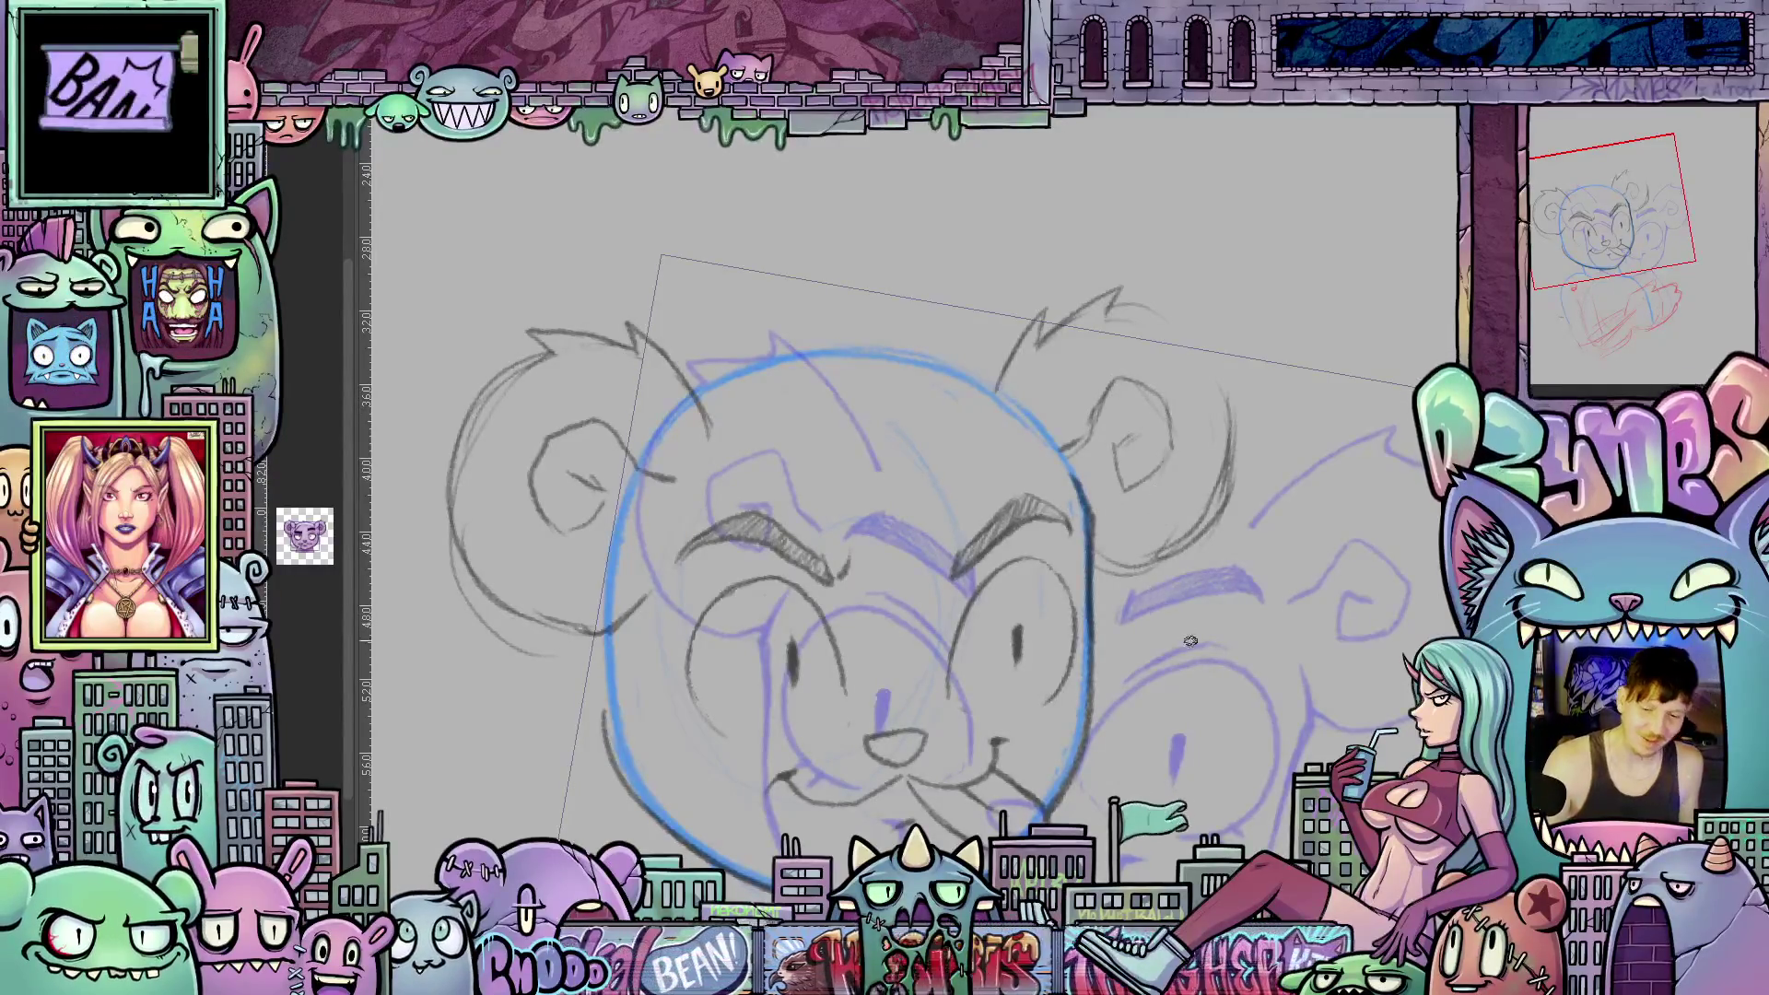
{"action": "mouse_move", "coordinate": [1127, 312]}
{"action": "left_mouse_down"}
{"action": "mouse_move", "coordinate": [1194, 314]}
{"action": "mouse_move", "coordinate": [1235, 422]}
{"action": "left_mouse_up"}
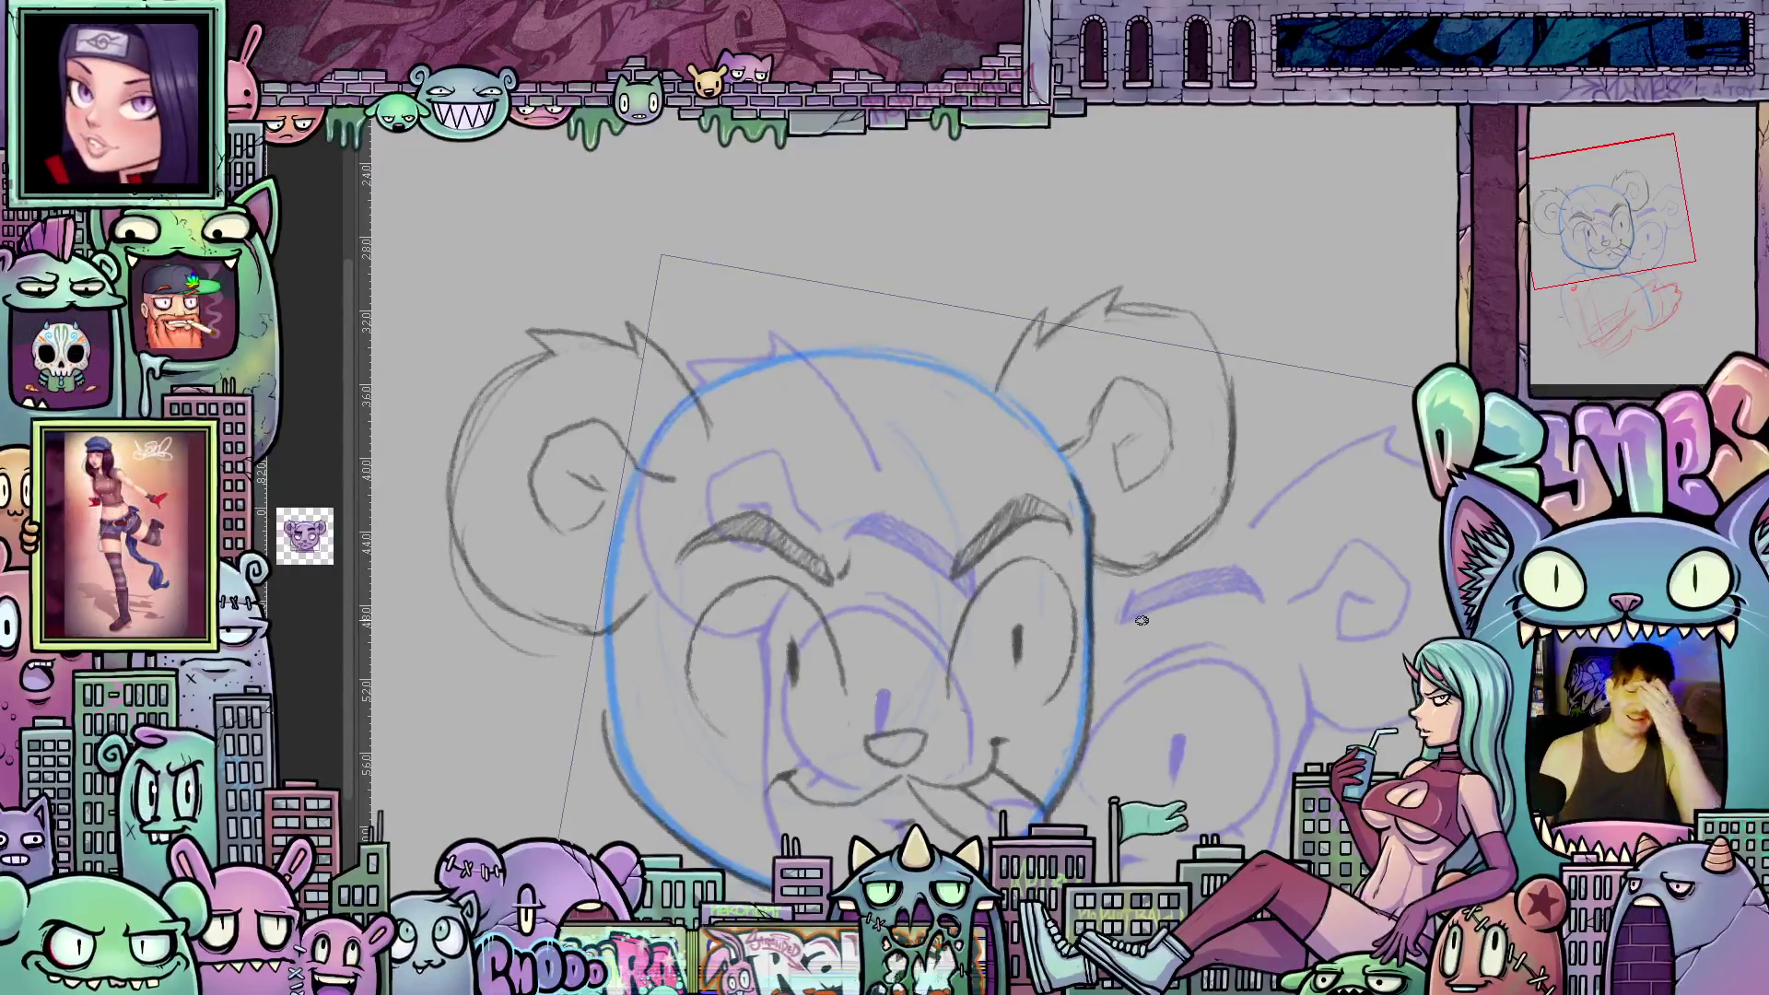
Stroke the left and lower-left edge of the head along the blue guide.
{"action": "left_click_drag", "start_coordinate": [703, 732], "coordinate": [749, 664]}
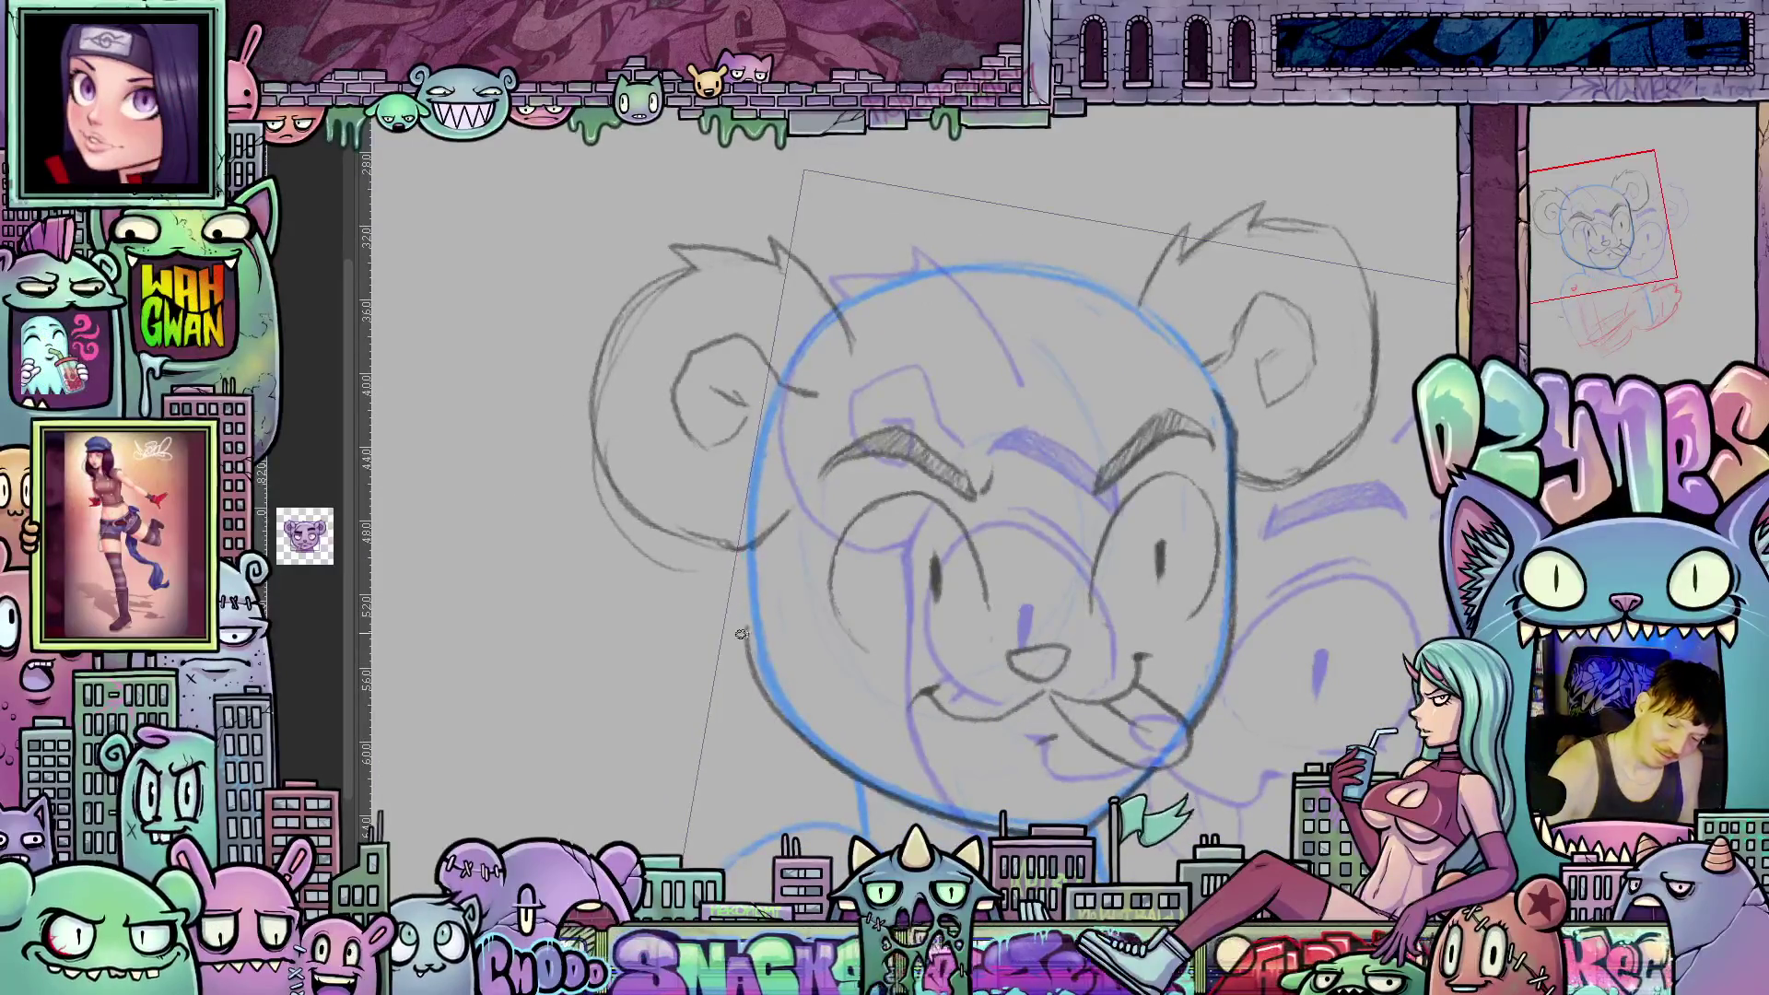
{"action": "left_click_drag", "start_coordinate": [735, 551], "coordinate": [755, 675]}
{"action": "mouse_move", "coordinate": [739, 546]}
{"action": "left_mouse_down"}
{"action": "mouse_move", "coordinate": [779, 724]}
{"action": "mouse_move", "coordinate": [862, 777]}
{"action": "left_mouse_up"}
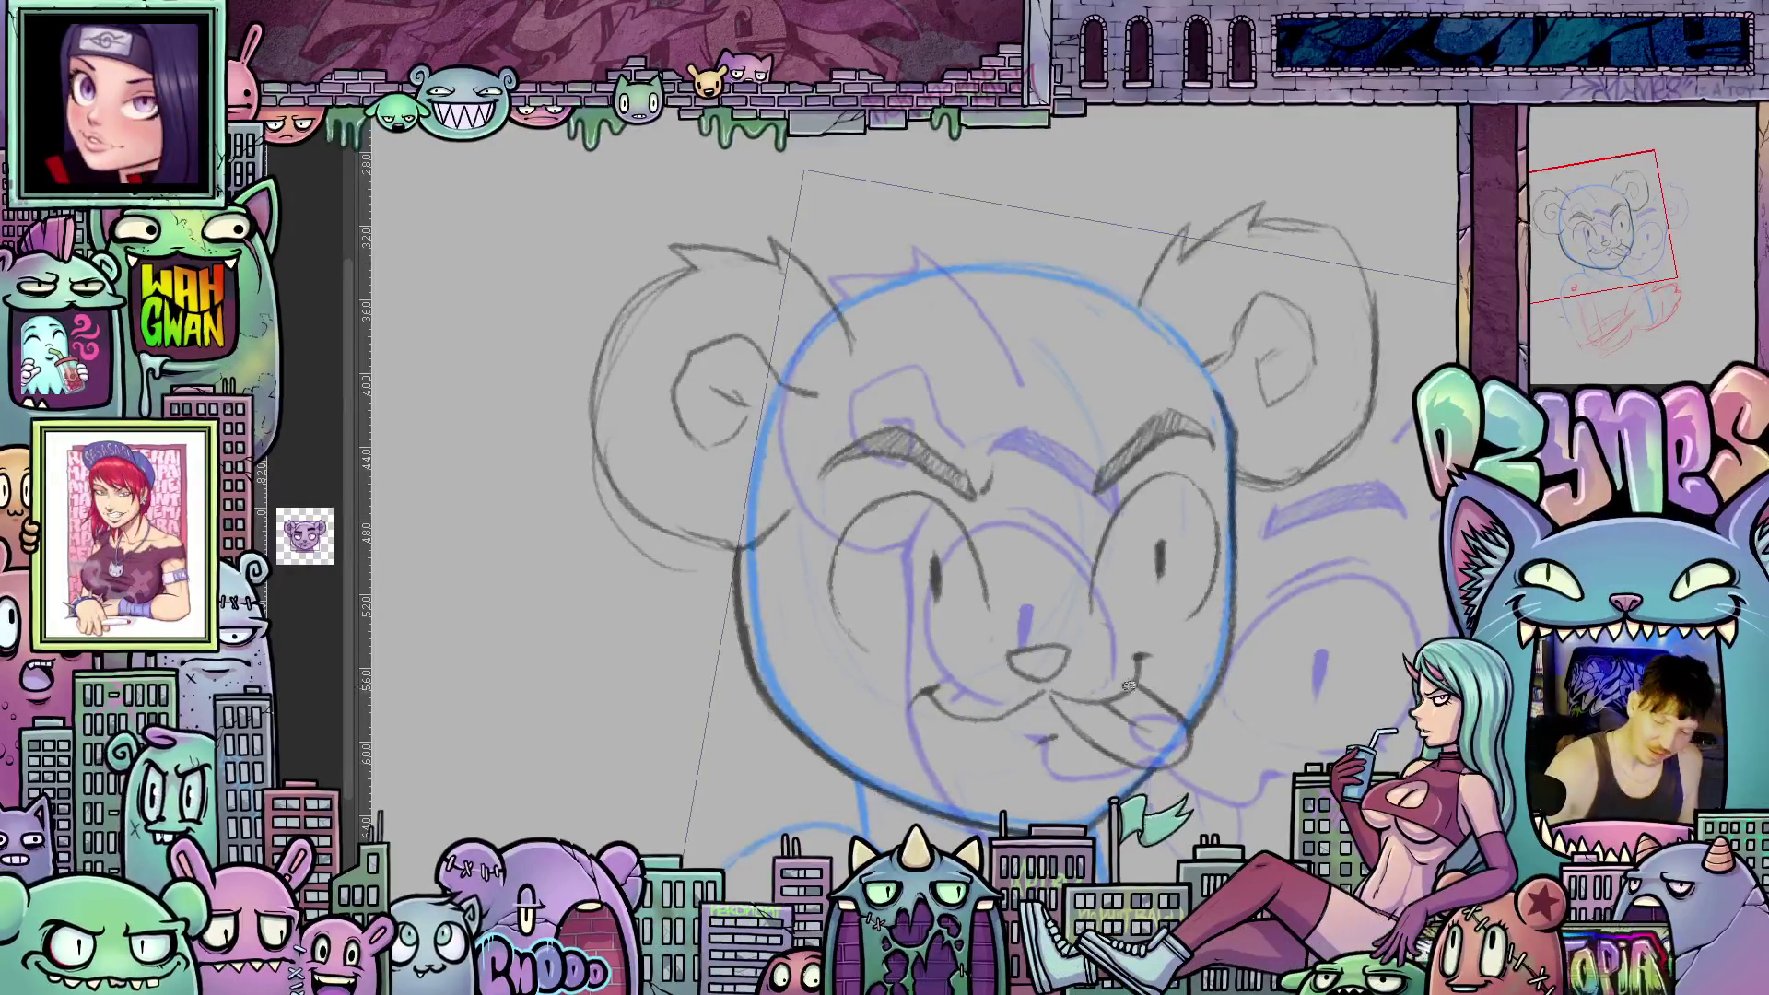
{"action": "mouse_move", "coordinate": [1108, 687]}
{"action": "left_mouse_down"}
{"action": "mouse_move", "coordinate": [914, 734]}
{"action": "mouse_move", "coordinate": [970, 782]}
{"action": "mouse_move", "coordinate": [1018, 784]}
{"action": "left_mouse_up"}
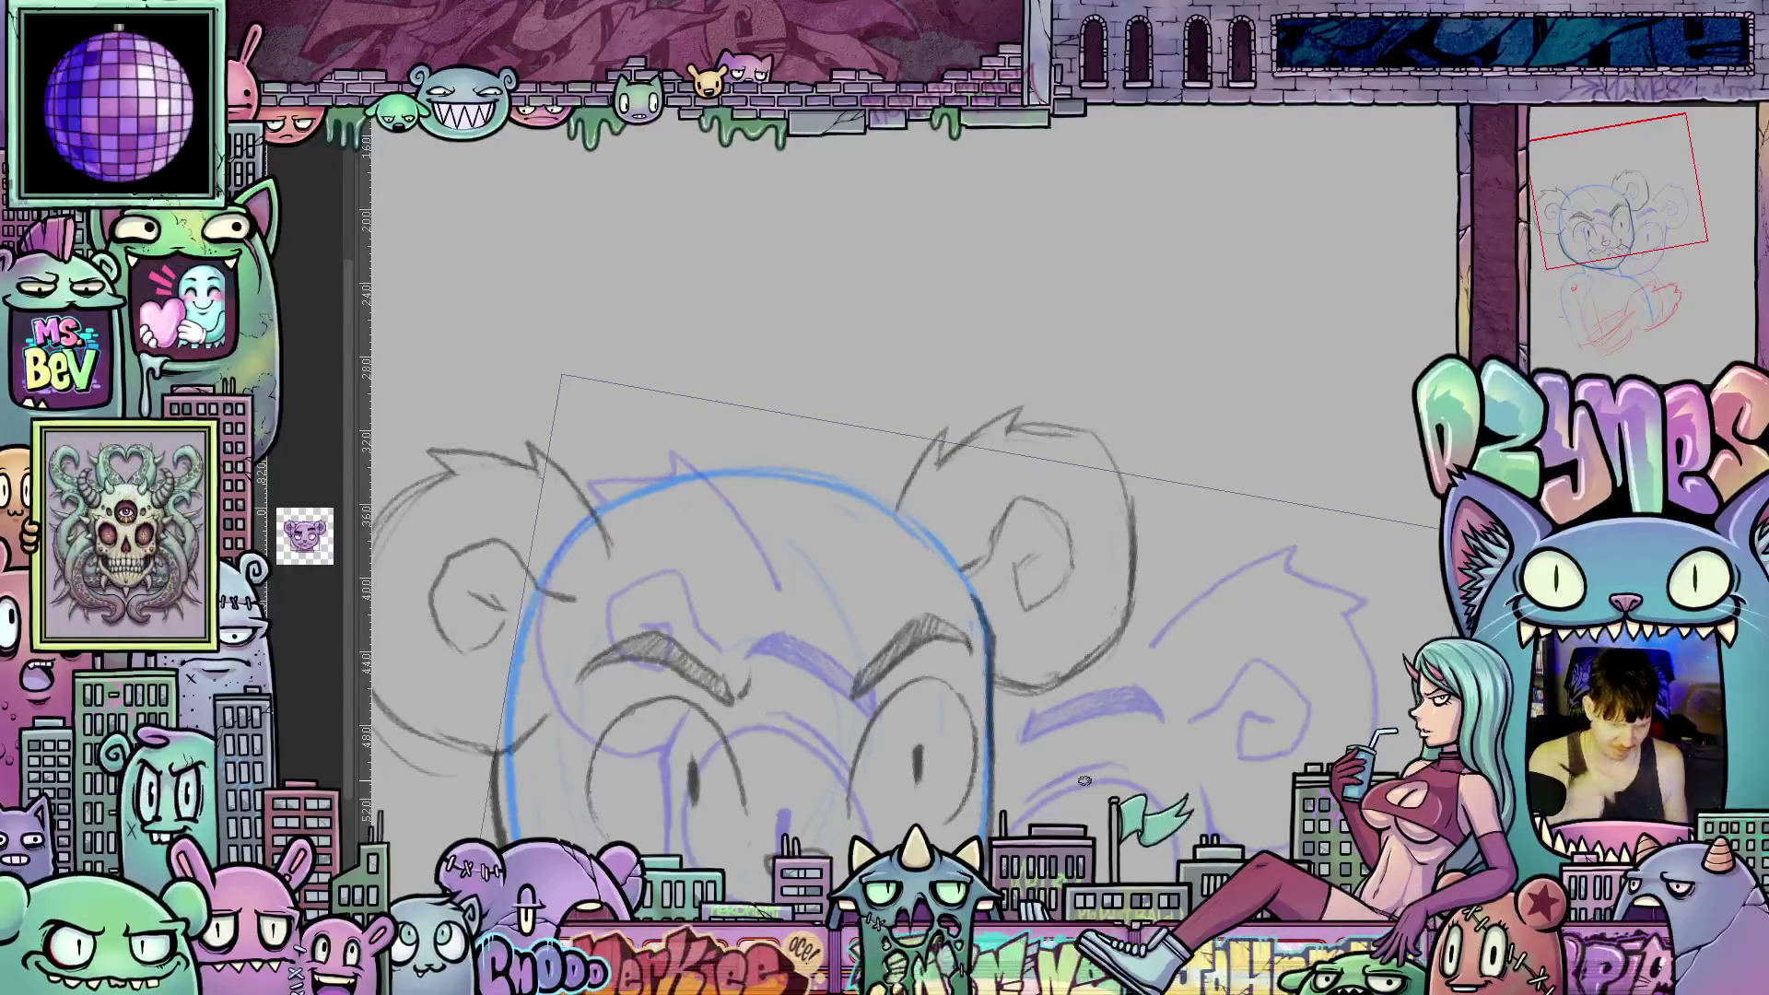
{"action": "mouse_move", "coordinate": [1085, 715]}
{"action": "left_mouse_down"}
{"action": "mouse_move", "coordinate": [1272, 651]}
{"action": "mouse_move", "coordinate": [1258, 734]}
{"action": "left_mouse_up"}
{"action": "left_click_drag", "start_coordinate": [1235, 764], "coordinate": [1243, 631]}
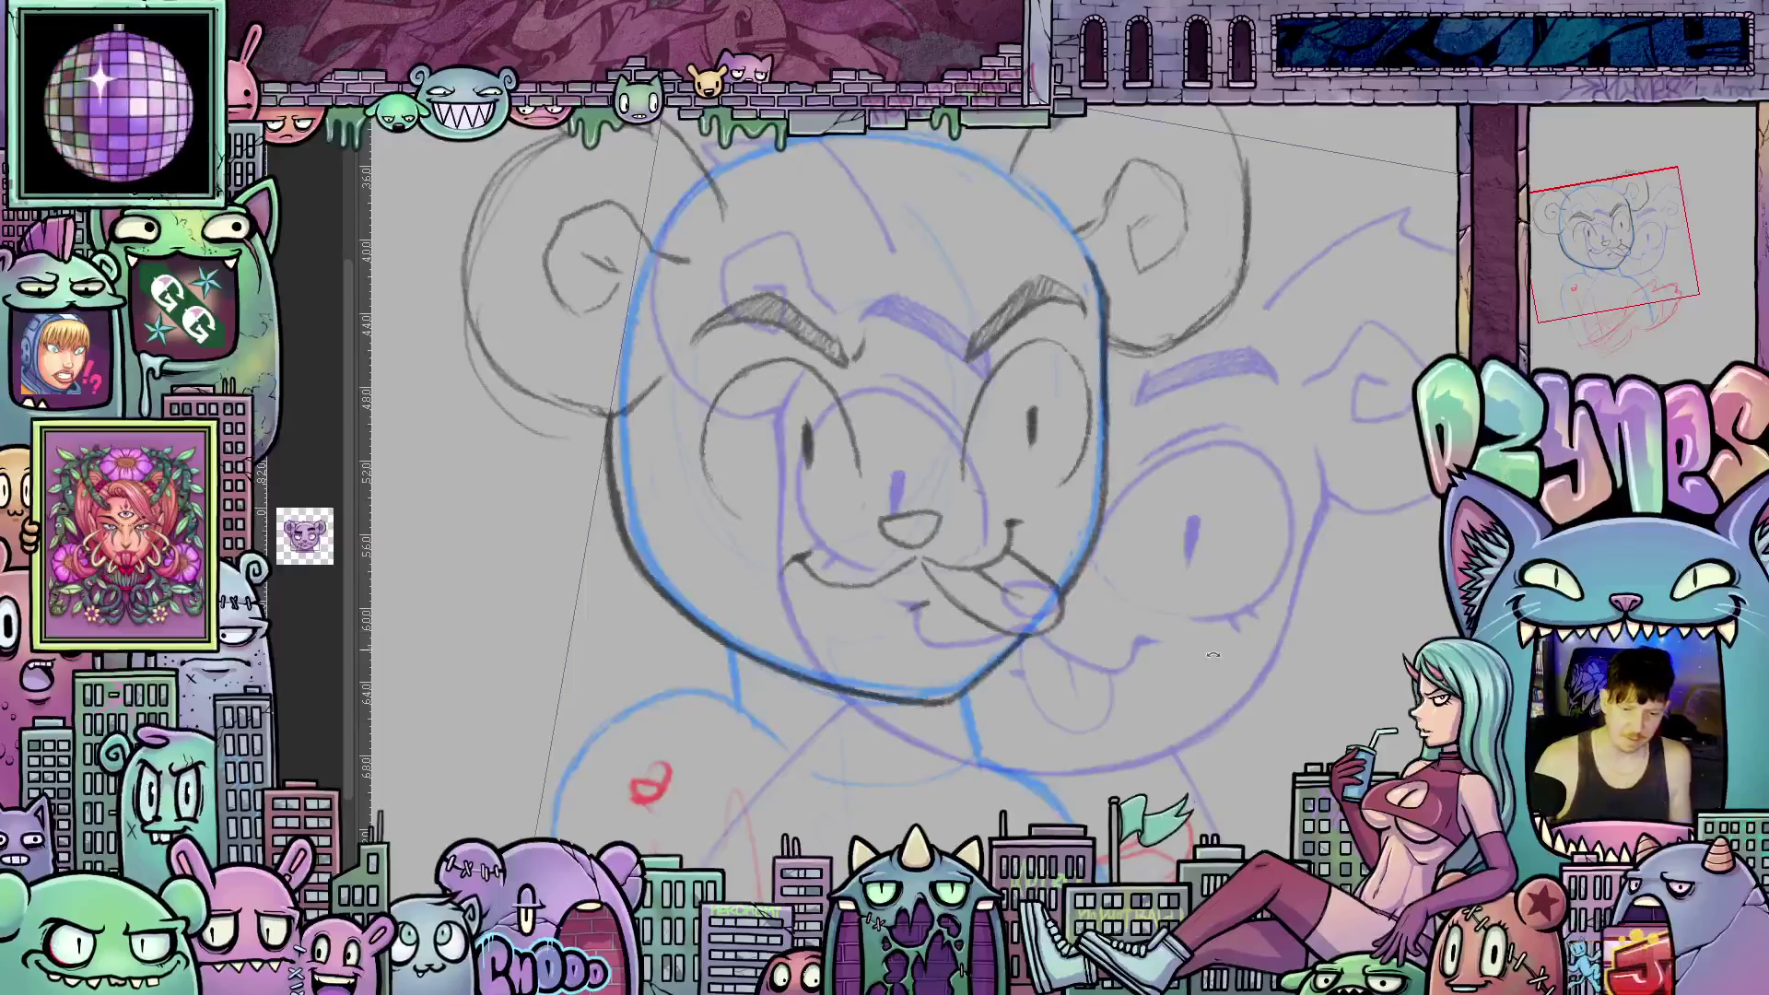
{"action": "scroll", "coordinate": [1242, 631], "scroll_direction": "down", "scroll_amount": 3}
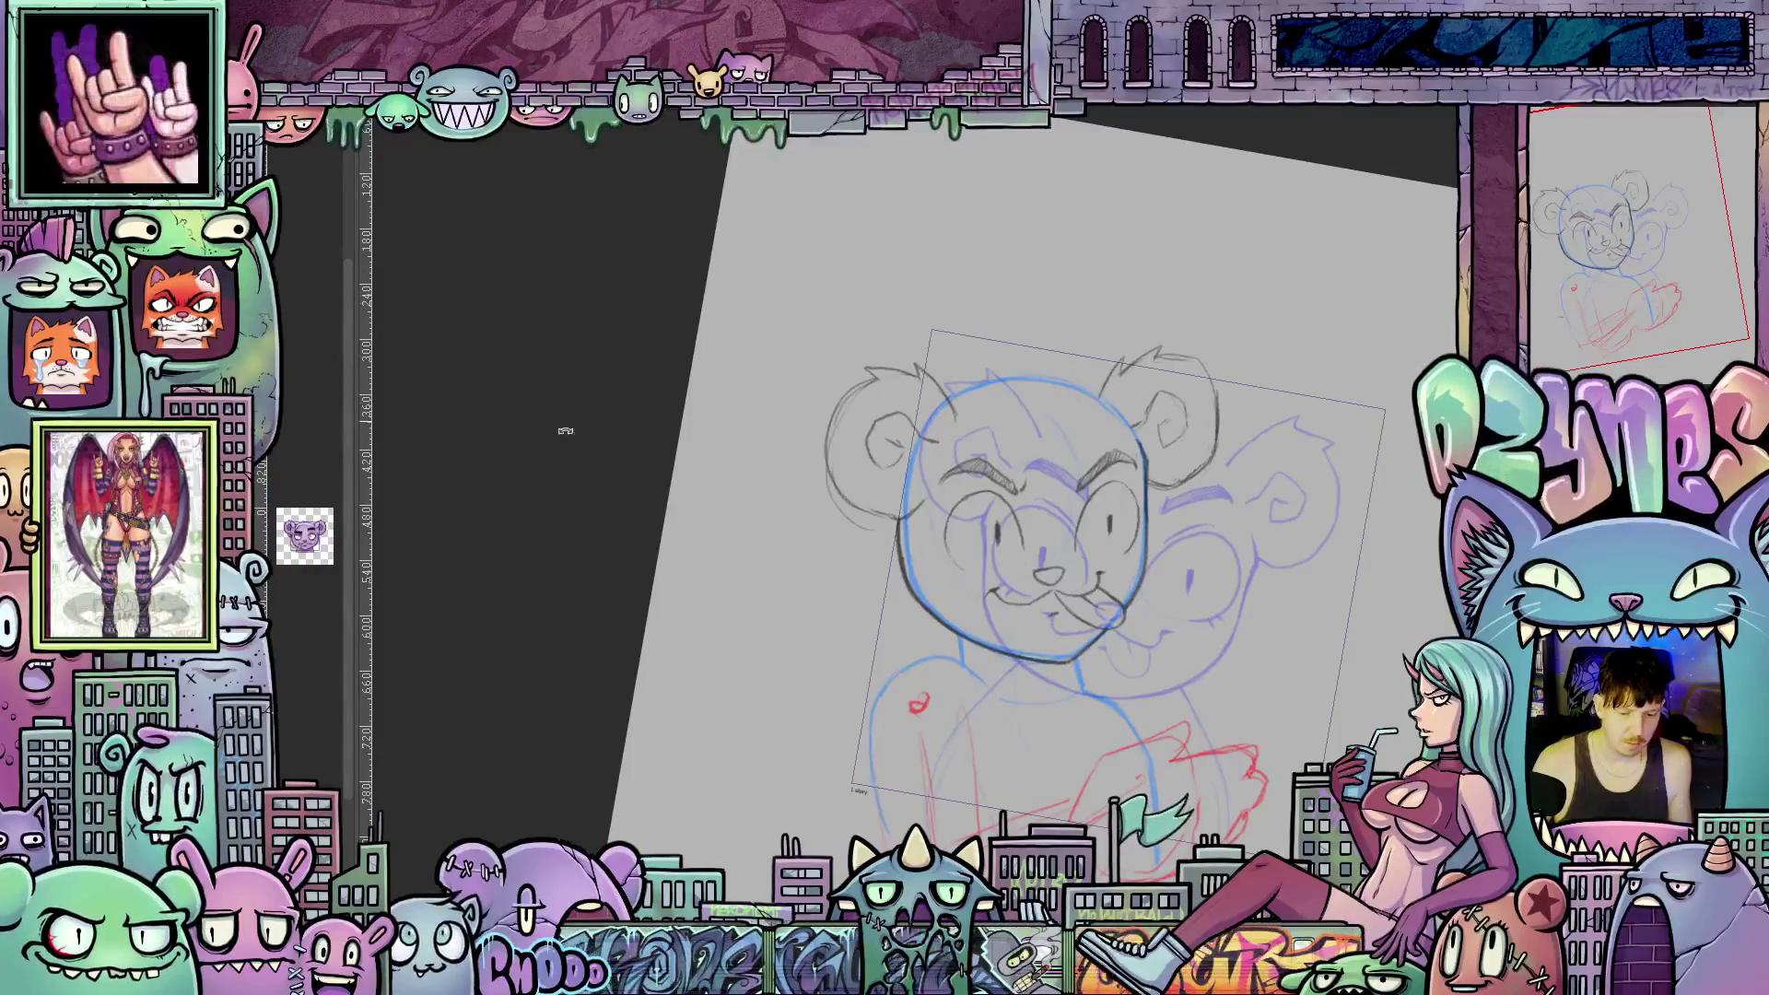
Duplicate the bear sketch layer and offset the grey copy slightly up-left.
{"action": "right_click", "coordinate": [1553, 221]}
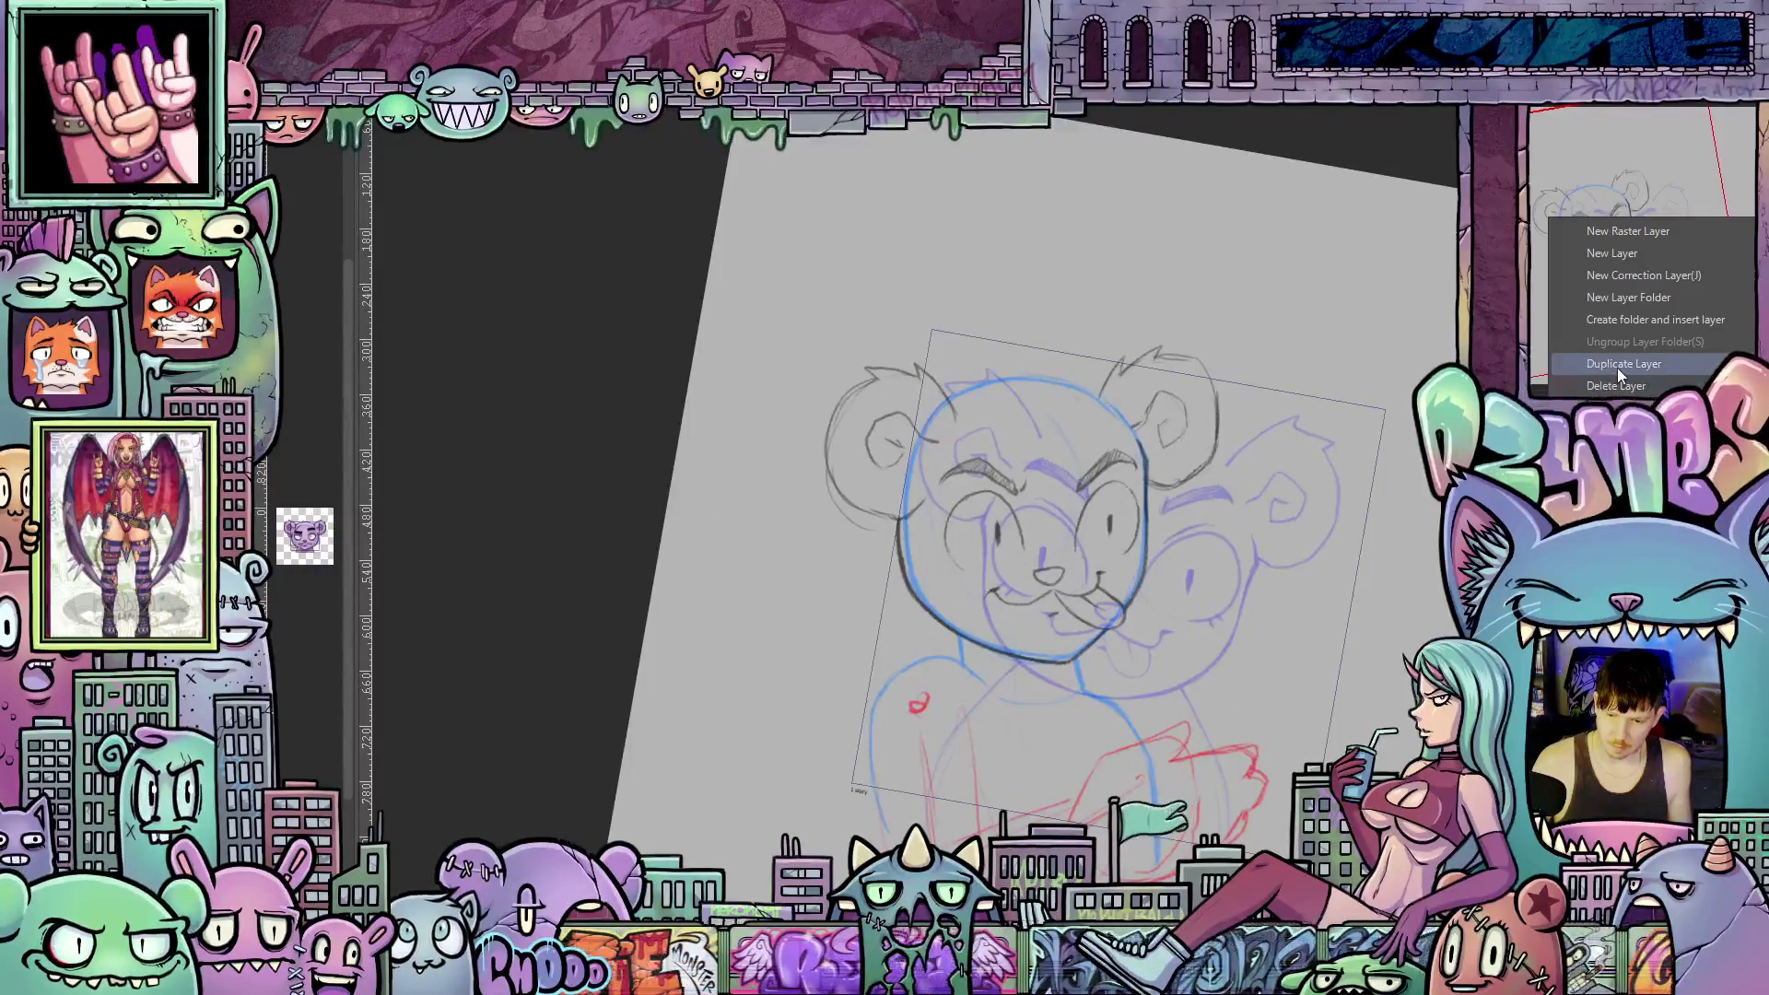
{"action": "left_click", "coordinate": [1618, 367]}
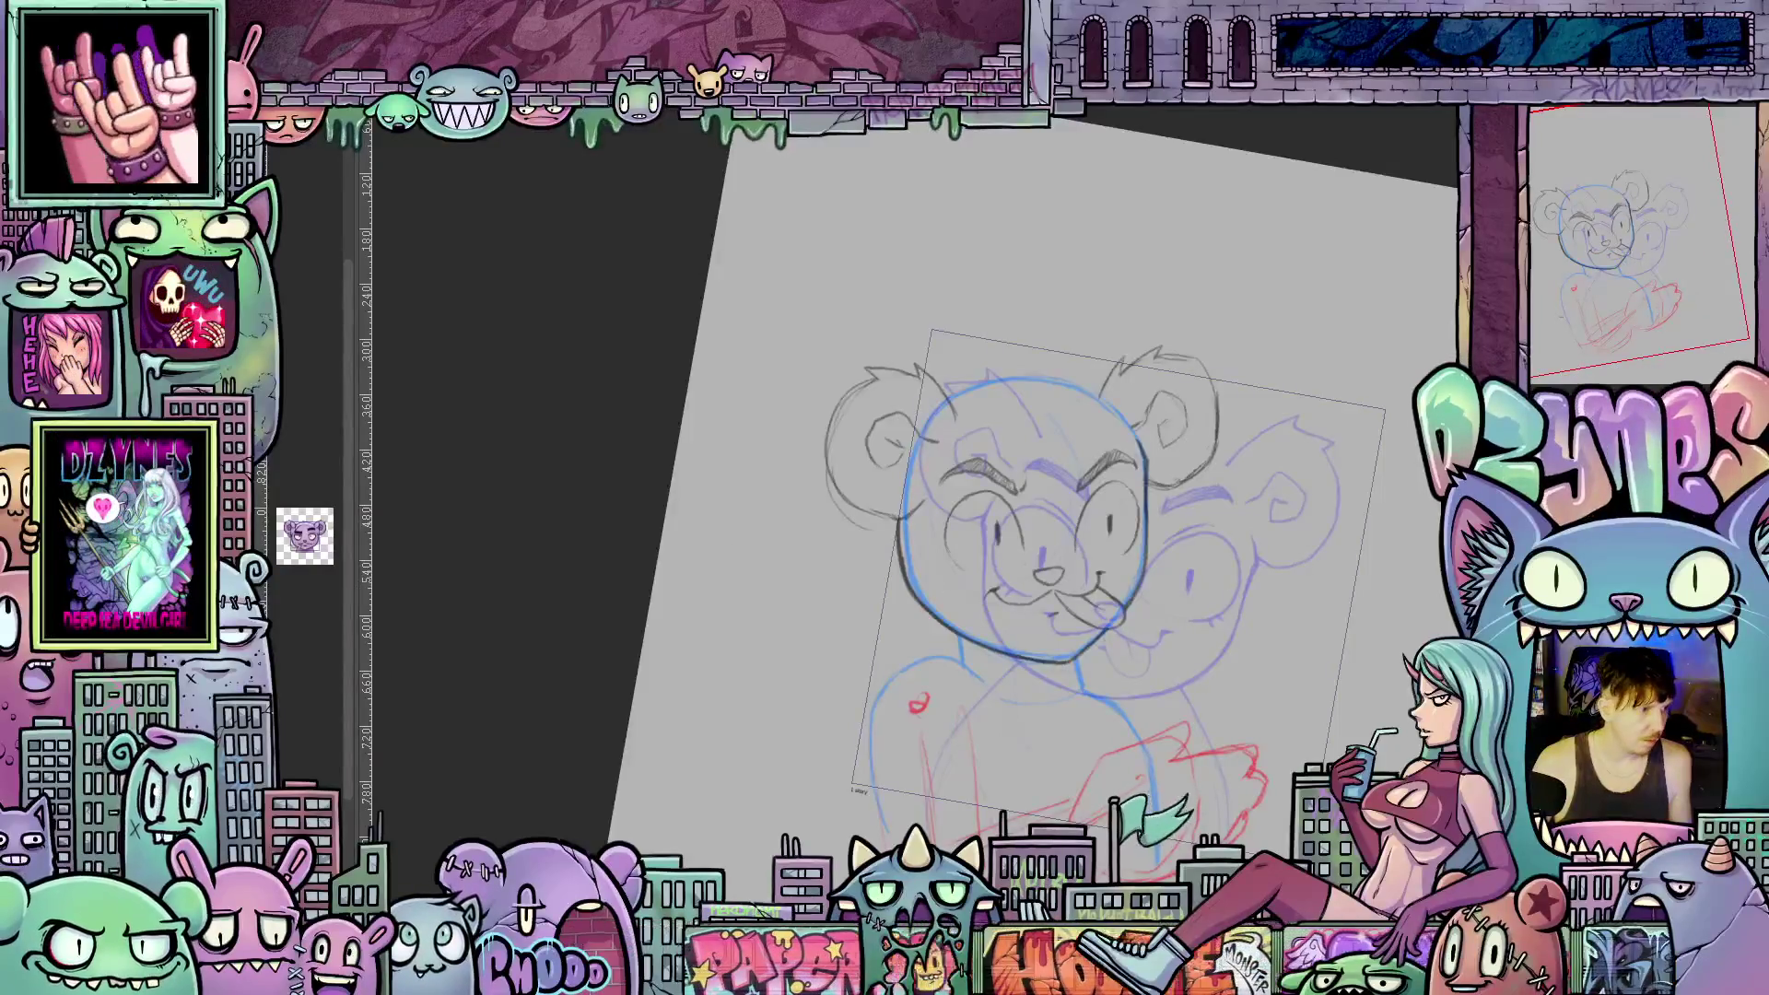
{"action": "left_click_drag", "start_coordinate": [1060, 552], "coordinate": [1048, 542]}
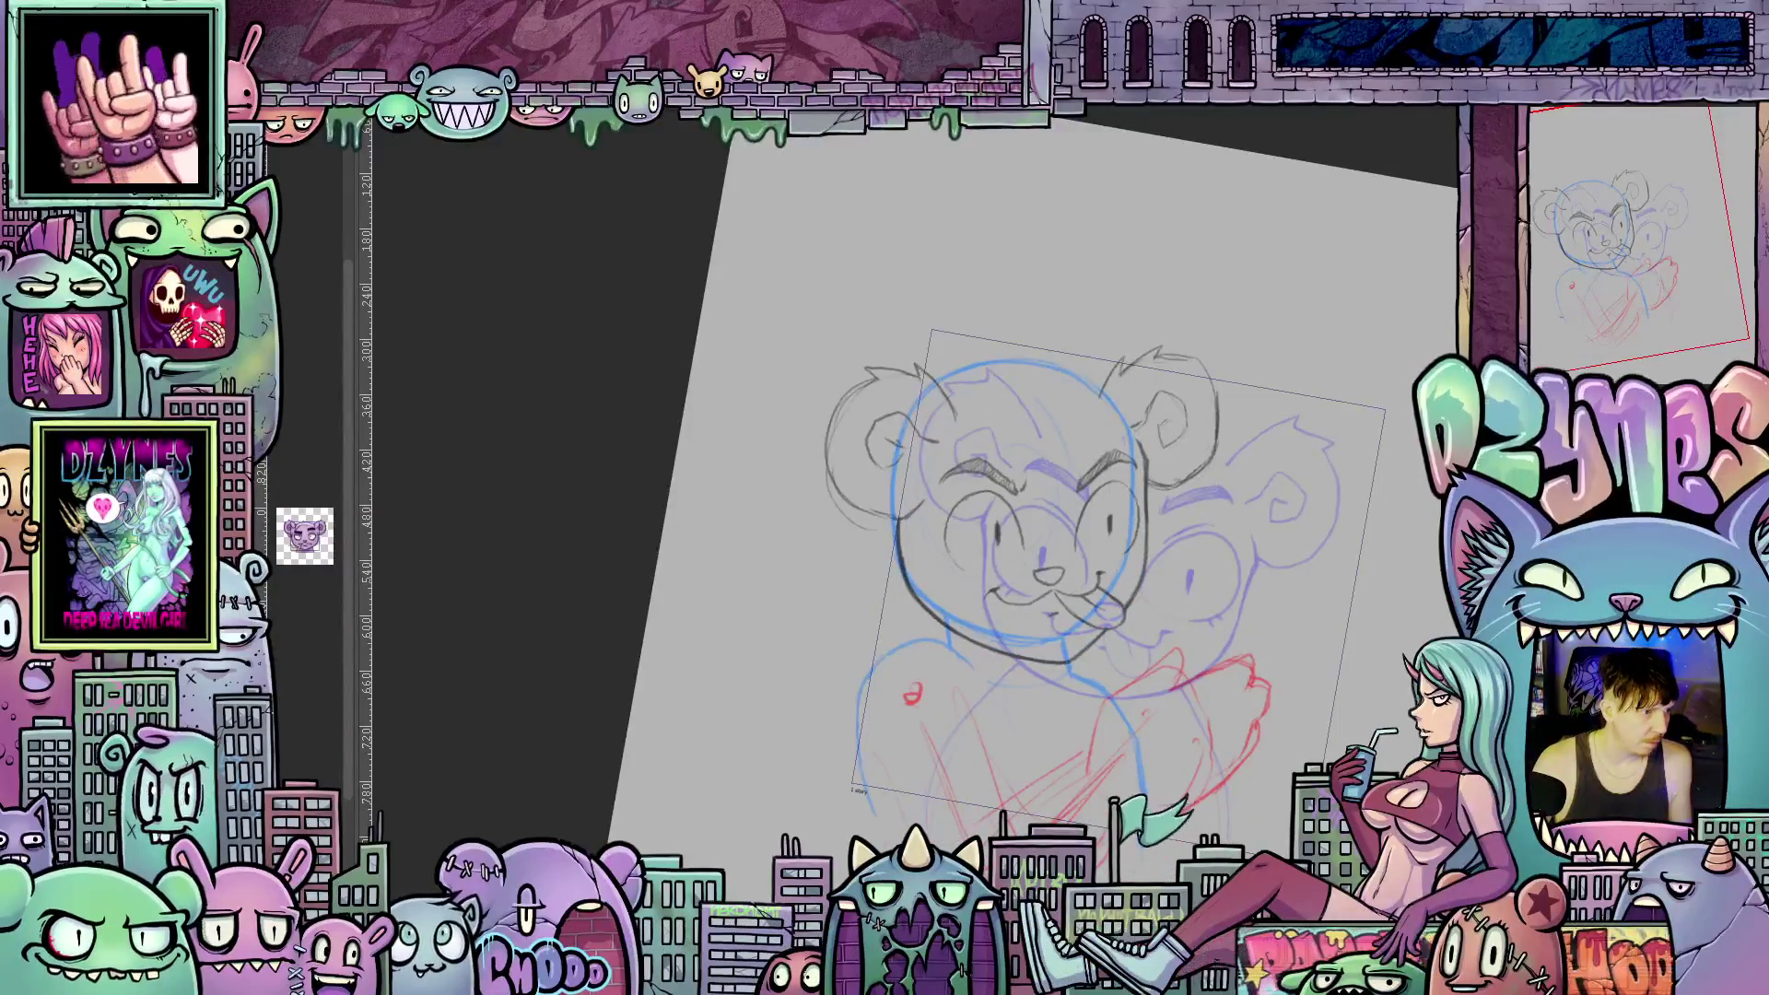
{"action": "key", "text": "Delete"}
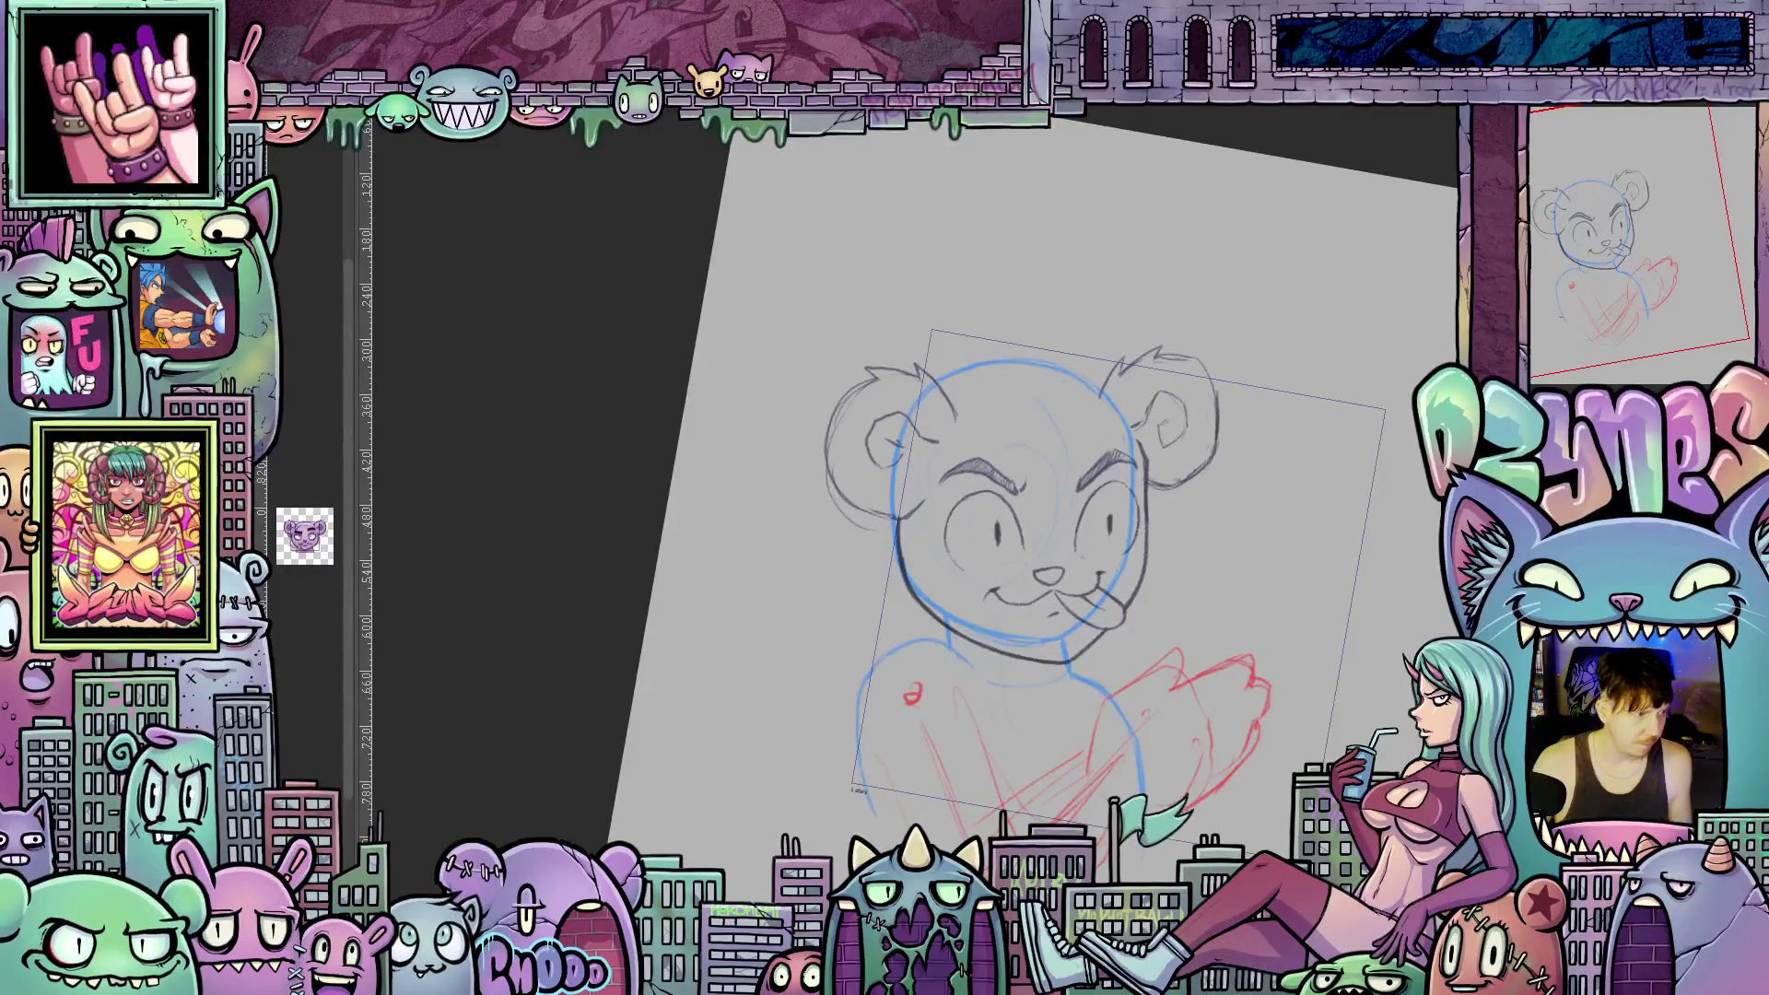
{"action": "left_click_drag", "start_coordinate": [1058, 608], "coordinate": [1046, 585]}
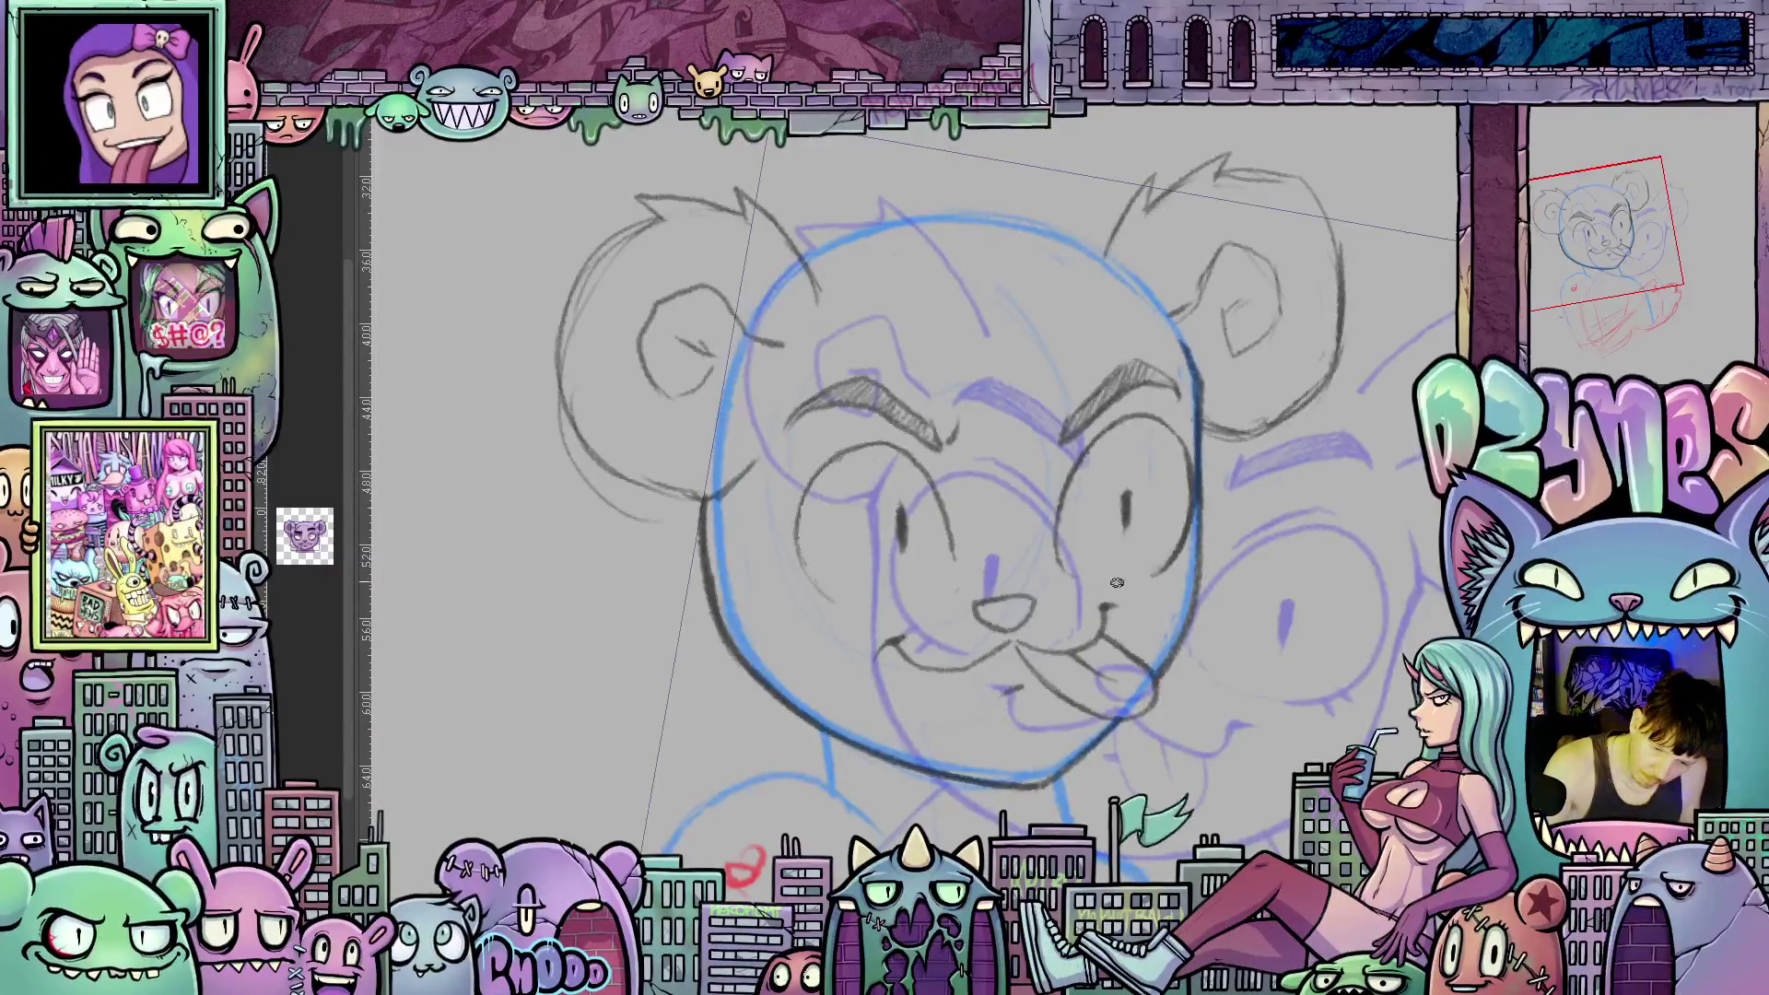
Tilt the canvas, erase part of the bear's eyebrow stroke, then turn the view back upright.
{"action": "left_click_drag", "start_coordinate": [1192, 661], "coordinate": [951, 543]}
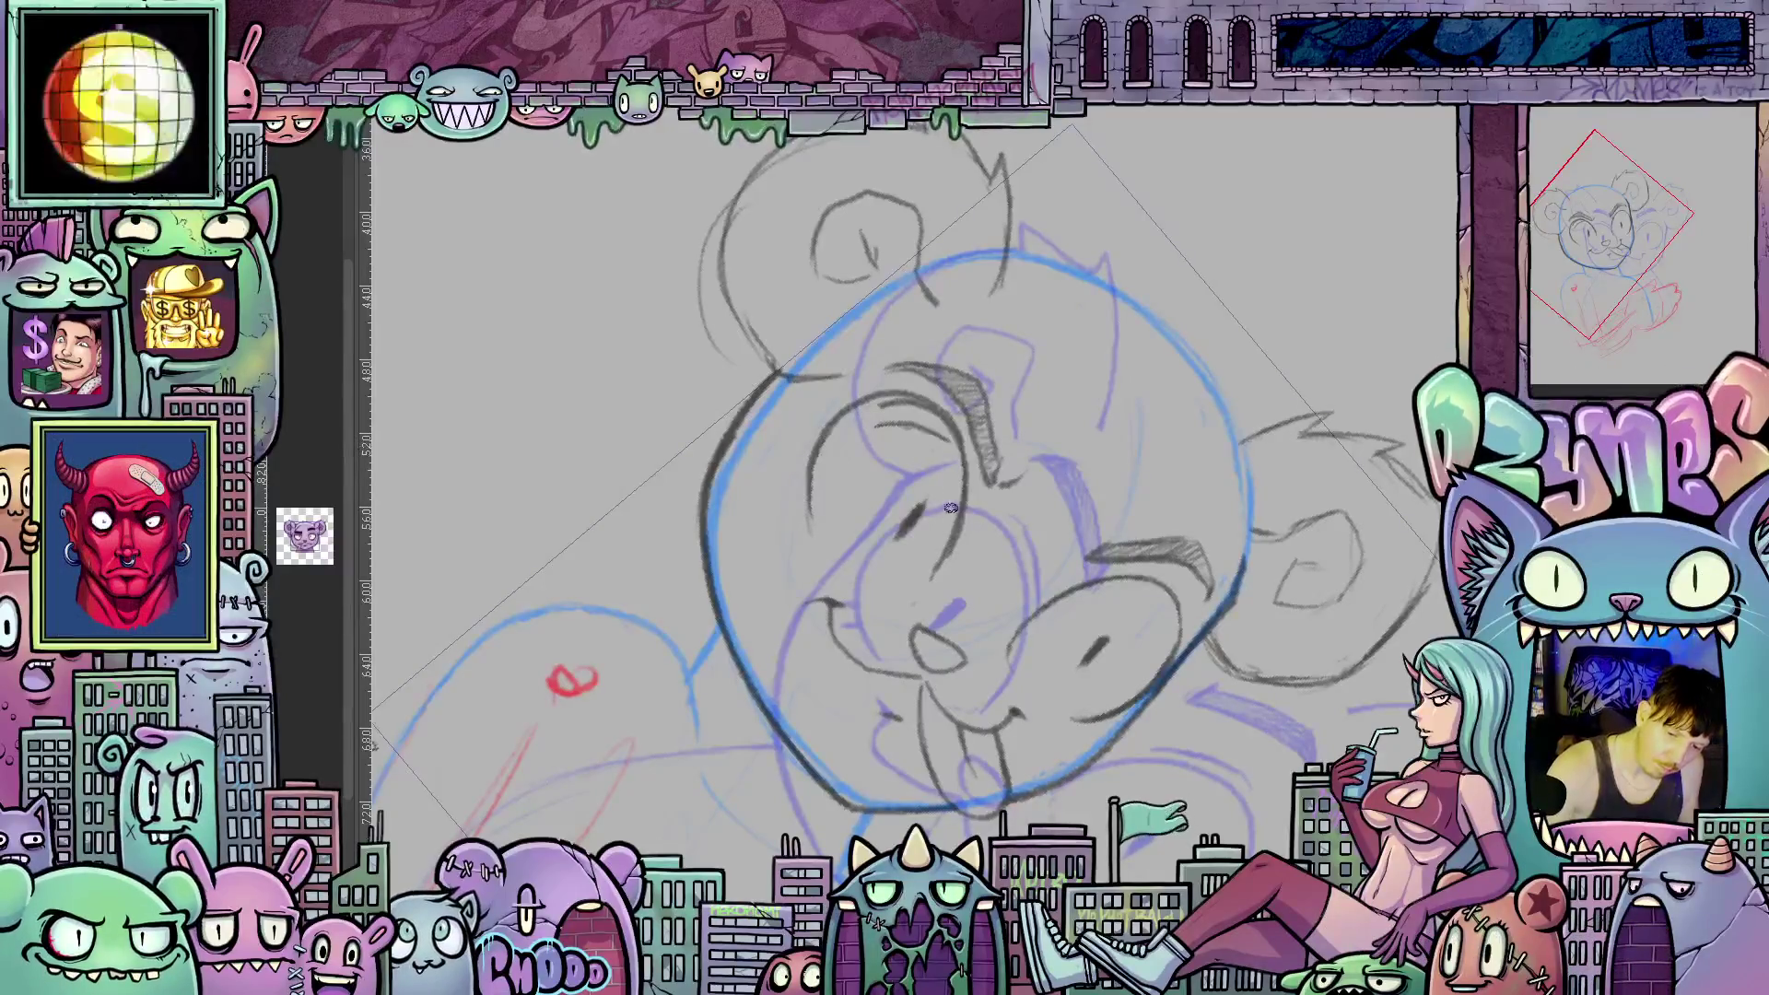
{"action": "mouse_move", "coordinate": [951, 469]}
{"action": "left_mouse_down"}
{"action": "mouse_move", "coordinate": [914, 441]}
{"action": "mouse_move", "coordinate": [853, 470]}
{"action": "mouse_move", "coordinate": [790, 539]}
{"action": "left_mouse_up"}
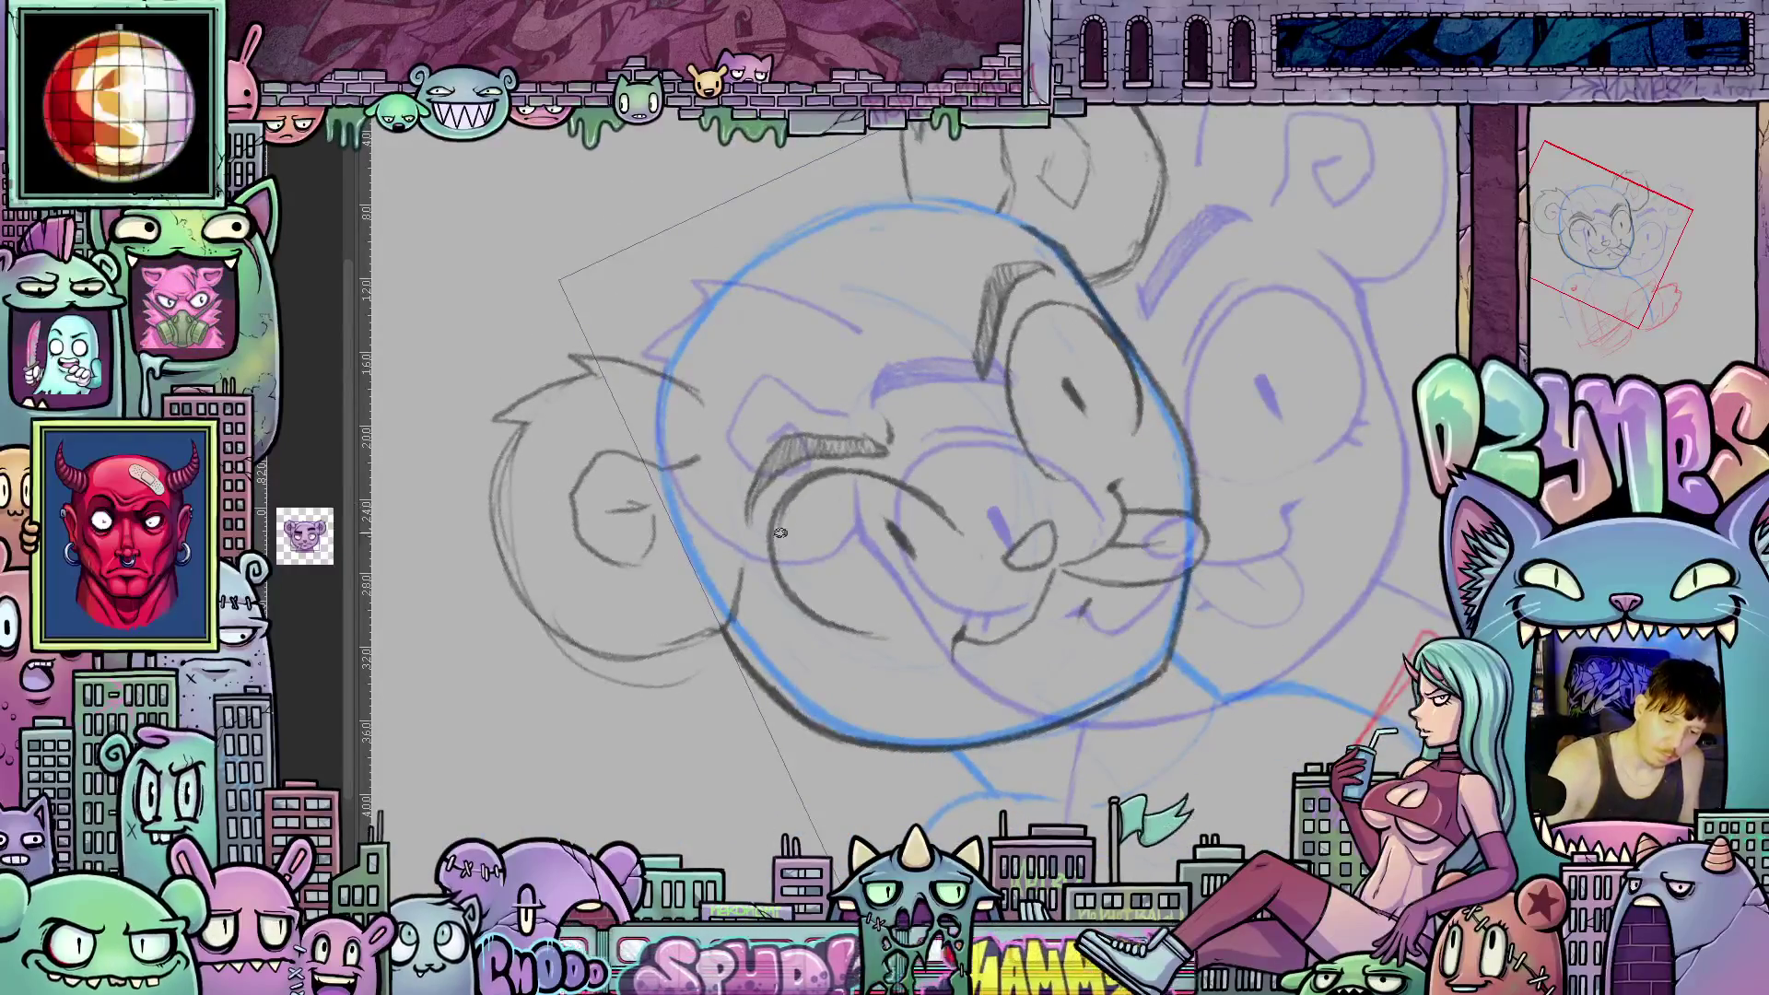
{"action": "left_click_drag", "start_coordinate": [965, 523], "coordinate": [1097, 662]}
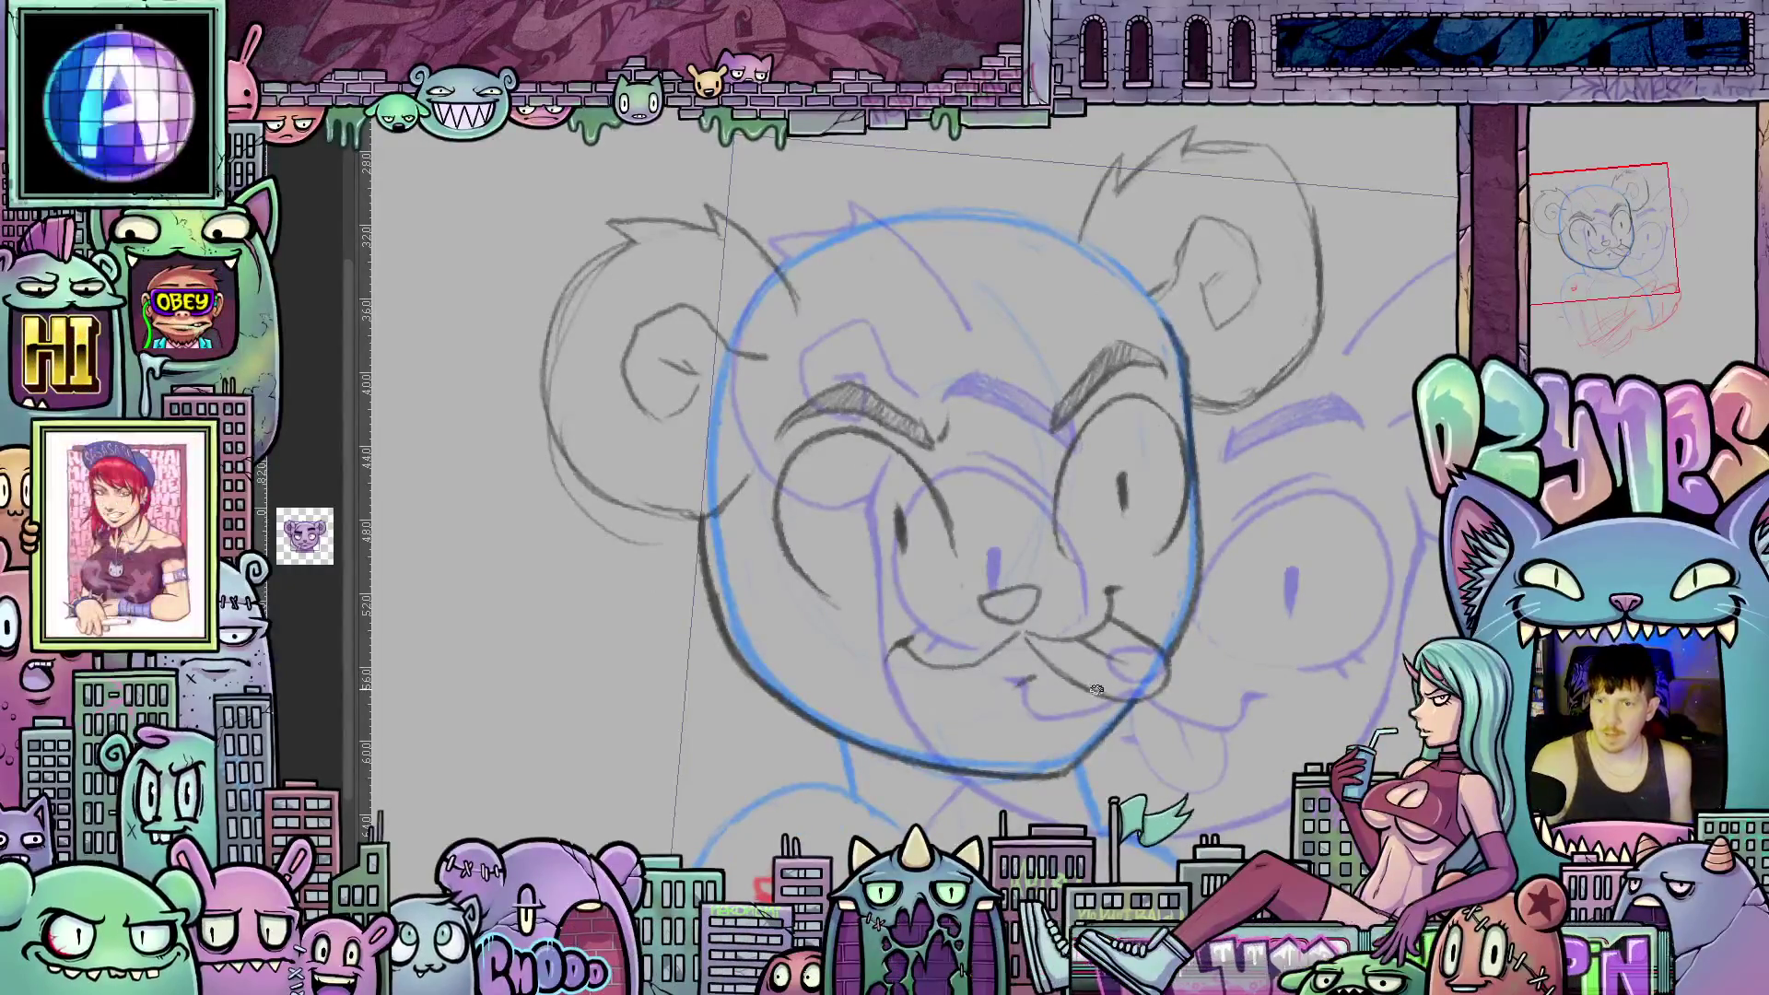
{"action": "left_click_drag", "start_coordinate": [1106, 684], "coordinate": [1023, 618]}
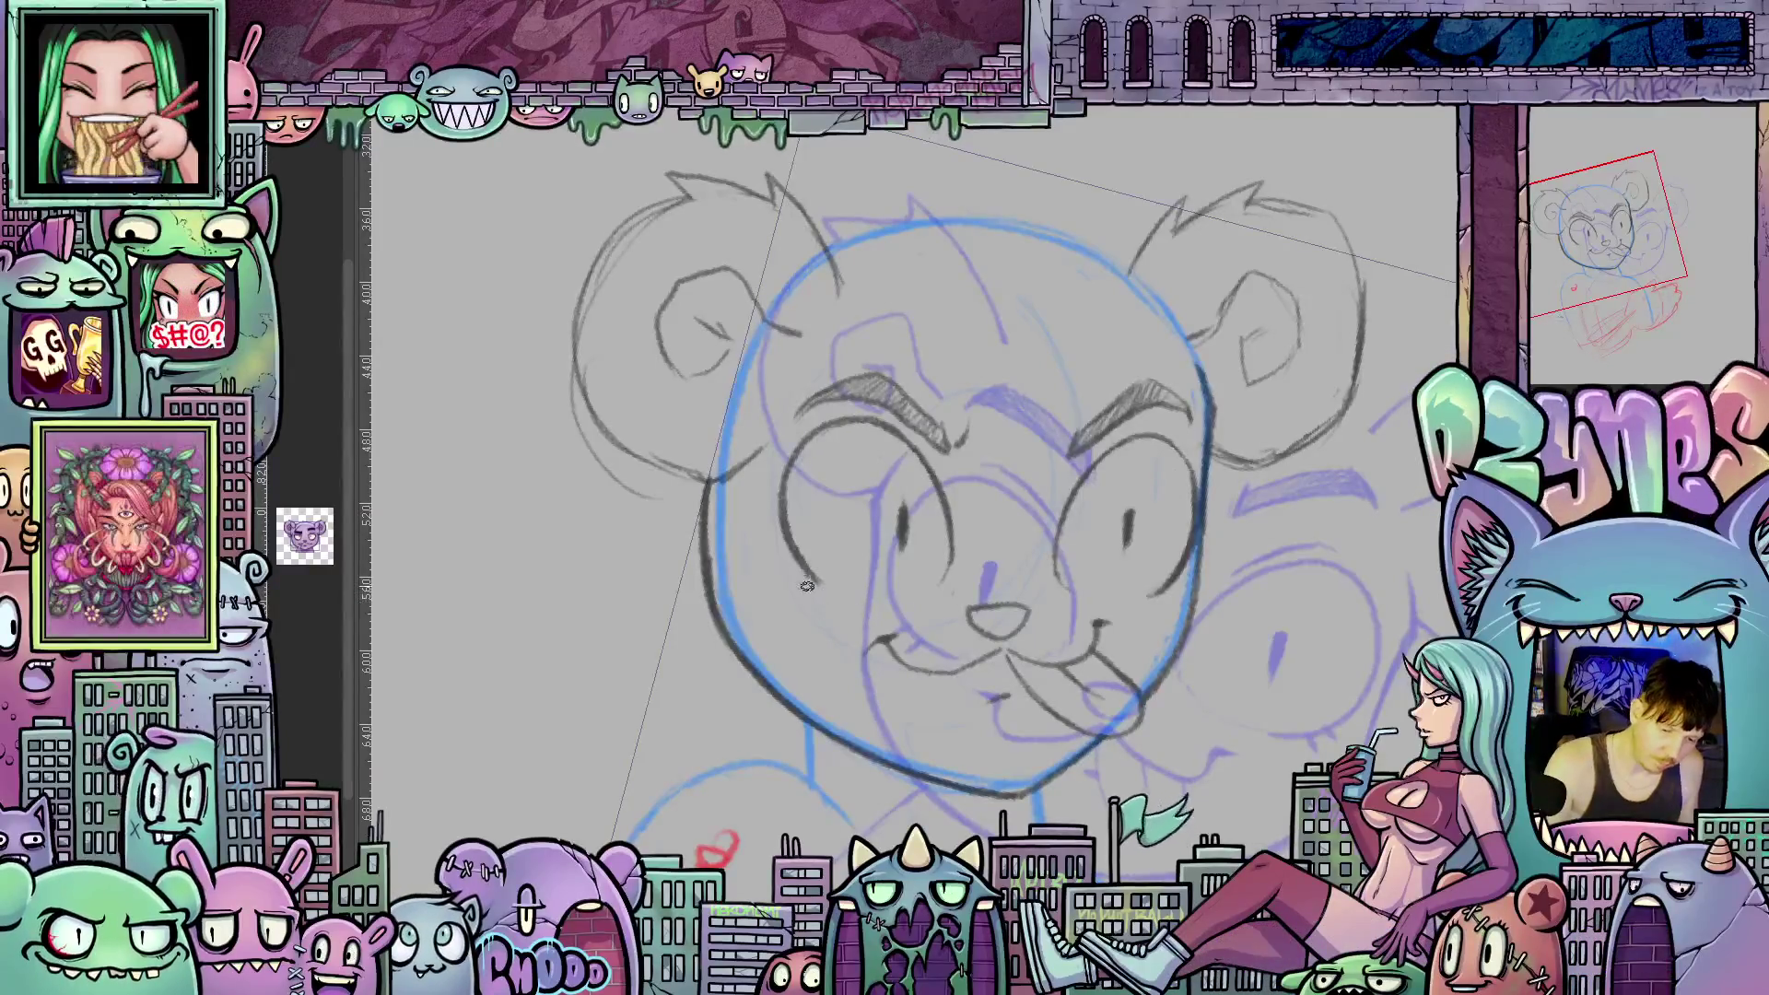
{"action": "left_click_drag", "start_coordinate": [1095, 601], "coordinate": [1138, 613]}
{"action": "mouse_move", "coordinate": [1070, 664]}
{"action": "left_mouse_down"}
{"action": "mouse_move", "coordinate": [1118, 720]}
{"action": "mouse_move", "coordinate": [1172, 502]}
{"action": "left_mouse_up"}
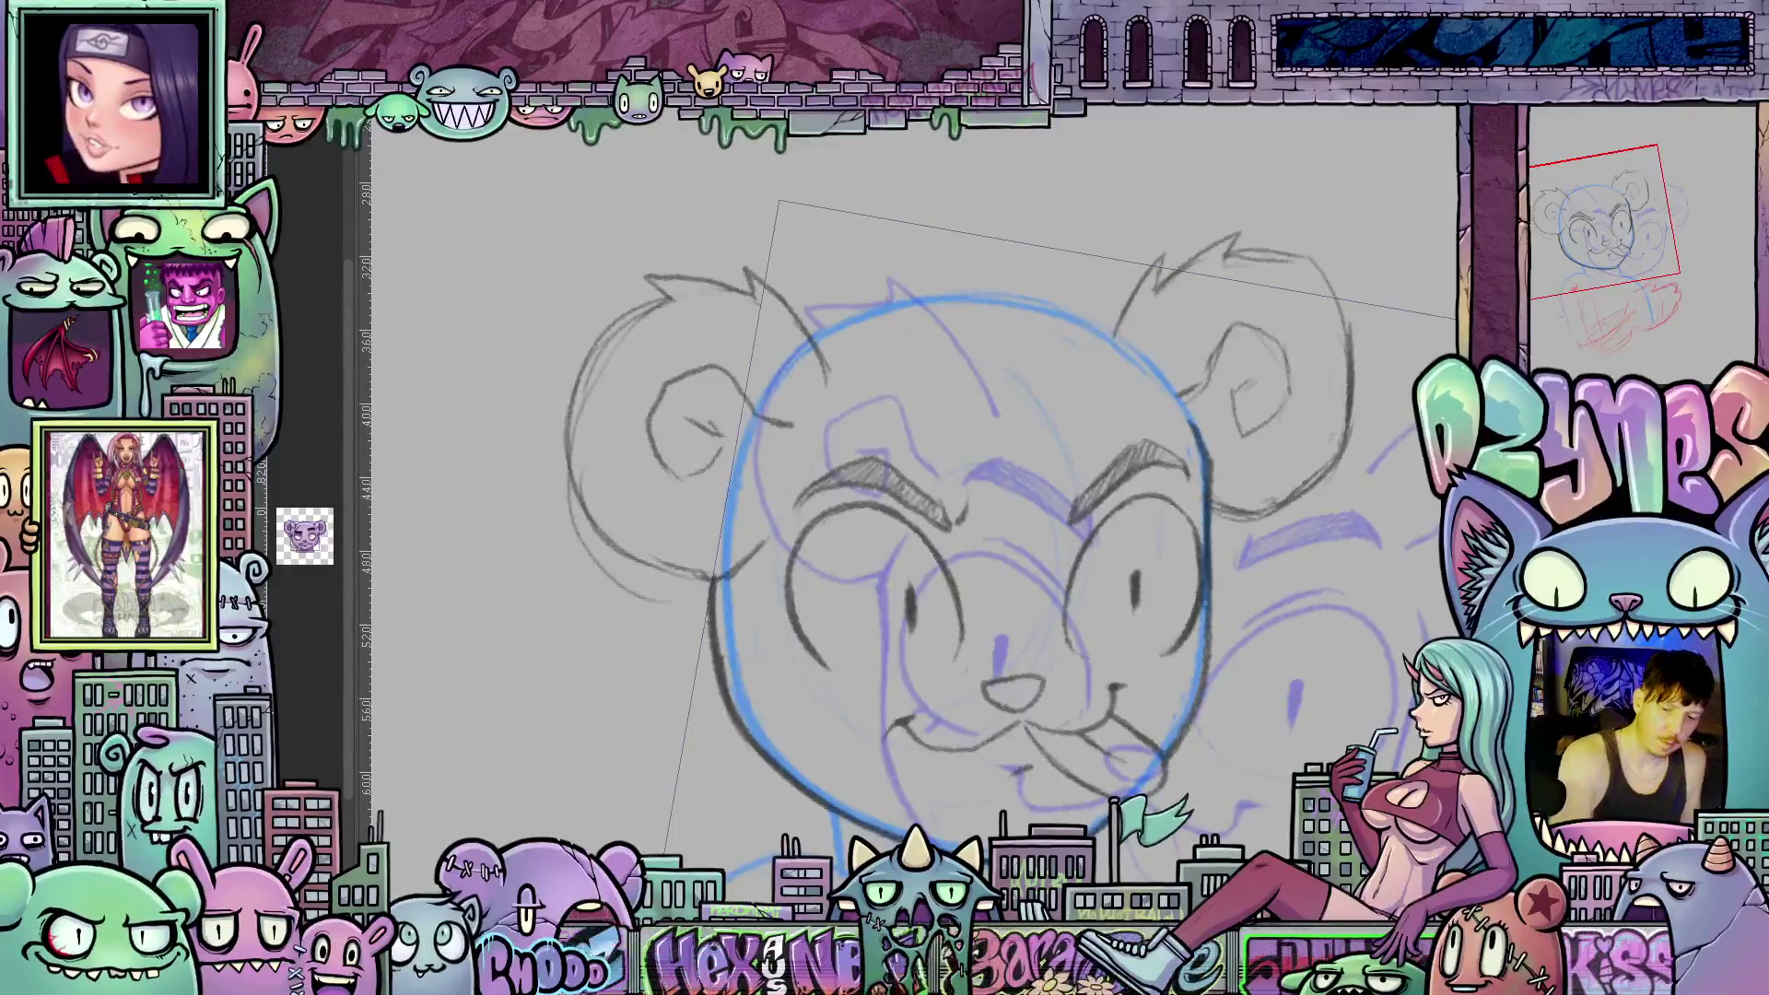
{"action": "mouse_move", "coordinate": [1160, 474]}
{"action": "left_mouse_down"}
{"action": "mouse_move", "coordinate": [1198, 466]}
{"action": "mouse_move", "coordinate": [1099, 433]}
{"action": "left_mouse_up"}
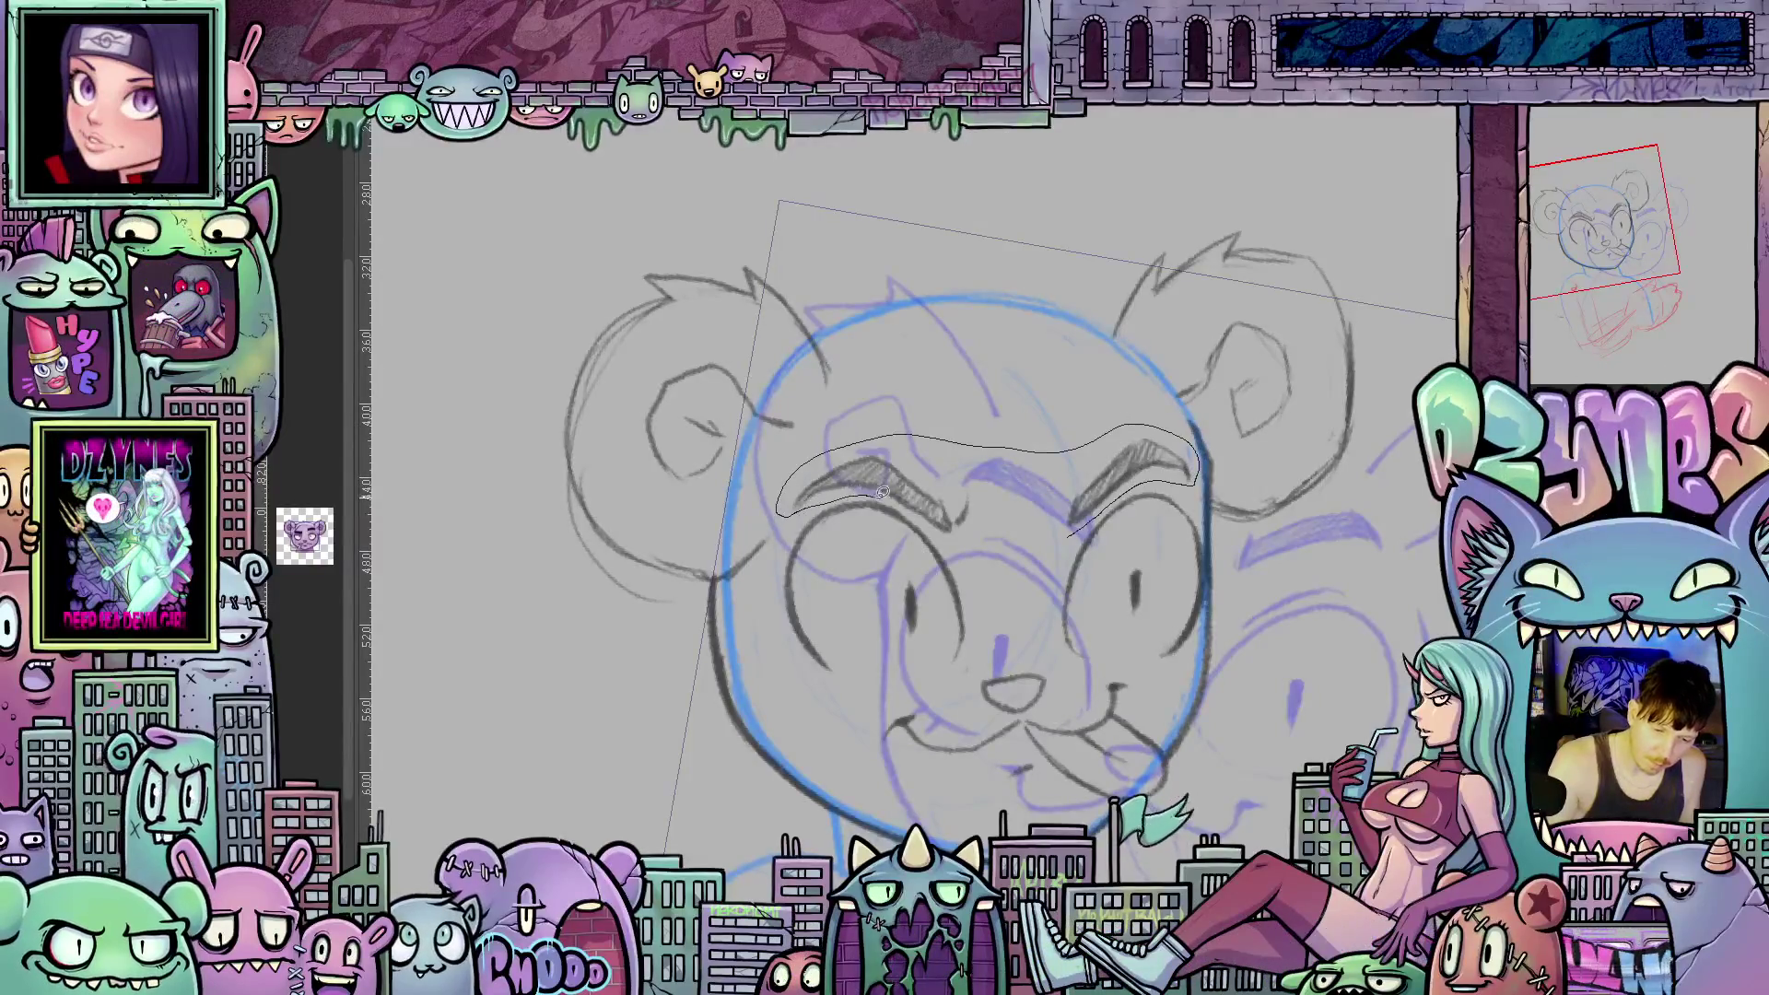
Lasso the eyebrows, nudge them up twice, then down and left once, and deselect.
{"action": "left_click_drag", "start_coordinate": [1000, 537], "coordinate": [1004, 542]}
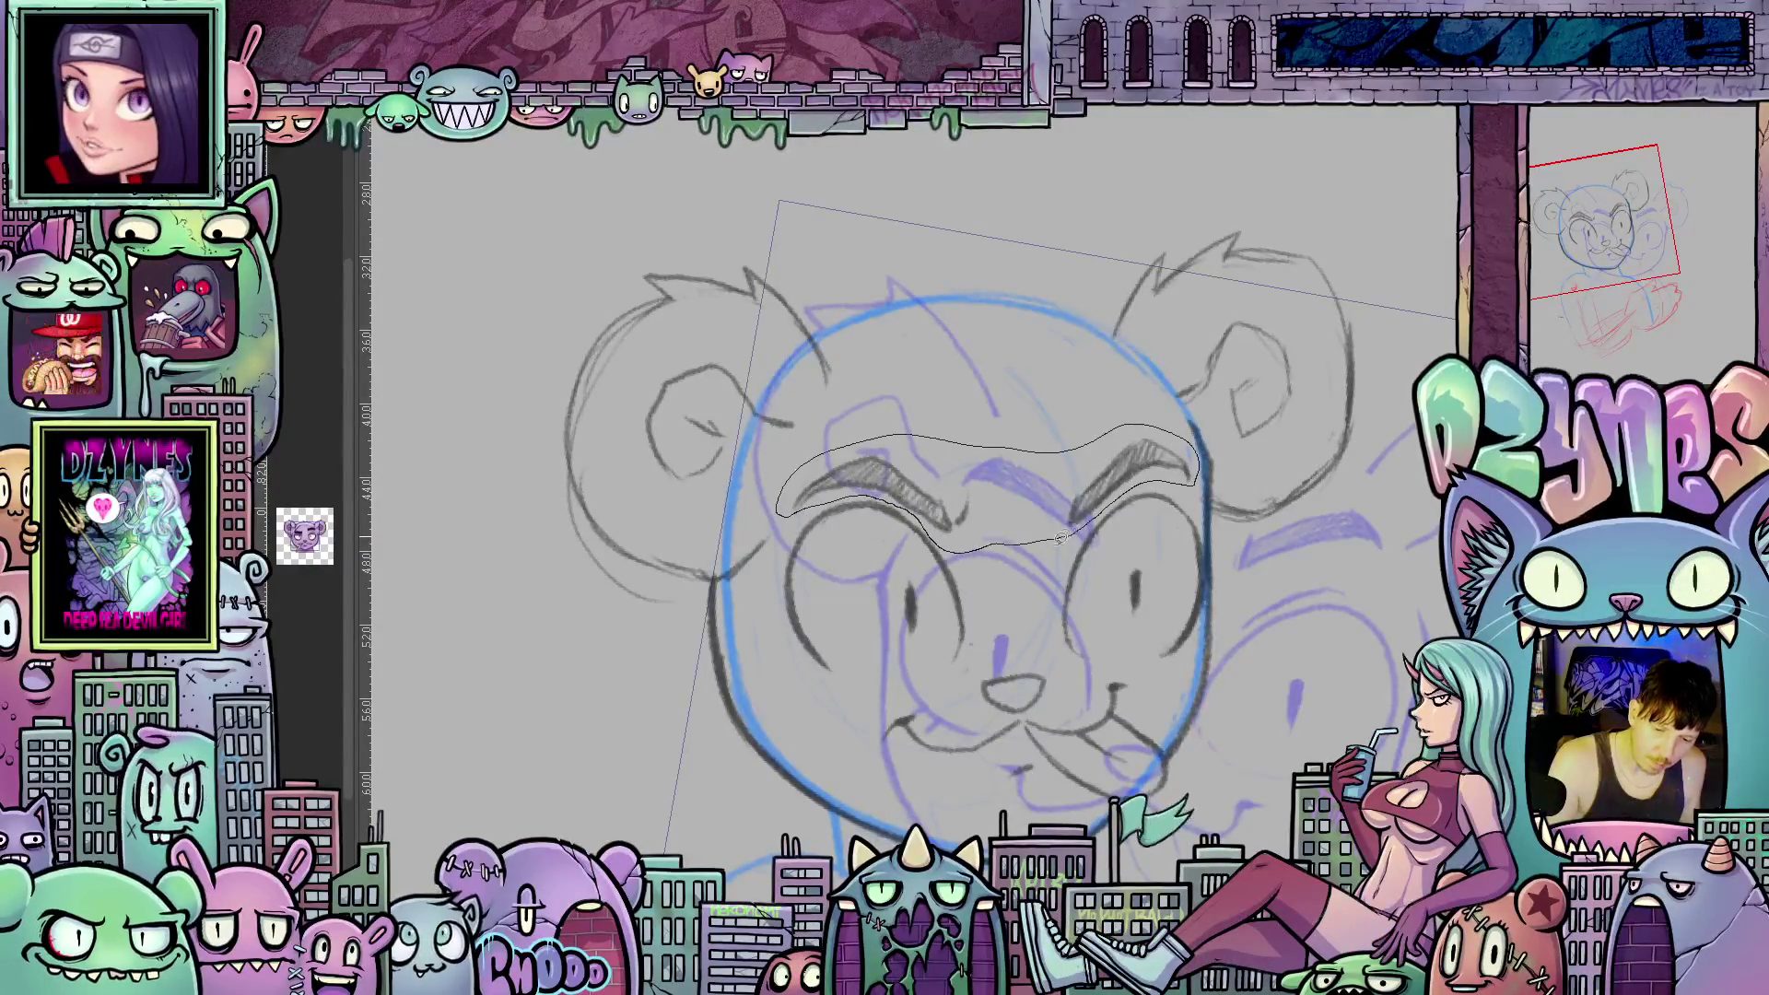
{"action": "left_click", "coordinate": [1027, 627]}
{"action": "key", "text": "Up"}
{"action": "key", "text": "Up"}
{"action": "key", "text": "Up"}
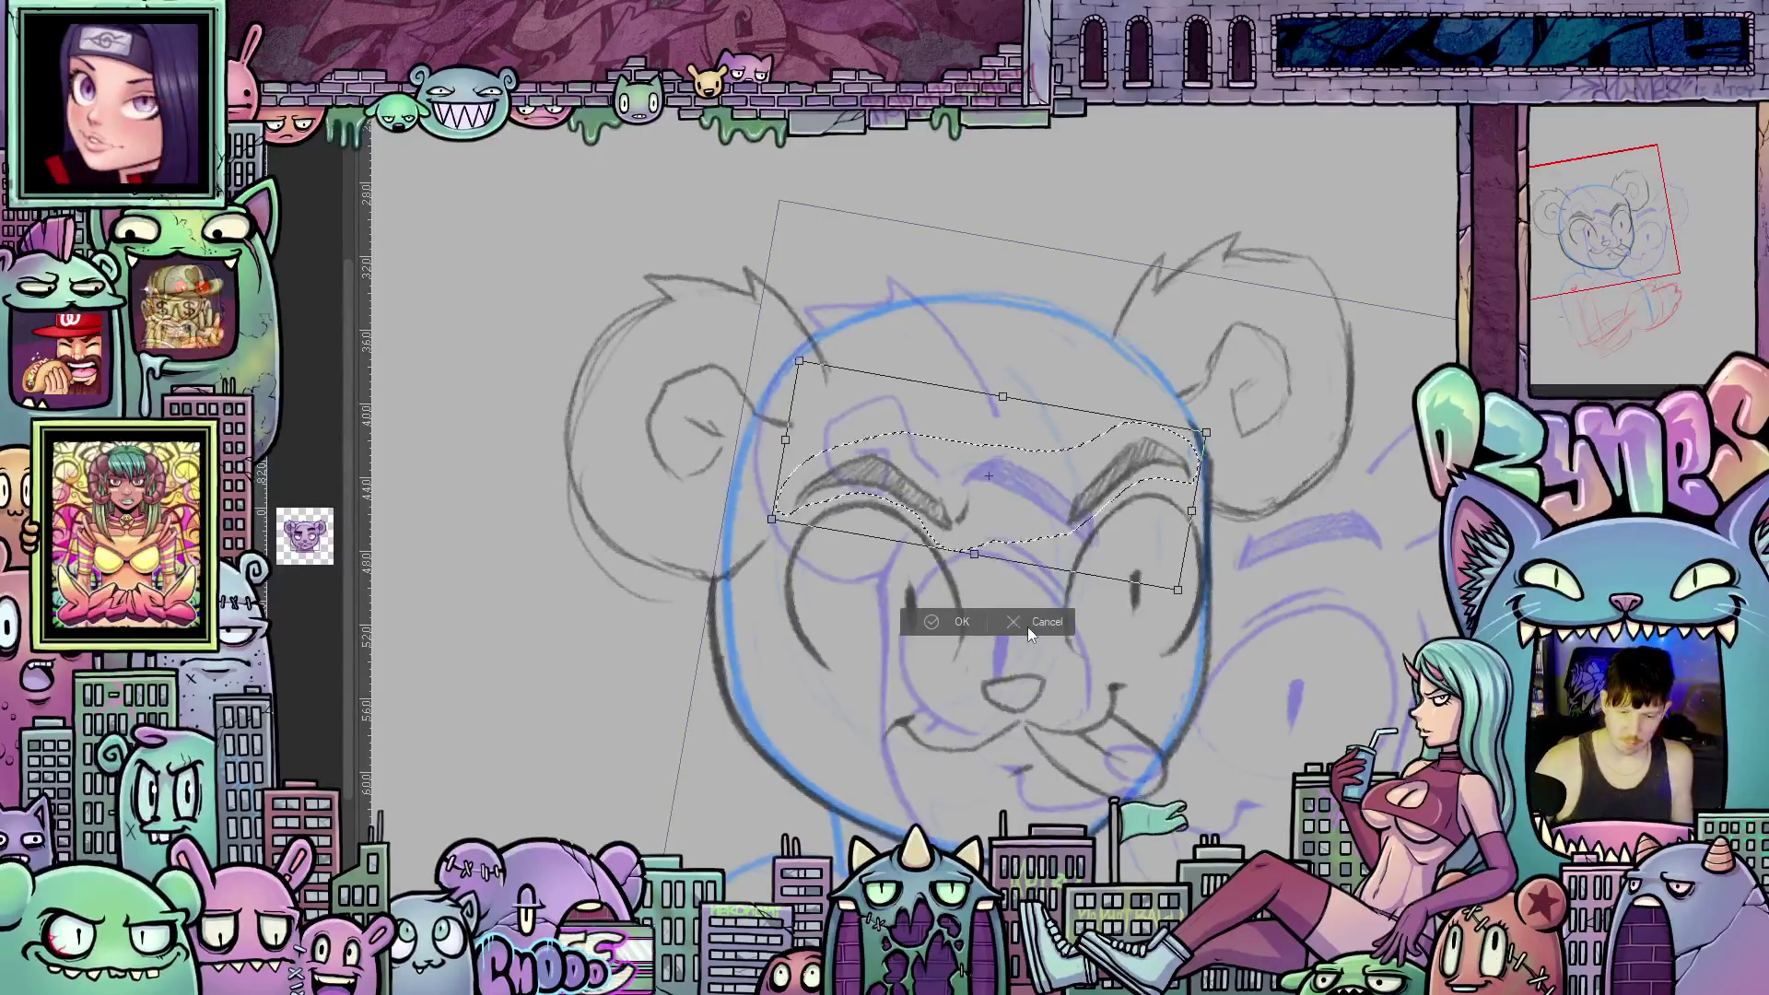
{"action": "key", "text": "Up"}
{"action": "key", "text": "Up"}
{"action": "key", "text": "Up"}
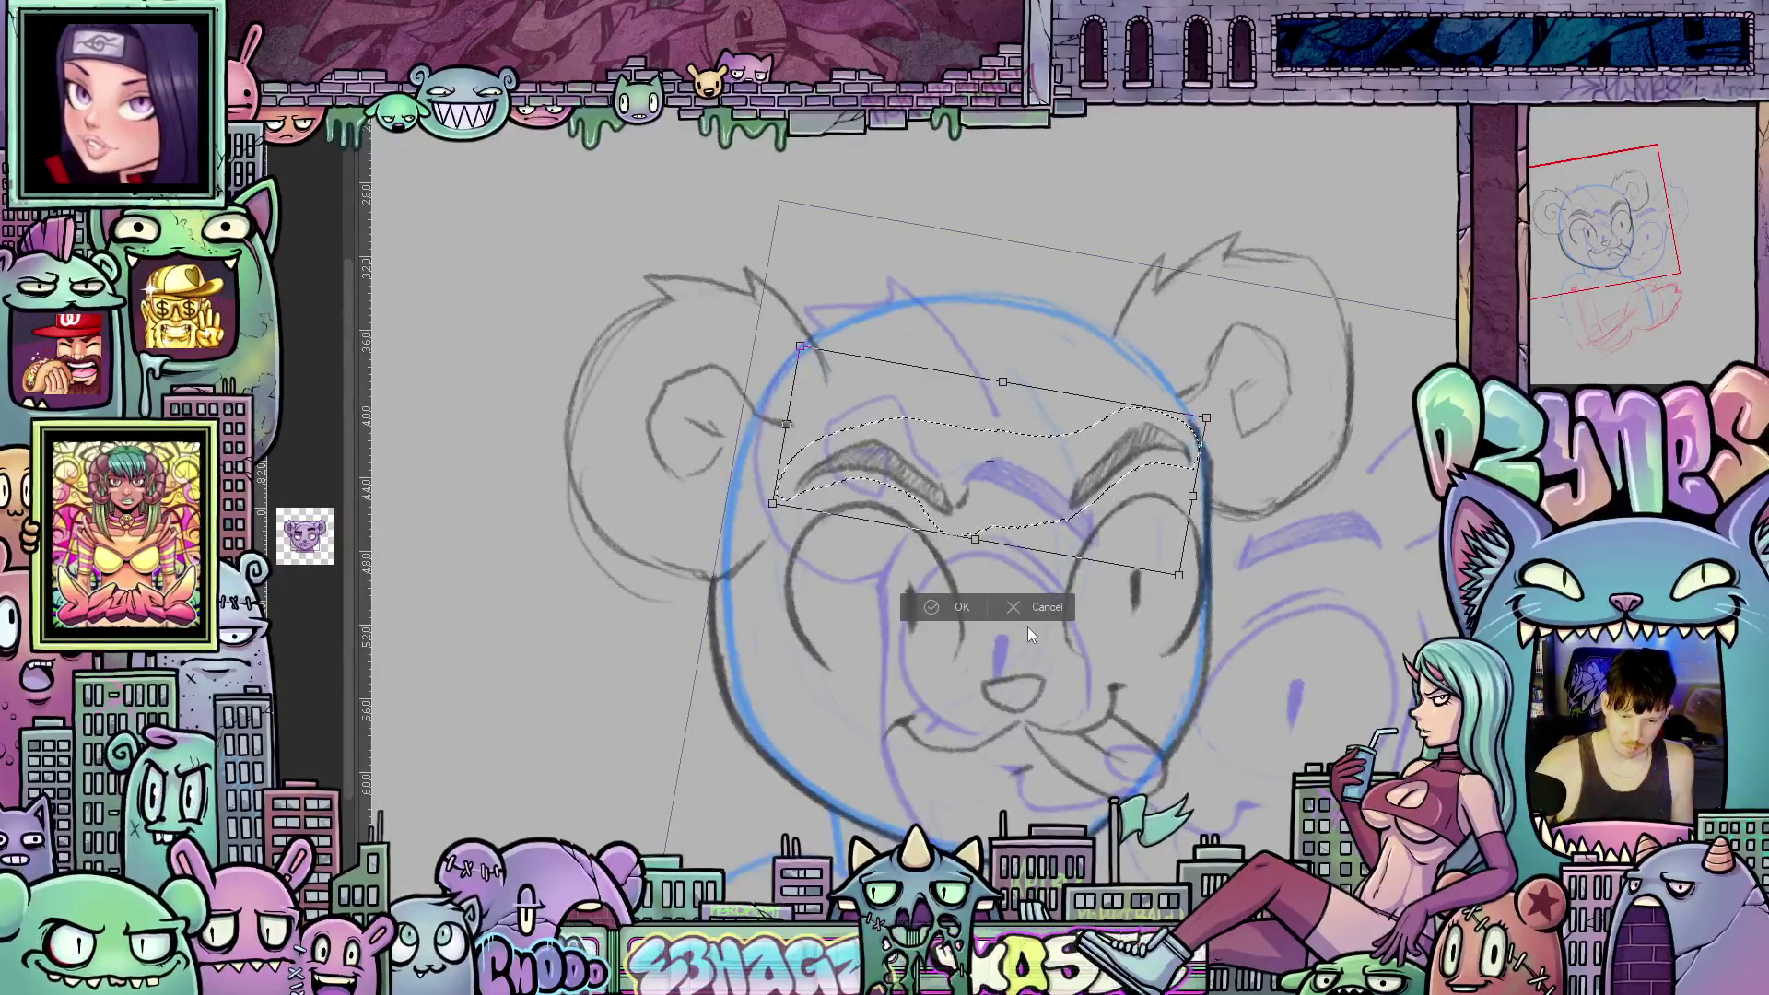
{"action": "key", "text": "Down"}
{"action": "key", "text": "Down"}
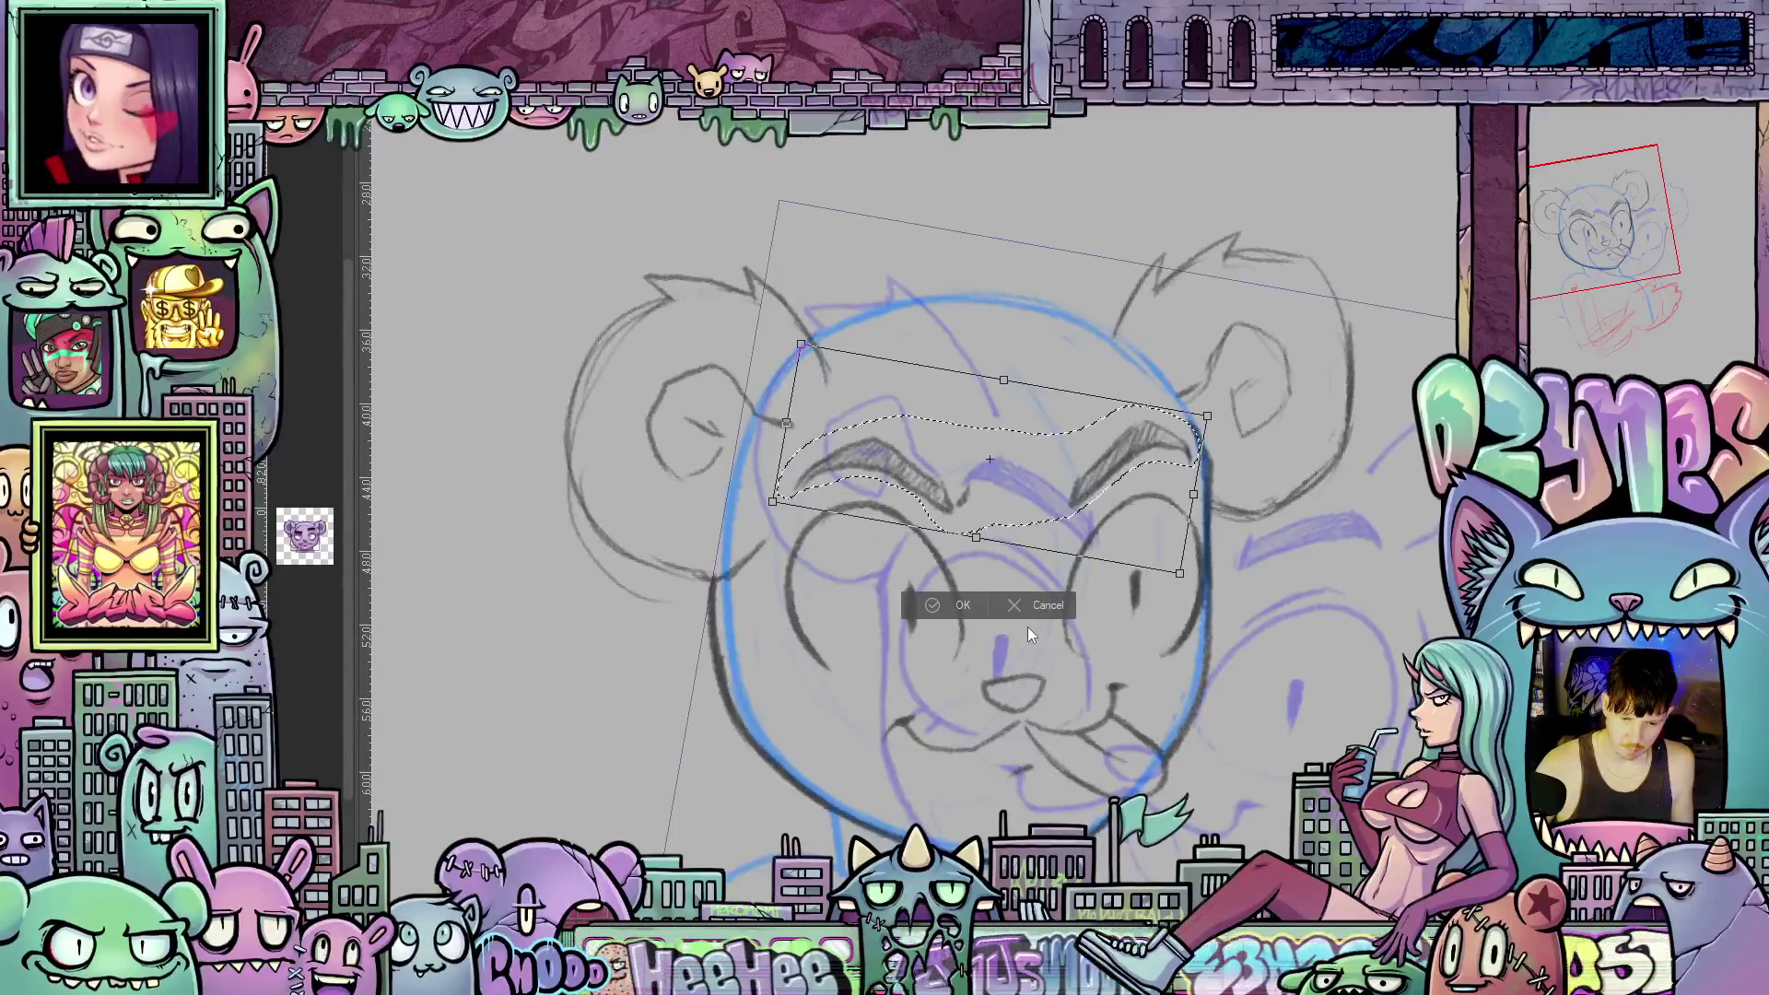
{"action": "key", "text": "Left"}
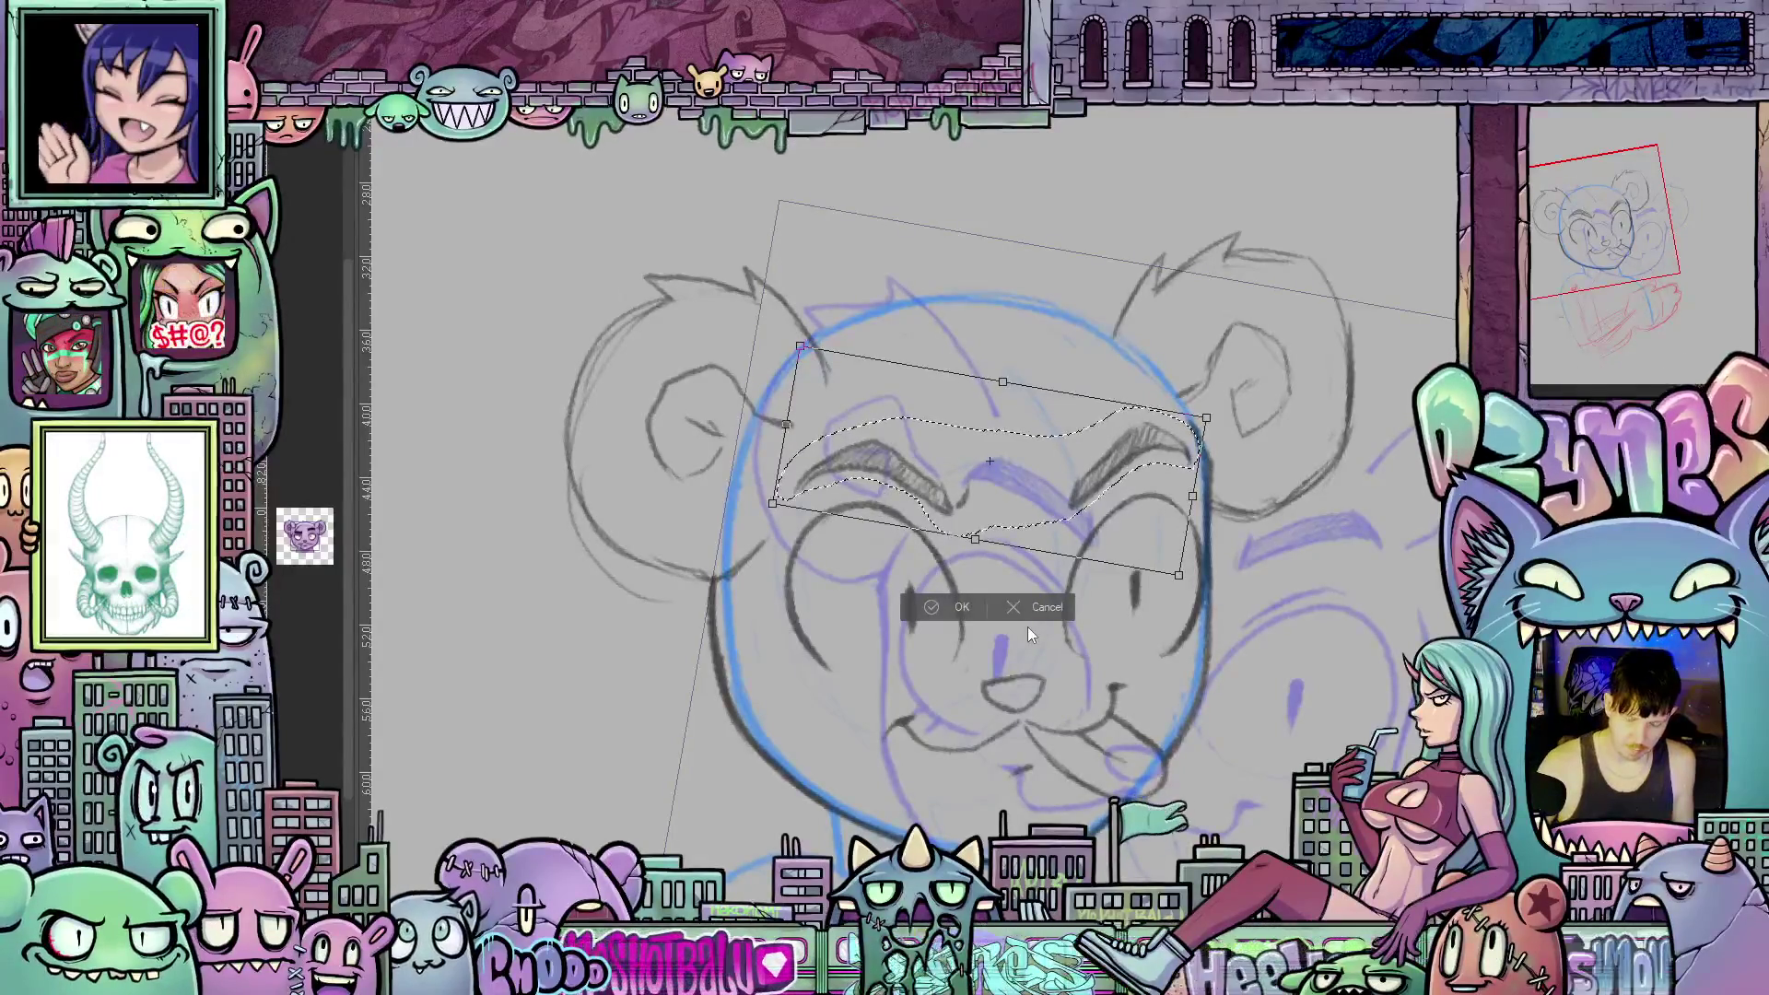
{"action": "left_click", "coordinate": [958, 611]}
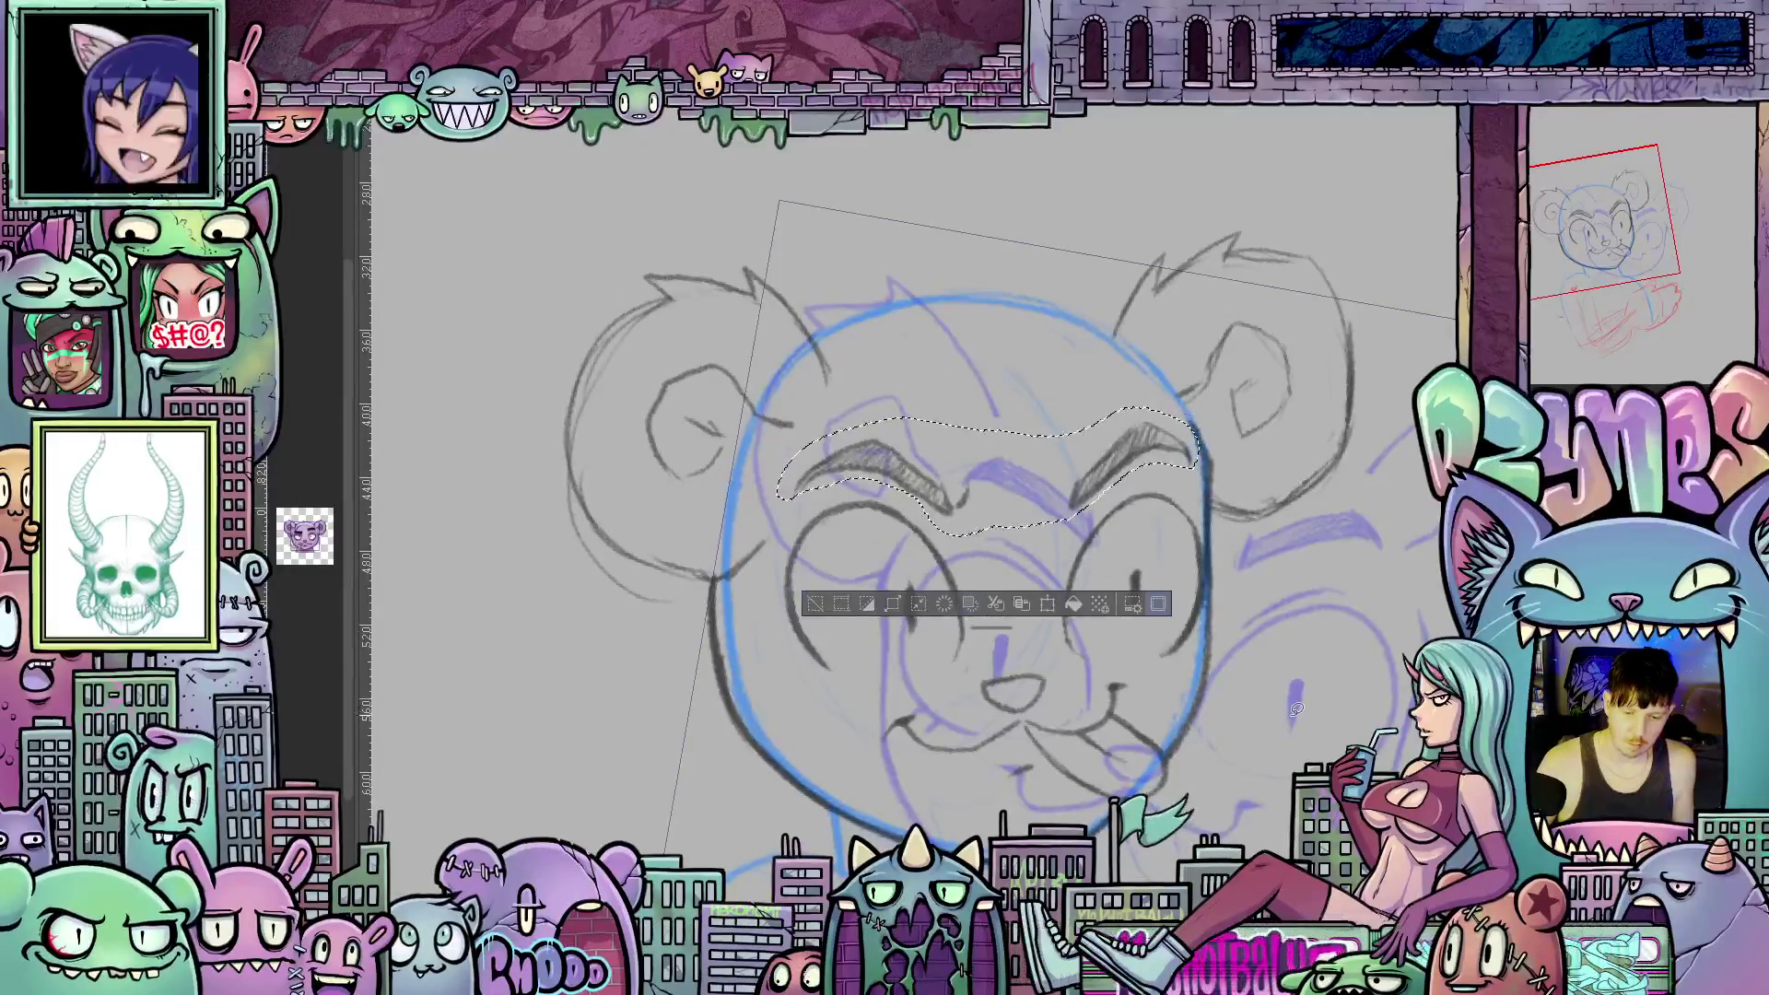
{"action": "key", "text": "ctrl+d"}
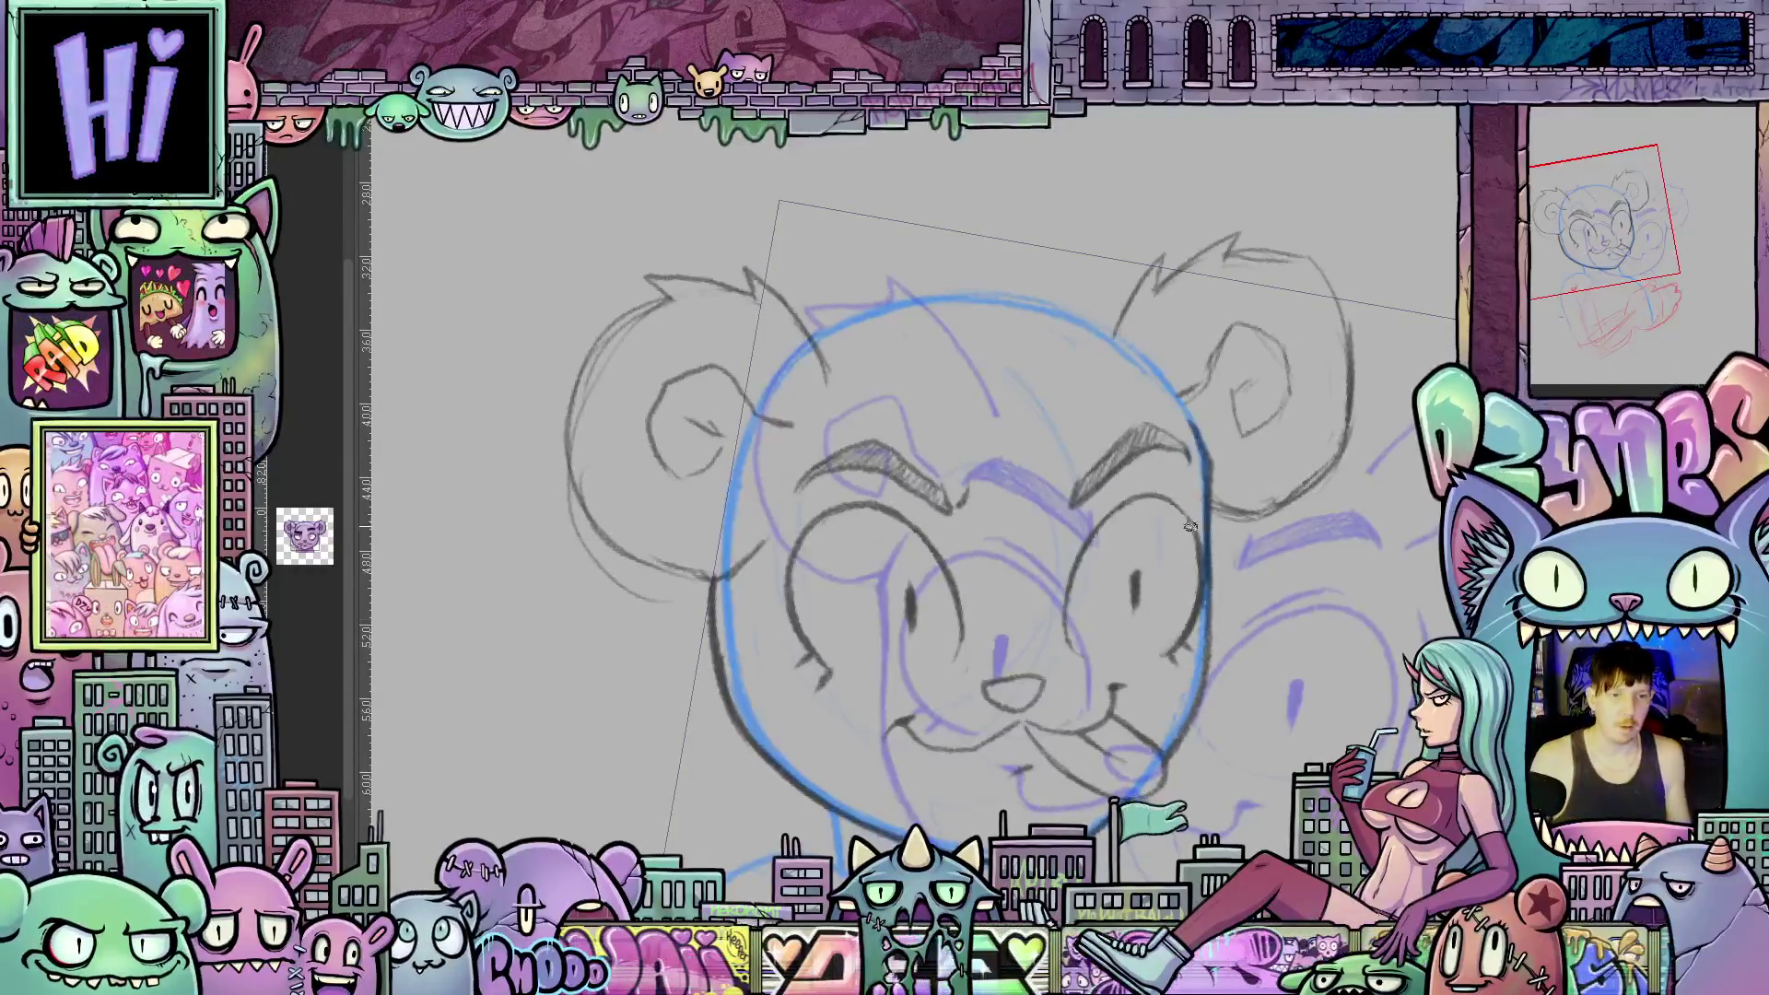
{"action": "scroll", "coordinate": [1092, 734], "scroll_direction": "down", "scroll_amount": 1}
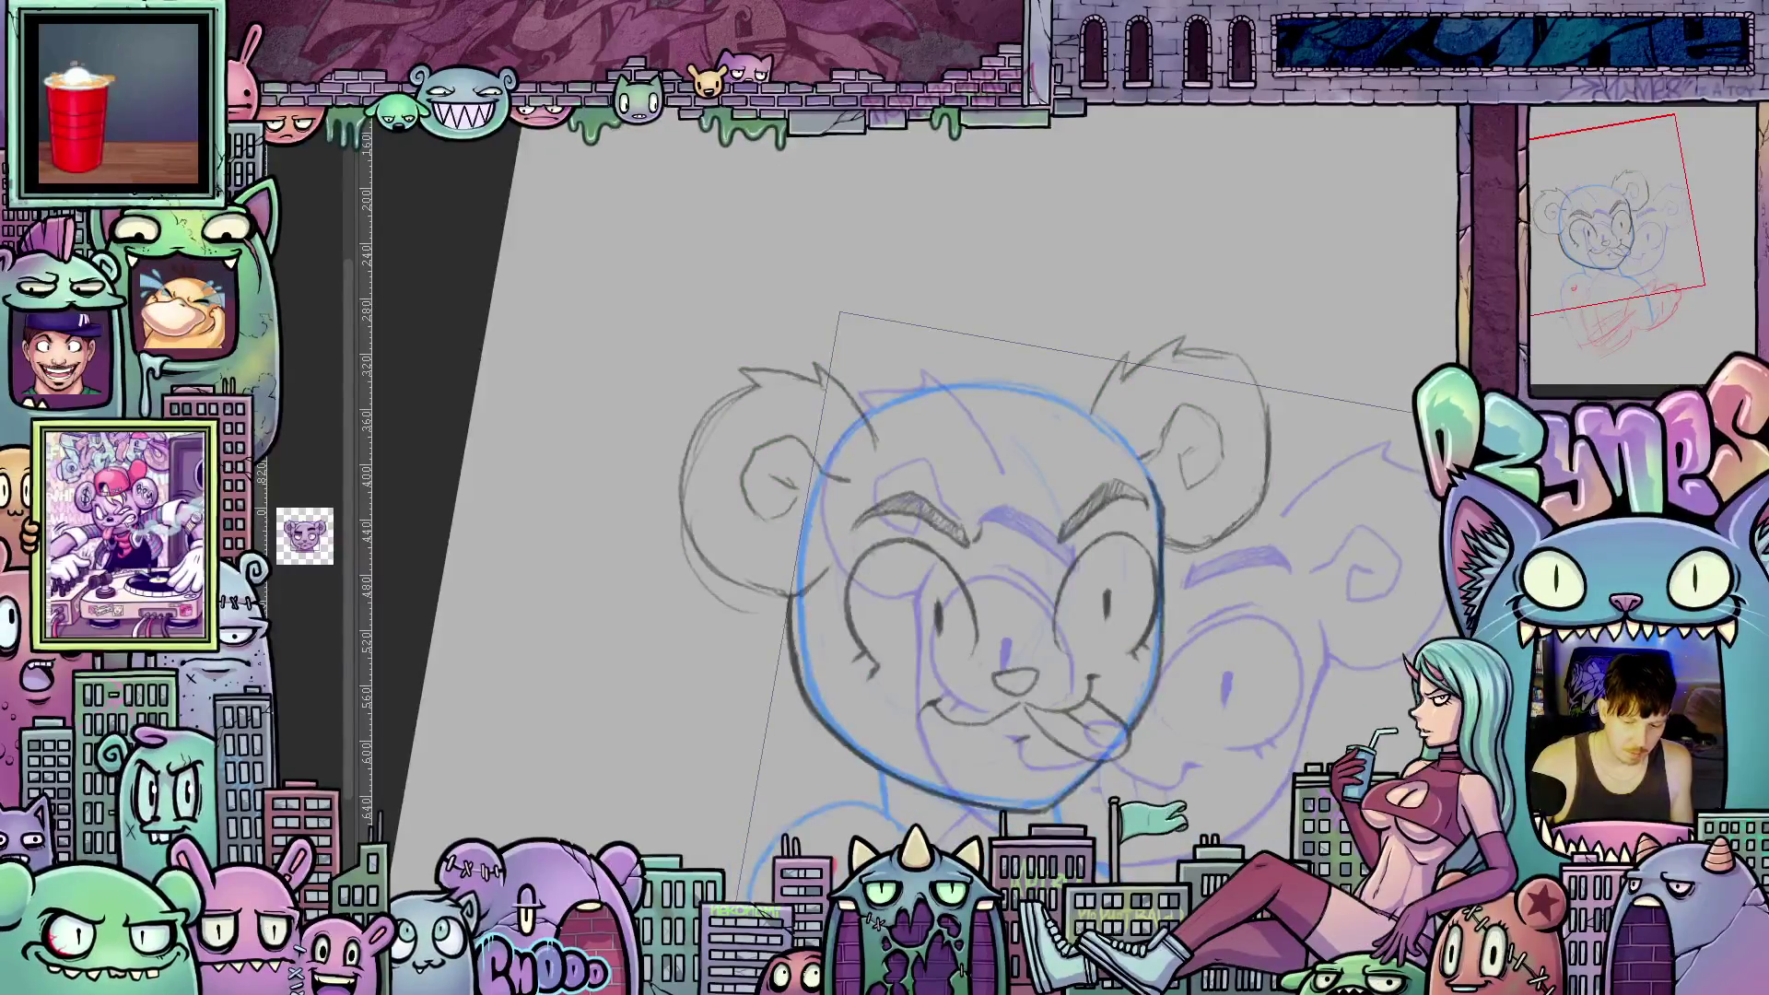
Duplicate the bear face sketch layer from the Layer panel's context menu.
{"action": "right_click", "coordinate": [1552, 210]}
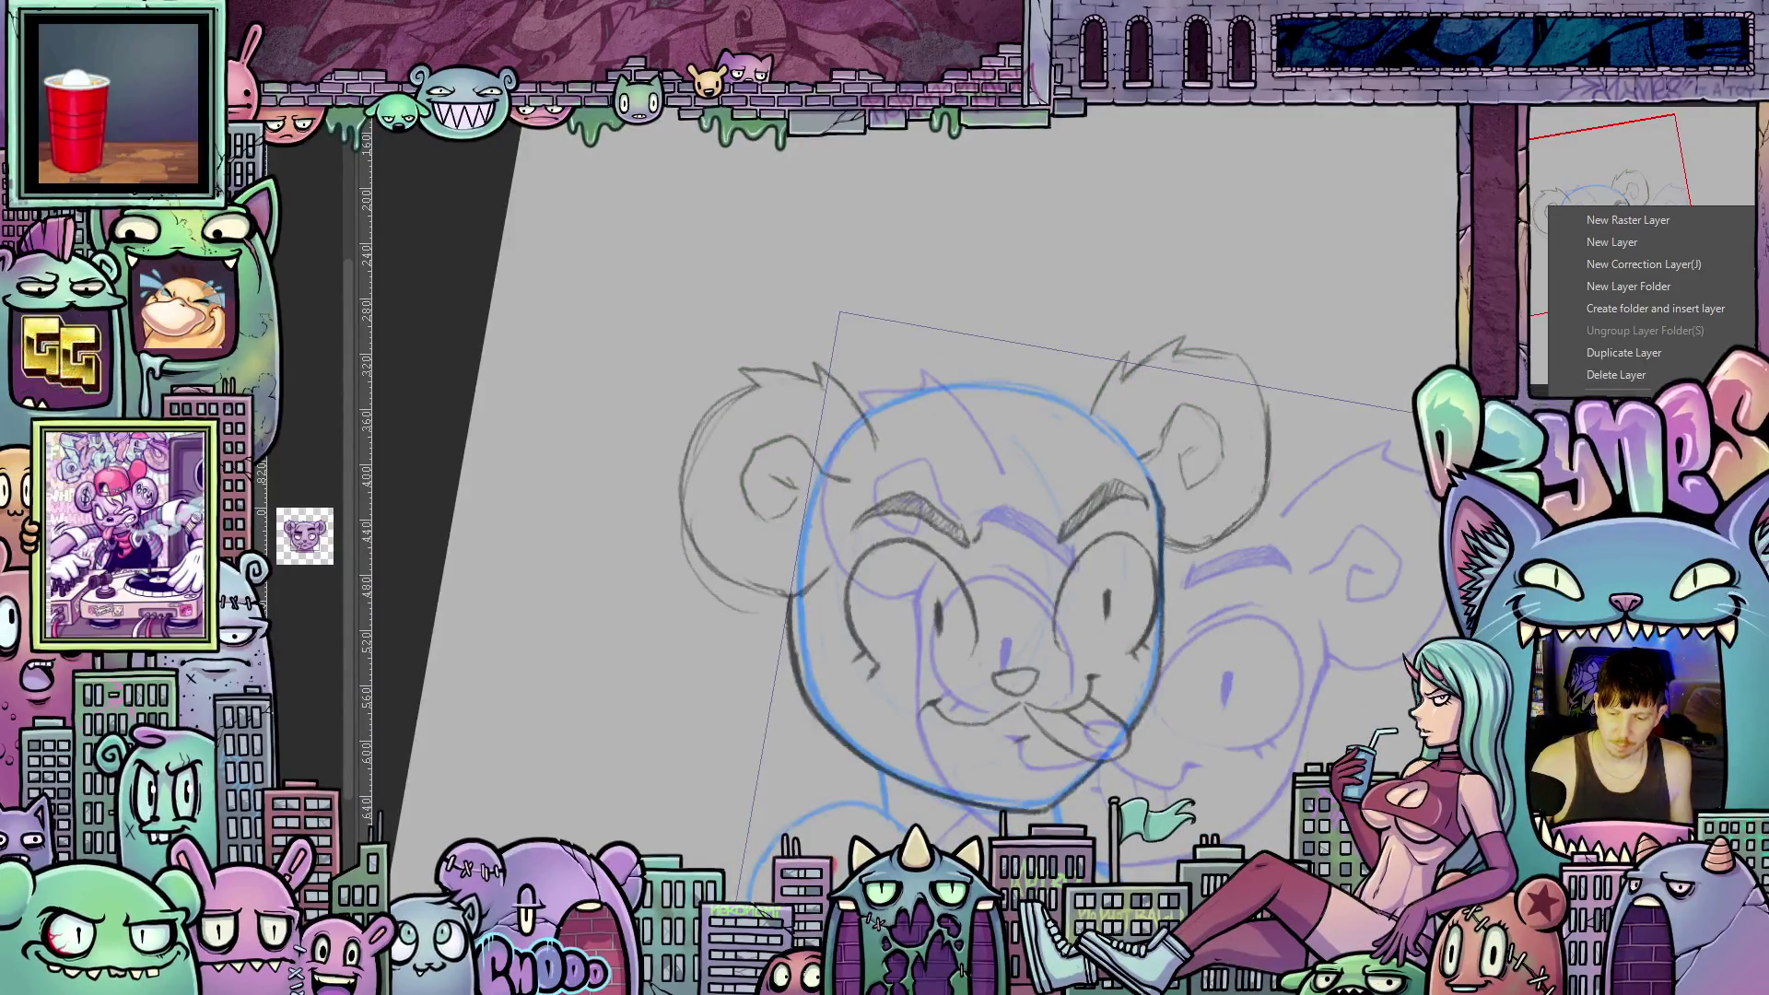
{"action": "left_click", "coordinate": [1646, 361]}
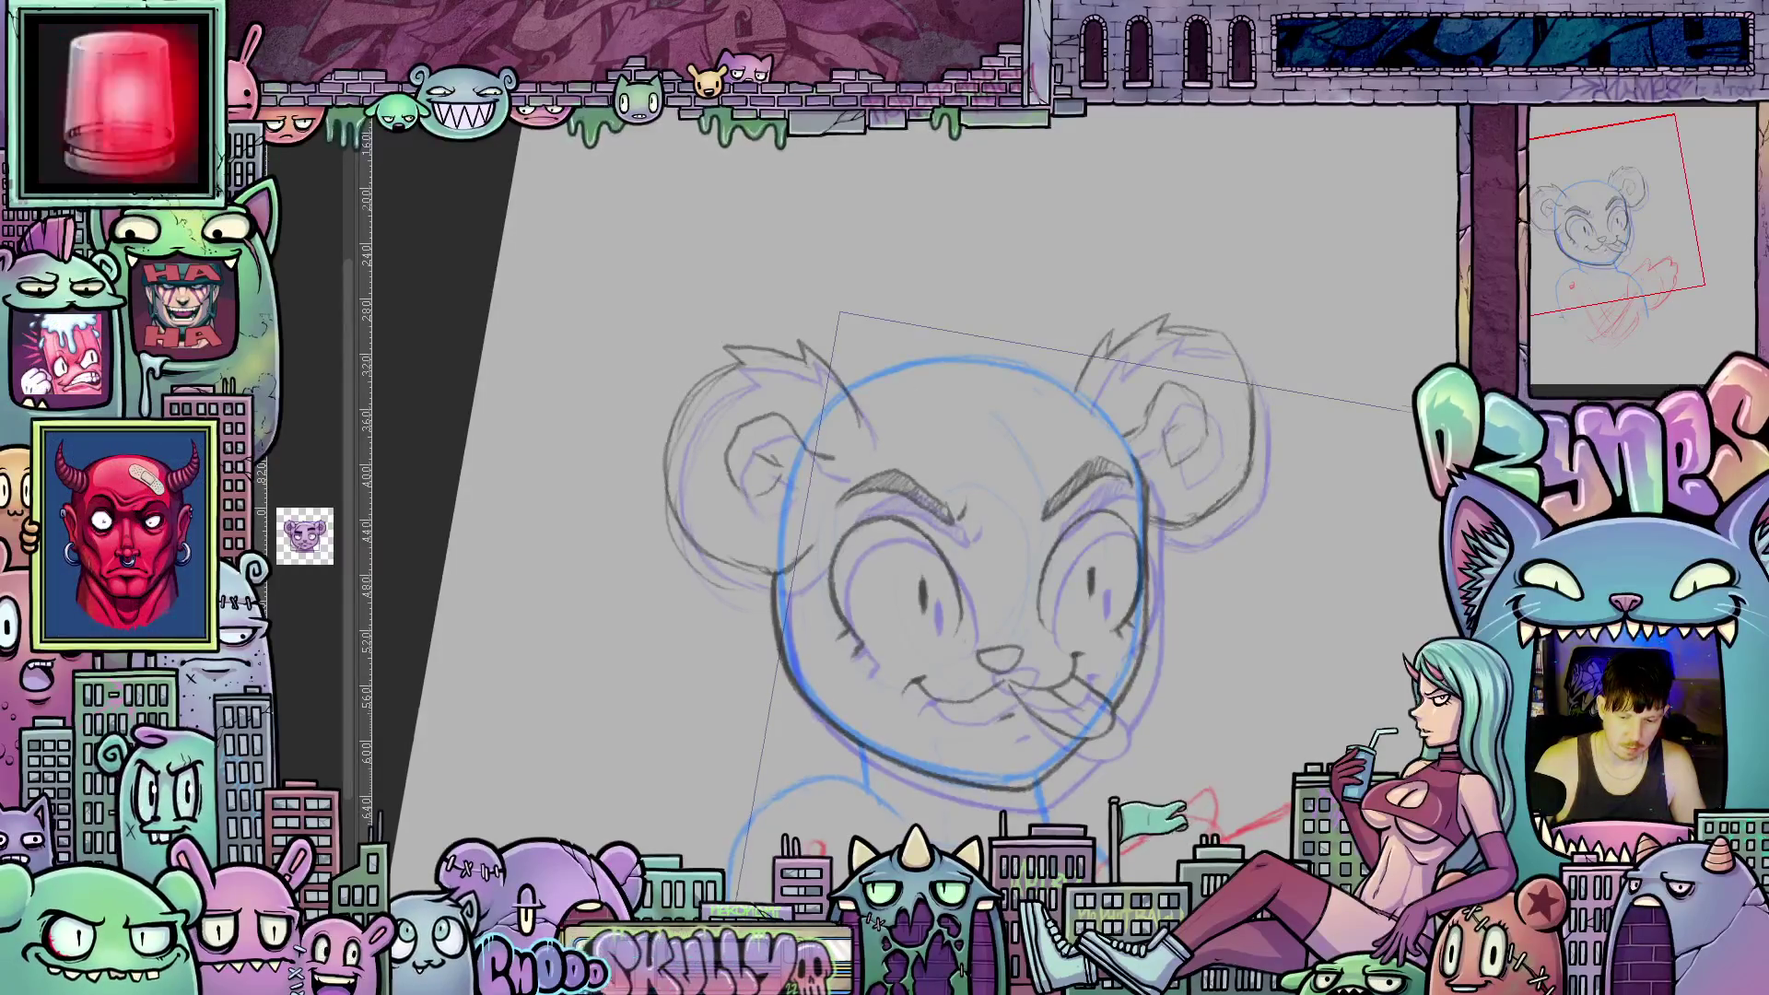
Undo five history steps until only the blue head circle remains, then fit the page in view.
{"action": "scroll", "coordinate": [1438, 627], "scroll_direction": "down", "scroll_amount": 2}
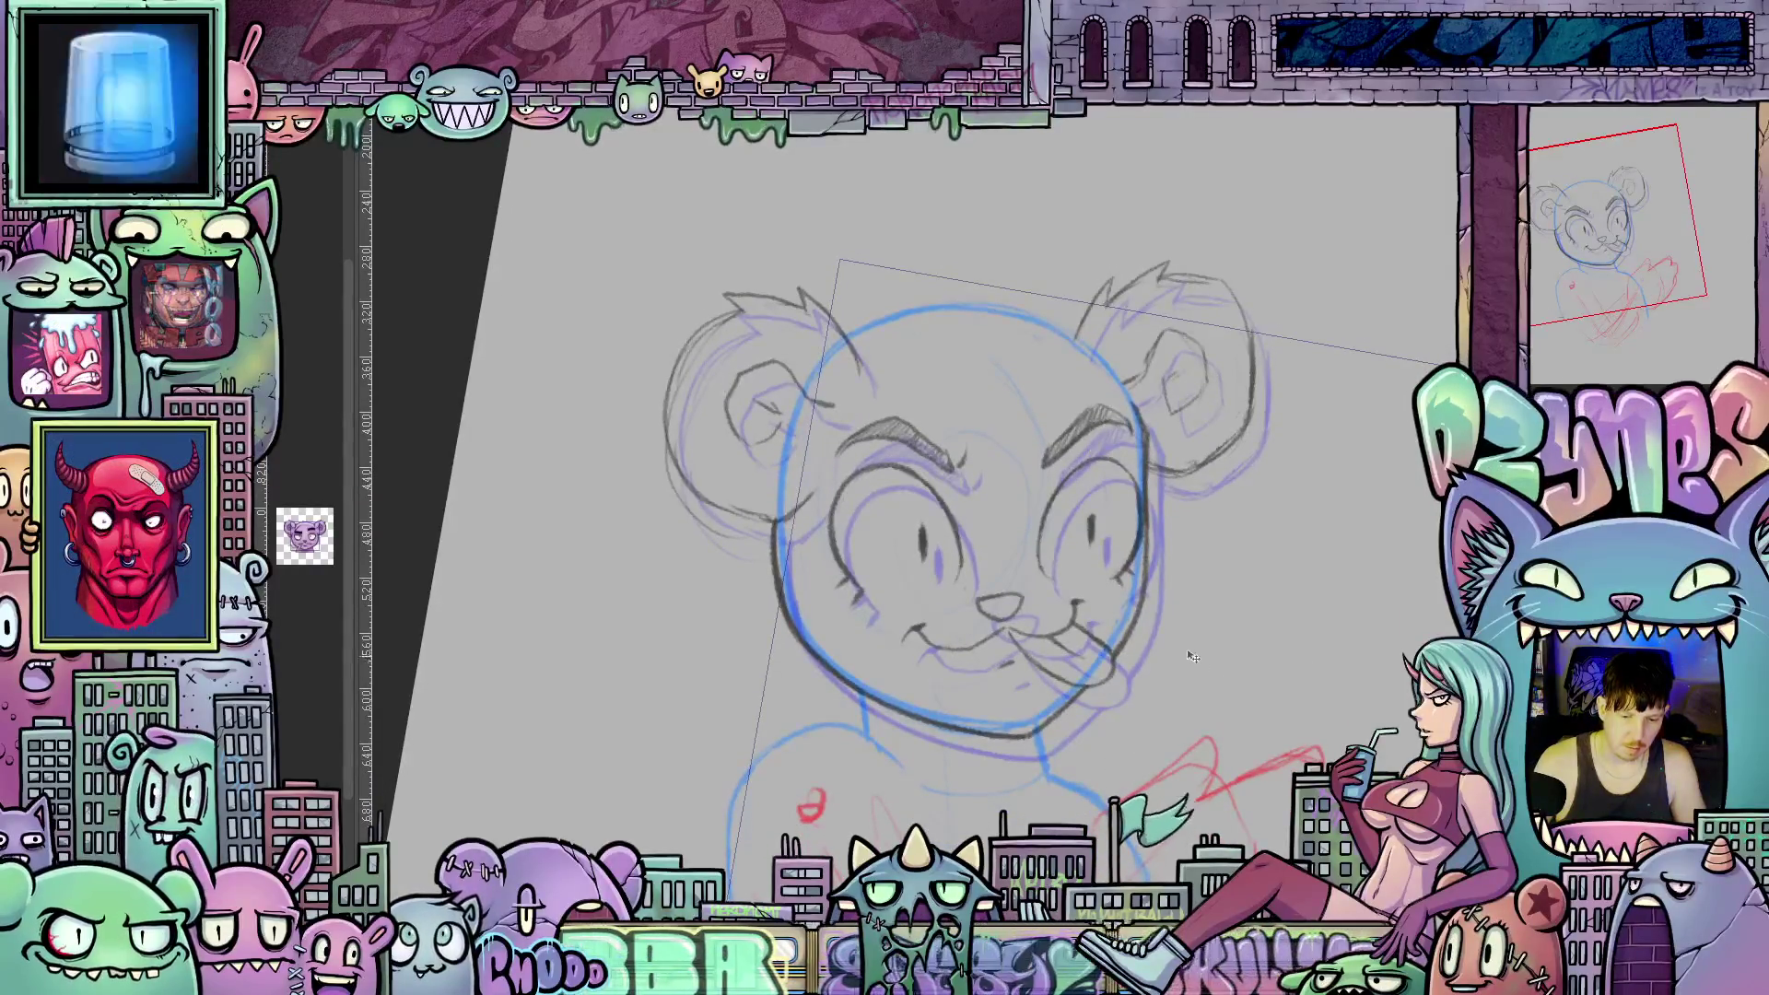
{"action": "scroll", "coordinate": [1193, 650], "scroll_direction": "up", "scroll_amount": 2}
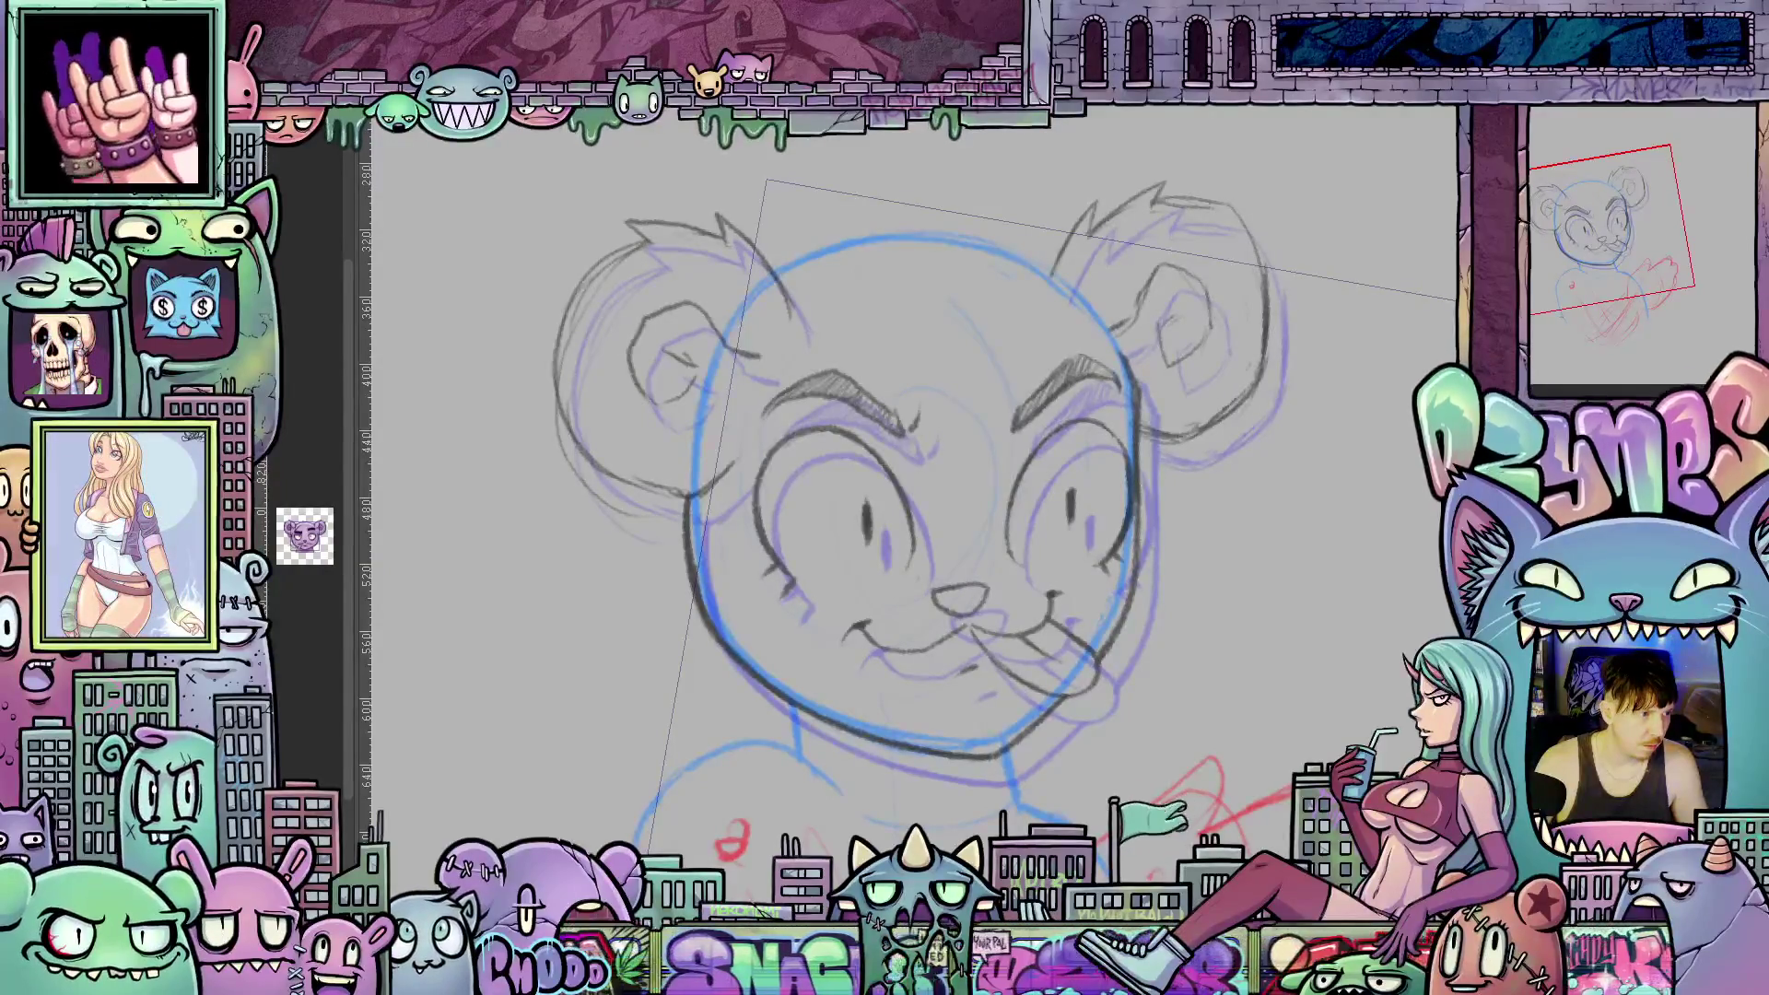
{"action": "key", "text": "ctrl+z"}
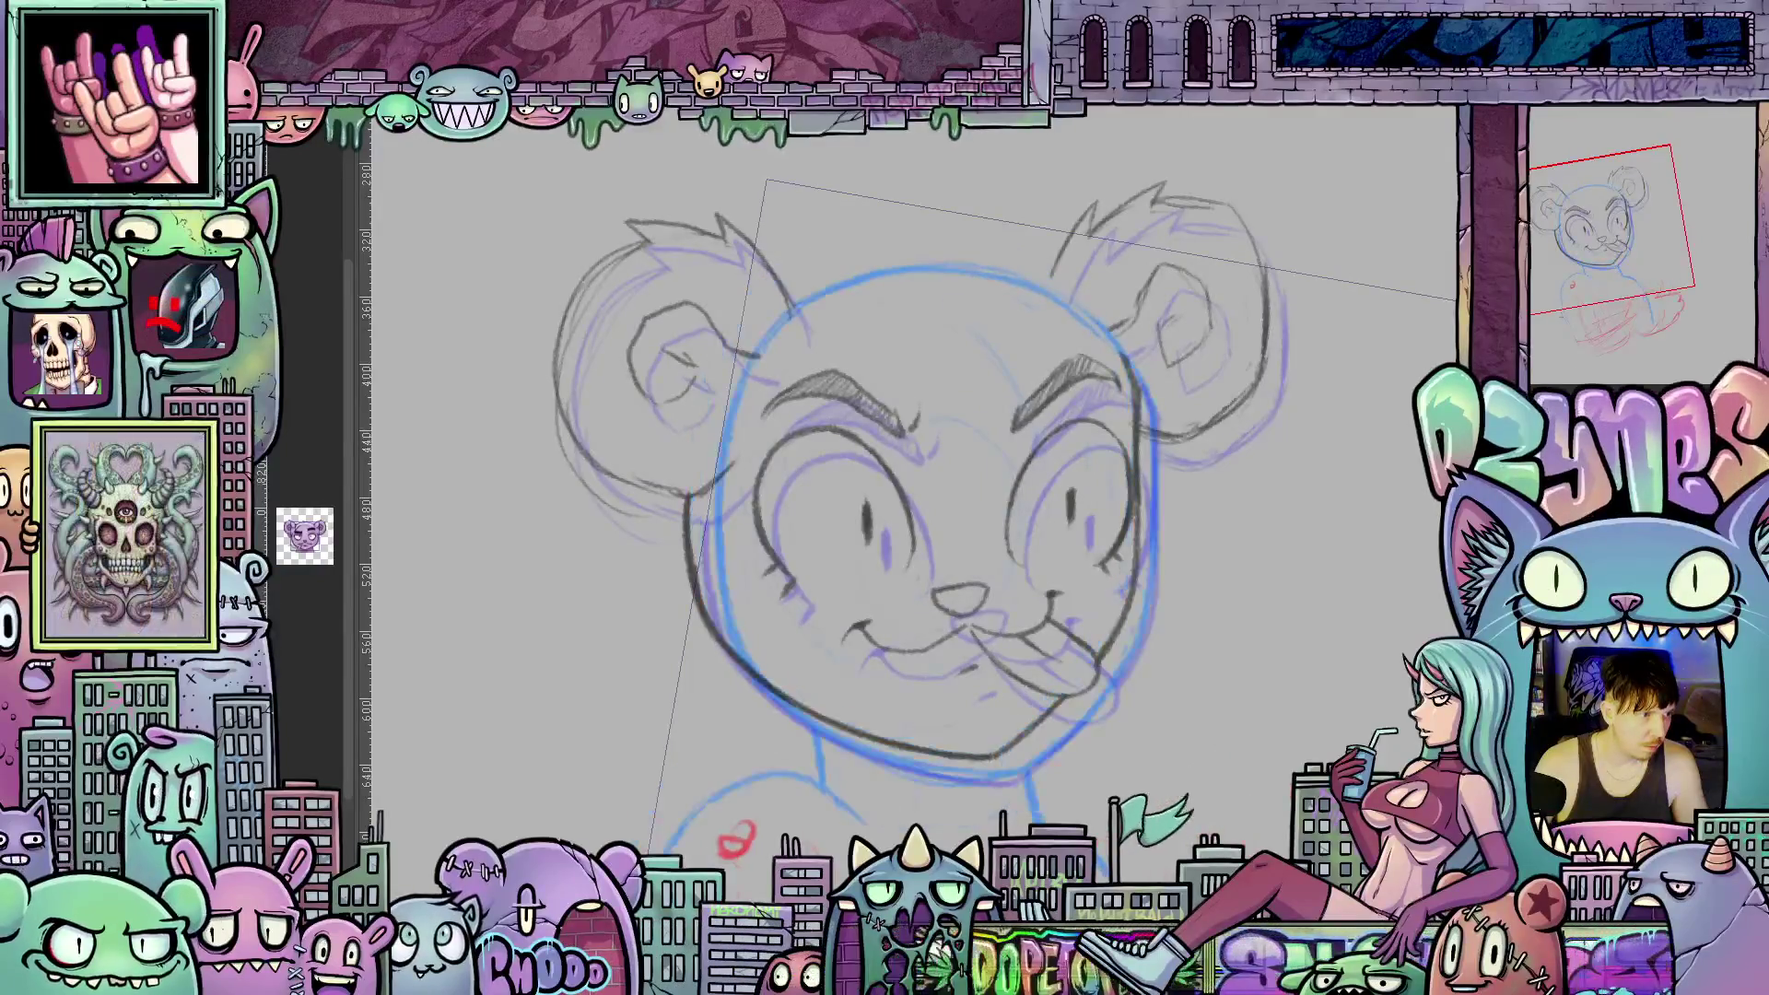
{"action": "key", "text": "ctrl+z"}
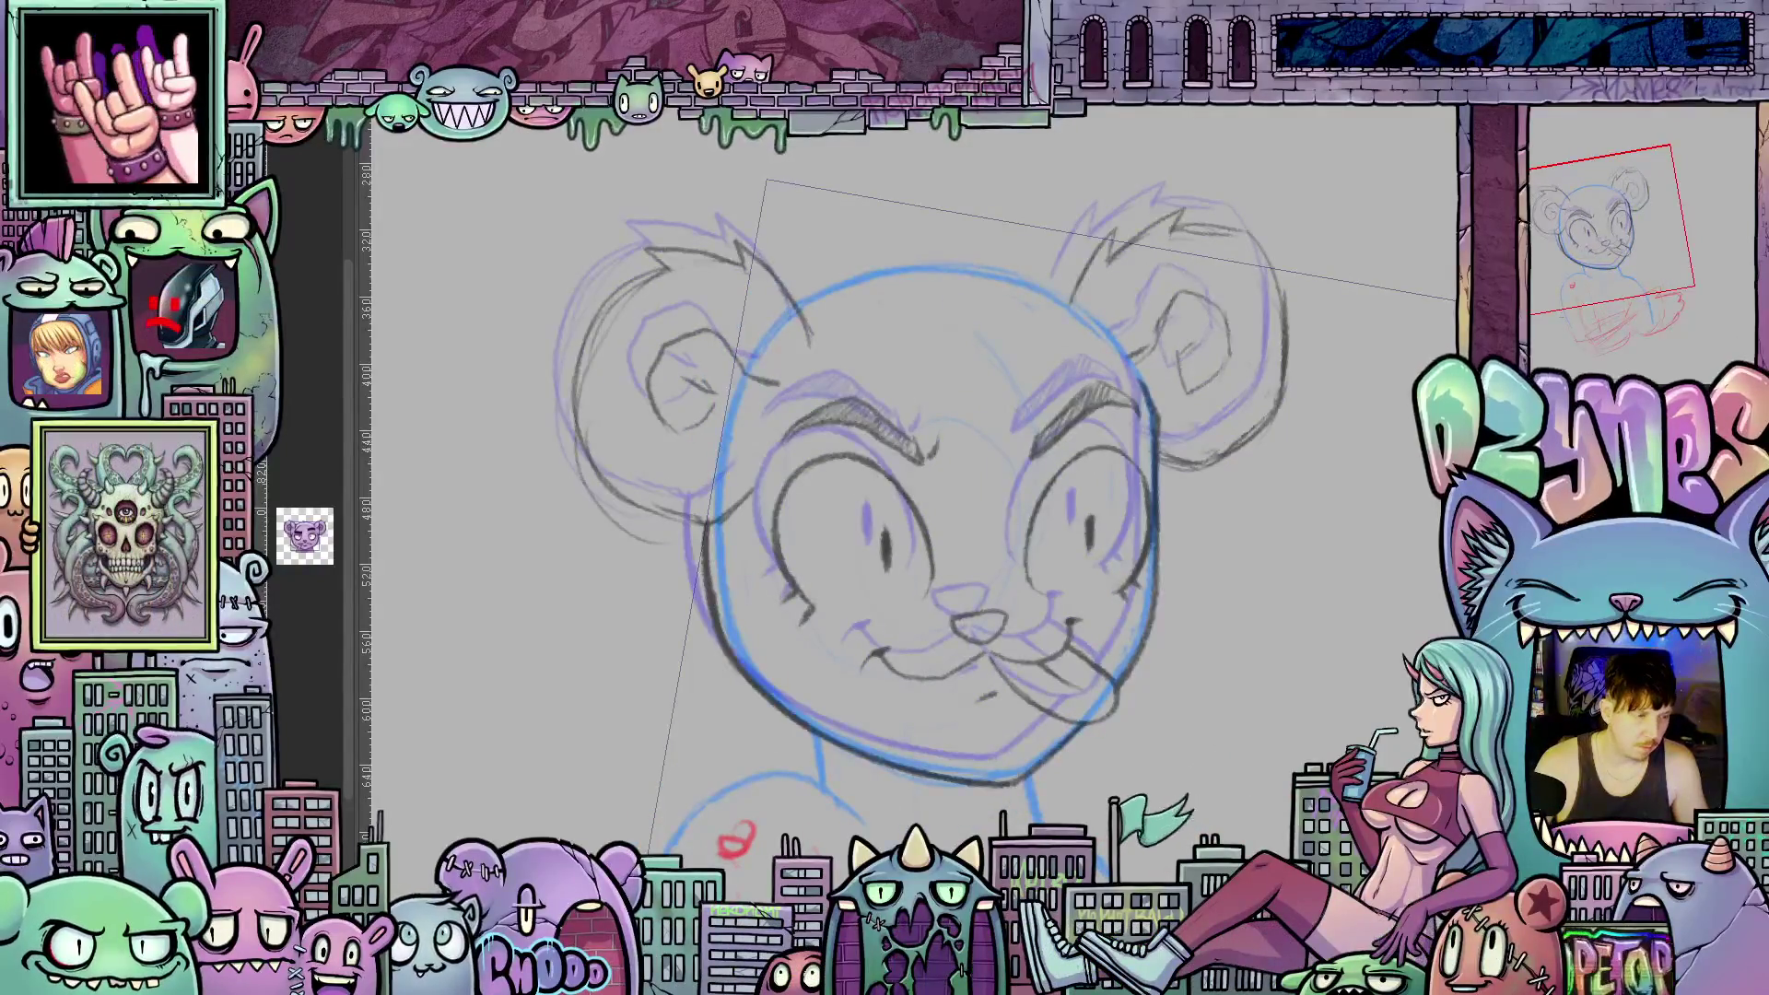
{"action": "key", "text": "ctrl+z"}
{"action": "key", "text": "ctrl+z"}
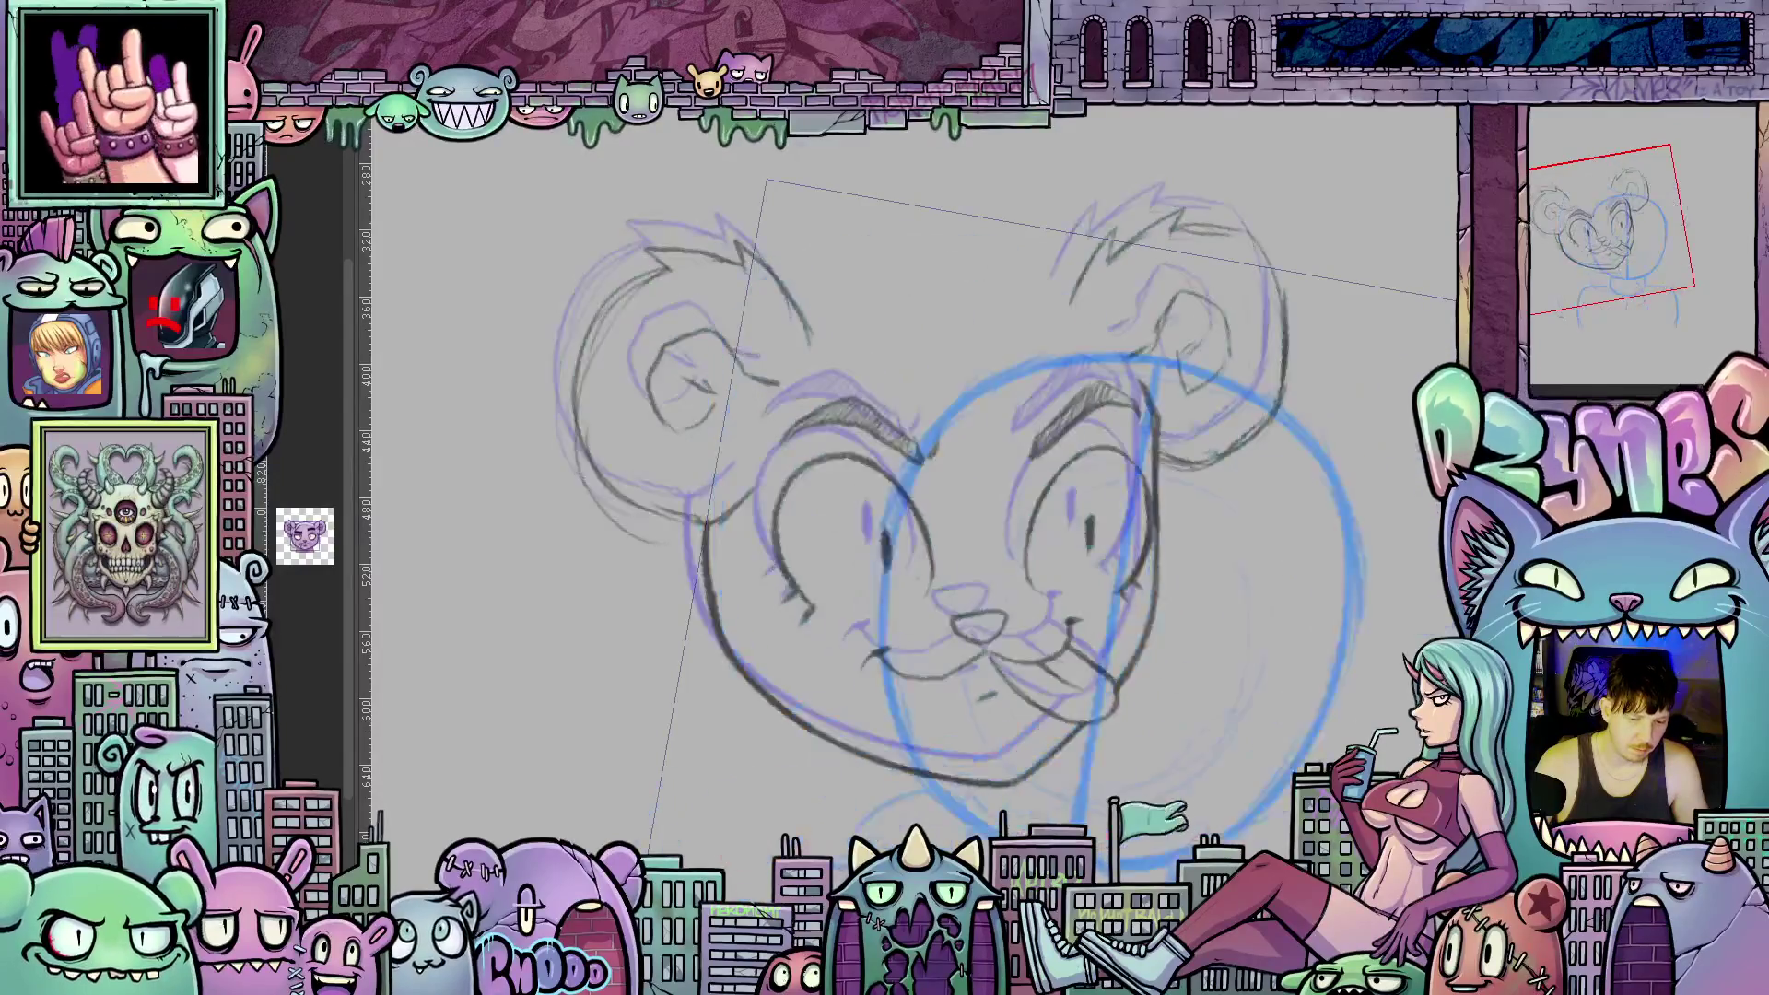
{"action": "key", "text": "ctrl+z"}
{"action": "key", "text": "ctrl+z"}
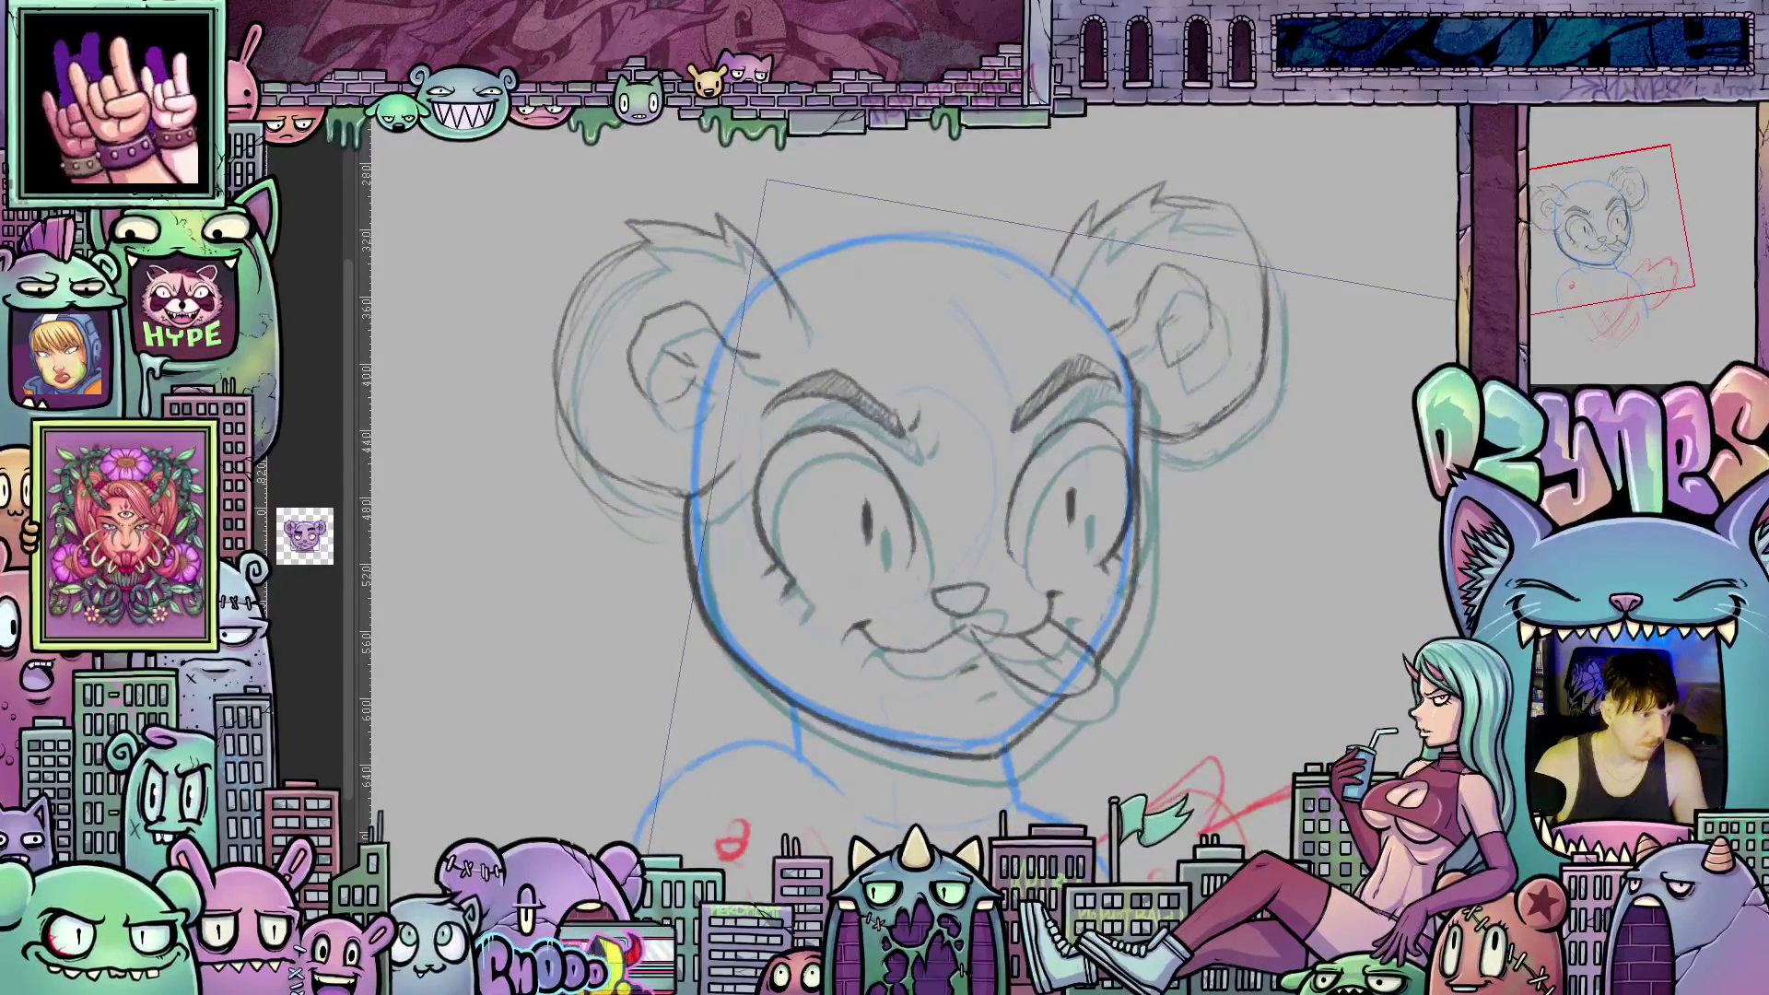
{"action": "key", "text": "ctrl+z"}
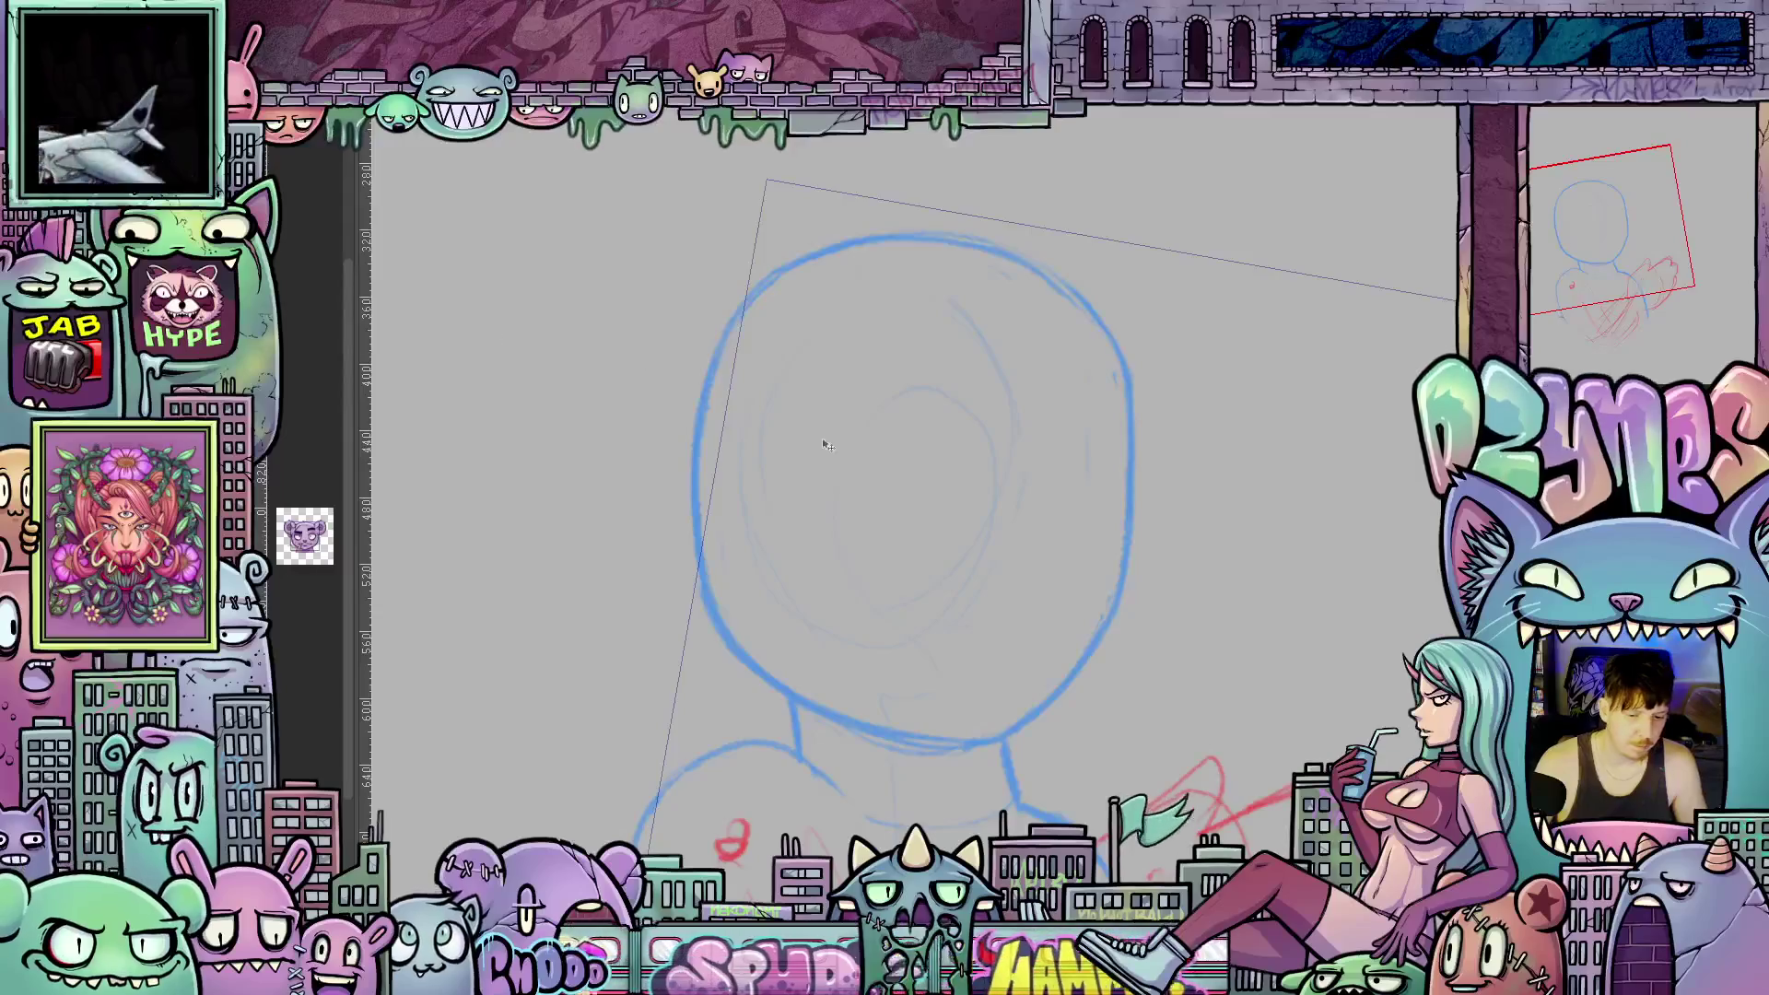
{"action": "key", "text": "ctrl+0"}
Level the canvas rotation and bring the bear face sketch back over the blue guide.
{"action": "mouse_move", "coordinate": [1106, 581]}
{"action": "left_mouse_down"}
{"action": "mouse_move", "coordinate": [1293, 528]}
{"action": "mouse_move", "coordinate": [1223, 524]}
{"action": "left_mouse_up"}
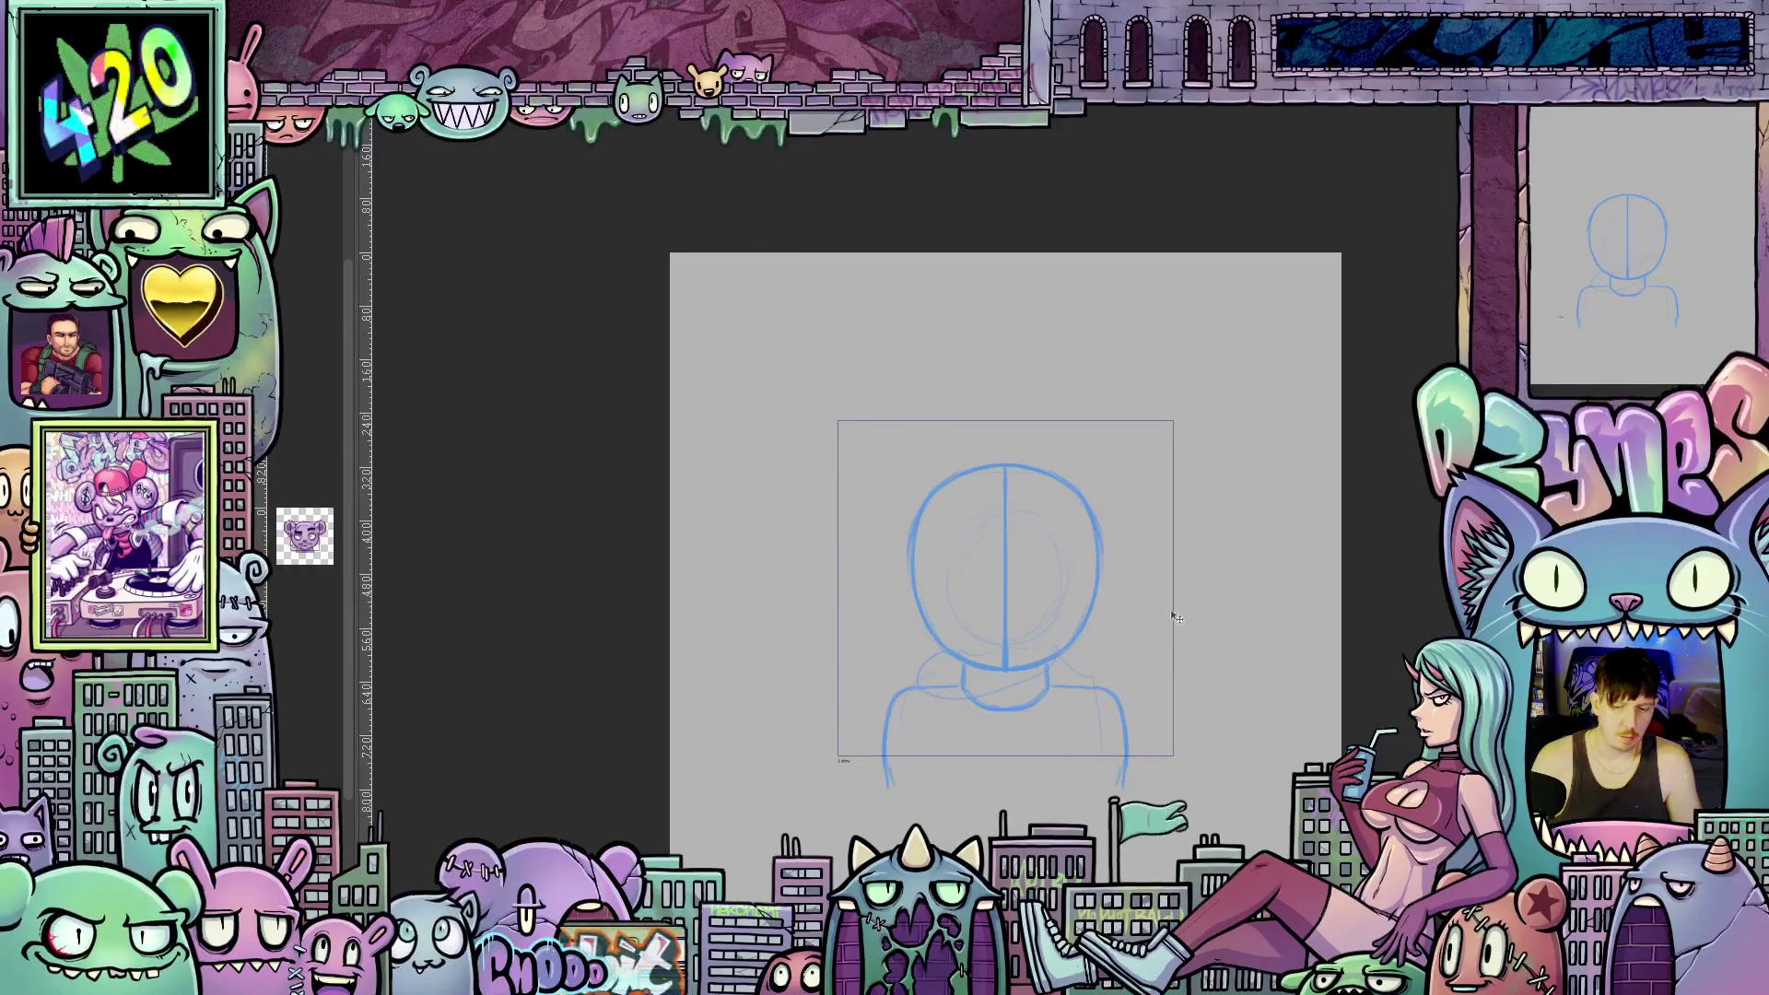
{"action": "key", "text": "ctrl+z"}
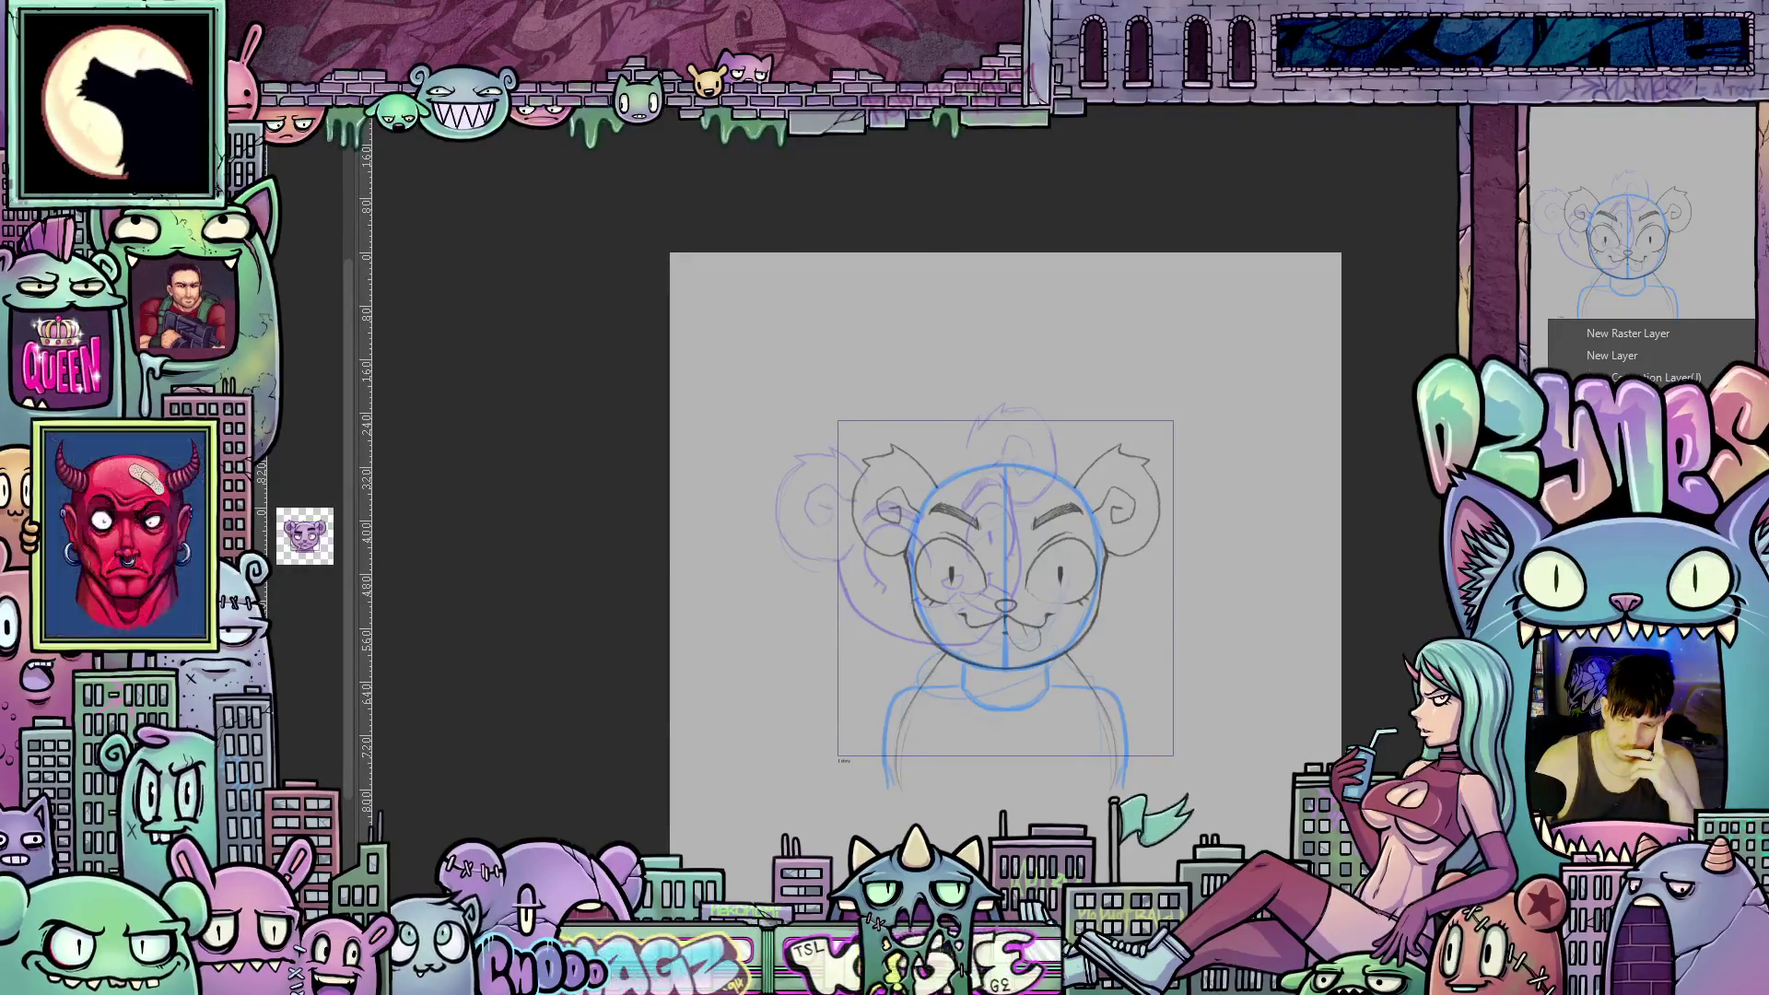
Dismiss the layer menu, nudge the blue construction sketch, and shift the black face sketch sideways.
{"action": "mouse_move", "coordinate": [1566, 521]}
{"action": "key", "text": "Escape"}
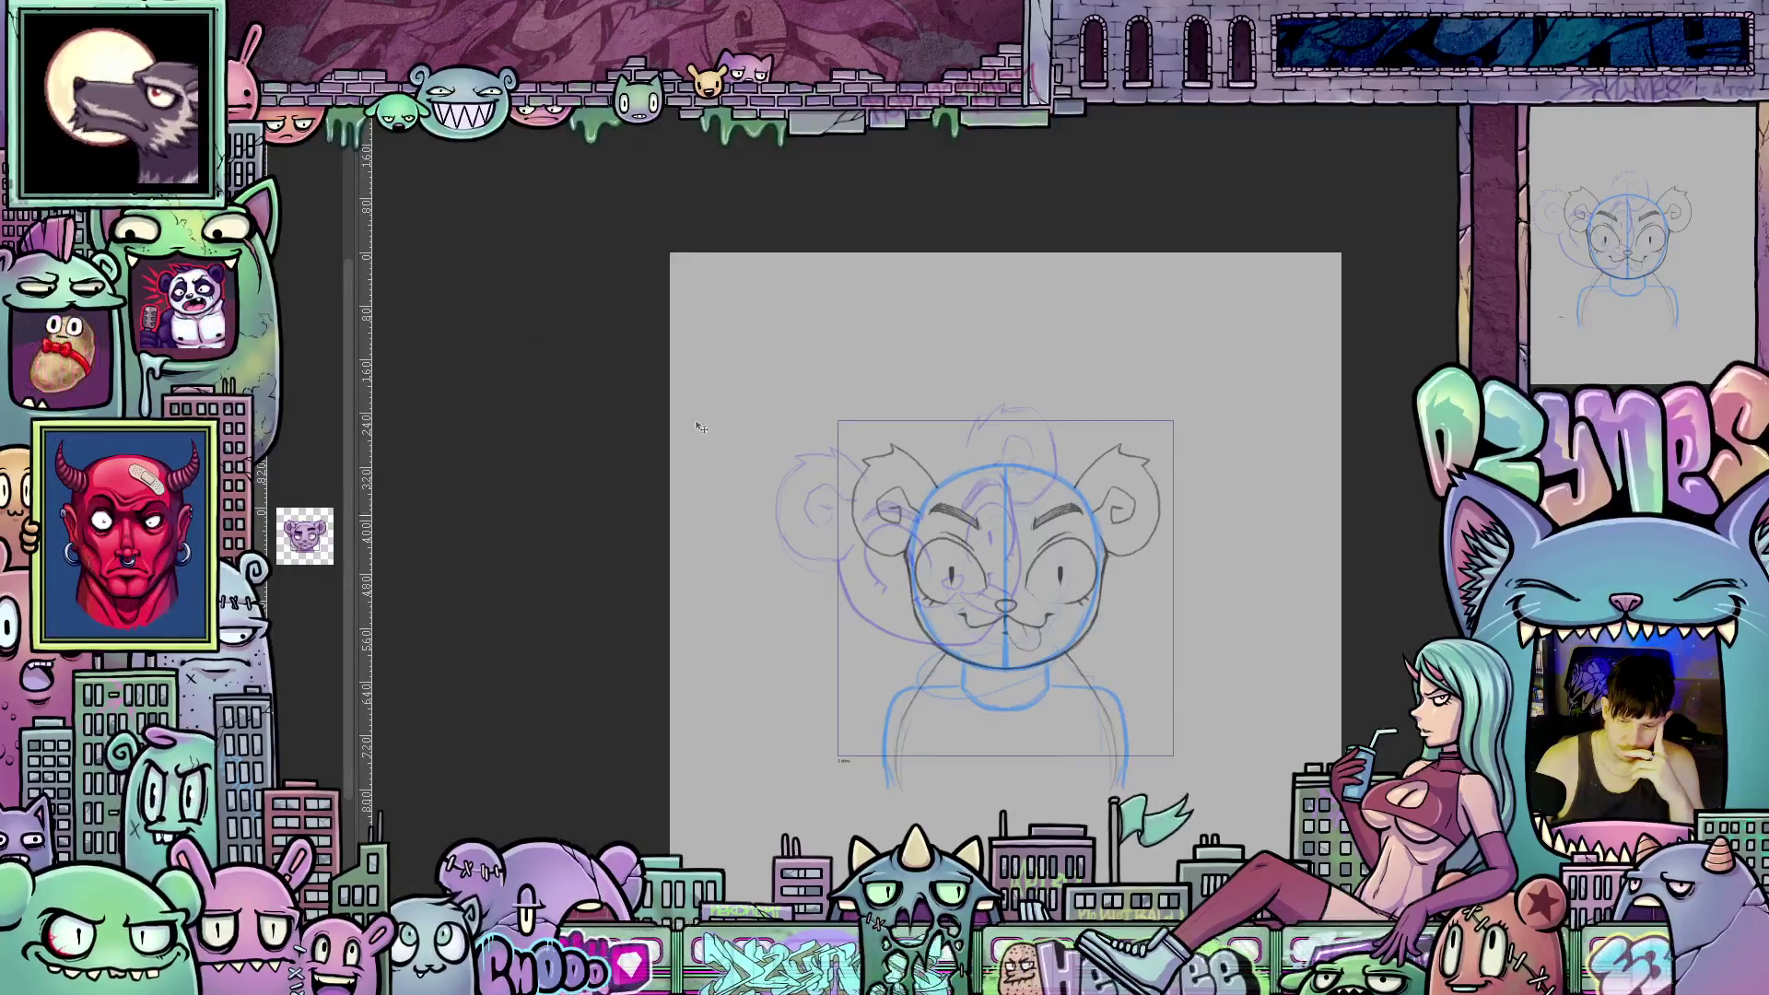
{"action": "left_click_drag", "start_coordinate": [866, 522], "coordinate": [877, 517]}
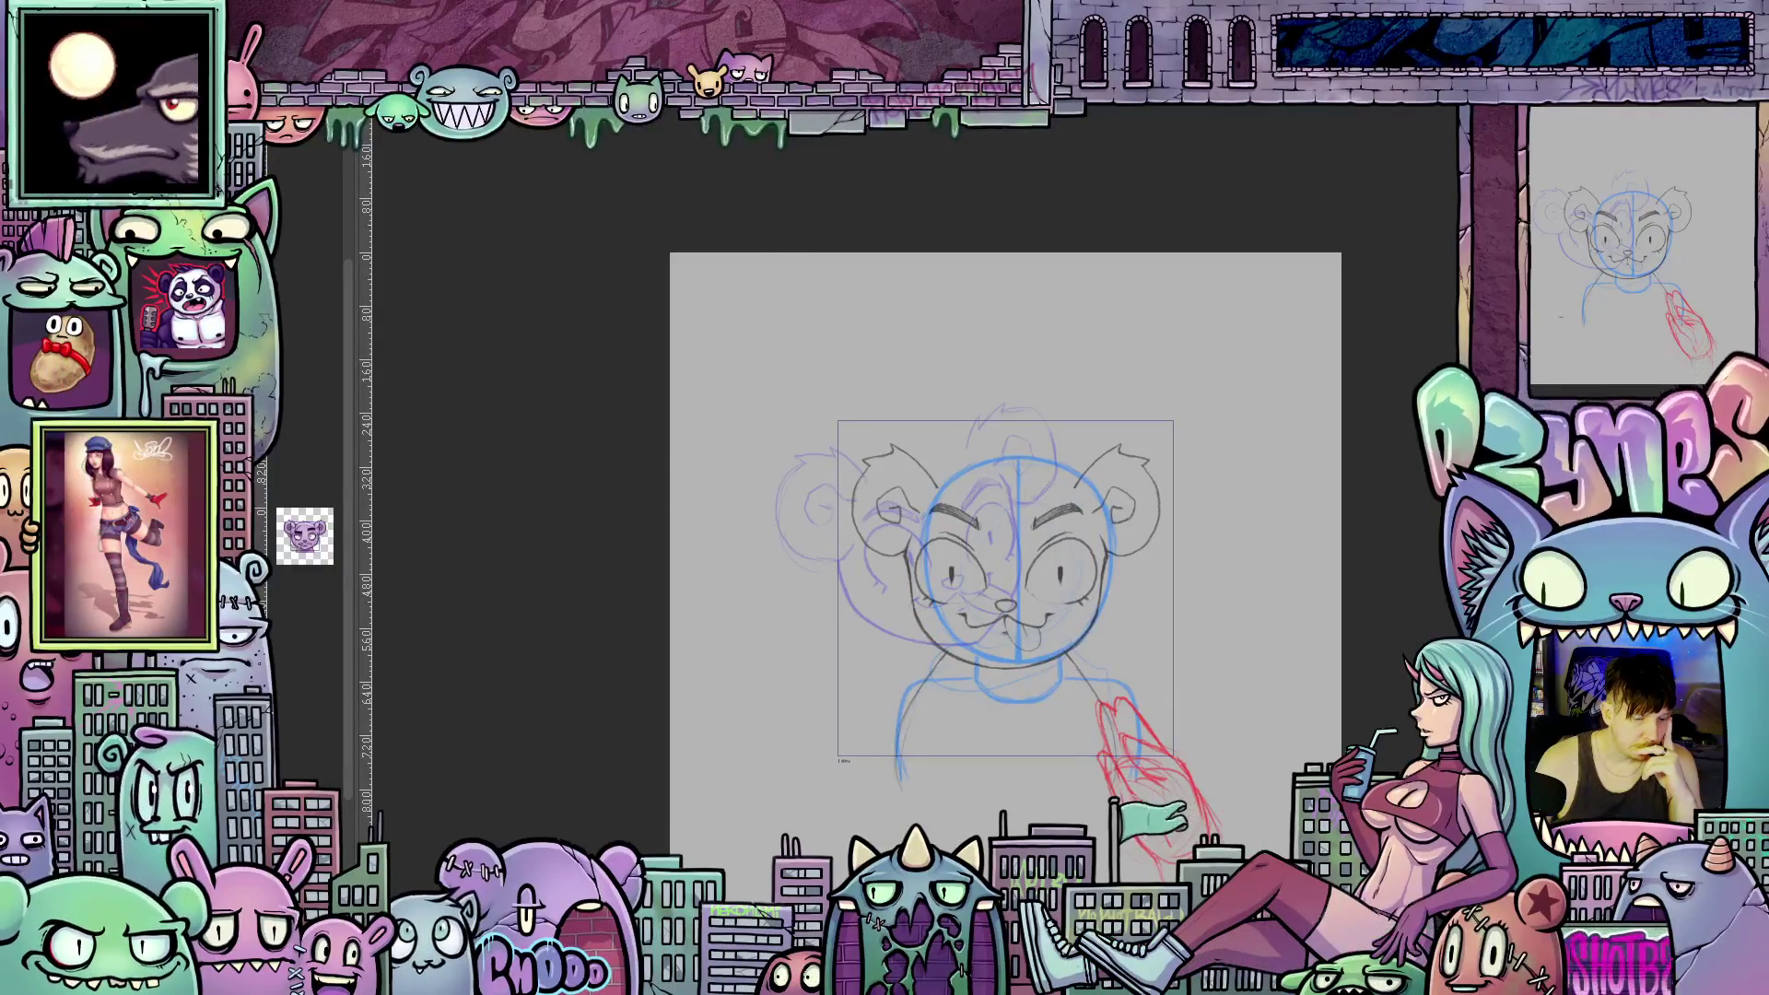
{"action": "left_click_drag", "start_coordinate": [1032, 638], "coordinate": [1053, 631]}
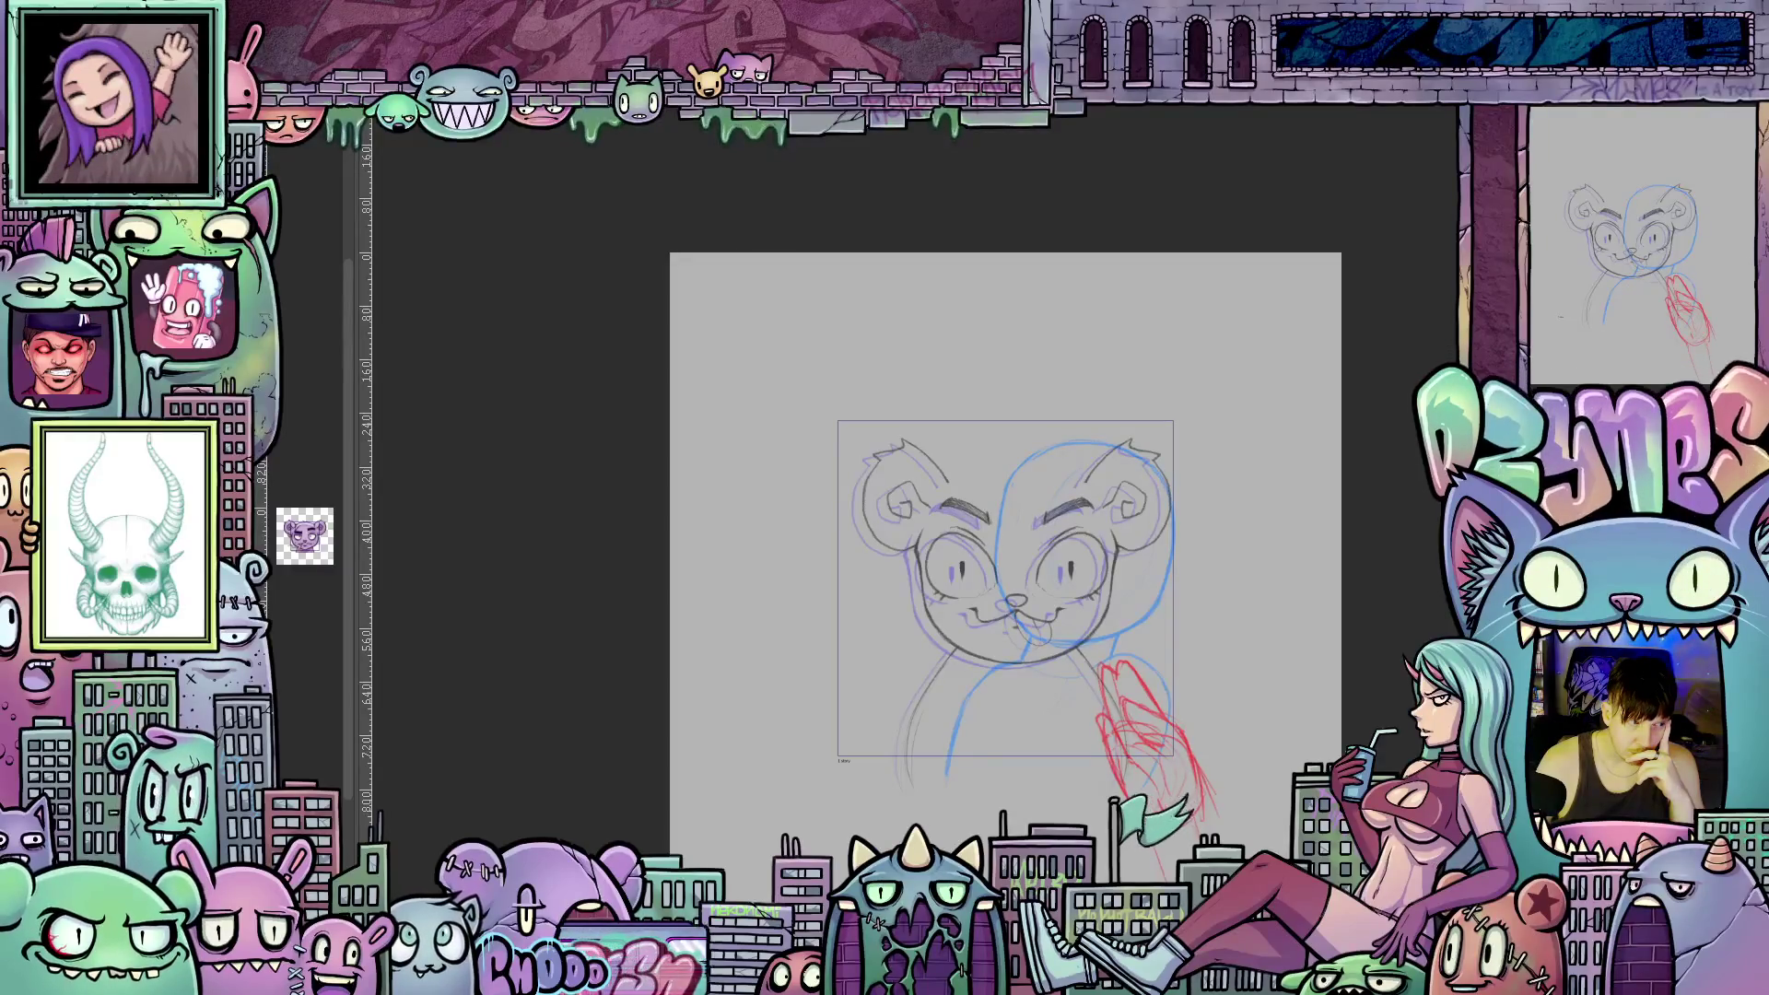
Return the black sketch to its earlier position and flip it horizontally via Edit > Transform.
{"action": "key", "text": "ctrl+z"}
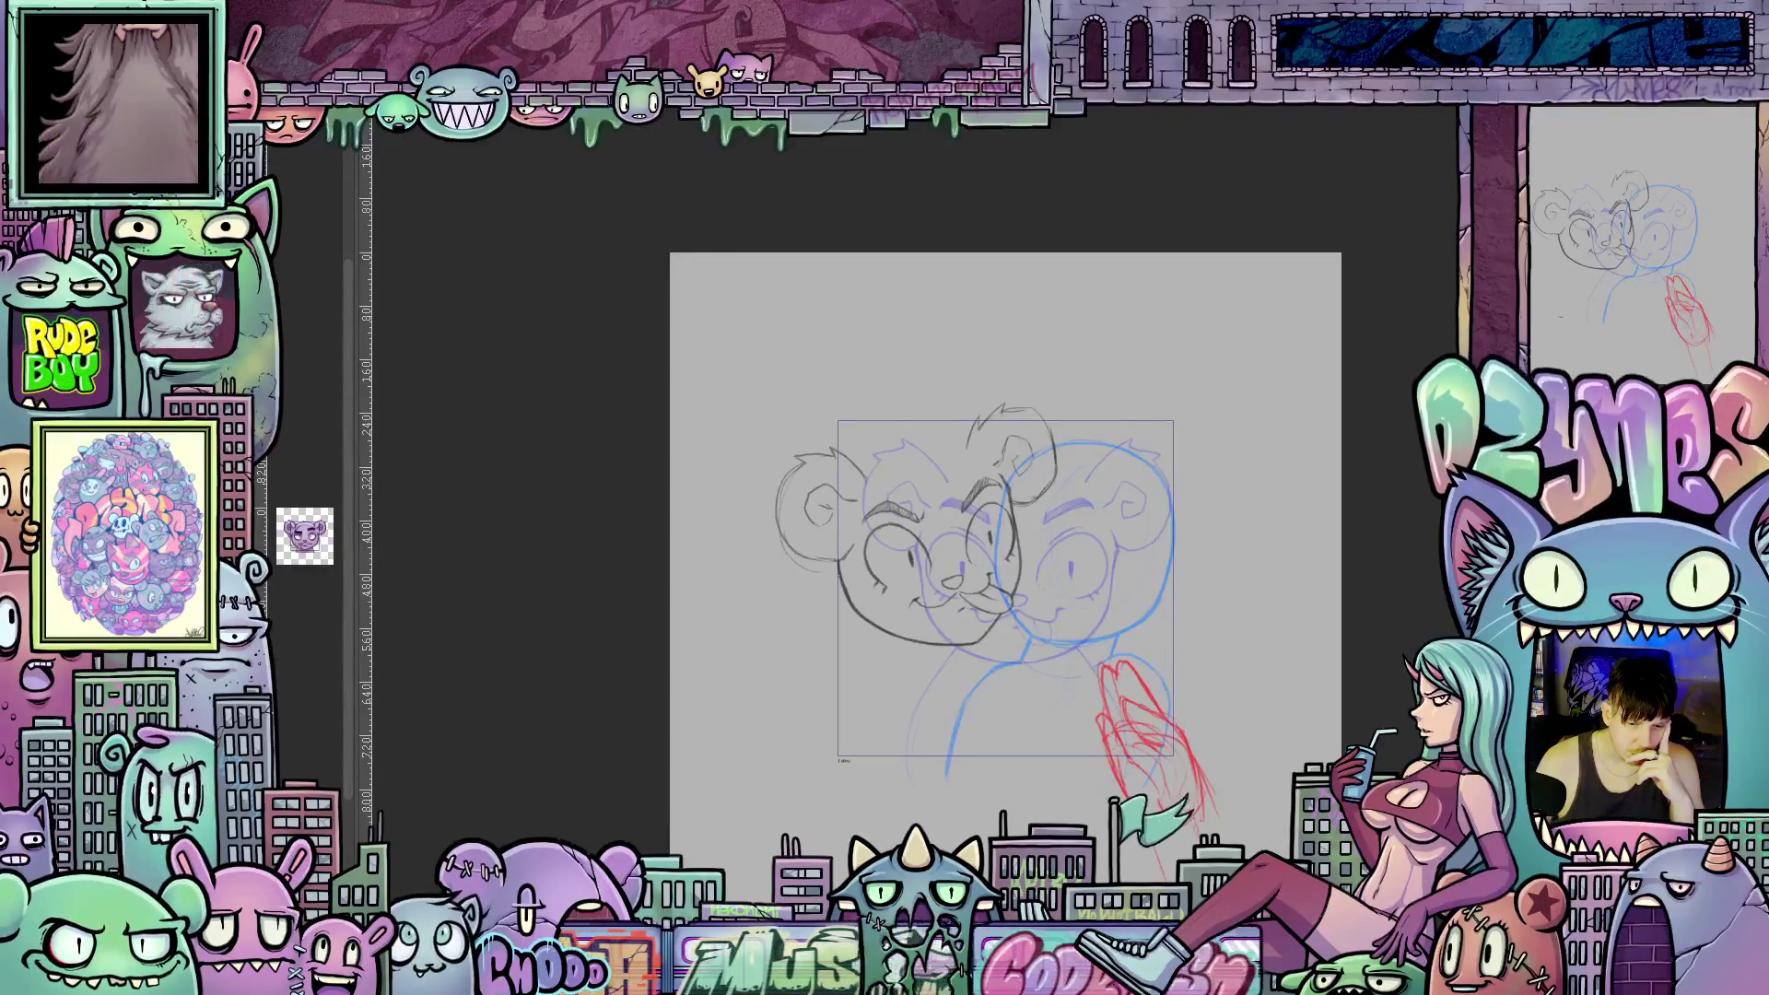
{"action": "left_click", "coordinate": [277, 129]}
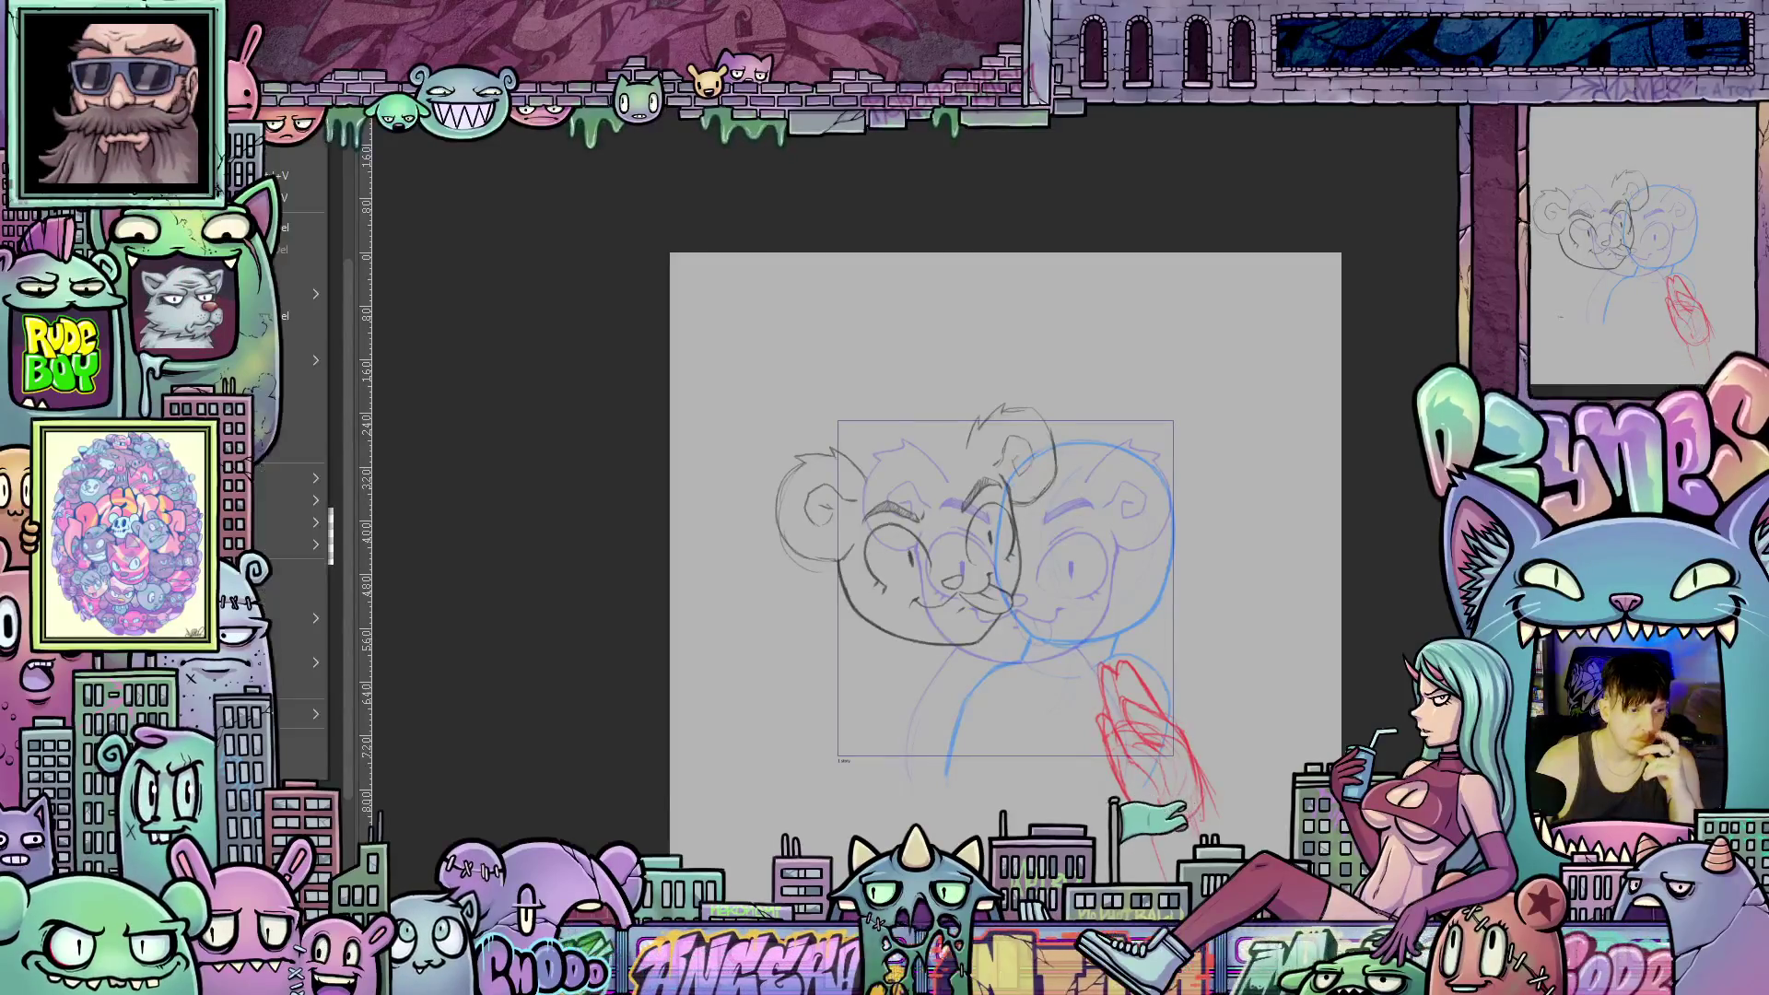
{"action": "mouse_move", "coordinate": [273, 521]}
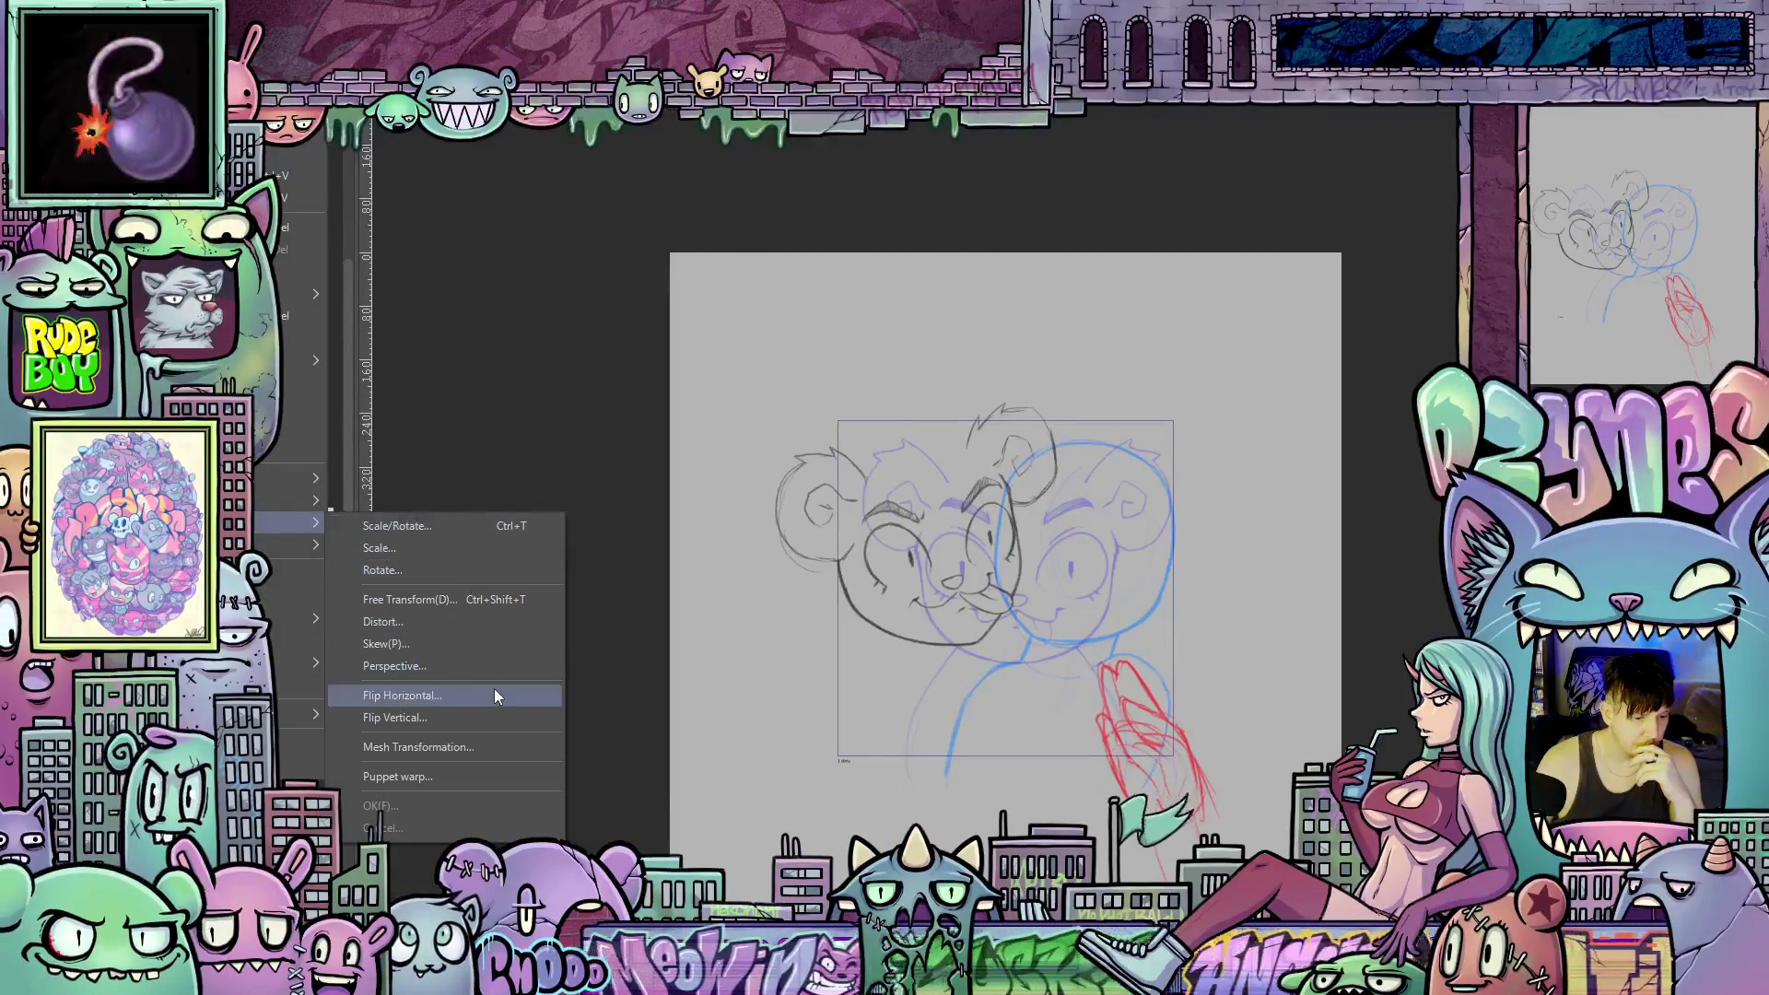
{"action": "left_click", "coordinate": [459, 694]}
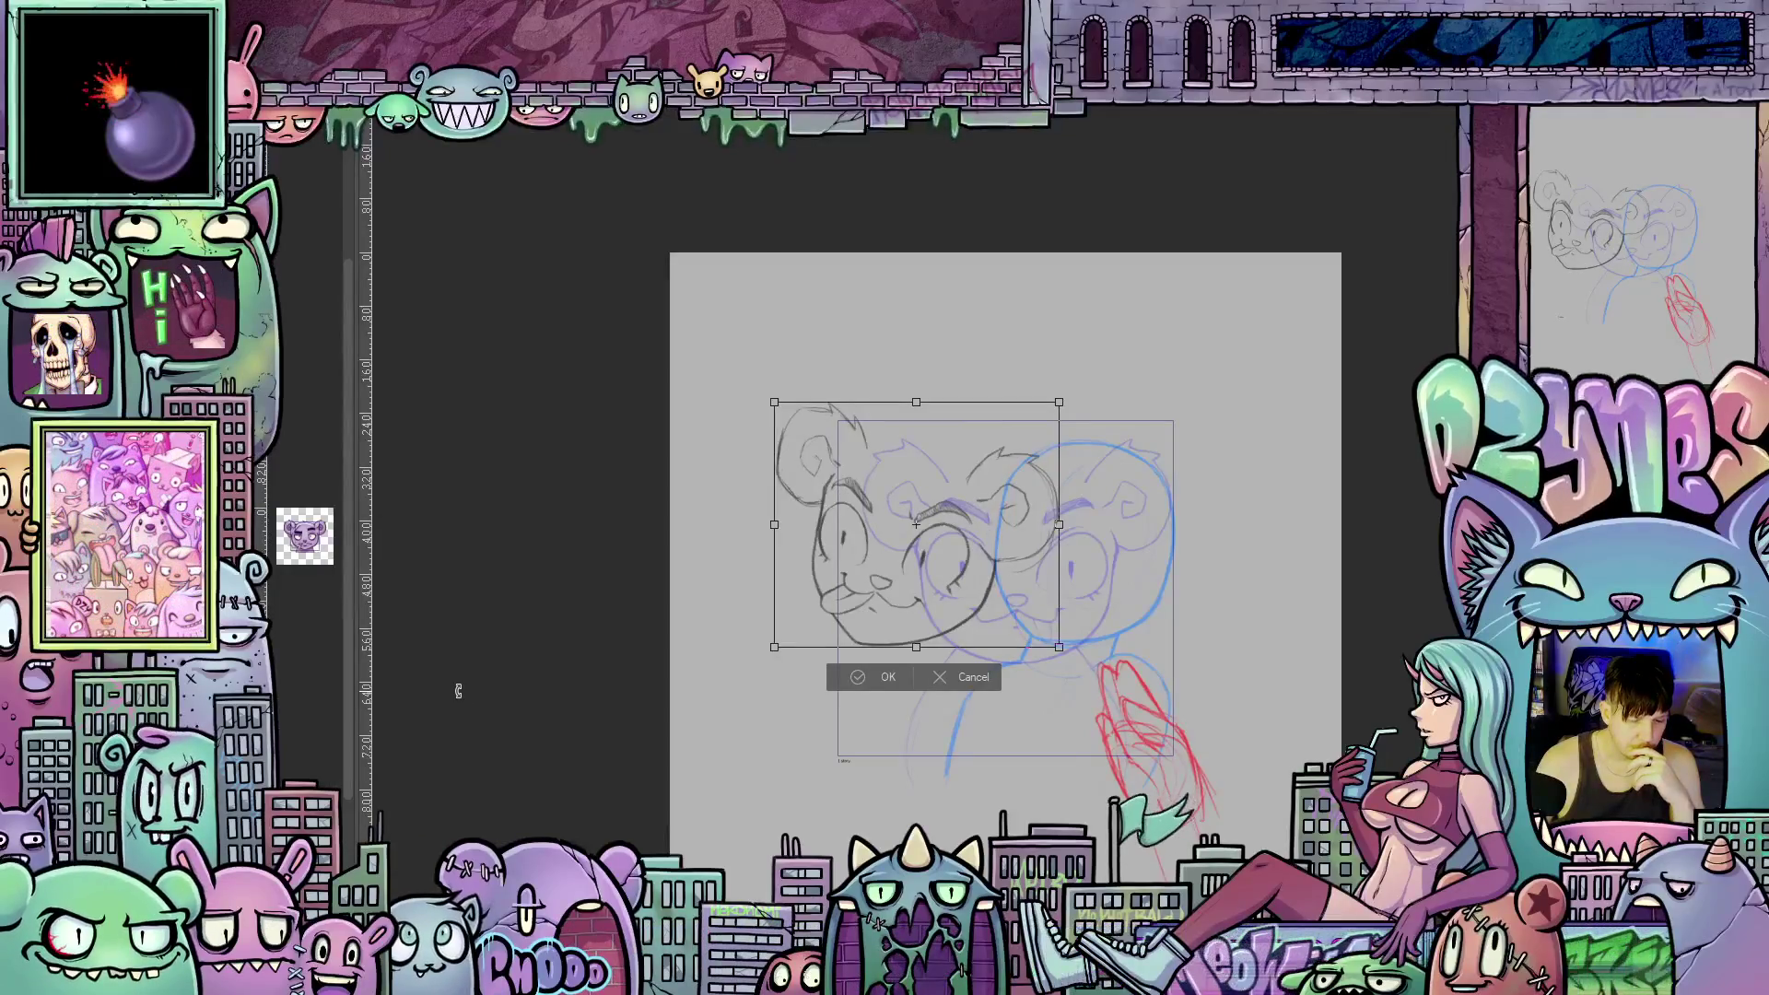
Nudge the mirrored face right over the blue head circle and confirm the transform.
{"action": "key", "text": "Right"}
{"action": "key", "text": "Right"}
{"action": "key", "text": "Right"}
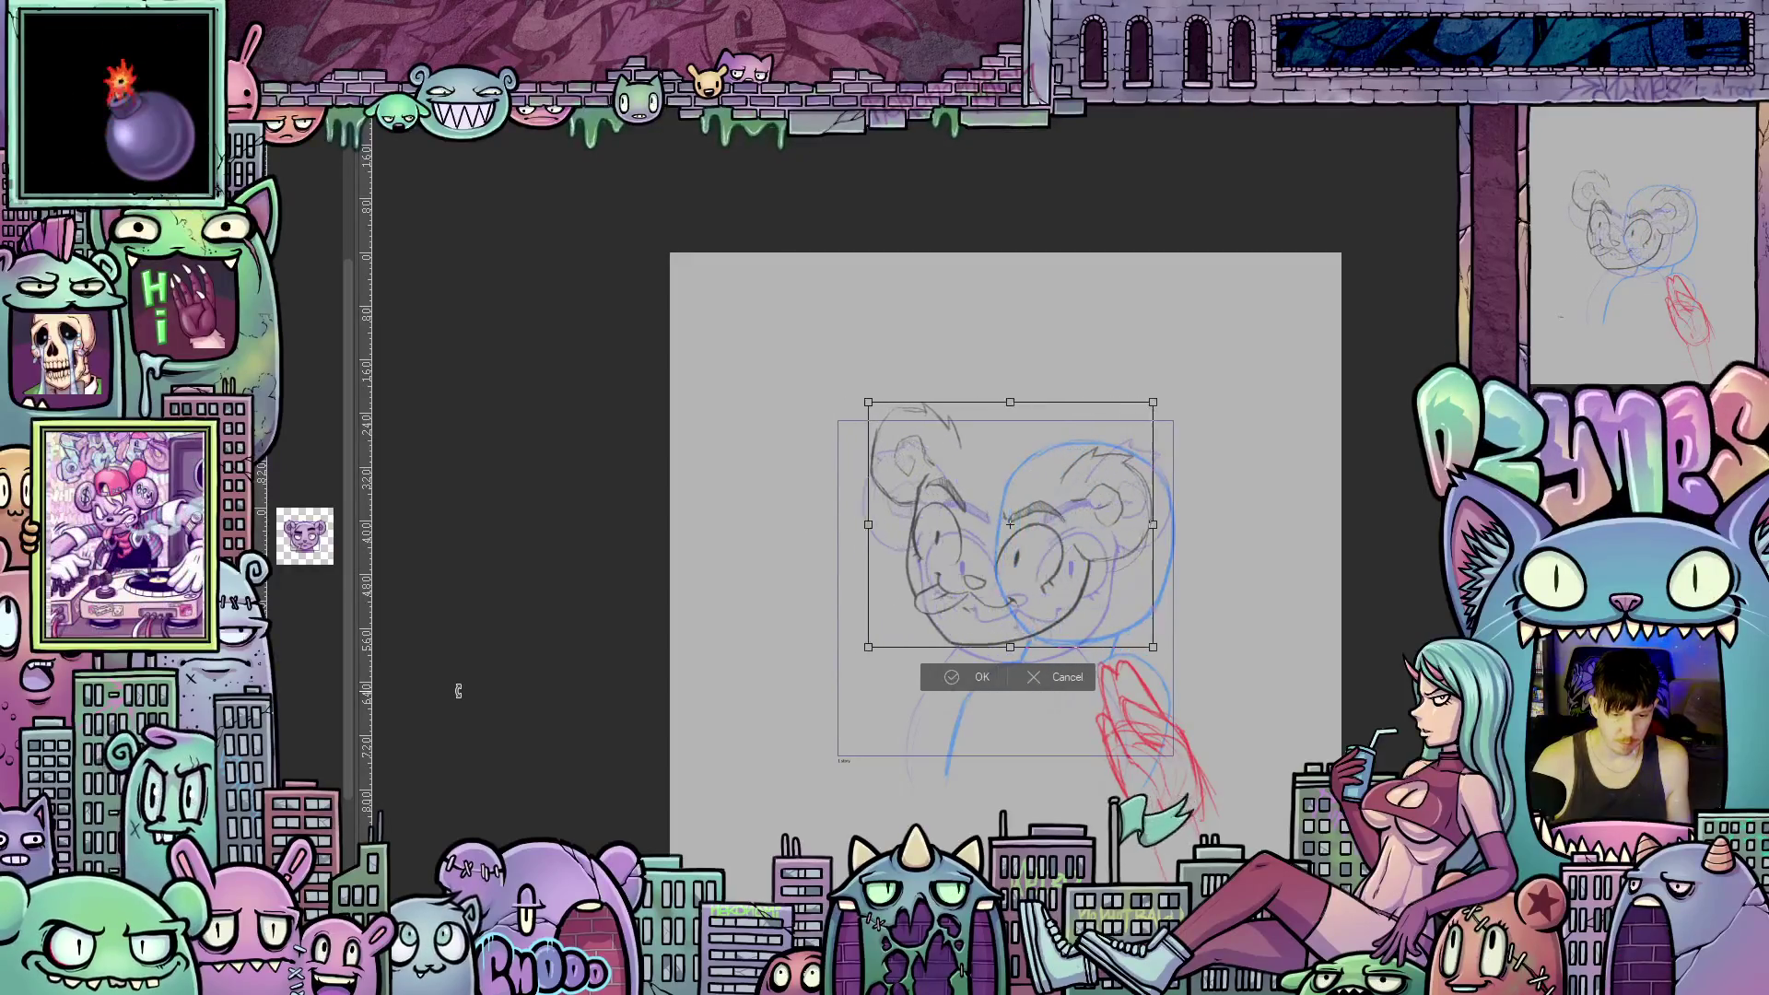
{"action": "key", "text": "Right"}
{"action": "key", "text": "Right"}
{"action": "key", "text": "Right"}
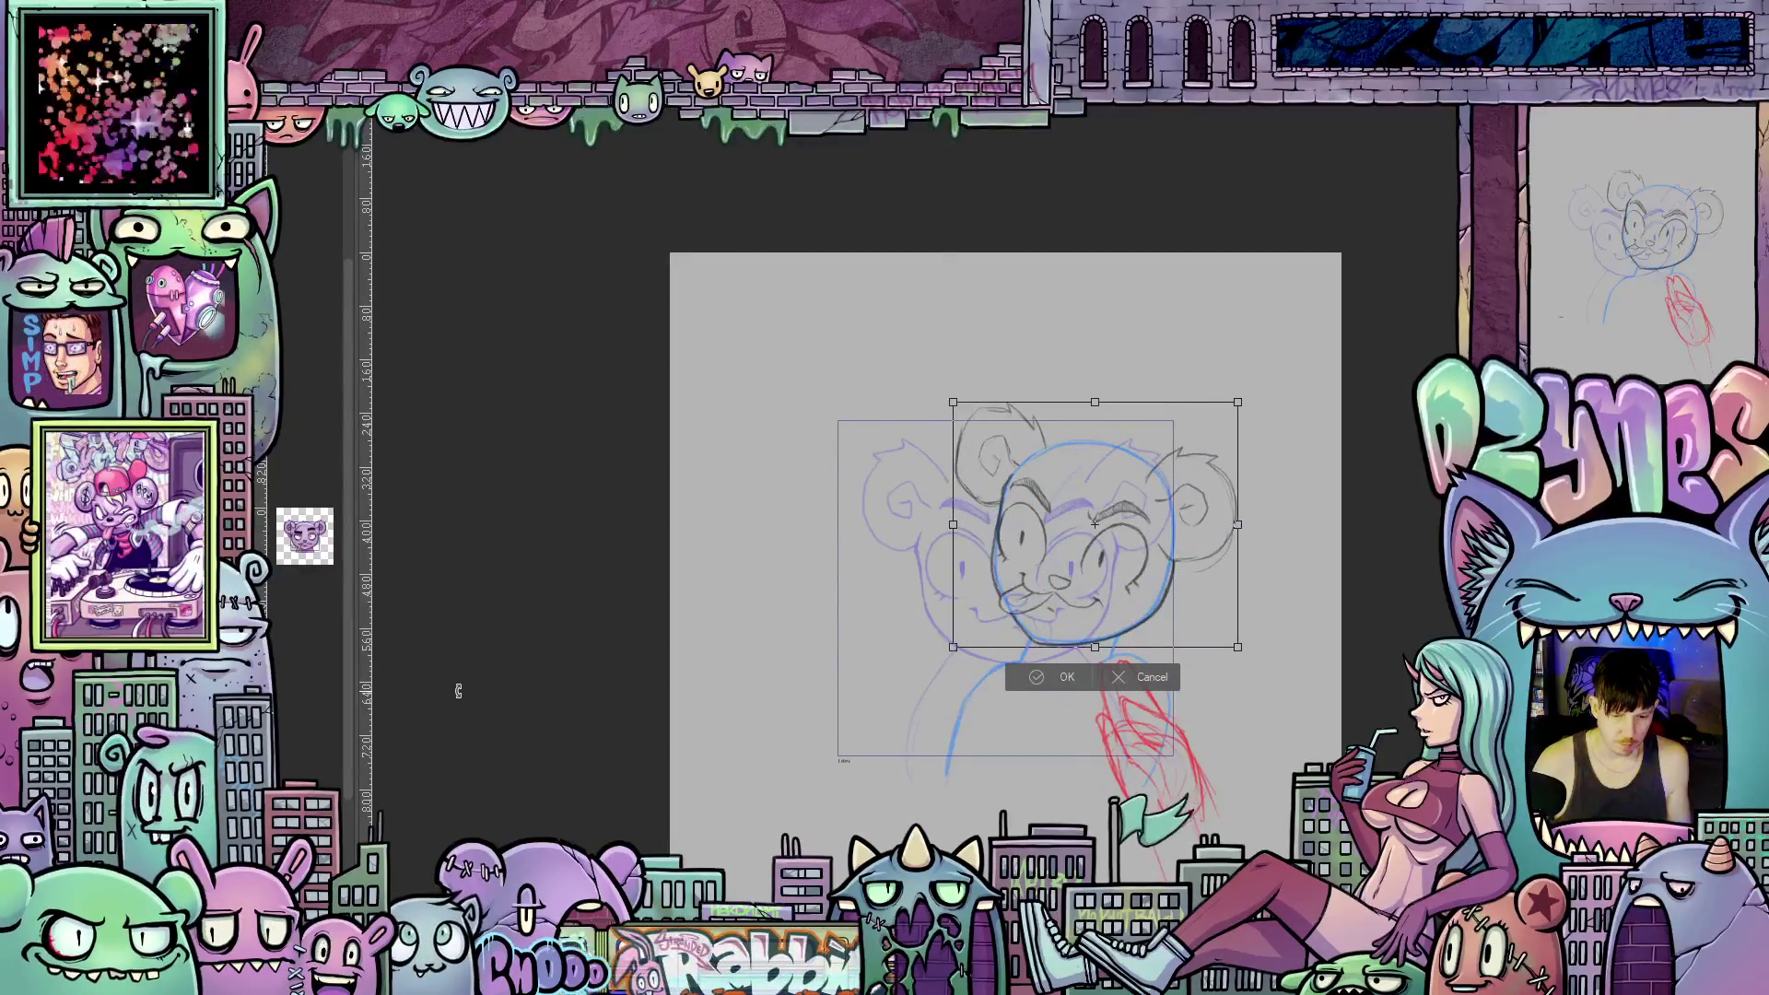
{"action": "key", "text": "Left"}
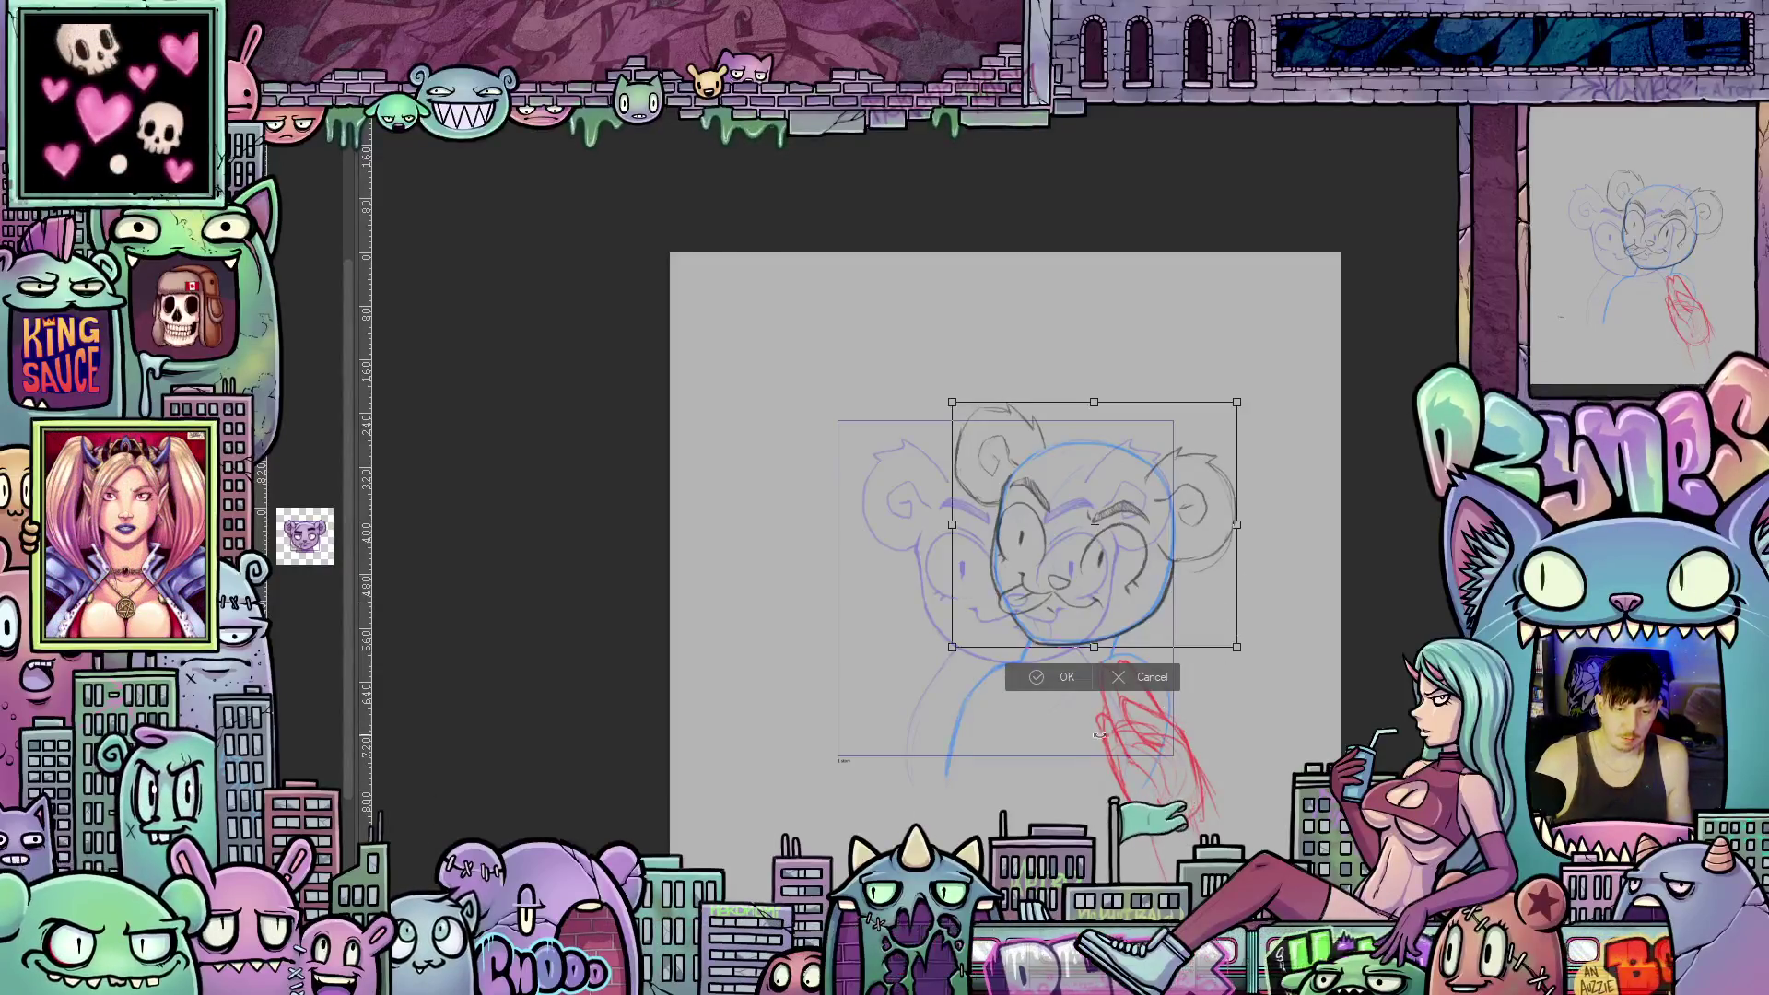
{"action": "left_click", "coordinate": [1065, 678]}
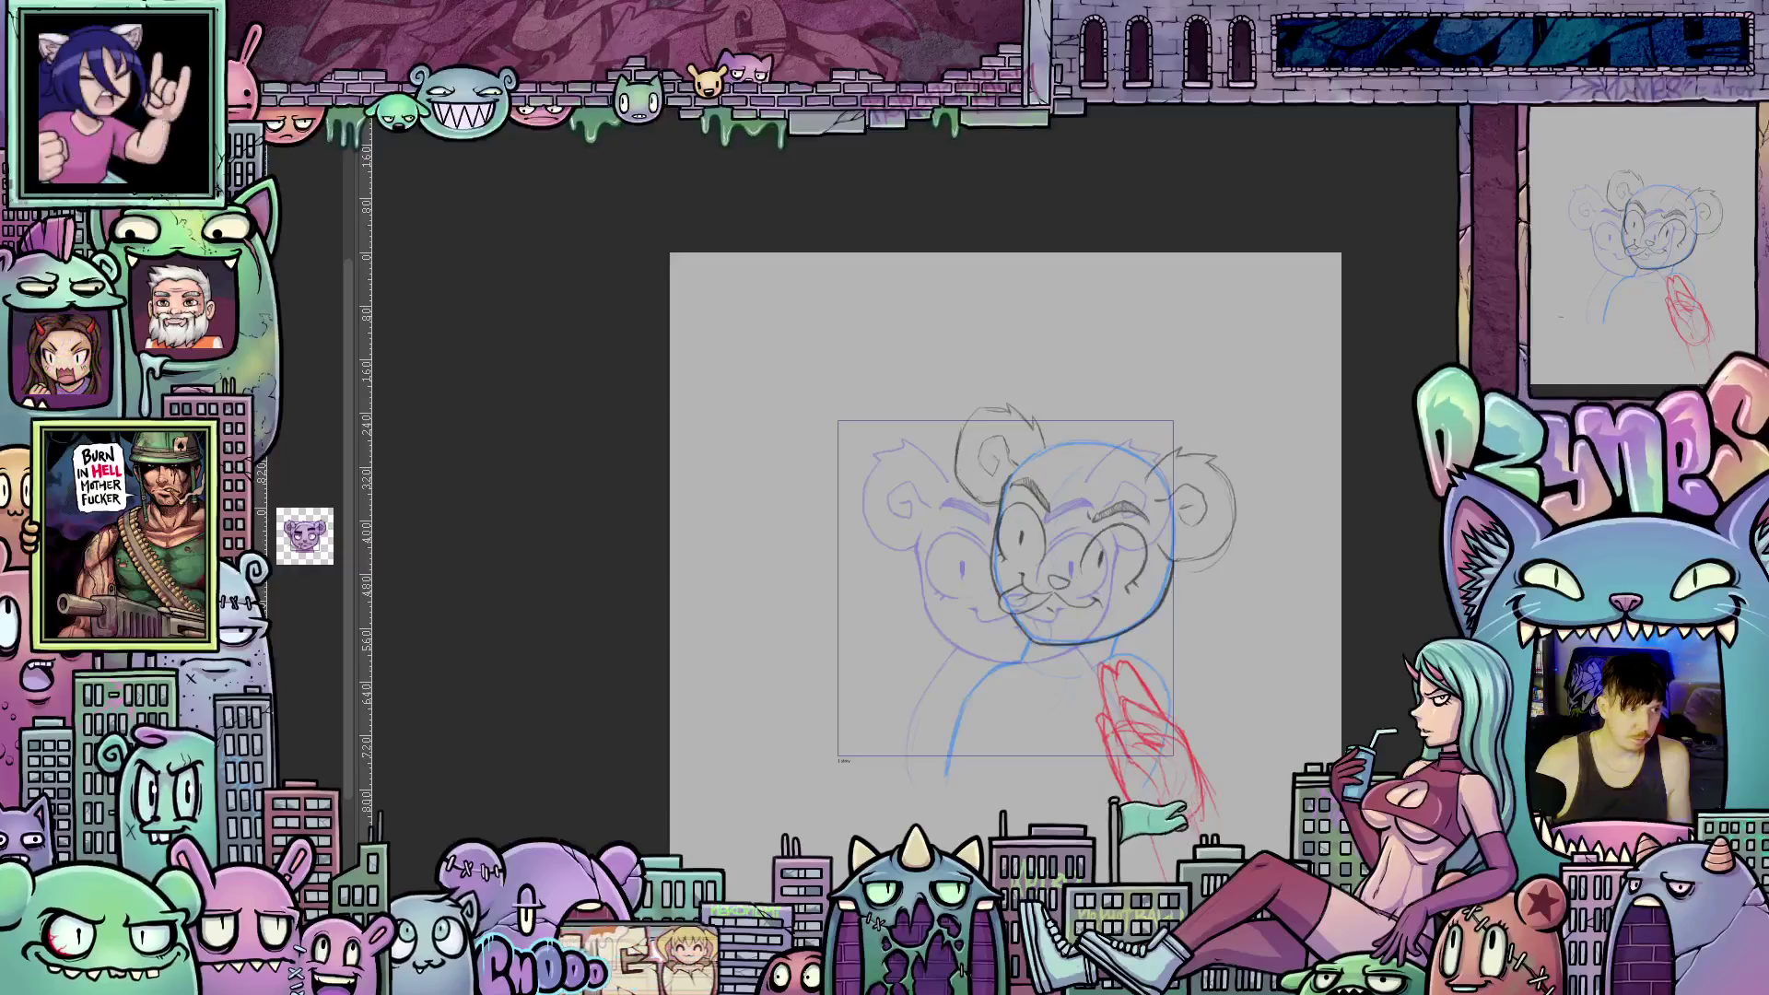
Compare history states to line the blue guide layers up with the flipped face.
{"action": "key", "text": "ctrl+z"}
{"action": "key", "text": "ctrl+z"}
{"action": "key", "text": "ctrl+z"}
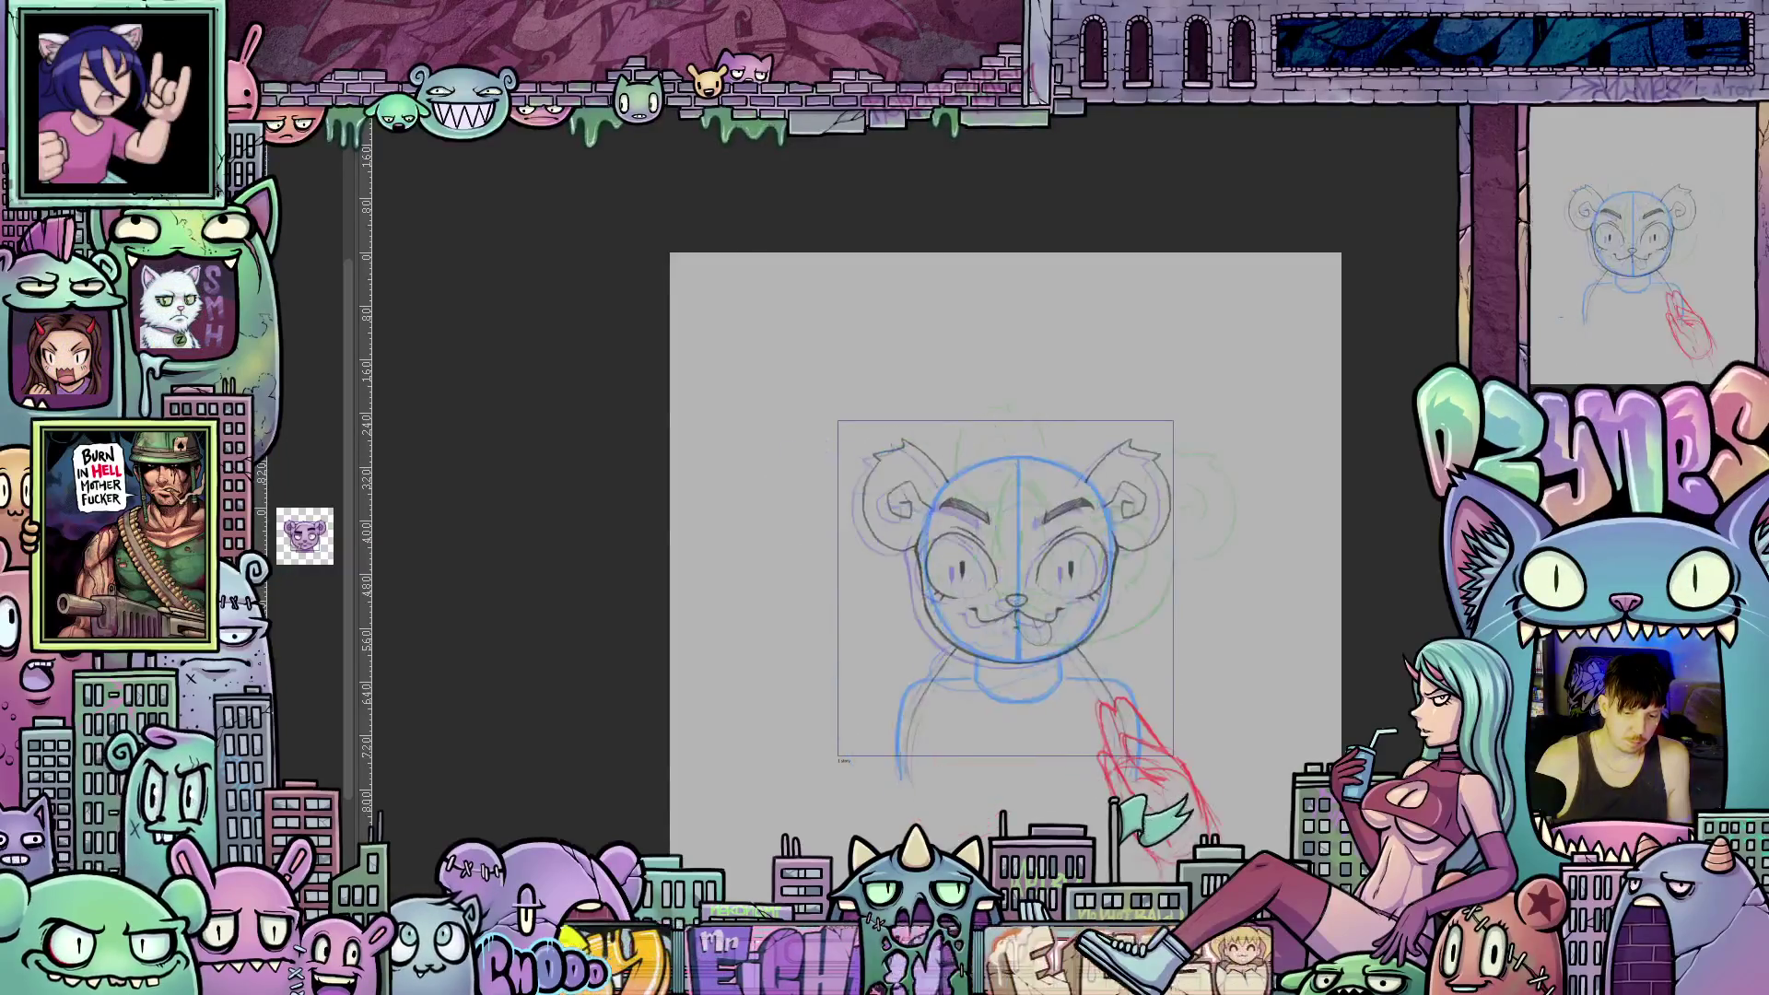
{"action": "key", "text": "ctrl+z"}
{"action": "key", "text": "ctrl+z"}
{"action": "key", "text": "ctrl+y"}
{"action": "key", "text": "ctrl+z"}
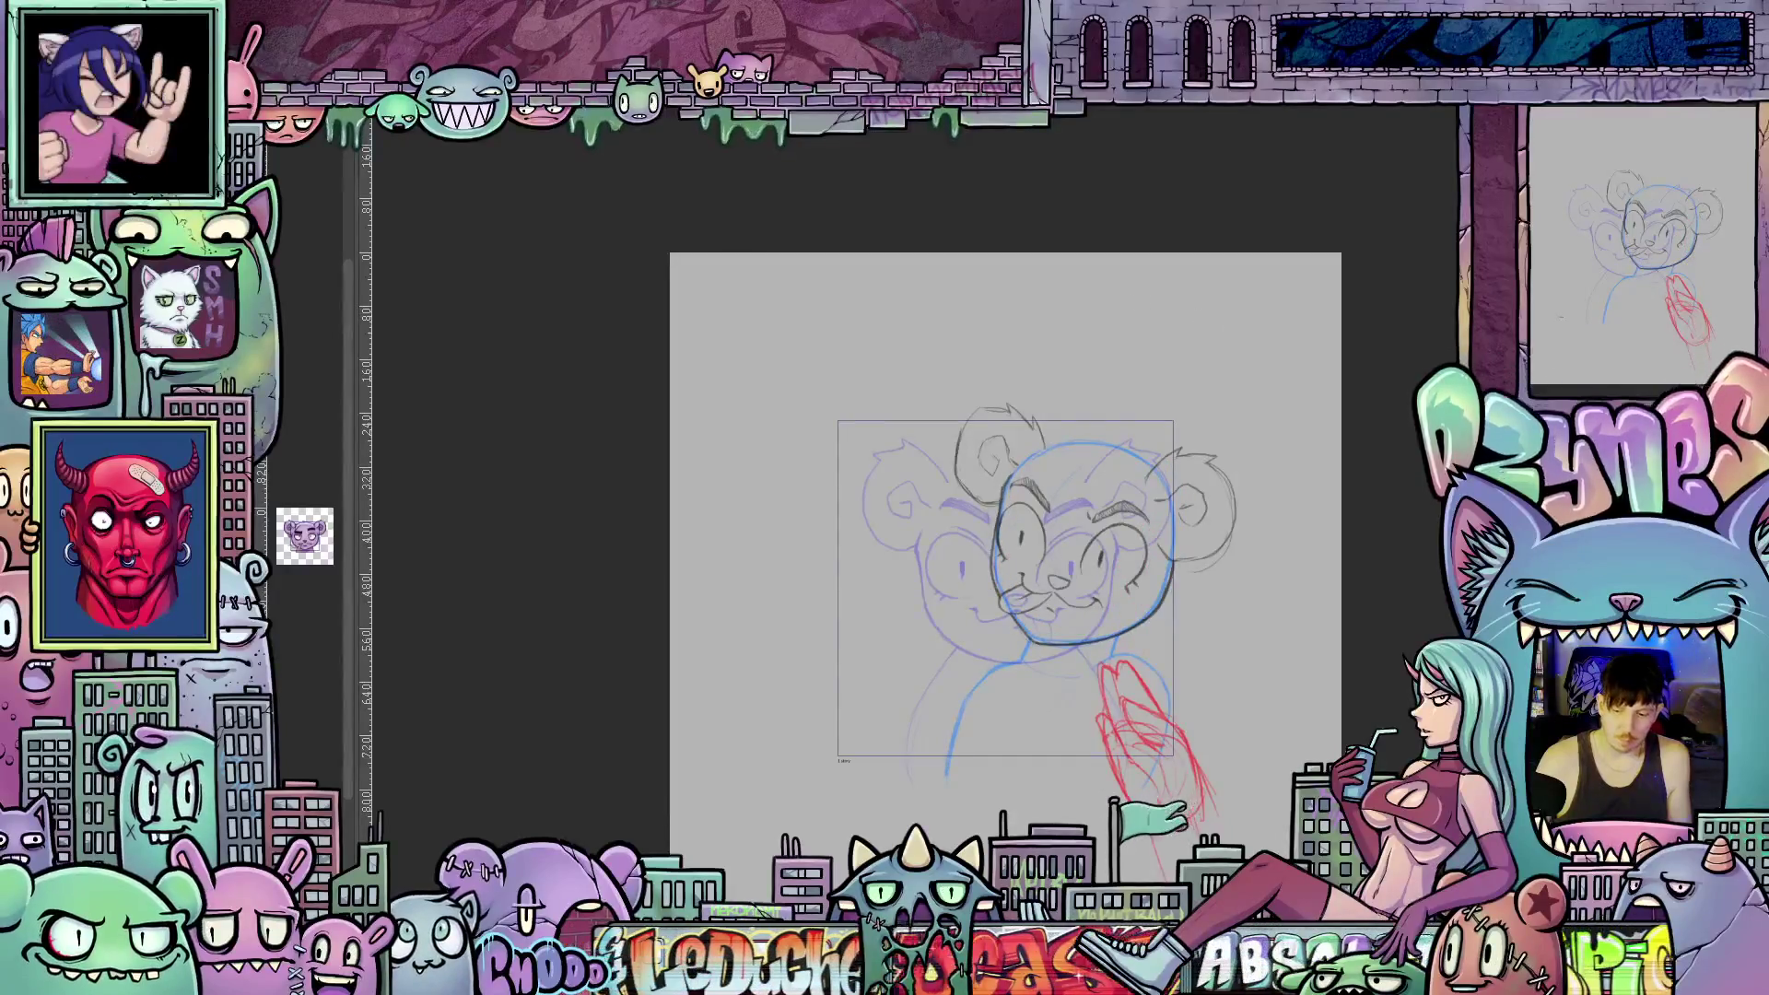
{"action": "right_click", "coordinate": [1550, 258]}
{"action": "key", "text": "Escape"}
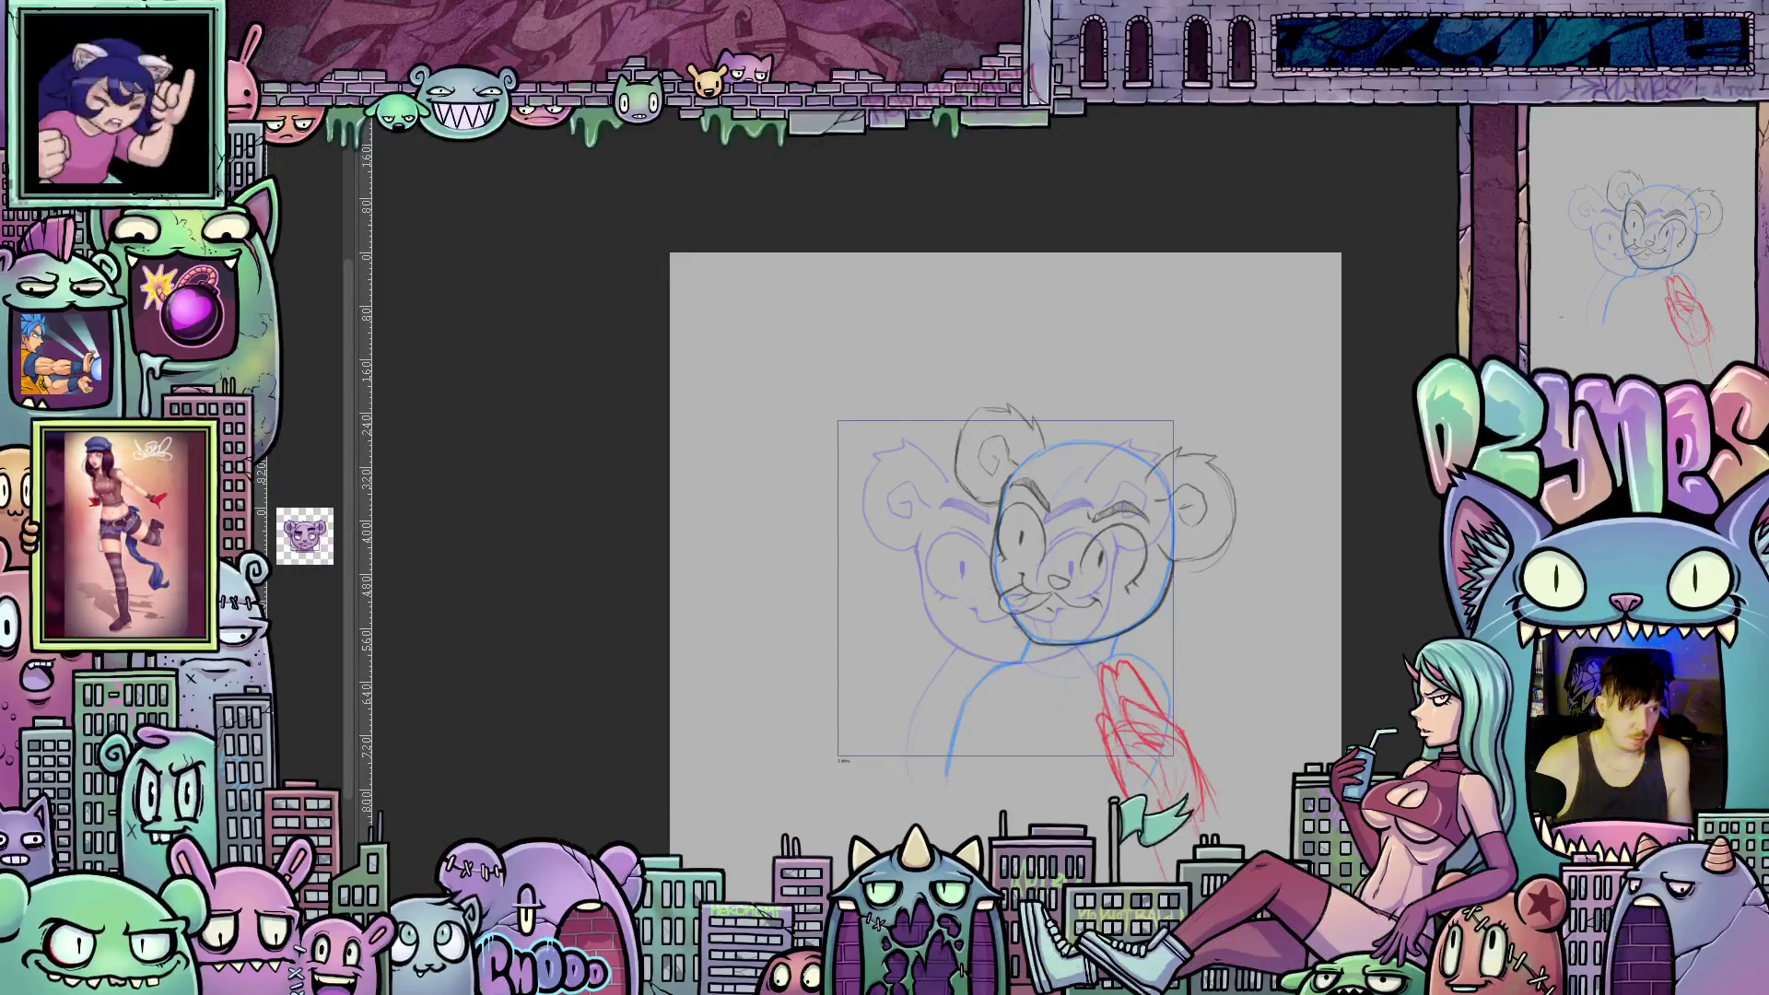
{"action": "key", "text": "ctrl+y"}
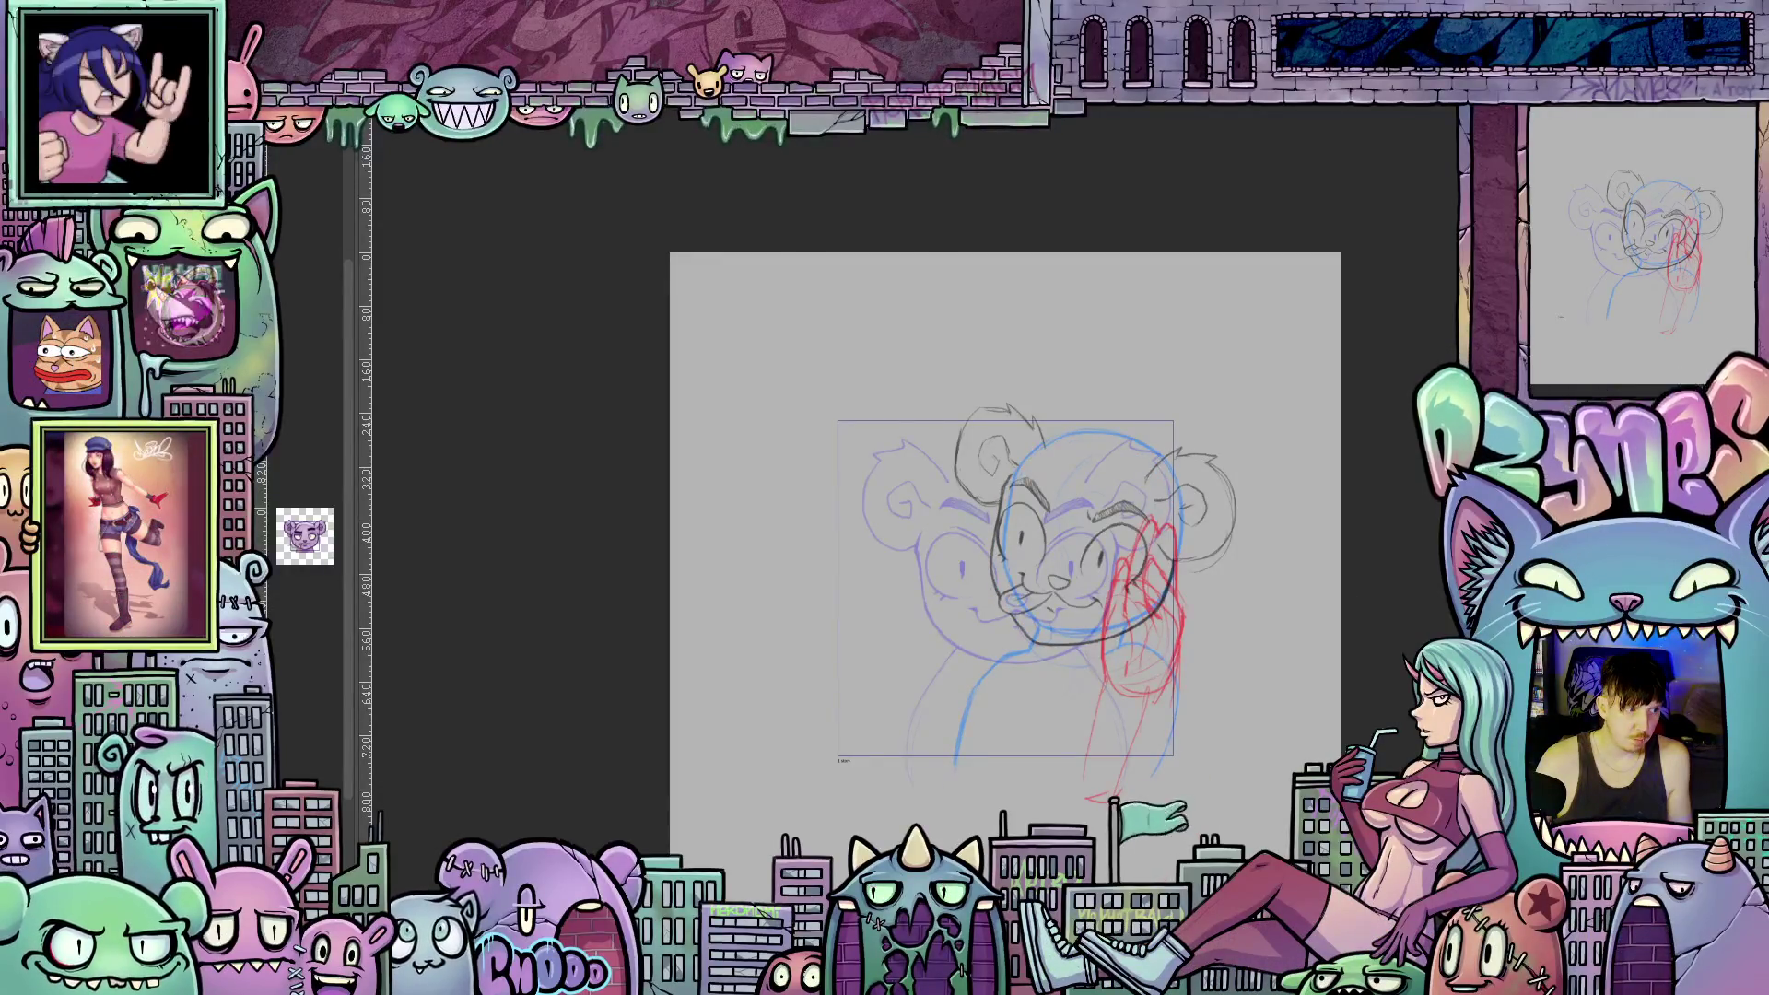
Delete and restore the purple sketch lines, then move the red hand sketch down onto the chest.
{"action": "key", "text": "Delete"}
{"action": "key", "text": "ctrl+z"}
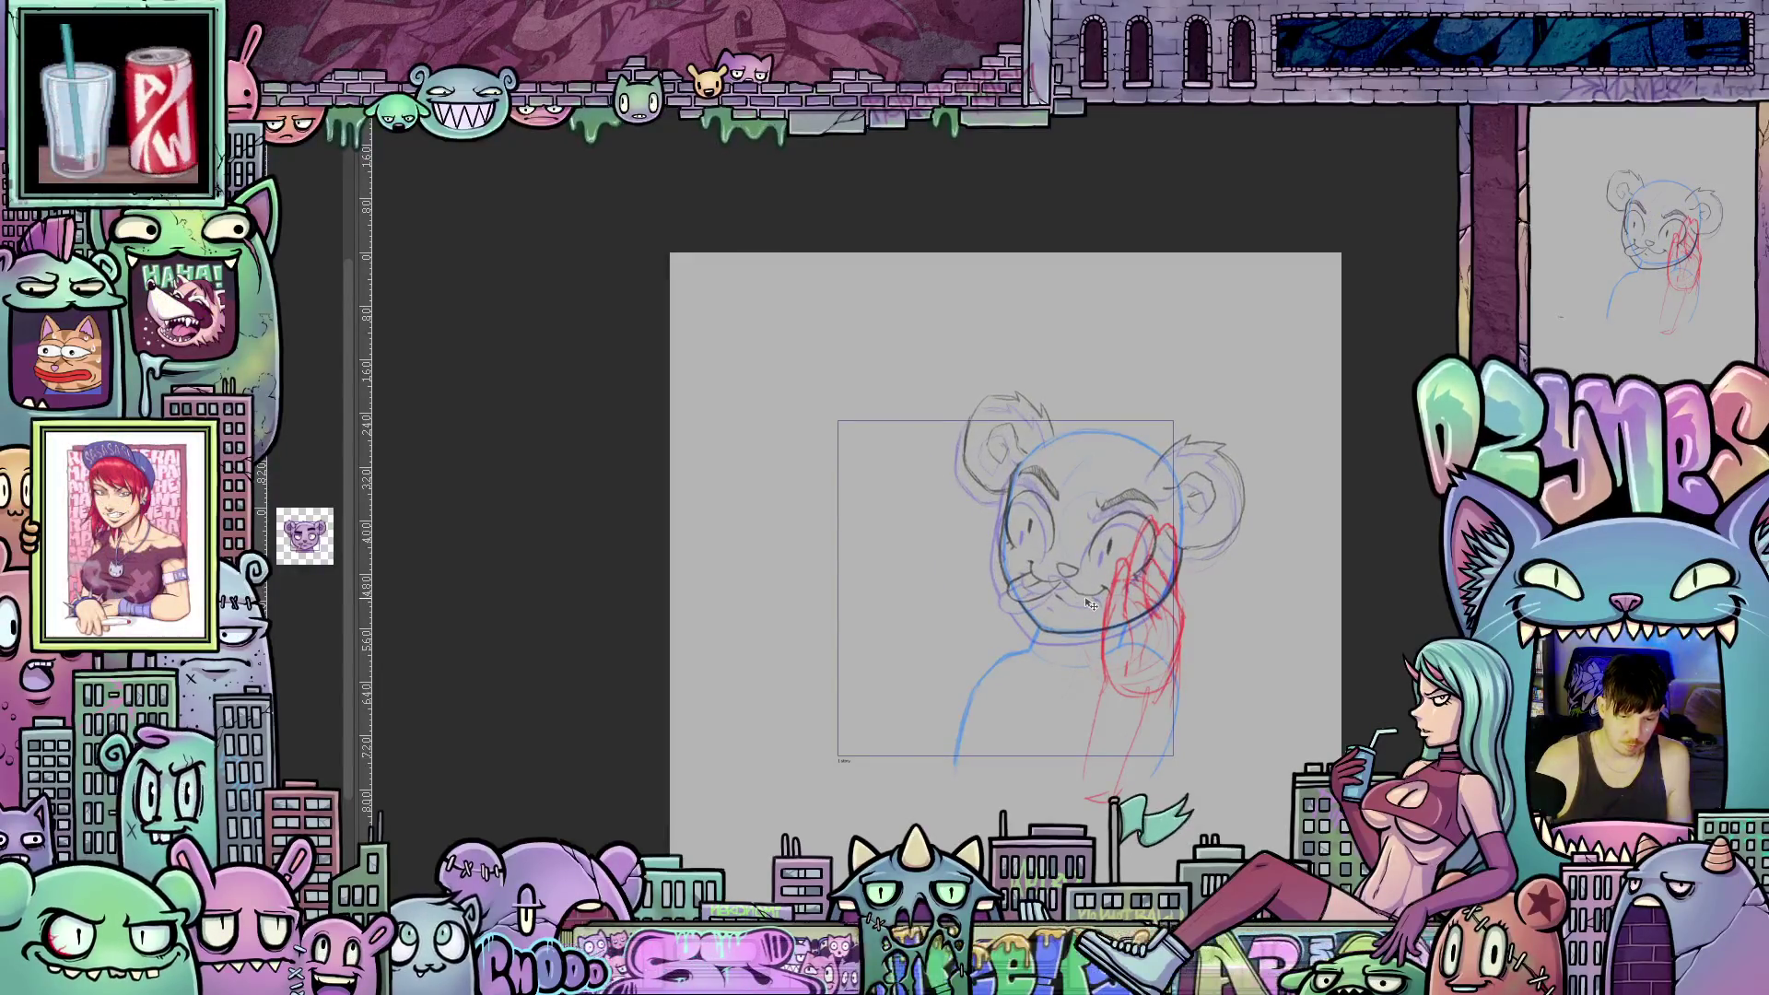
{"action": "key", "text": "ctrl+z"}
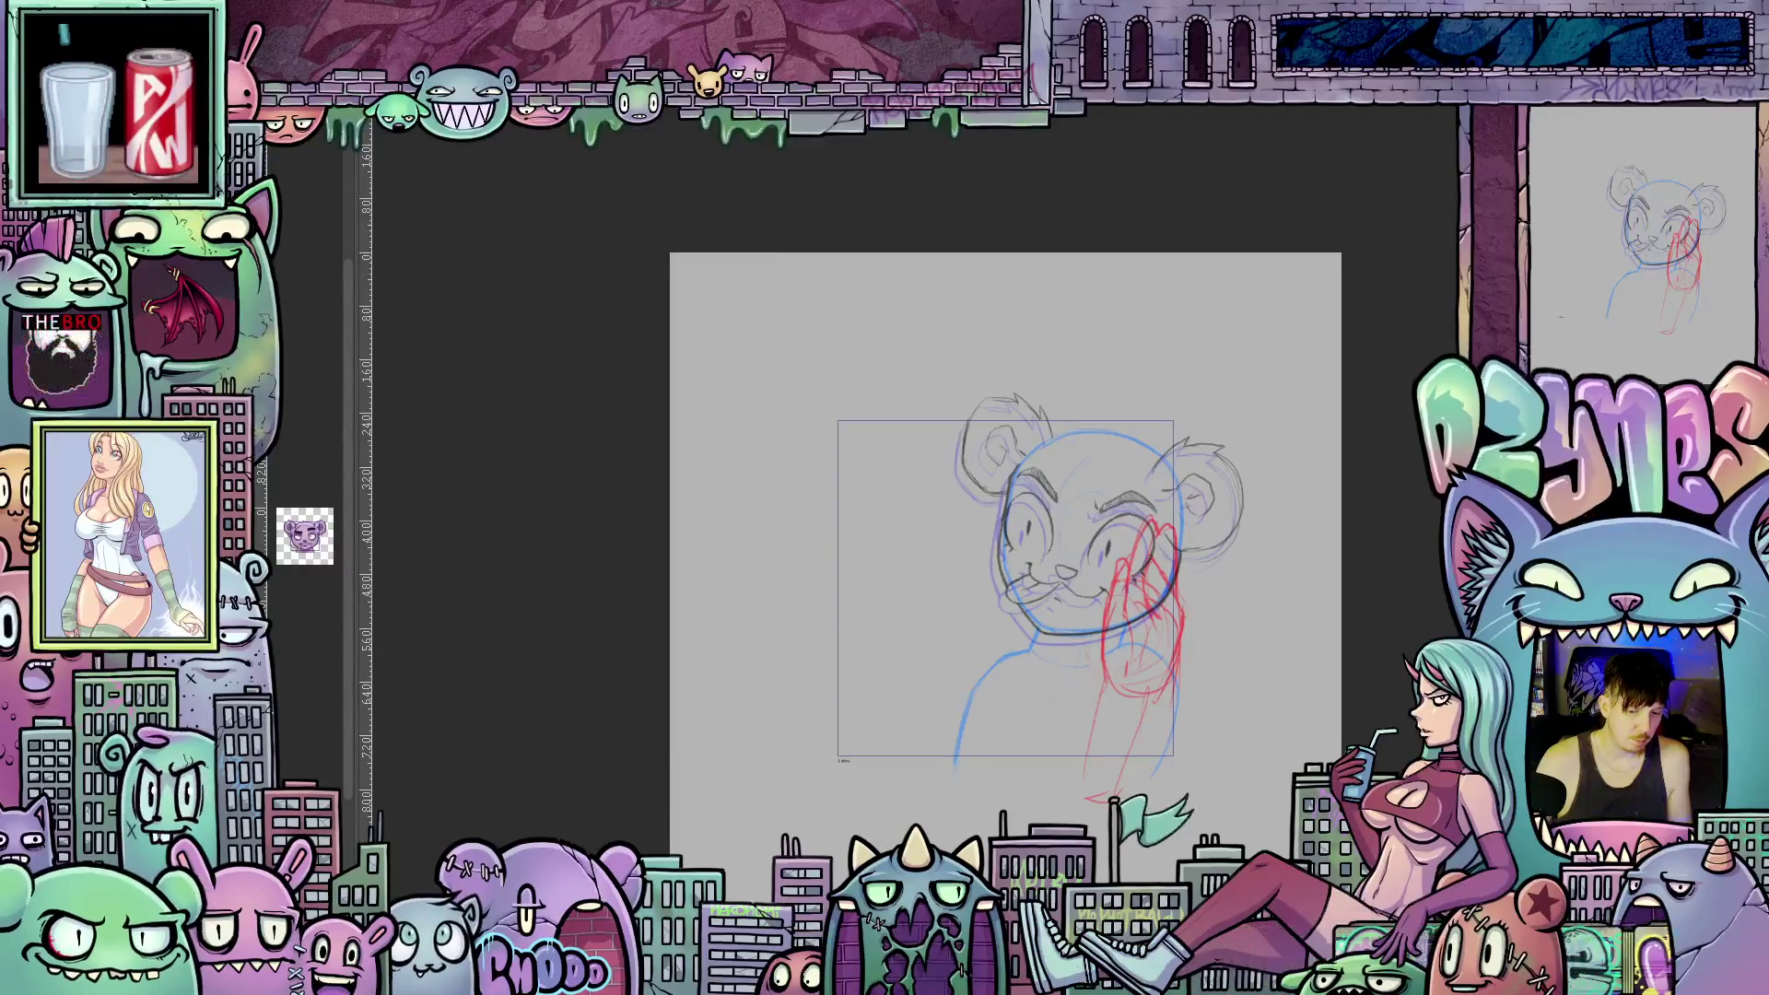
{"action": "key", "text": "ctrl+z"}
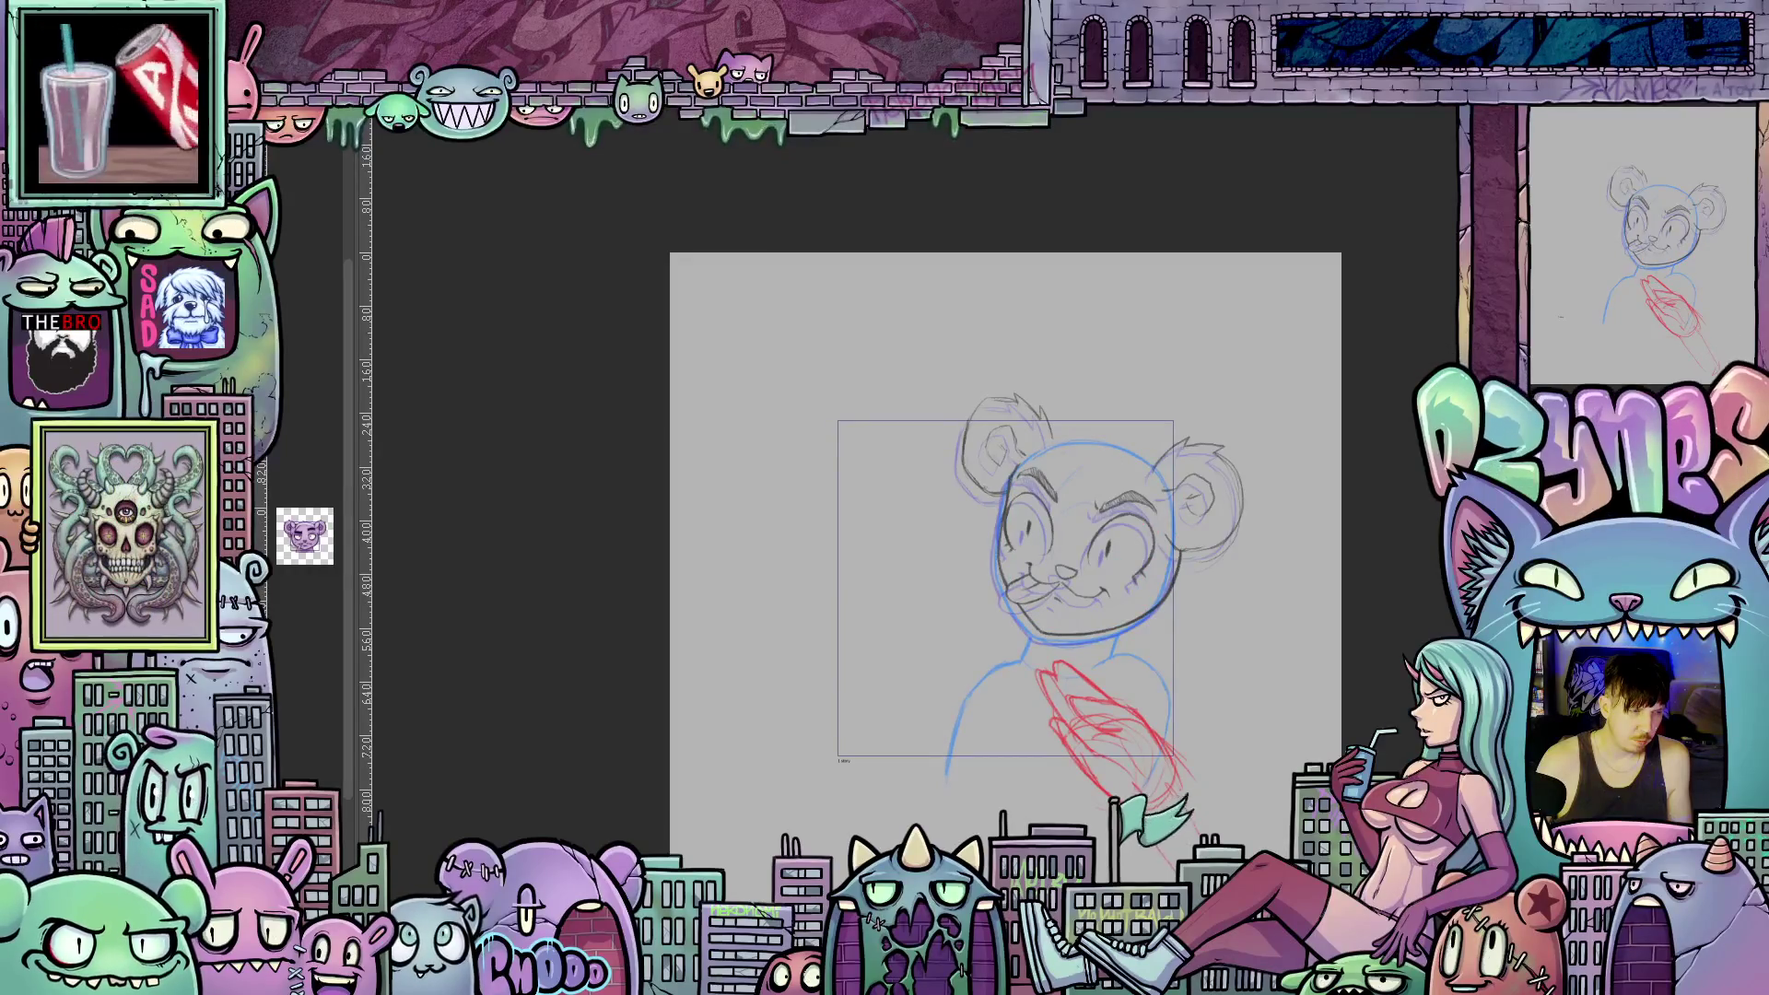
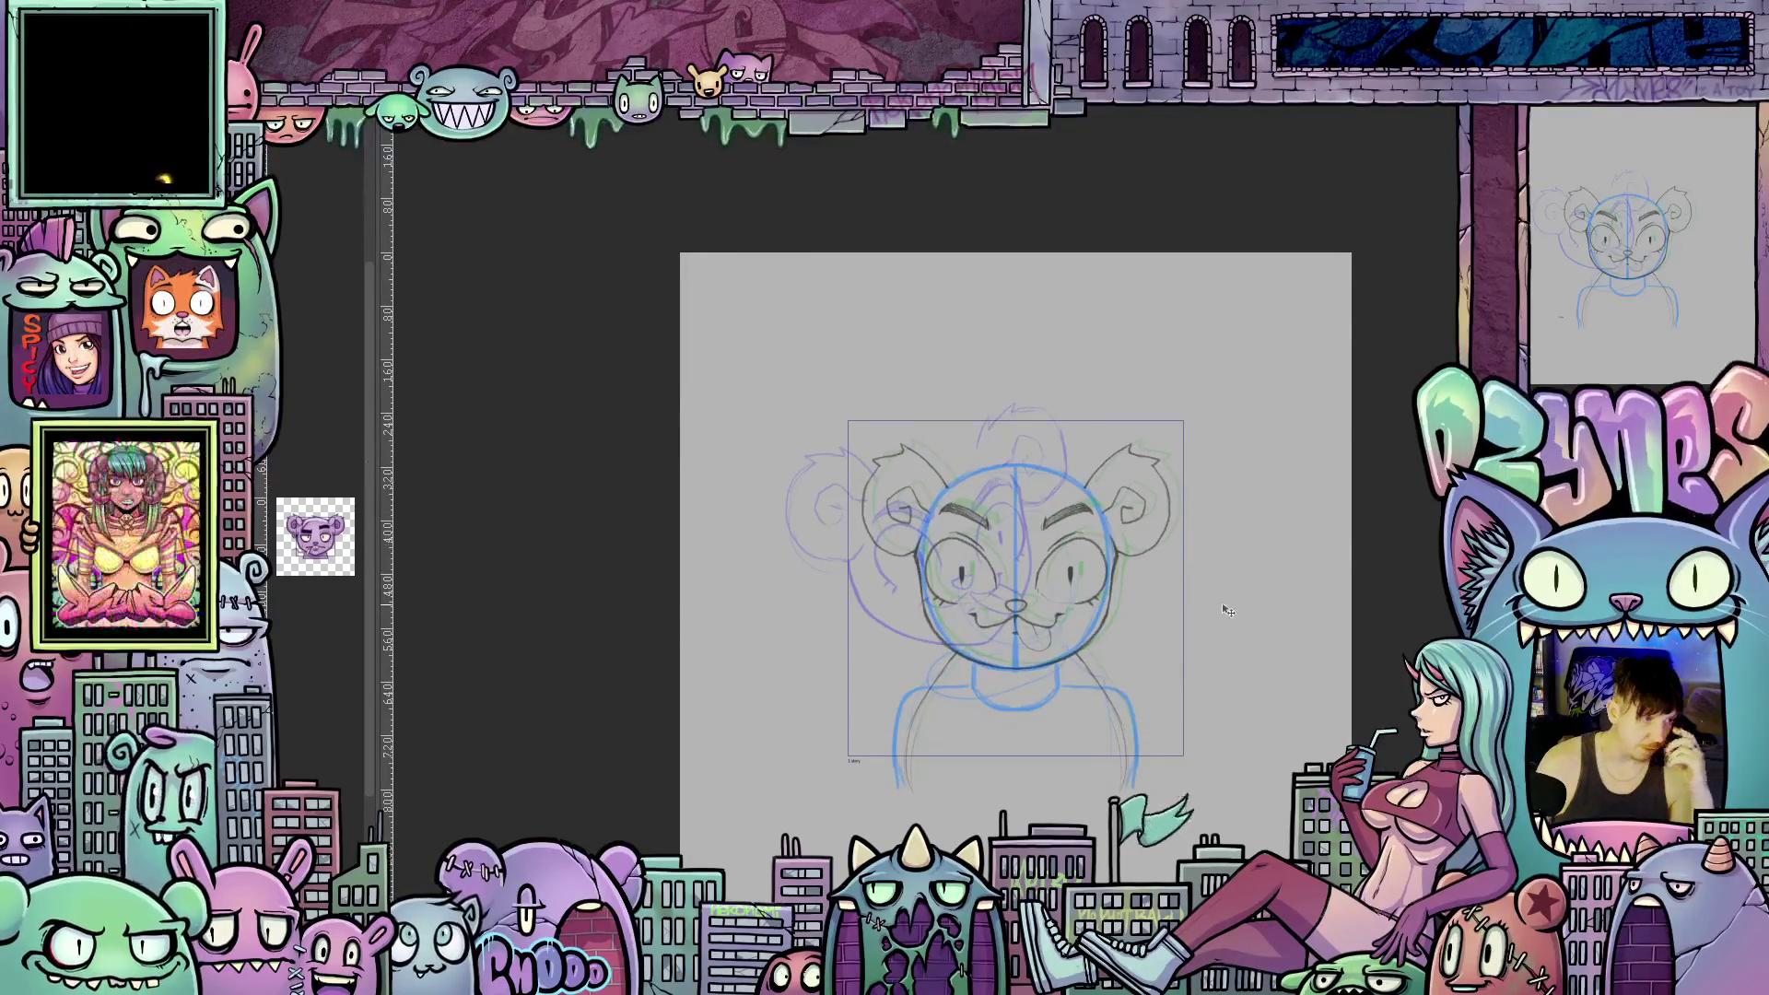
Scroll up over the blue head-circle and shoulder guides with the face drawing removed.
{"action": "scroll", "coordinate": [1134, 572], "scroll_direction": "up", "scroll_amount": 4}
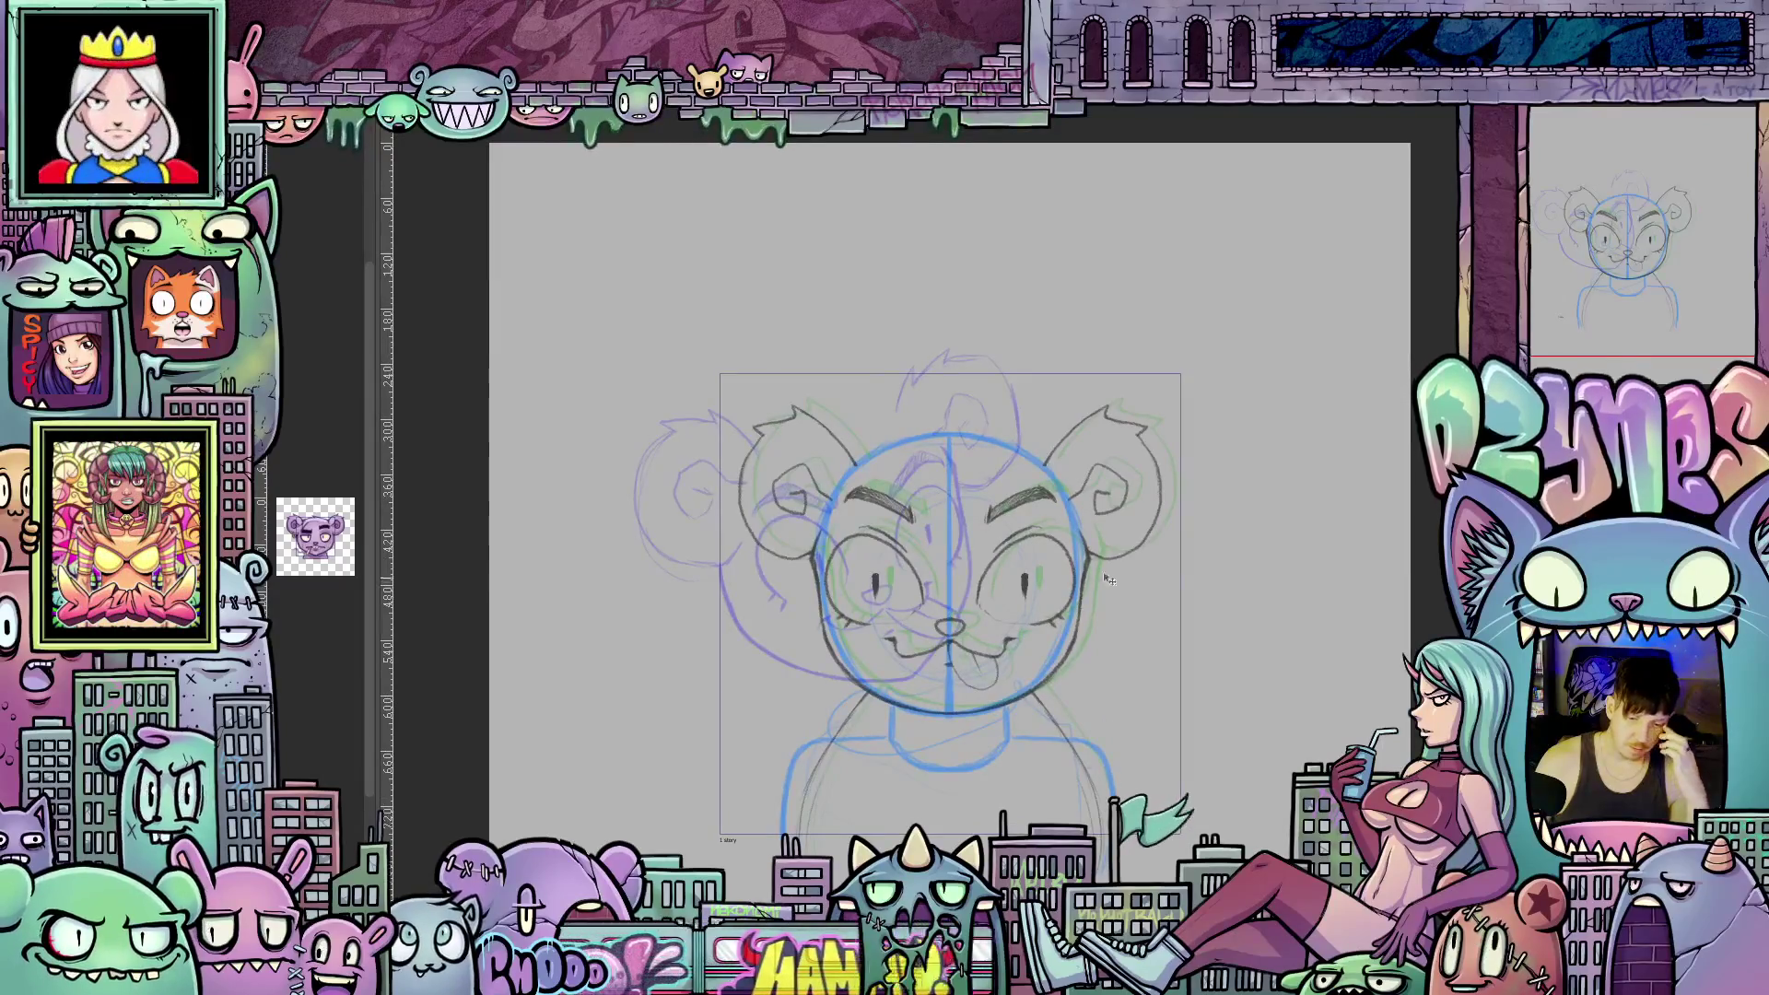
{"action": "scroll", "coordinate": [1048, 580], "scroll_direction": "up", "scroll_amount": 1}
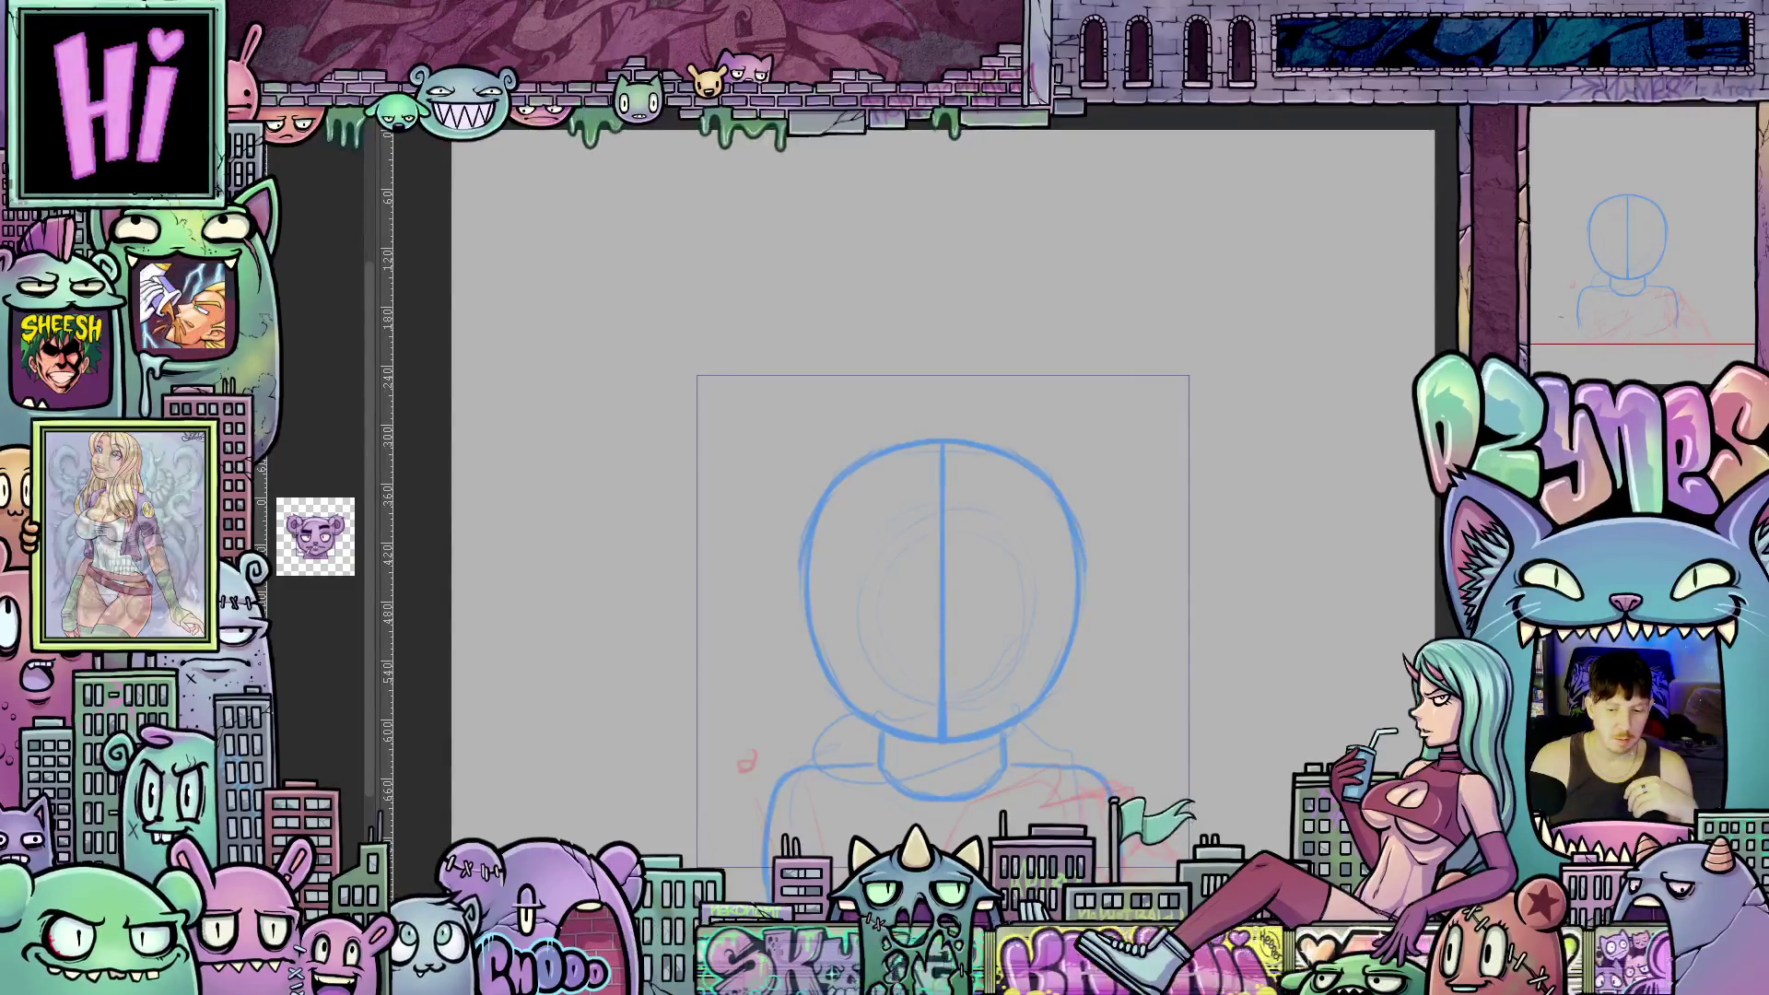
Undo to the earlier sketch with the head shifted left and large red scribbles.
{"action": "scroll", "coordinate": [1298, 460], "scroll_direction": "down", "scroll_amount": 1}
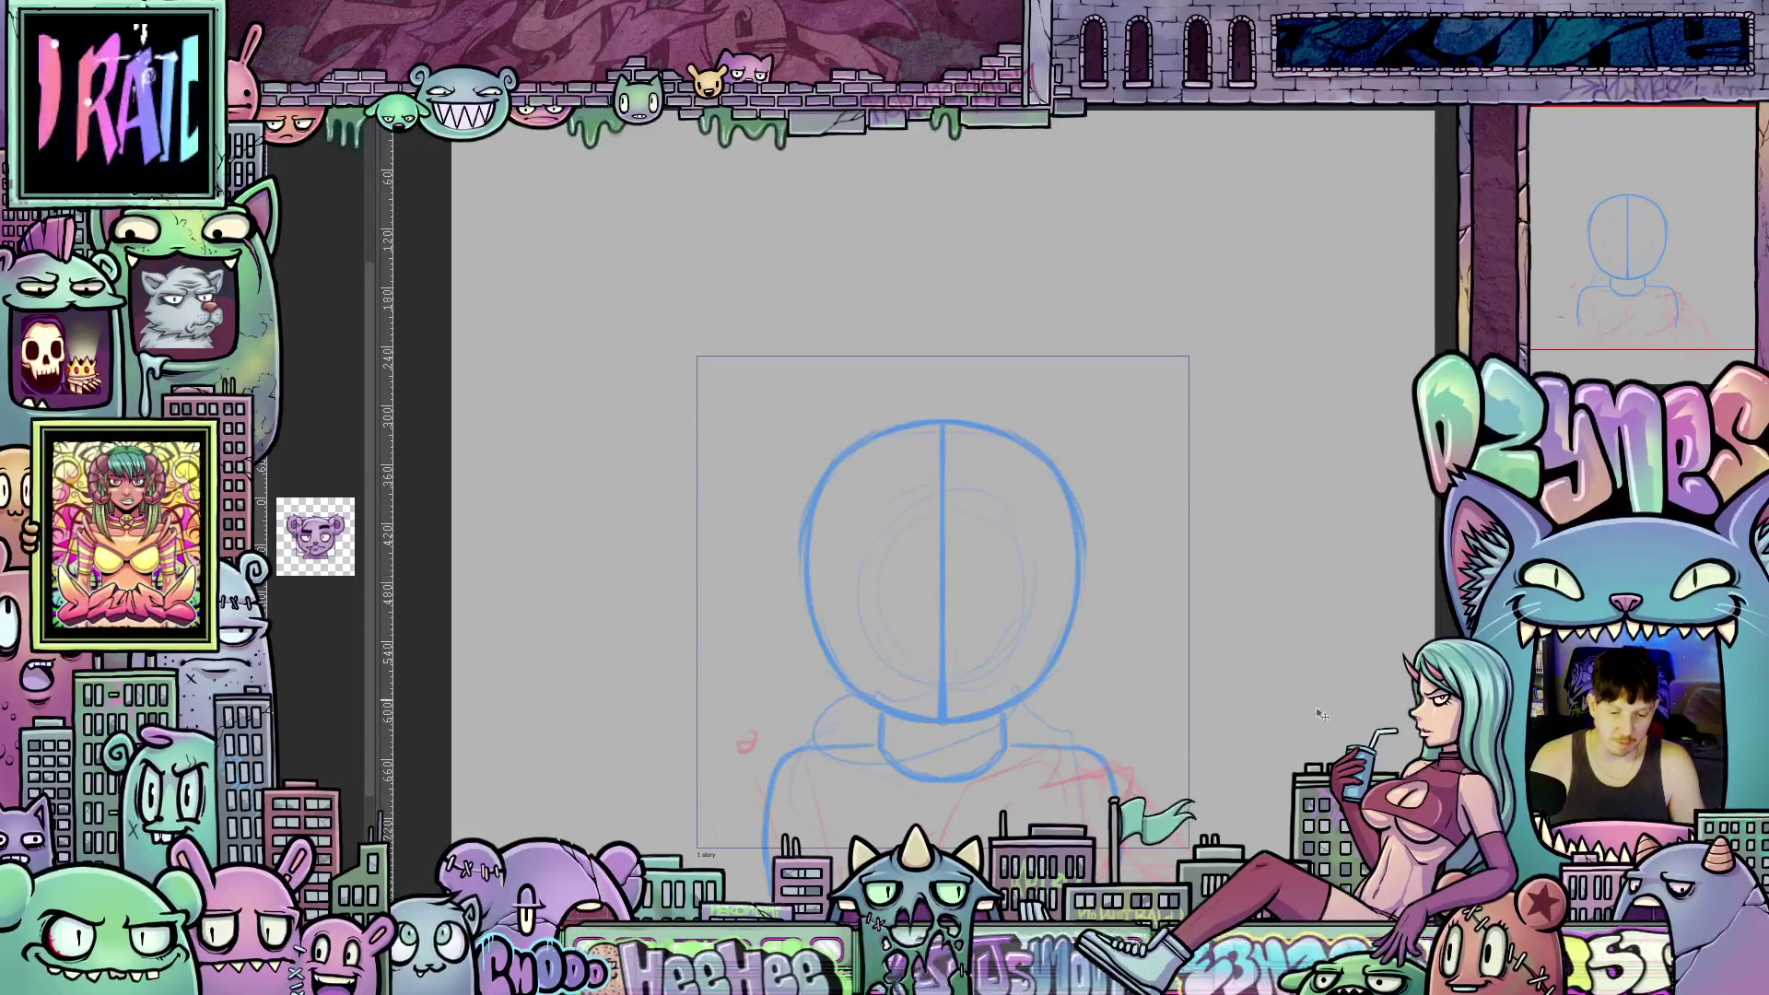
{"action": "scroll", "coordinate": [943, 553], "scroll_direction": "down", "scroll_amount": 2}
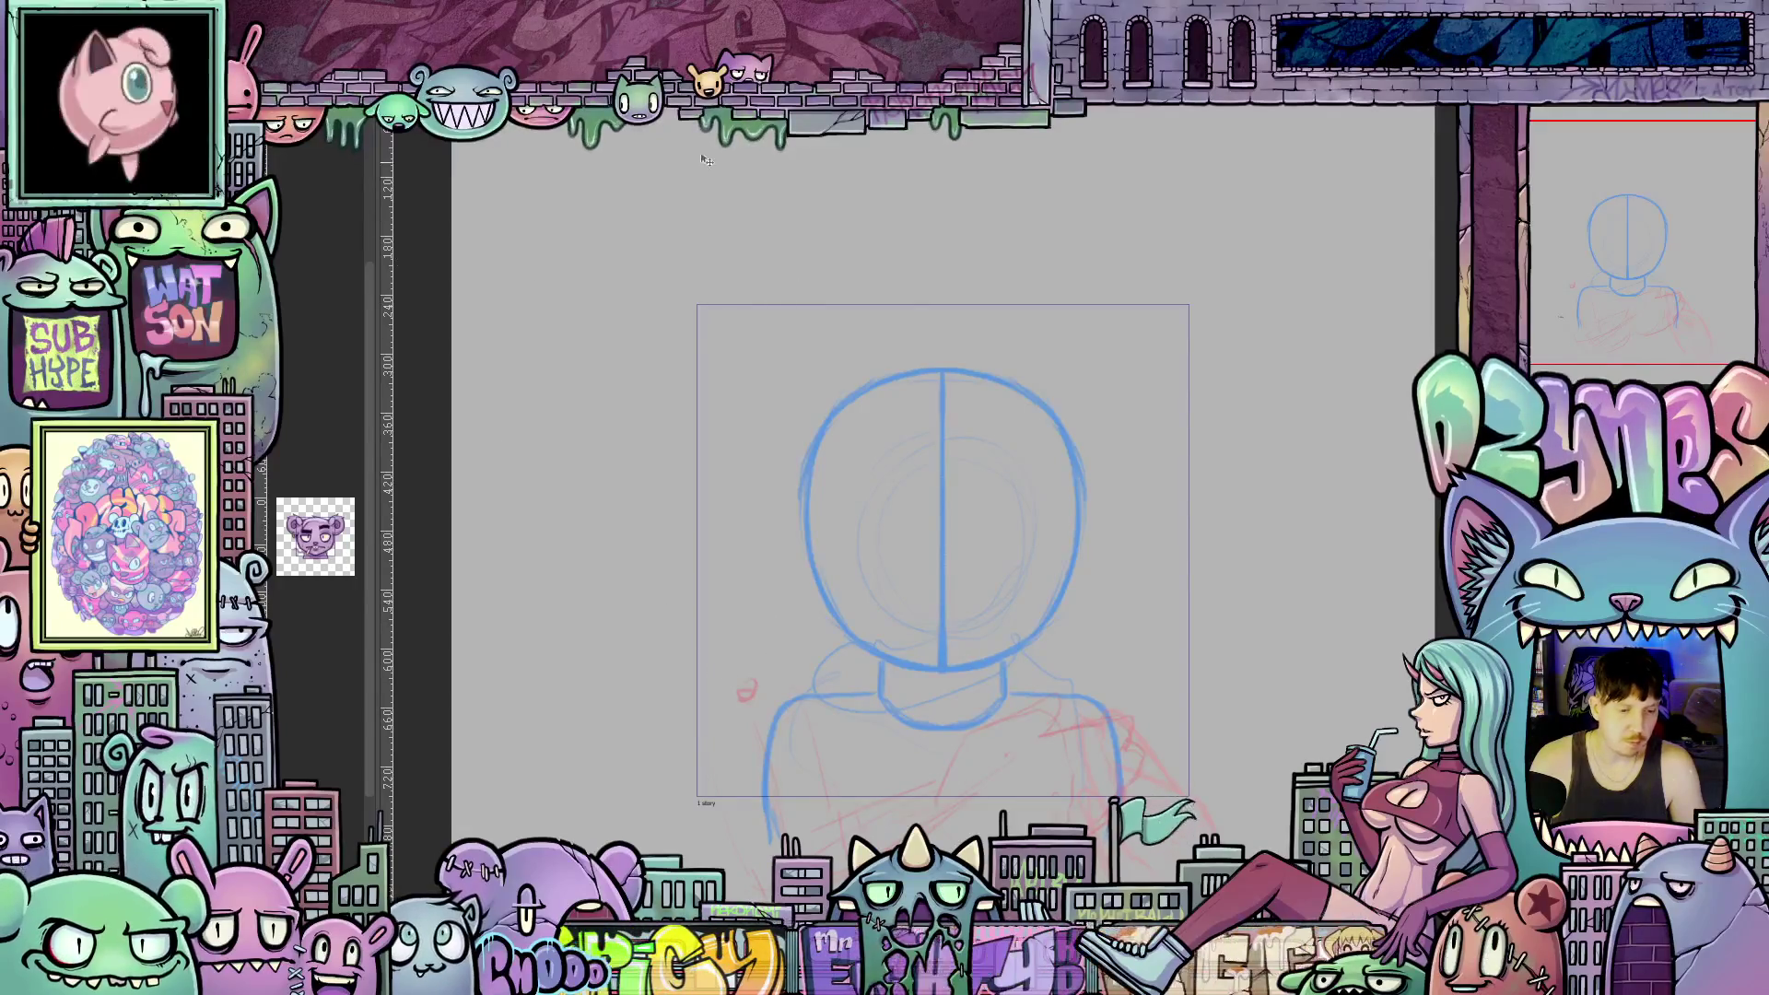
{"action": "key", "text": "ctrl+z"}
{"action": "key", "text": "ctrl+z"}
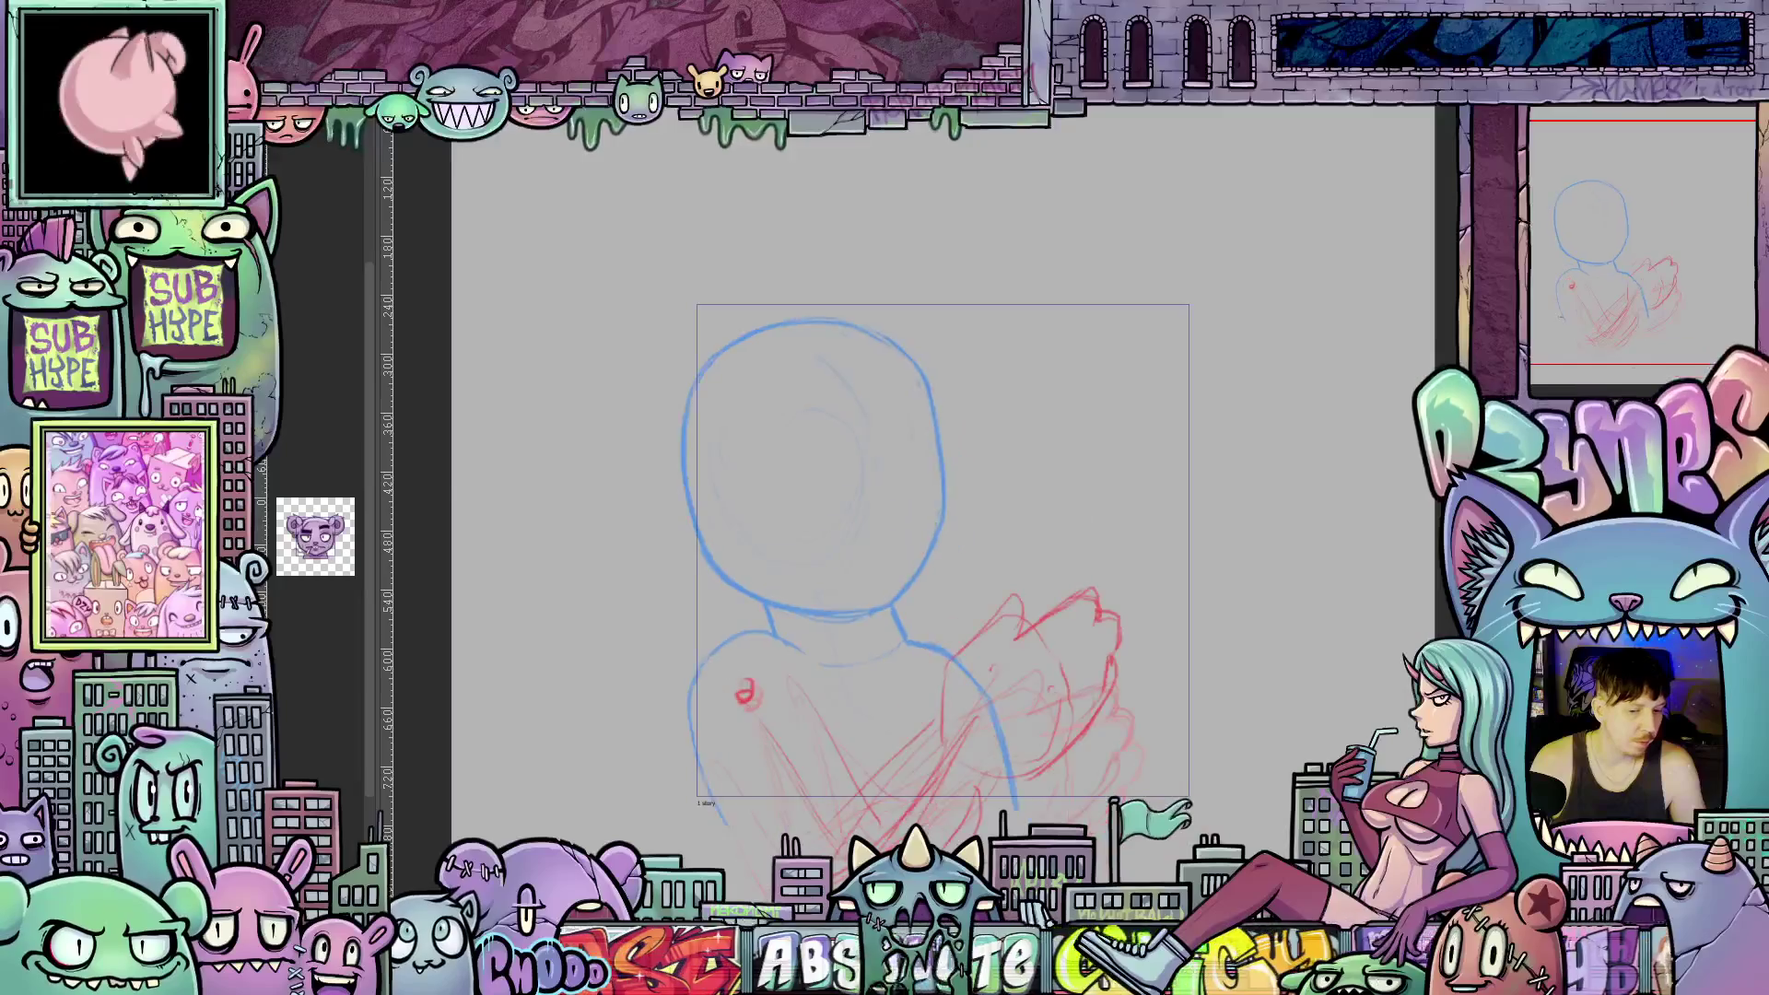
Flip back and forth through the undo history to compare sketch versions.
{"action": "key", "text": "ctrl+y"}
{"action": "key", "text": "ctrl+y"}
{"action": "key", "text": "ctrl+z"}
{"action": "key", "text": "ctrl+z"}
{"action": "key", "text": "ctrl+z"}
{"action": "key", "text": "ctrl+y"}
{"action": "key", "text": "ctrl+y"}
{"action": "key", "text": "ctrl+y"}
{"action": "key", "text": "ctrl+z"}
{"action": "key", "text": "ctrl+y"}
{"action": "key", "text": "ctrl+z"}
{"action": "key", "text": "ctrl+y"}
{"action": "key", "text": "ctrl+z"}
{"action": "key", "text": "ctrl+z"}
{"action": "key", "text": "ctrl+z"}
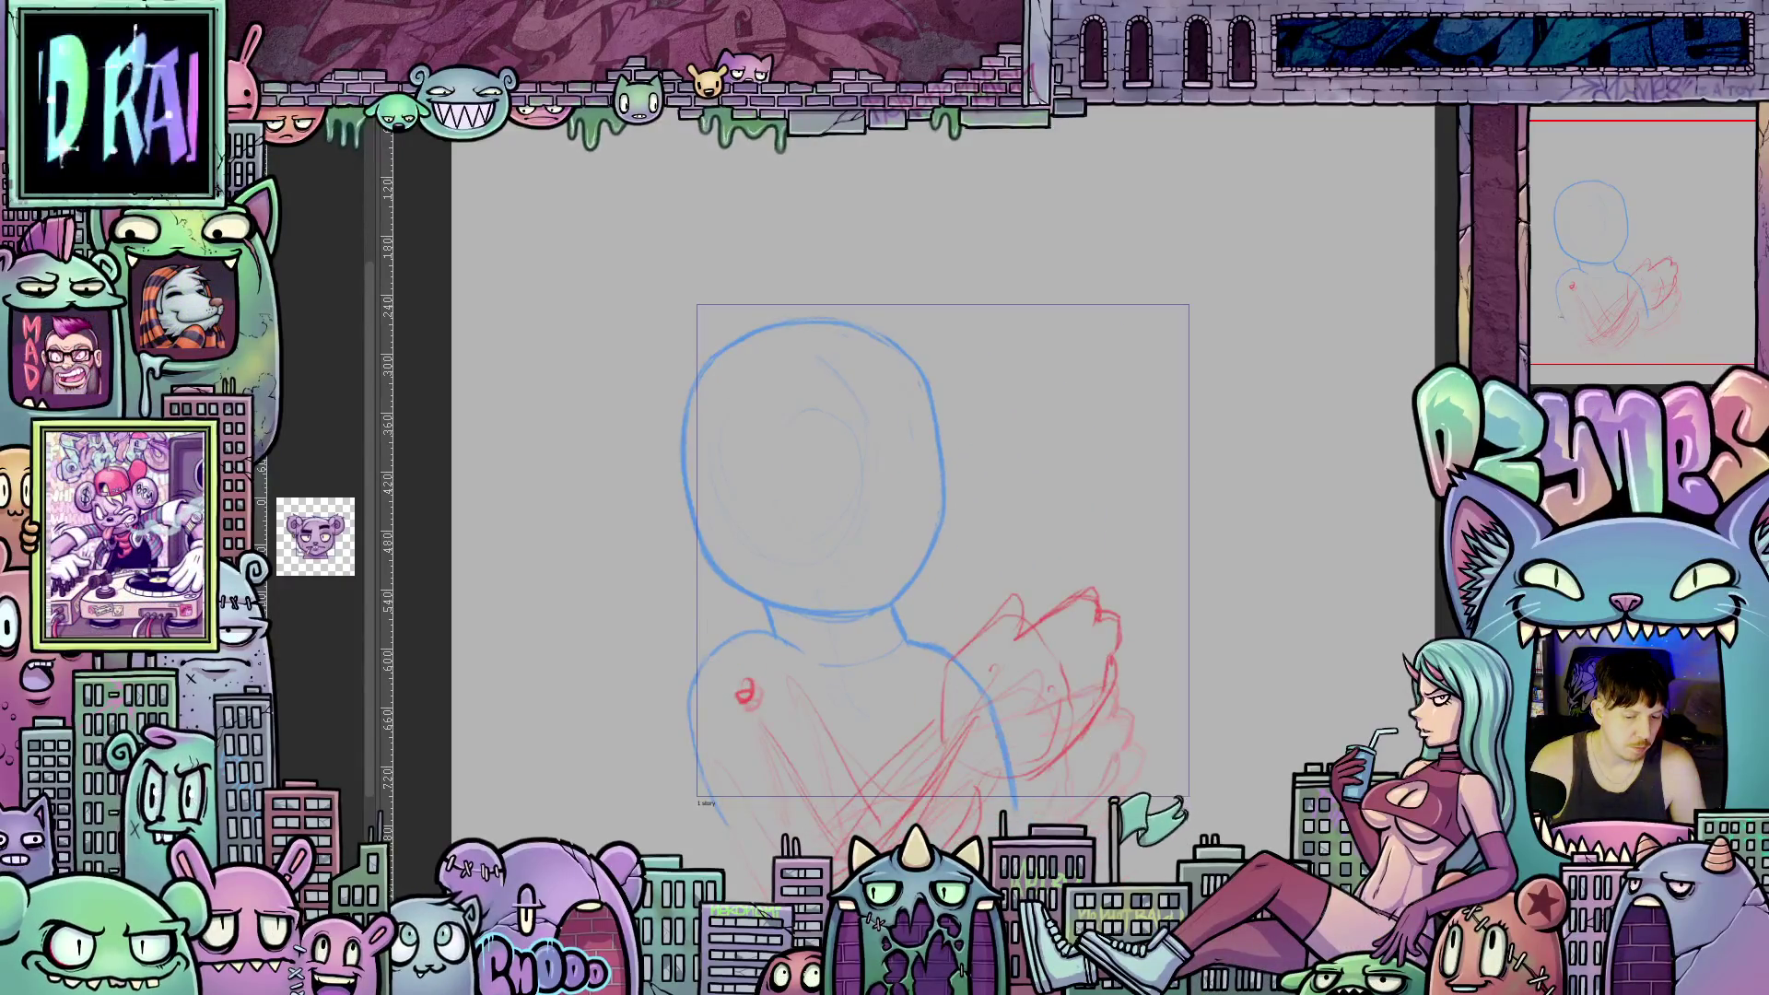
{"action": "key", "text": "ctrl+y"}
{"action": "key", "text": "ctrl+y"}
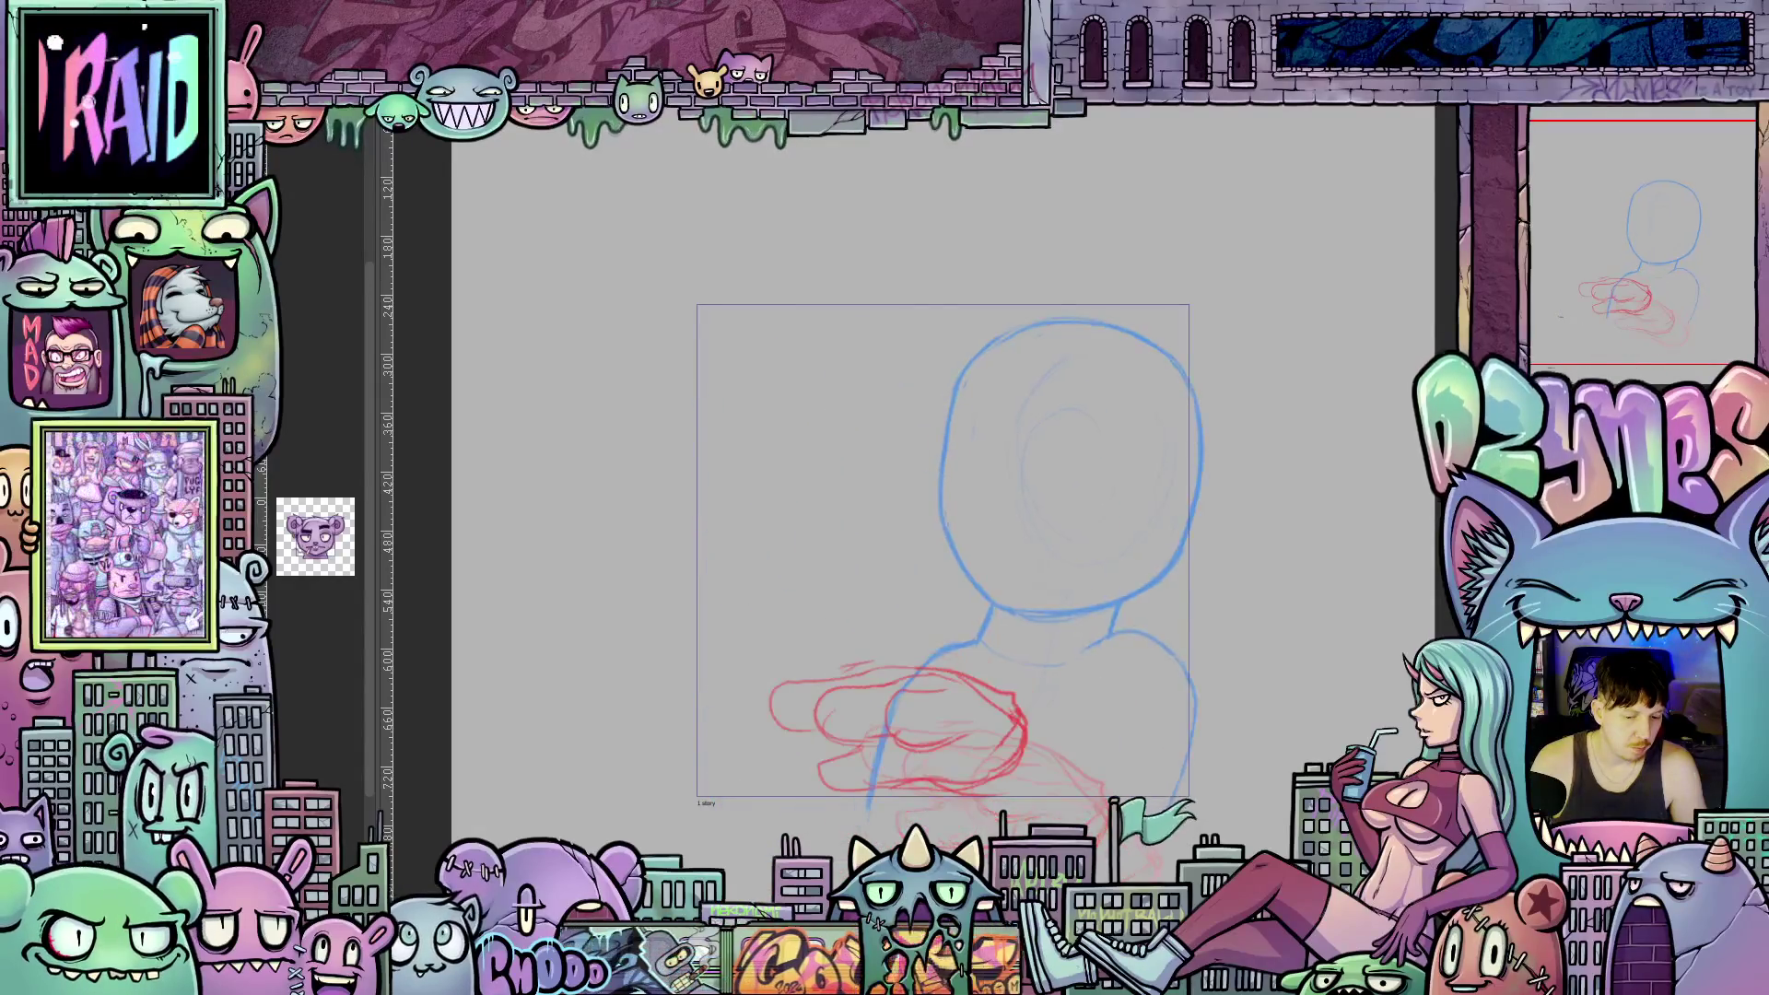
{"action": "key", "text": "ctrl+y"}
Settle on the centred head with centre line, neck and shoulders, dropping some red scribbles.
{"action": "key", "text": "ctrl+z"}
{"action": "key", "text": "ctrl+z"}
{"action": "key", "text": "ctrl+z"}
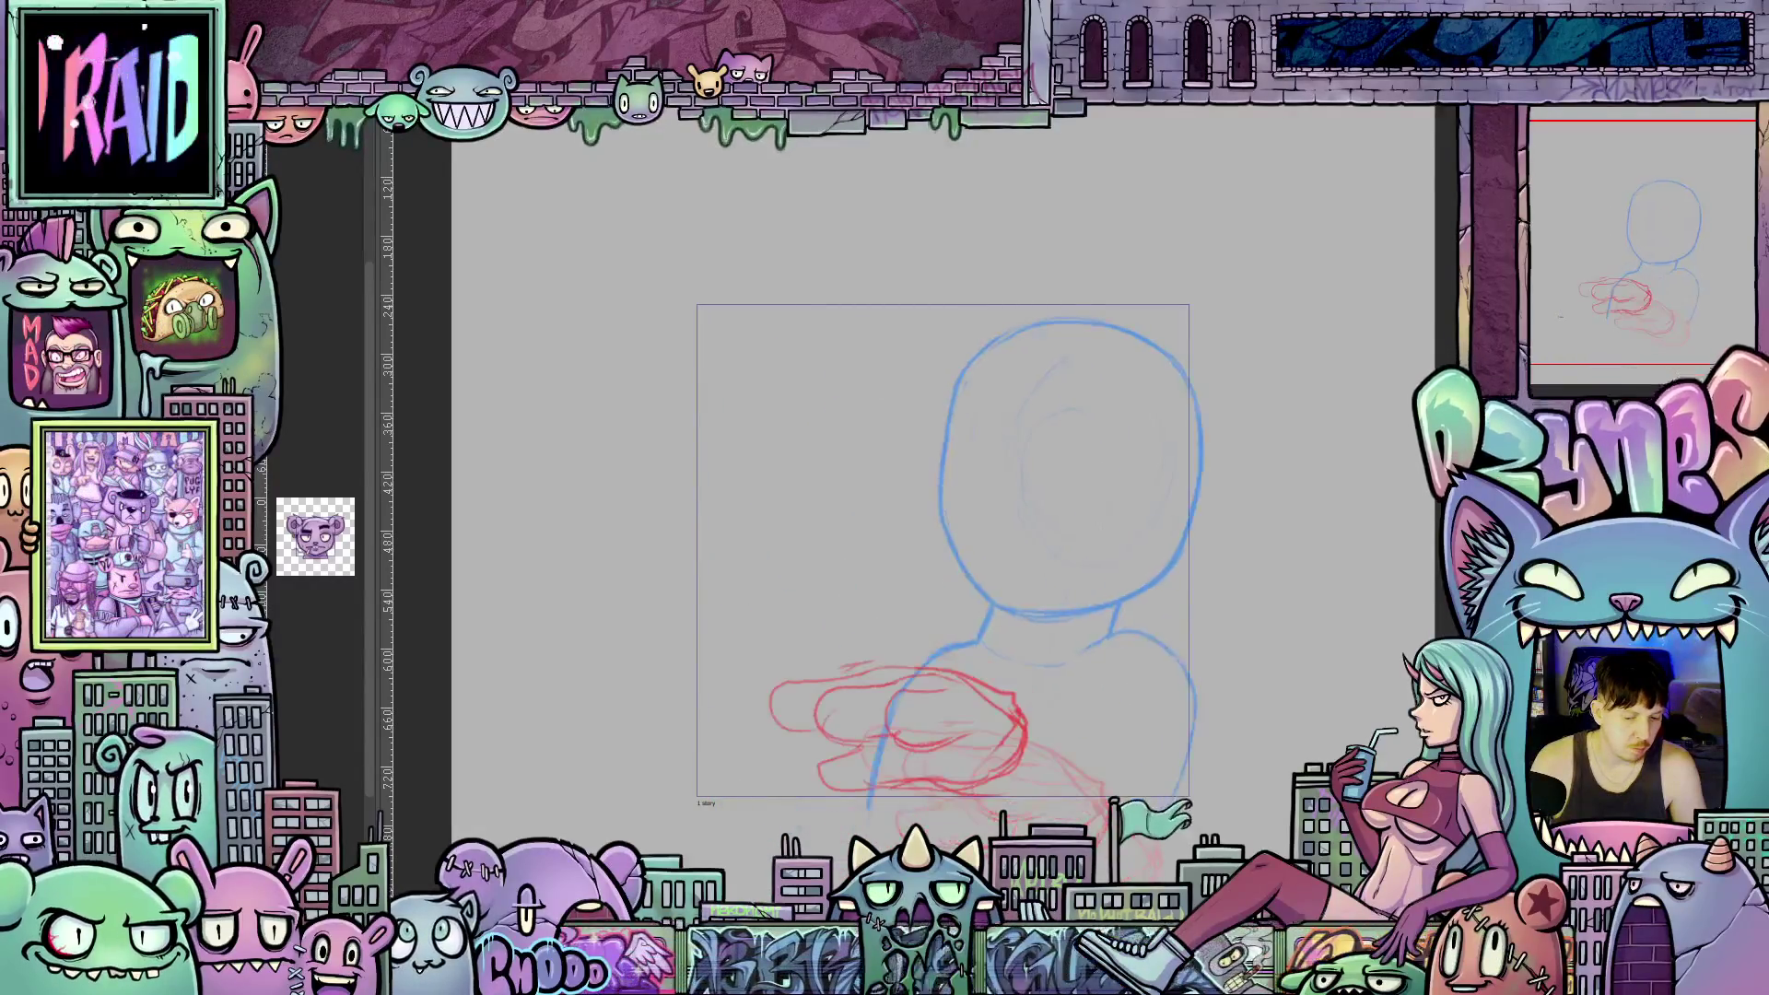
{"action": "key", "text": "ctrl+y"}
{"action": "key", "text": "ctrl+z"}
{"action": "key", "text": "ctrl+z"}
{"action": "key", "text": "ctrl+y"}
{"action": "key", "text": "ctrl+y"}
{"action": "key", "text": "ctrl+y"}
{"action": "key", "text": "ctrl+z"}
{"action": "key", "text": "ctrl+z"}
{"action": "key", "text": "ctrl+z"}
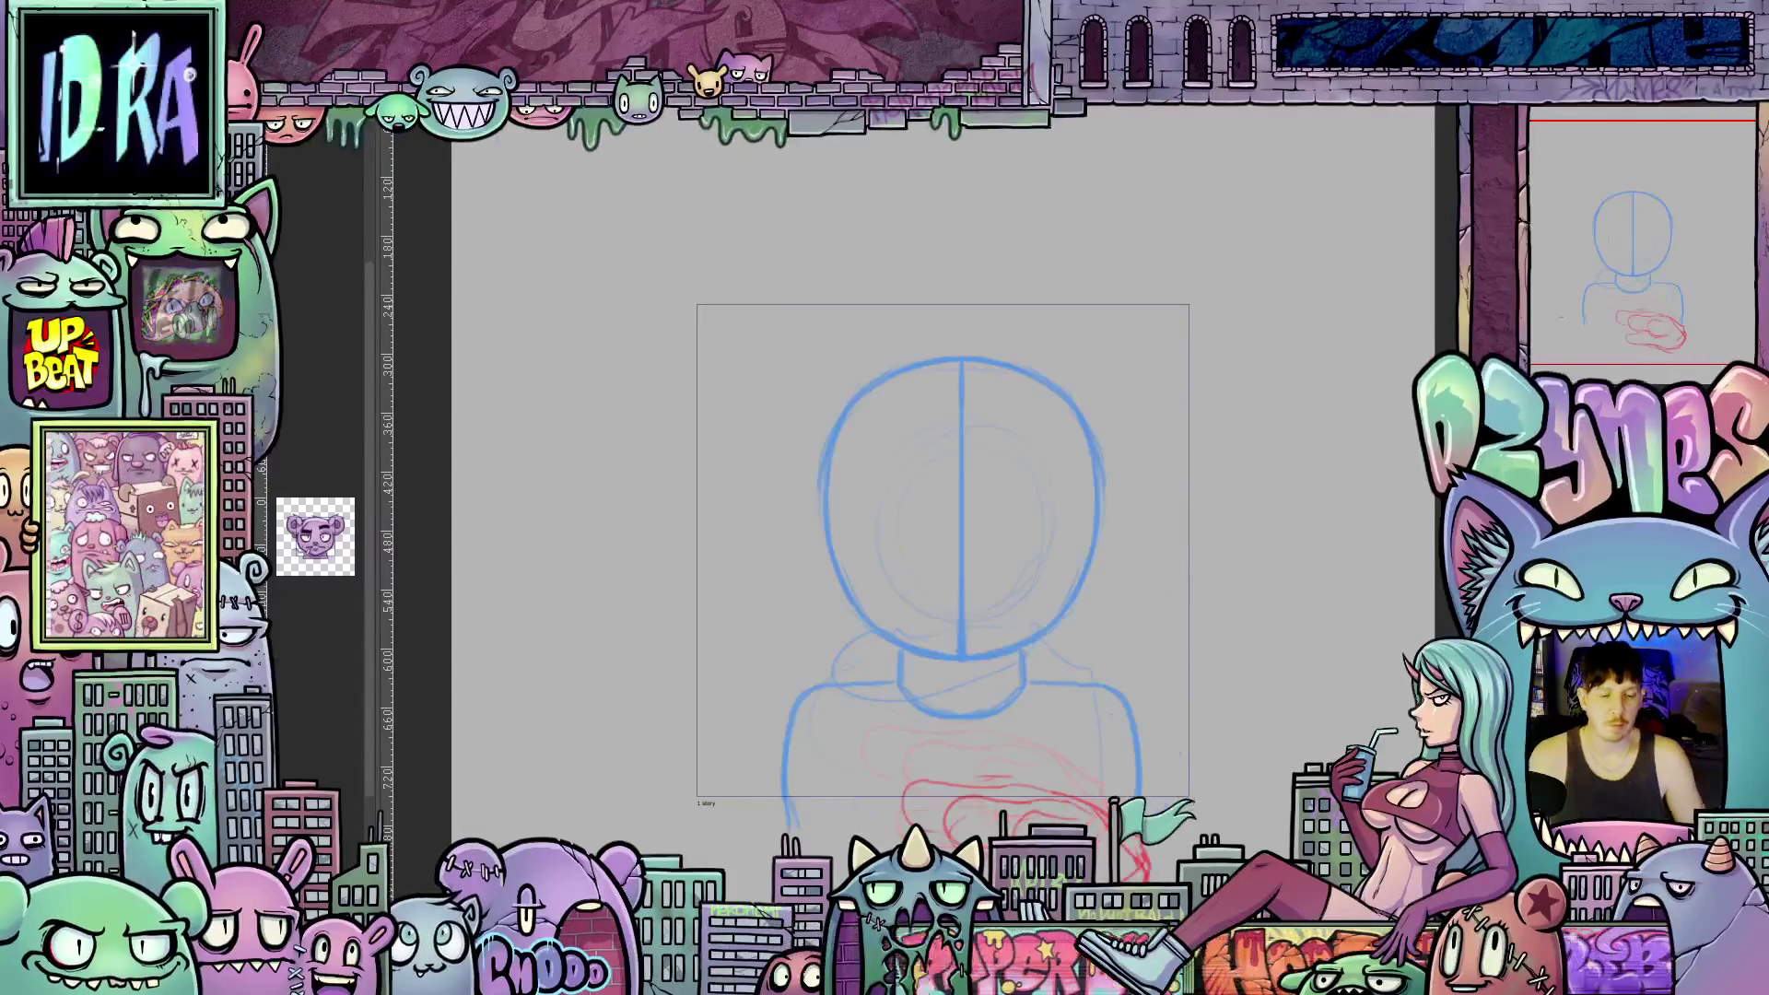
{"action": "key", "text": "ctrl+z"}
{"action": "key", "text": "ctrl+z"}
{"action": "key", "text": "ctrl+y"}
{"action": "key", "text": "ctrl+y"}
{"action": "key", "text": "ctrl+z"}
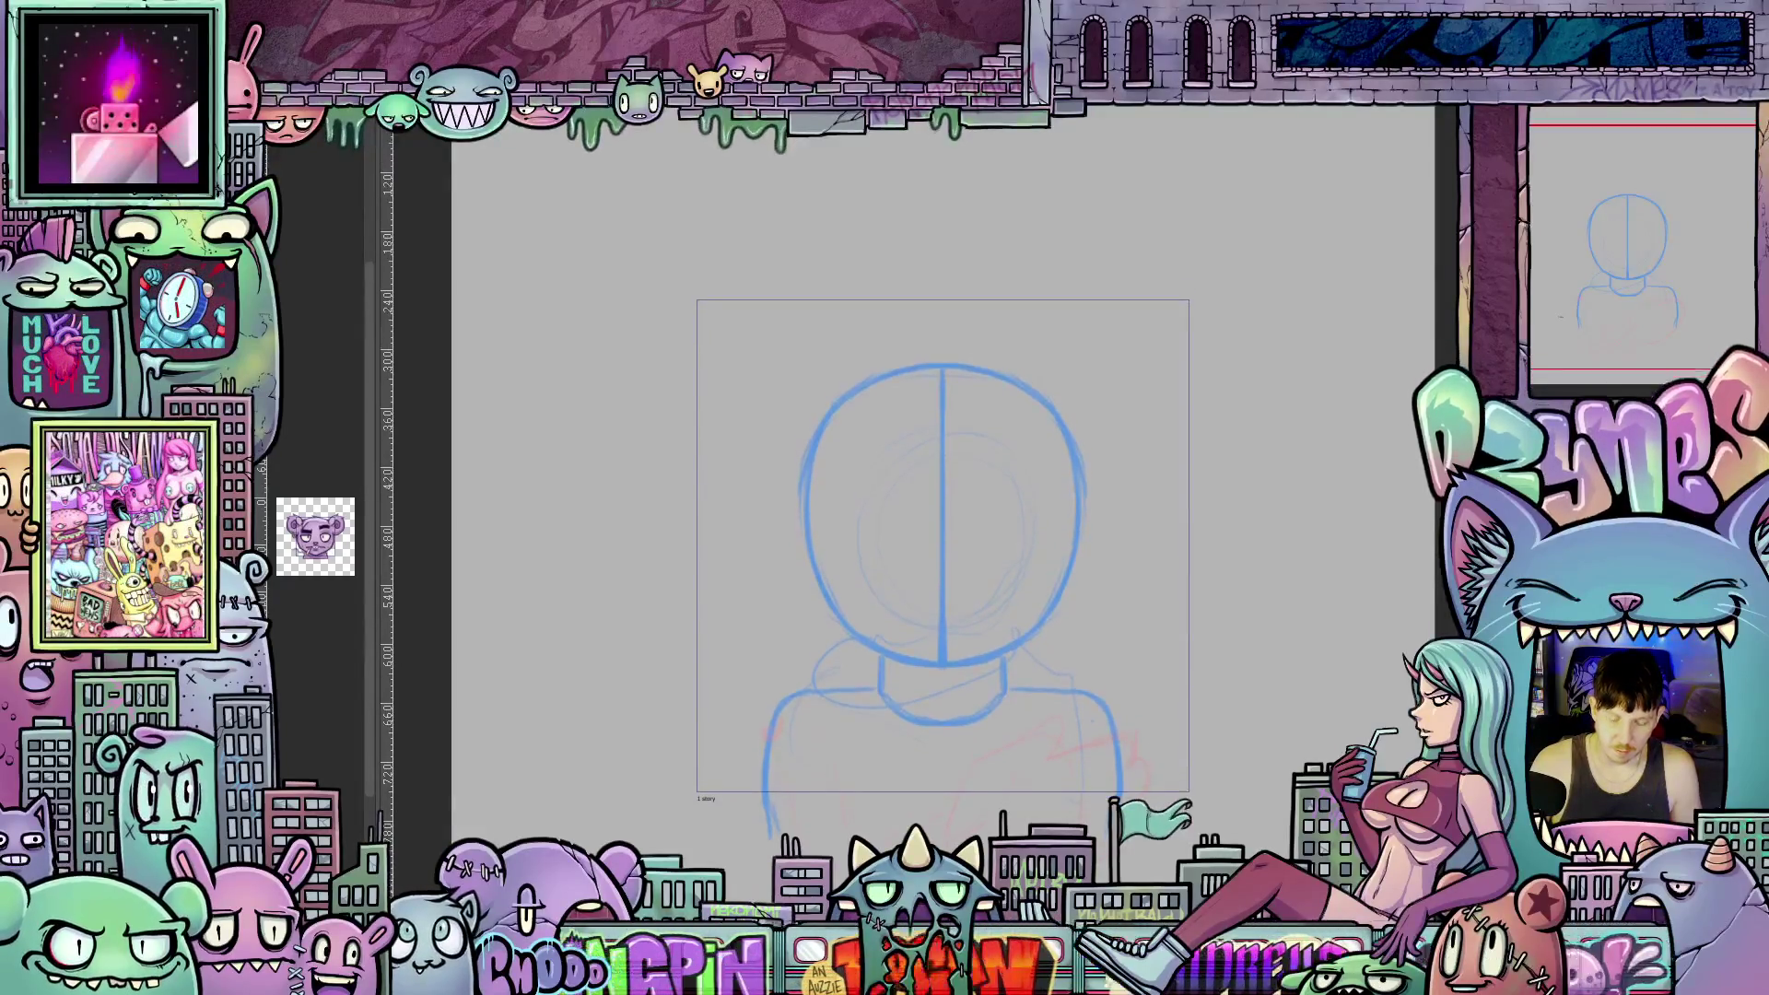
Scroll up over the centred head guide once the shoulder scribbles are cleared.
{"action": "scroll", "coordinate": [943, 553], "scroll_direction": "up", "scroll_amount": 3}
{"action": "scroll", "coordinate": [1141, 456], "scroll_direction": "down", "scroll_amount": 3}
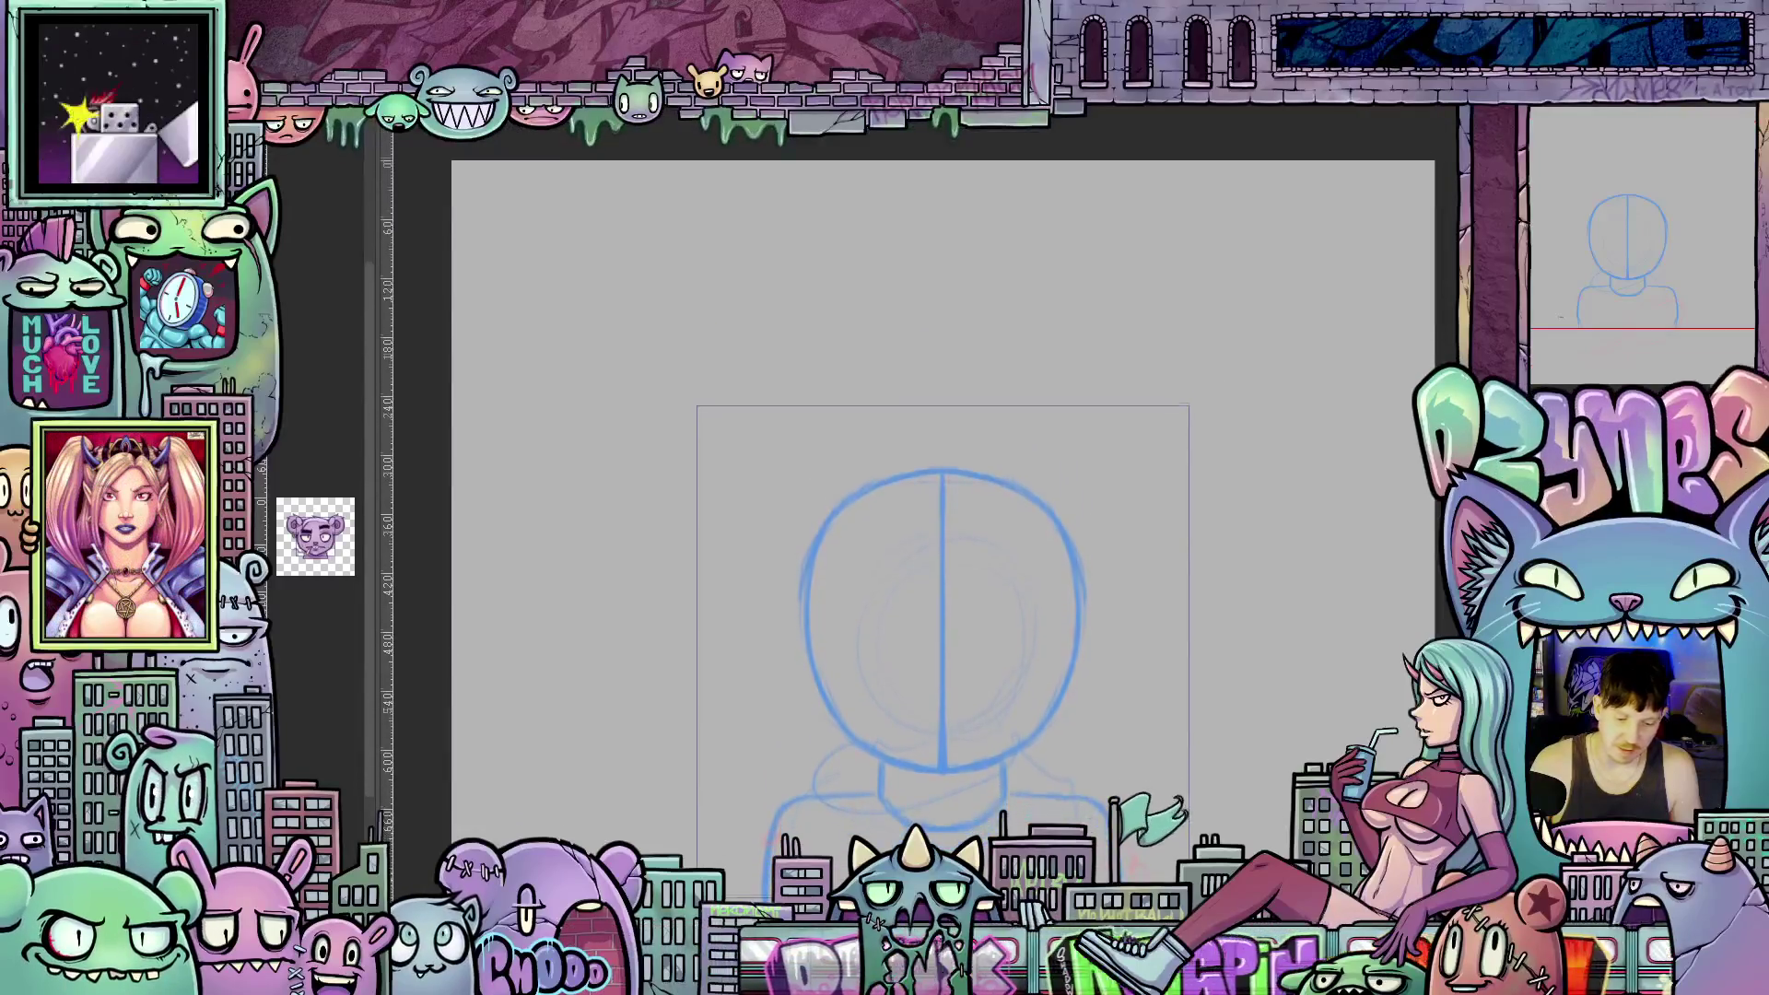
{"action": "scroll", "coordinate": [1141, 455], "scroll_direction": "up", "scroll_amount": 1}
{"action": "scroll", "coordinate": [1115, 456], "scroll_direction": "up", "scroll_amount": 1}
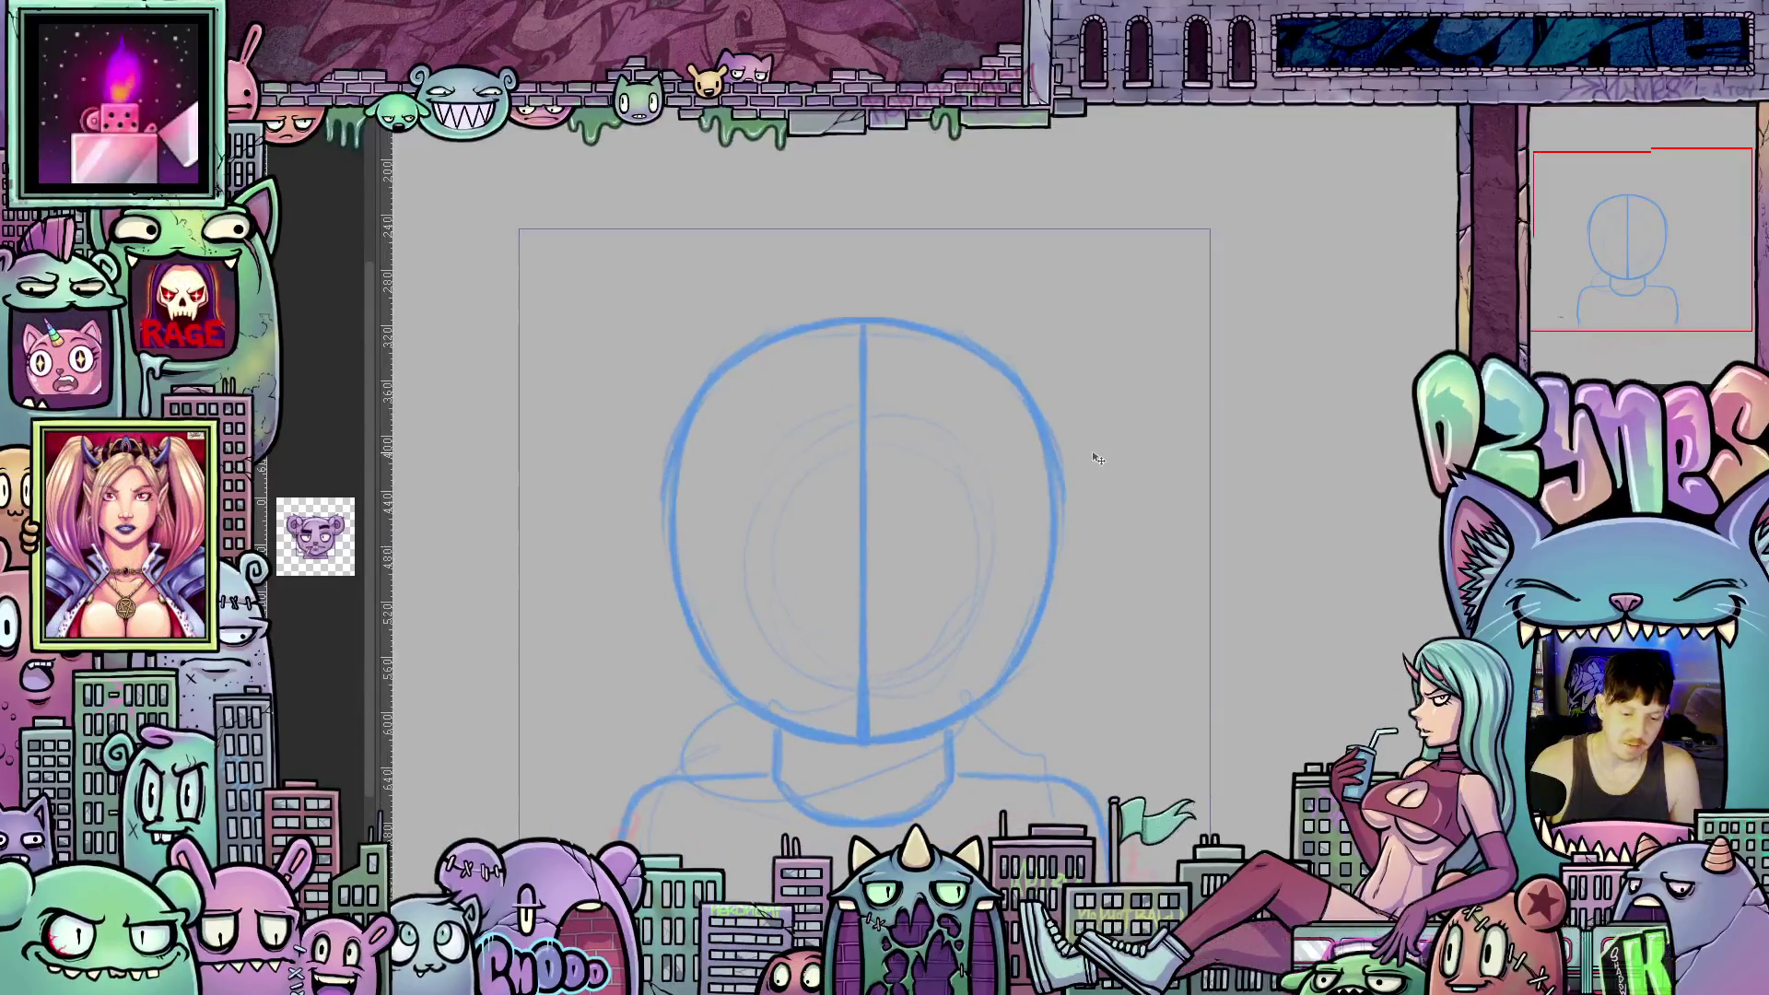
{"action": "scroll", "coordinate": [1106, 456], "scroll_direction": "up", "scroll_amount": 1}
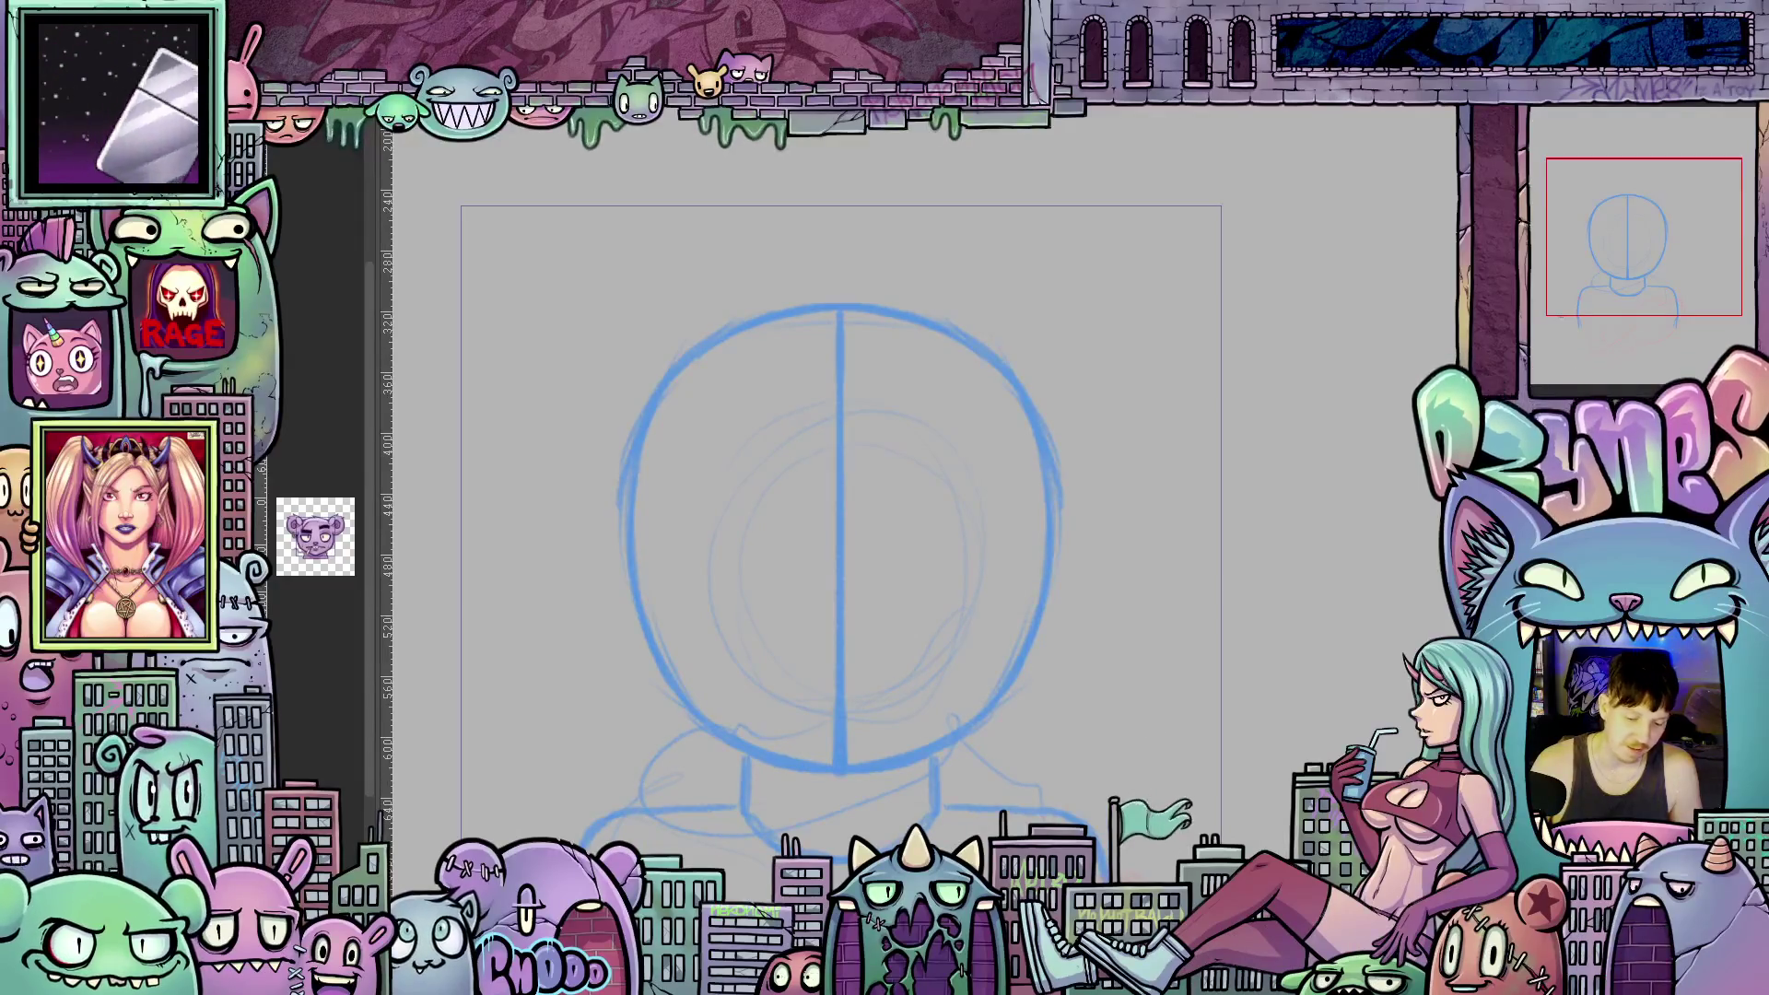
{"action": "scroll", "coordinate": [940, 535], "scroll_direction": "left", "scroll_amount": 3}
{"action": "scroll", "coordinate": [940, 535], "scroll_direction": "right", "scroll_amount": 1}
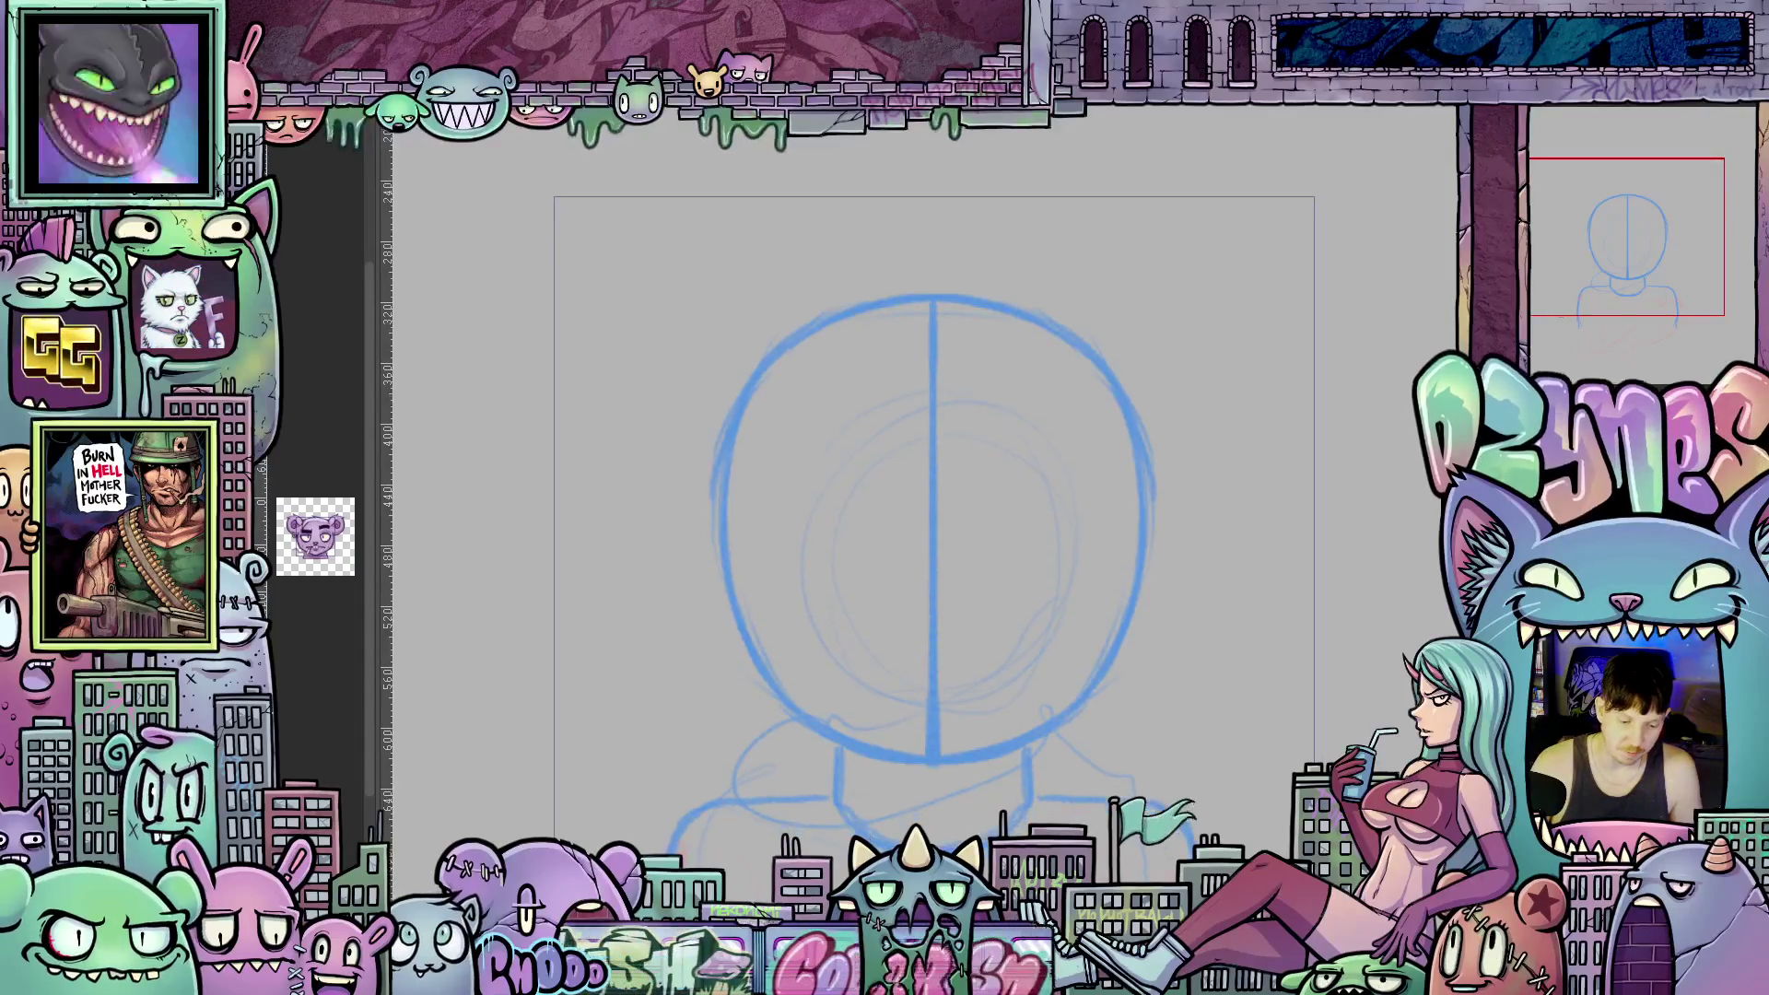
{"action": "scroll", "coordinate": [1360, 578], "scroll_direction": "up", "scroll_amount": 1}
{"action": "scroll", "coordinate": [1359, 578], "scroll_direction": "down", "scroll_amount": 2}
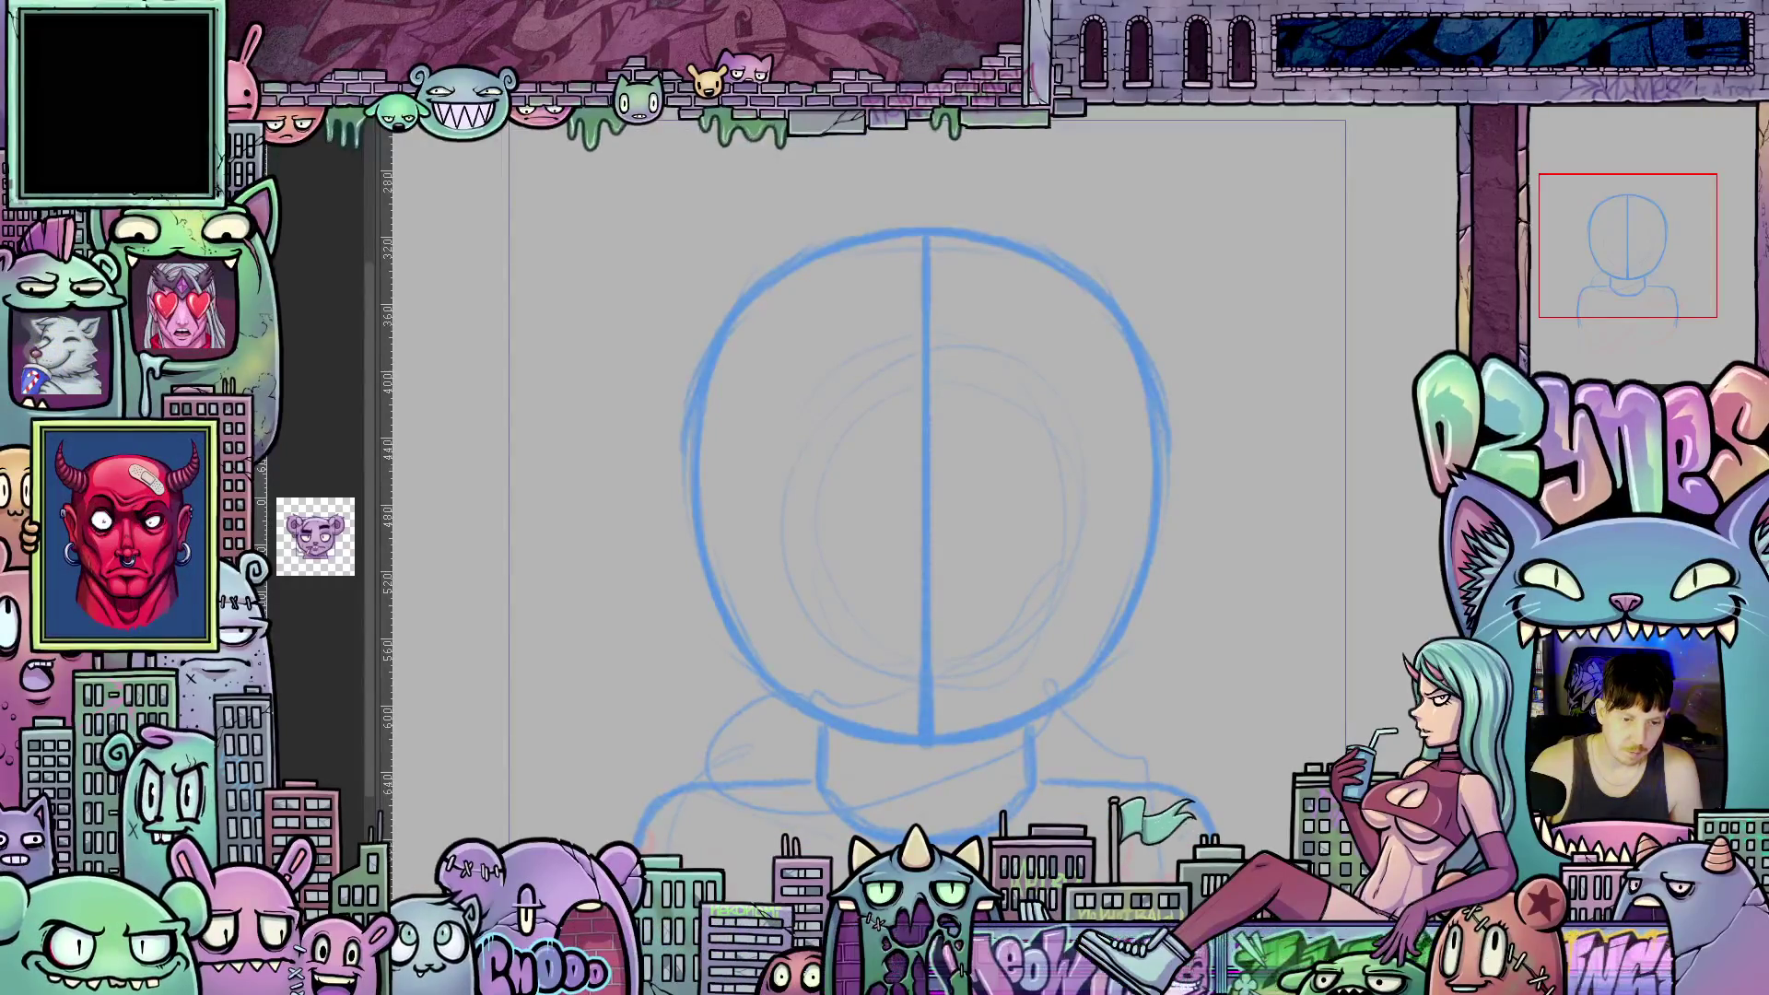
{"action": "scroll", "coordinate": [927, 479], "scroll_direction": "down", "scroll_amount": 1}
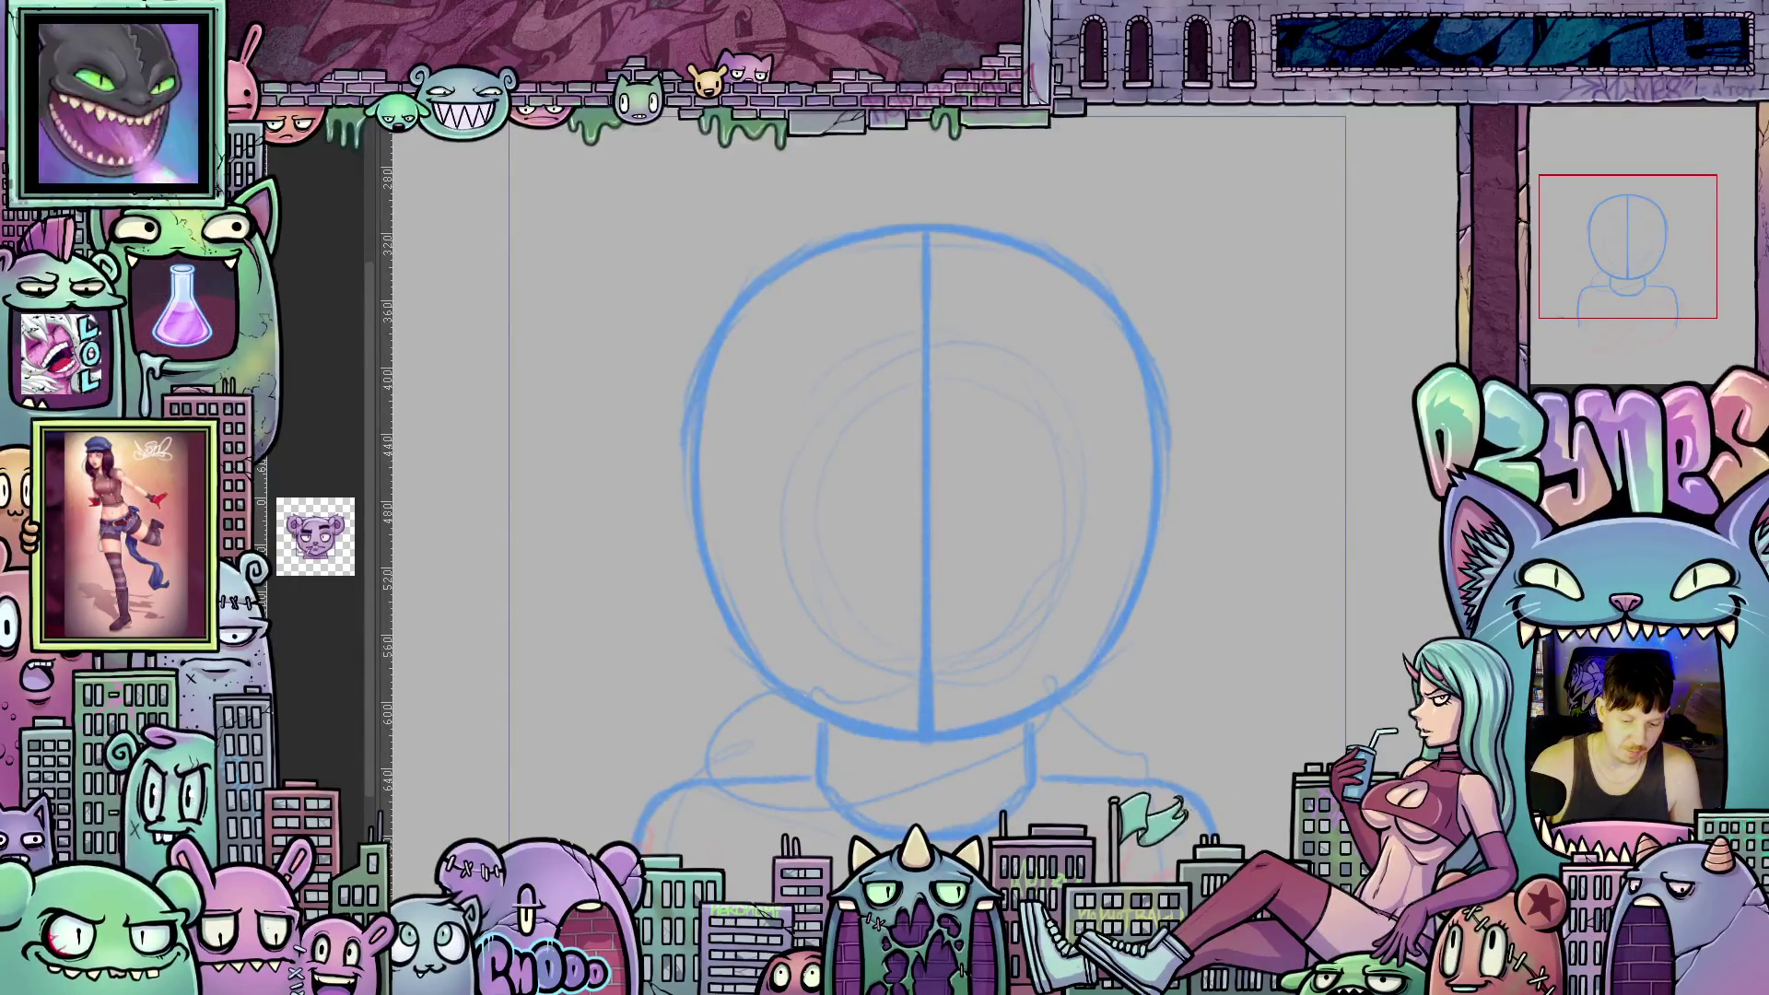
{"action": "scroll", "coordinate": [927, 479], "scroll_direction": "right", "scroll_amount": 1}
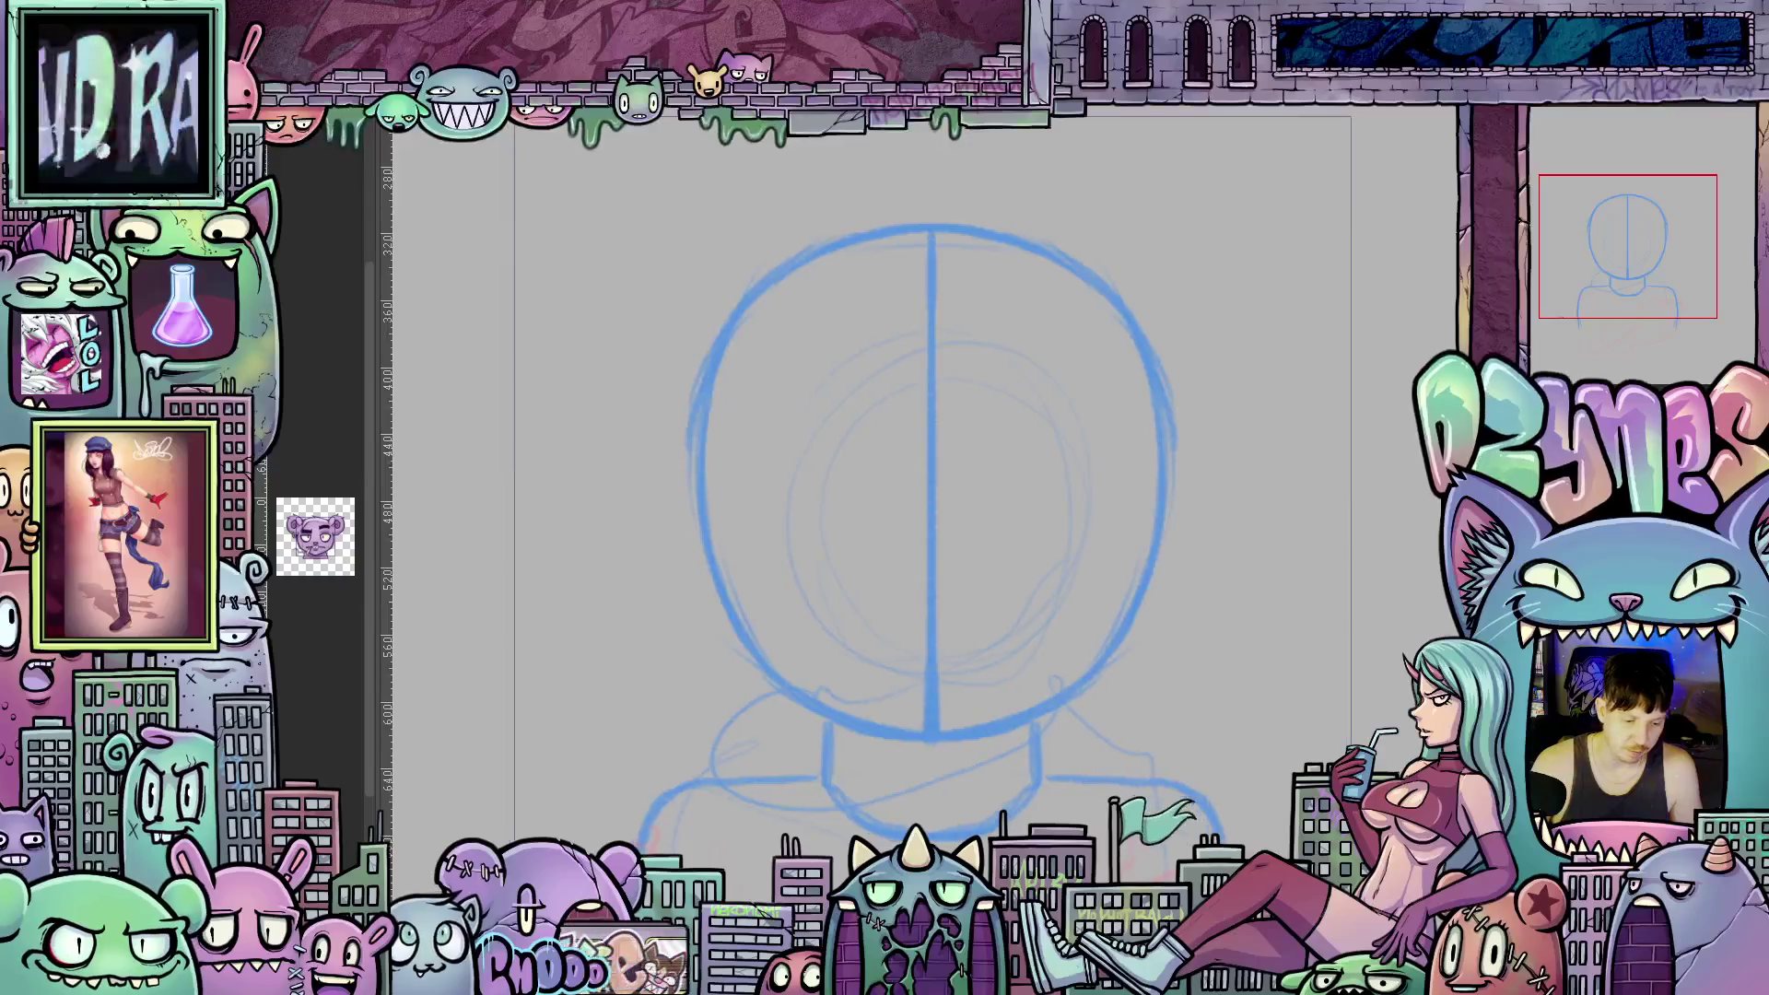
{"action": "scroll", "coordinate": [927, 480], "scroll_direction": "left", "scroll_amount": 1}
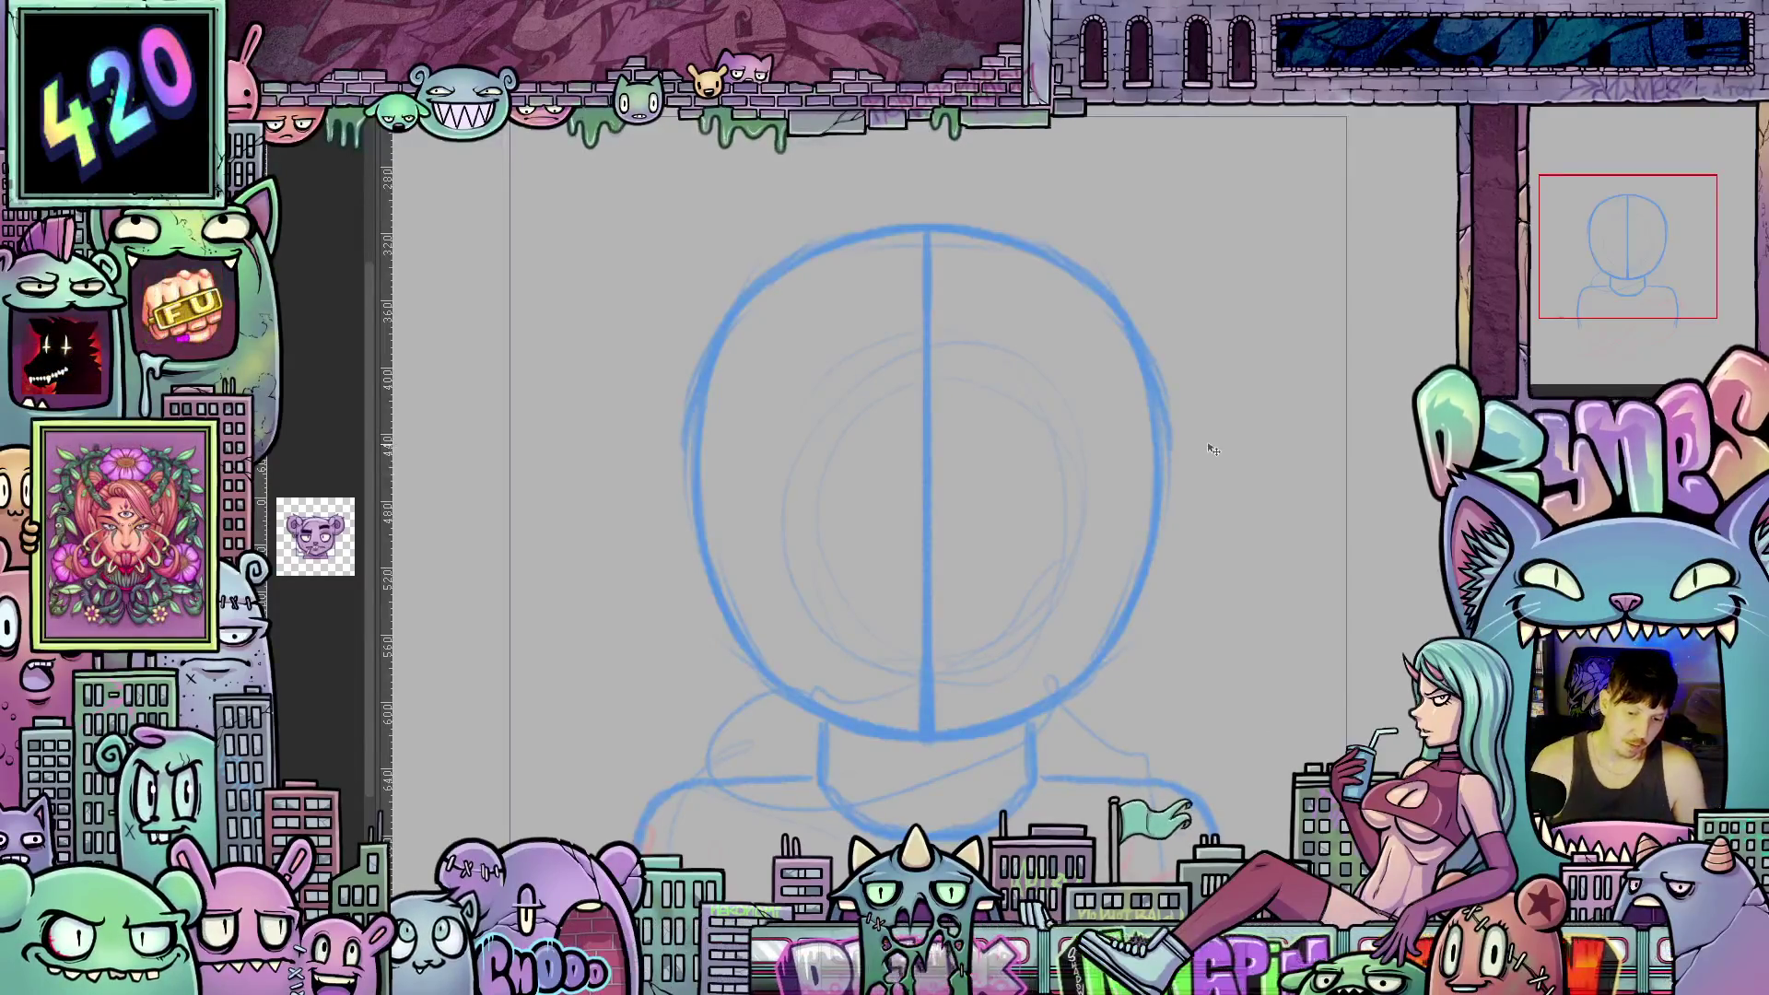
{"action": "scroll", "coordinate": [1205, 404], "scroll_direction": "down", "scroll_amount": 2}
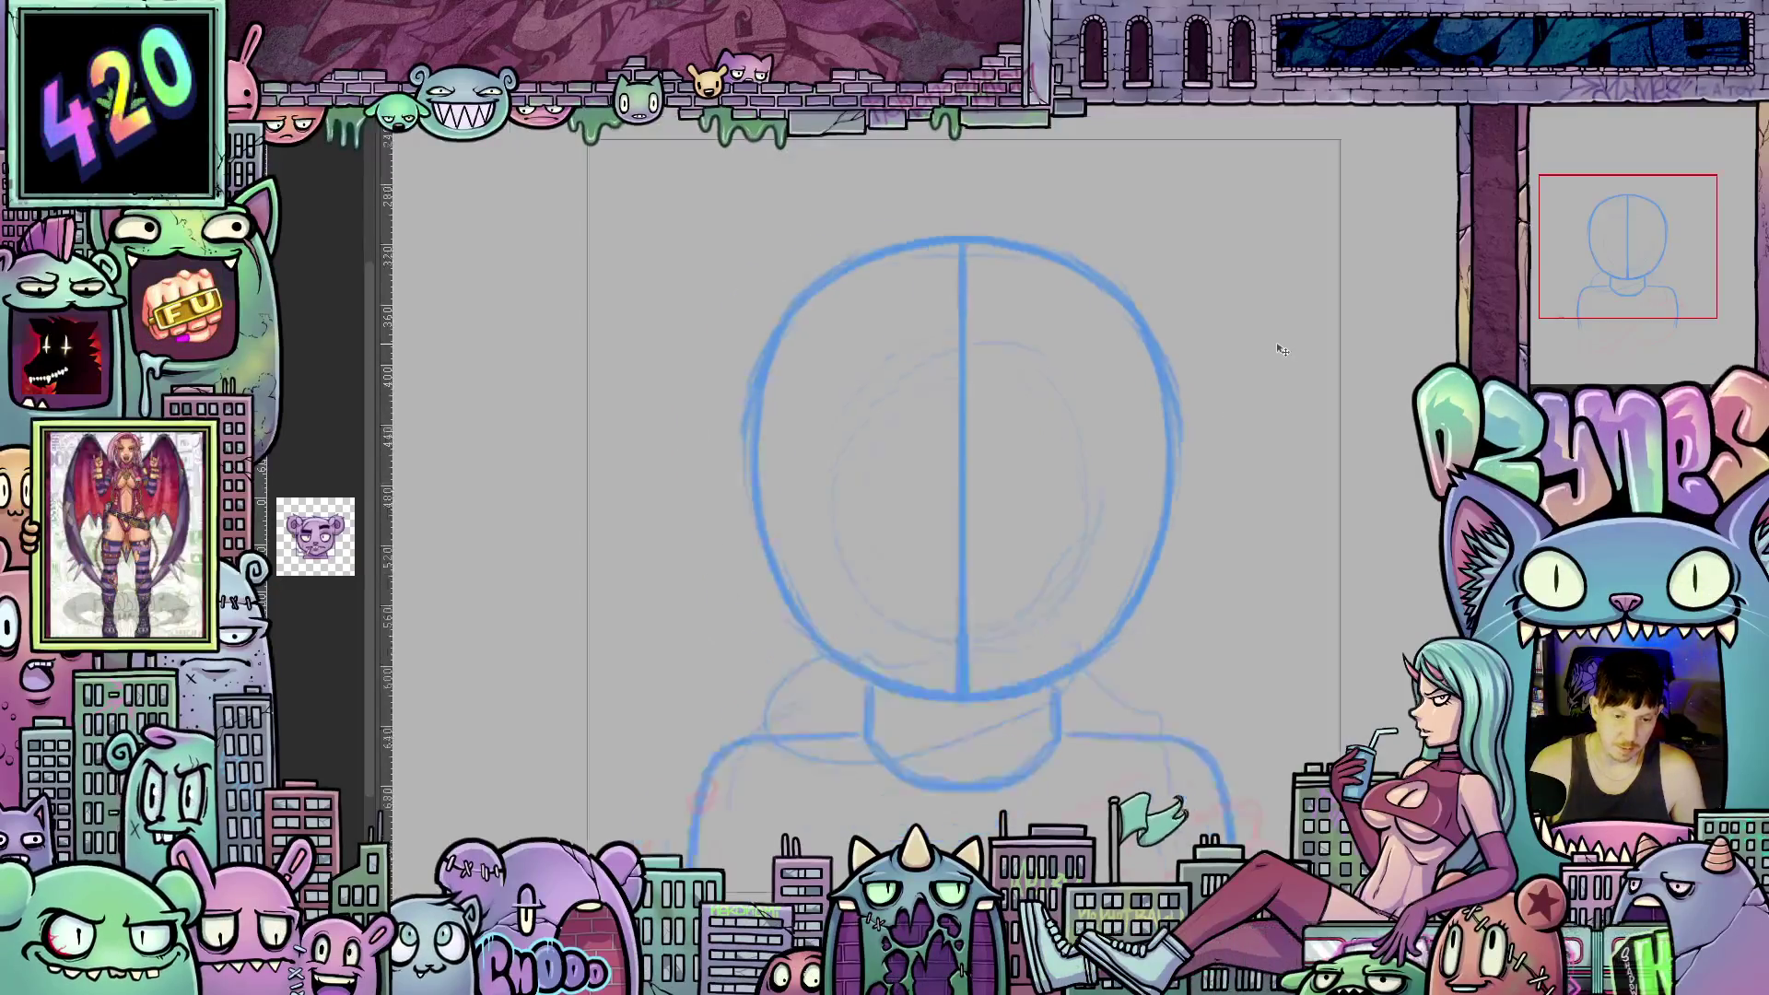
{"action": "scroll", "coordinate": [1281, 348], "scroll_direction": "down", "scroll_amount": 1}
{"action": "scroll", "coordinate": [931, 461], "scroll_direction": "right", "scroll_amount": 3}
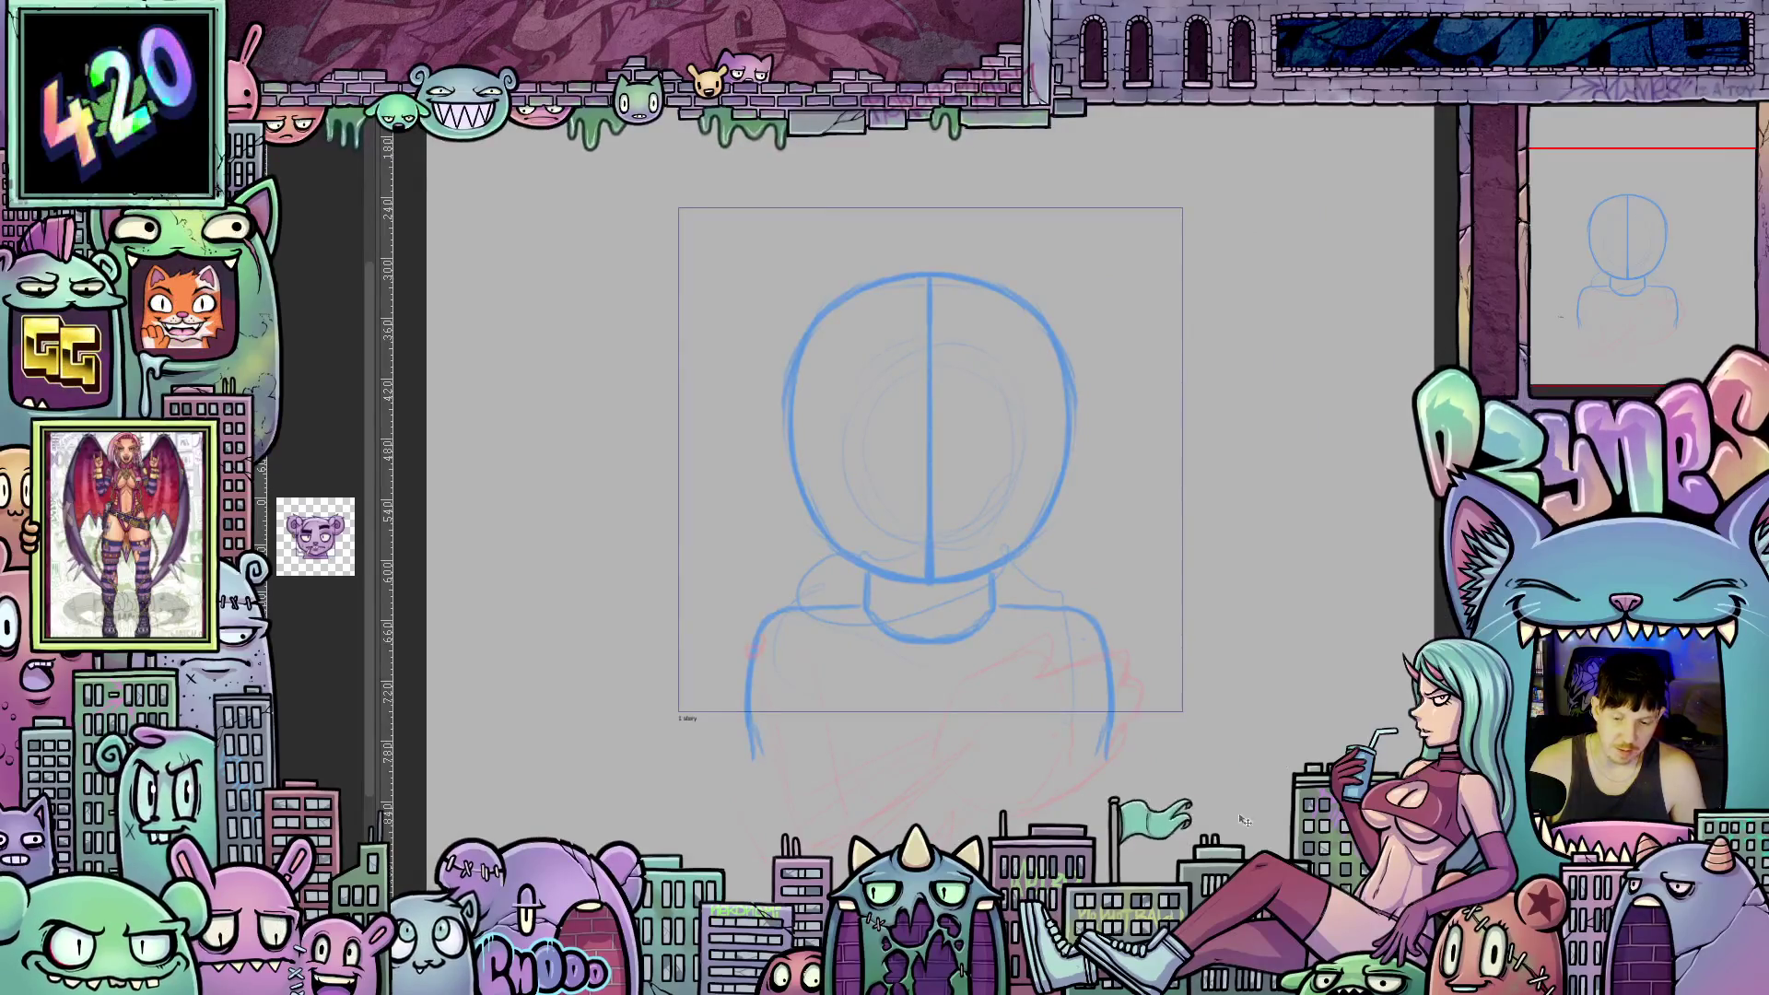
{"action": "scroll", "coordinate": [931, 503], "scroll_direction": "up", "scroll_amount": 2}
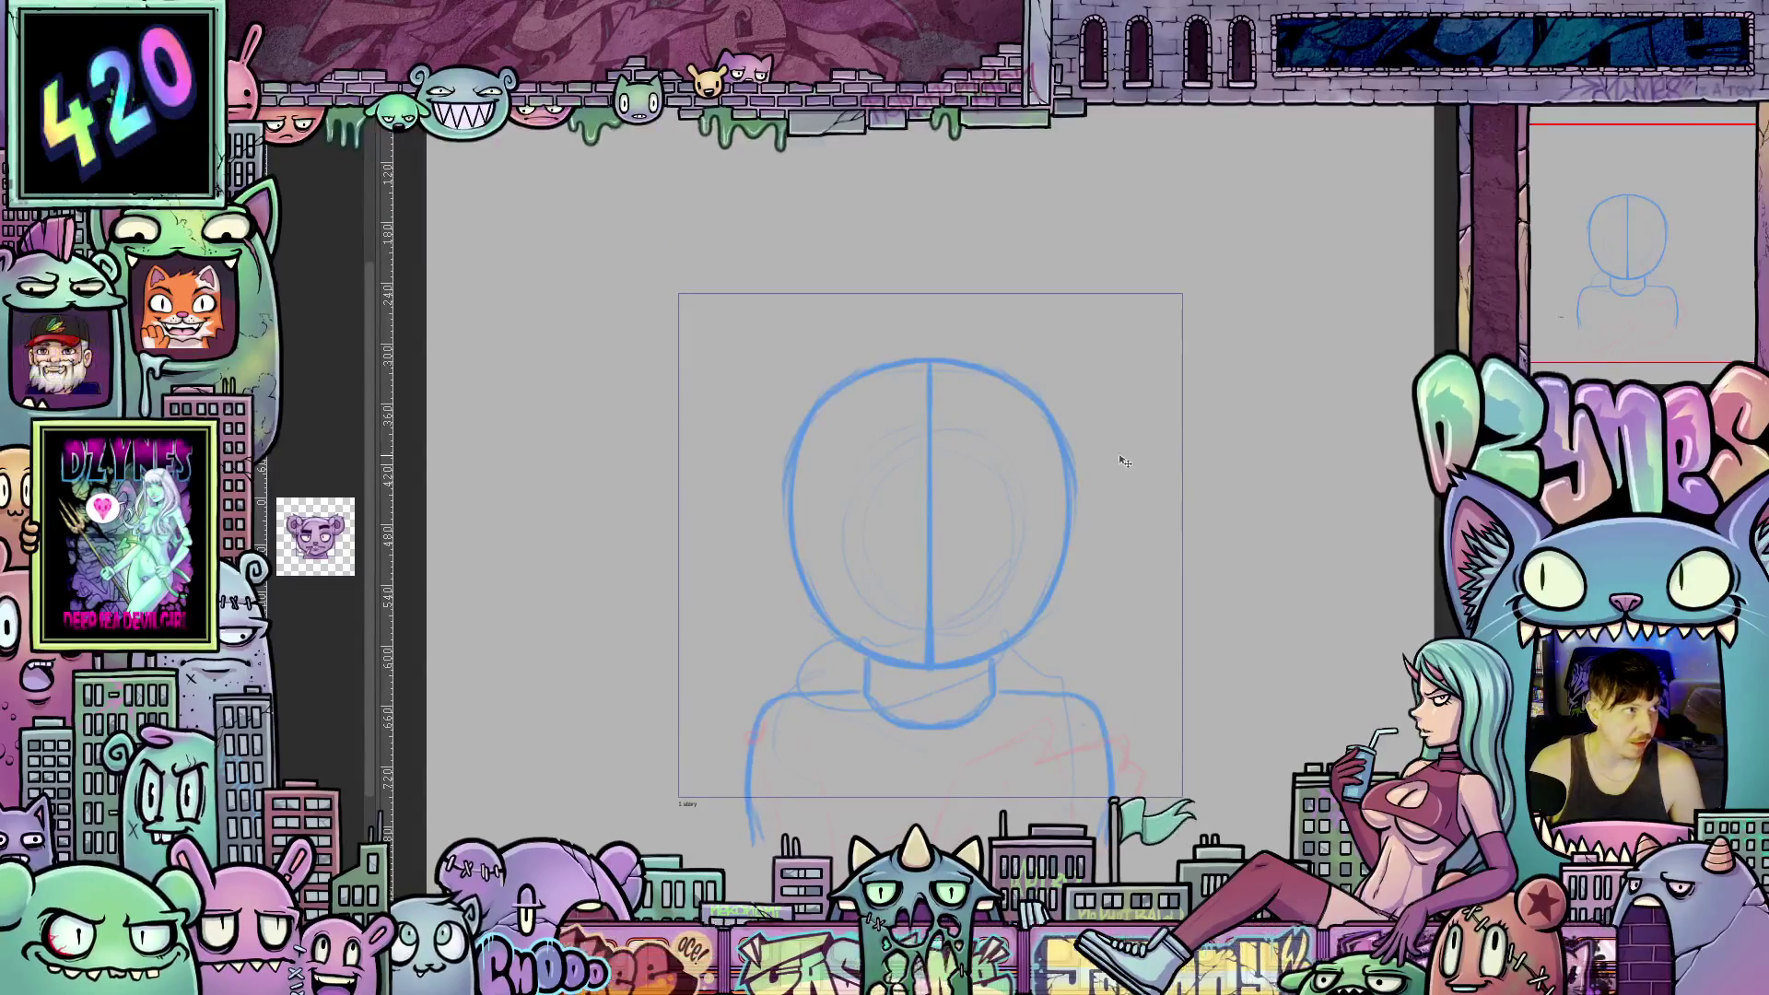
{"action": "scroll", "coordinate": [1060, 452], "scroll_direction": "up", "scroll_amount": 3}
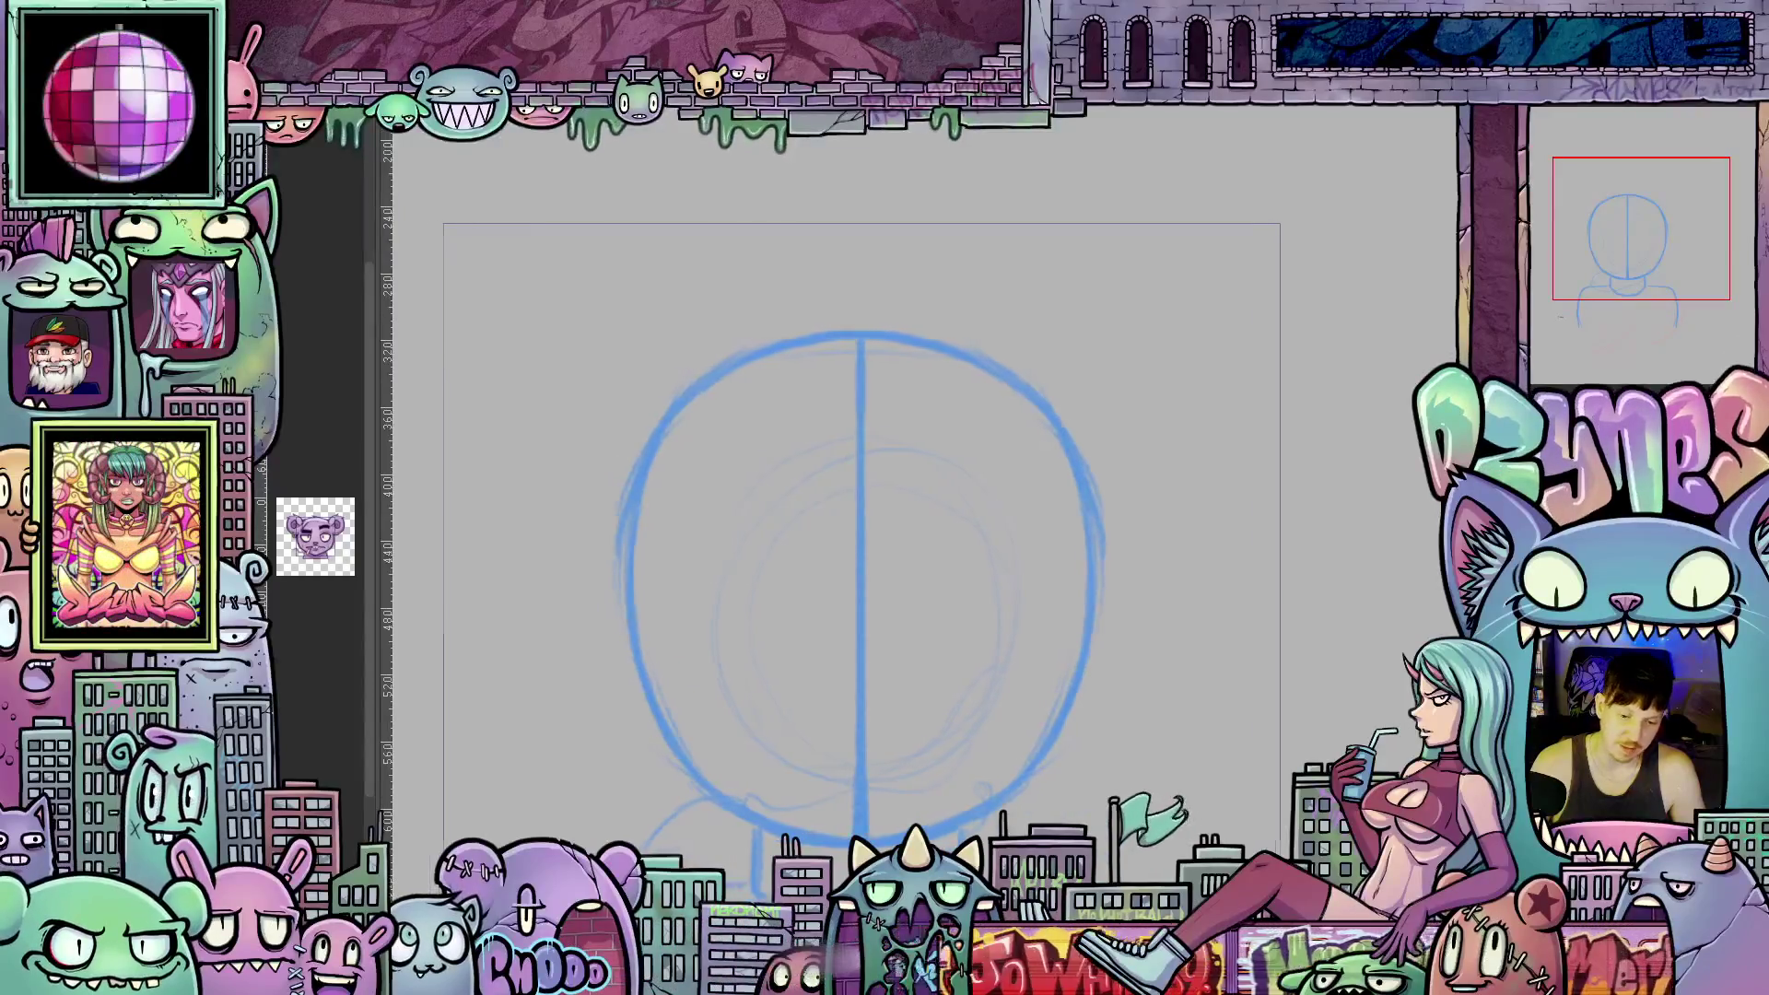
{"action": "scroll", "coordinate": [870, 553], "scroll_direction": "left", "scroll_amount": 3}
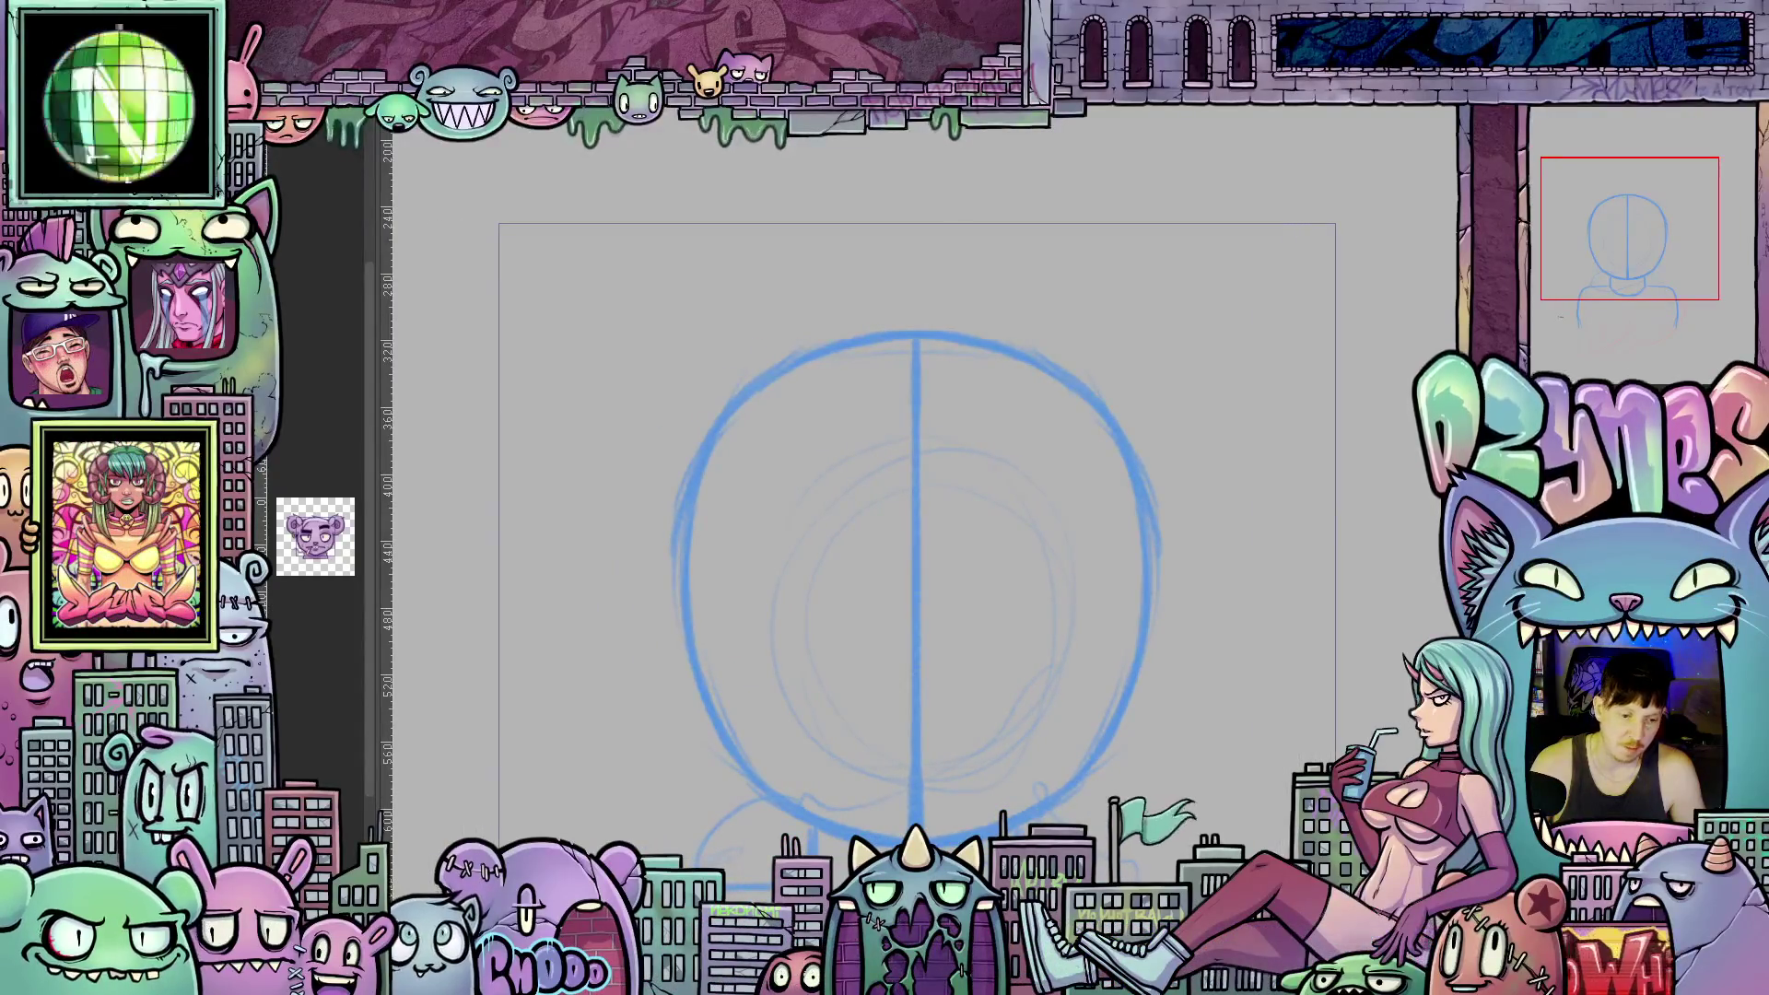
{"action": "scroll", "coordinate": [1333, 570], "scroll_direction": "down", "scroll_amount": 2}
{"action": "scroll", "coordinate": [922, 553], "scroll_direction": "right", "scroll_amount": 4}
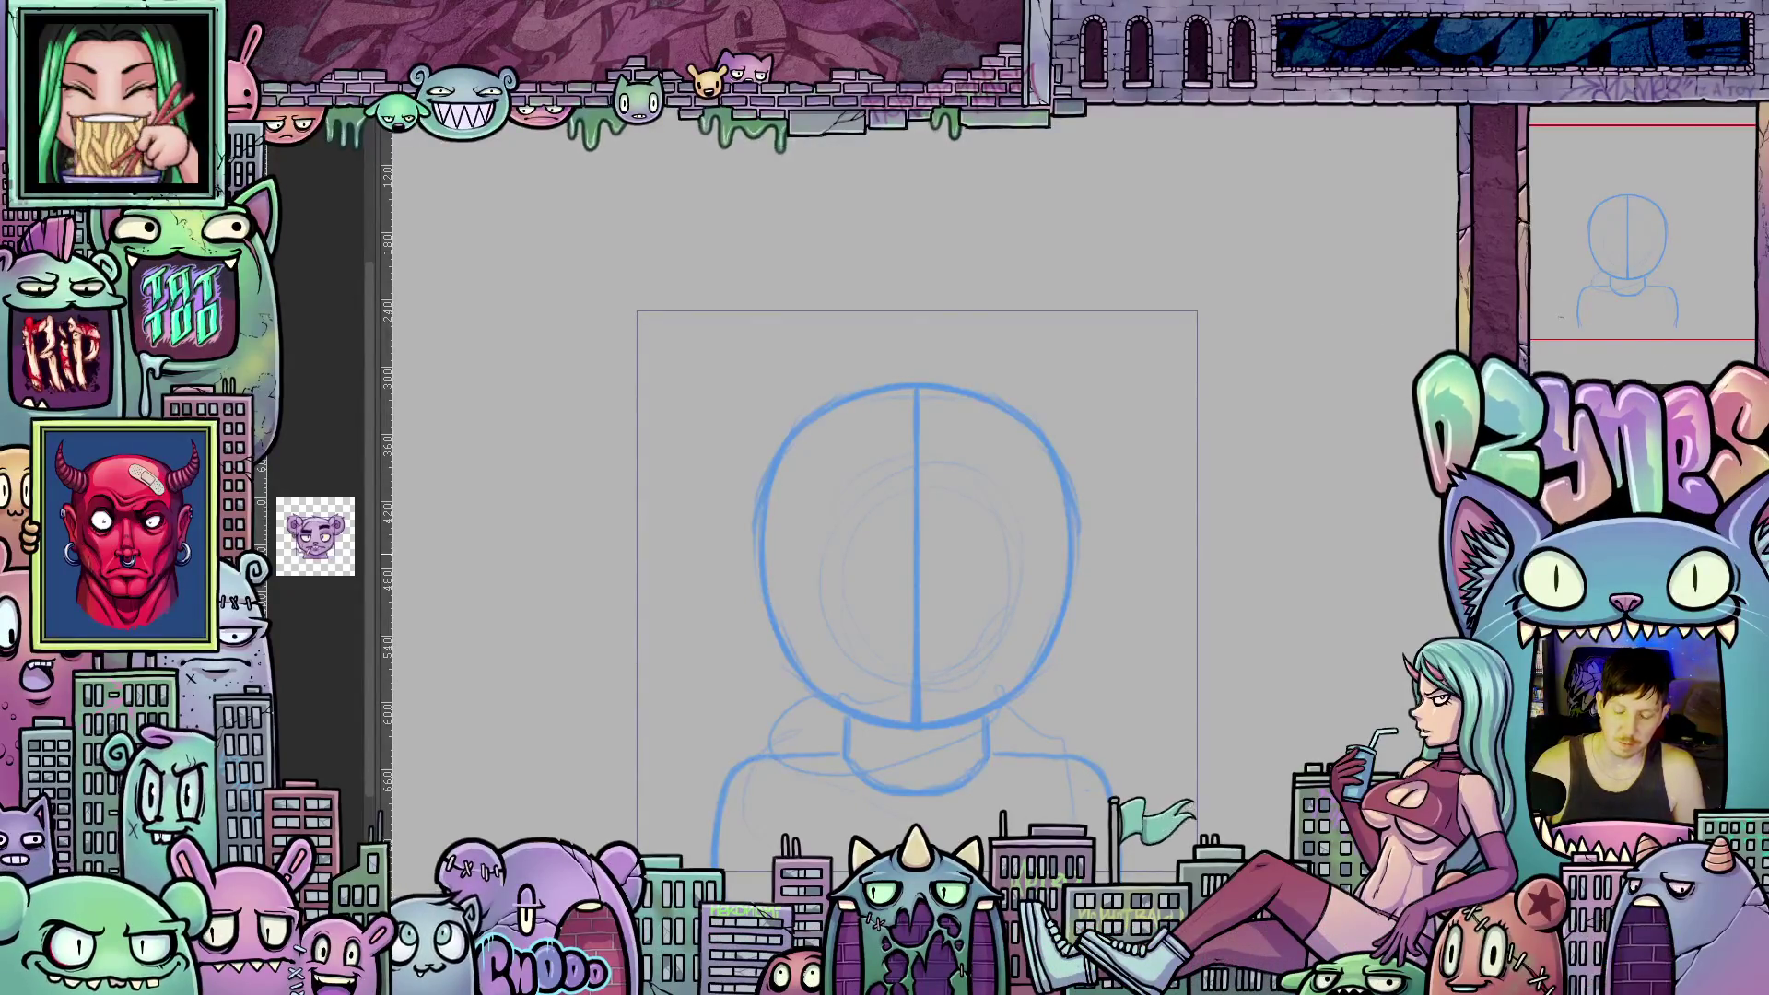
Scroll down to view the bear face, with ears, brows, big eyes and tongue, over the guides.
{"action": "scroll", "coordinate": [917, 553], "scroll_direction": "down", "scroll_amount": 1}
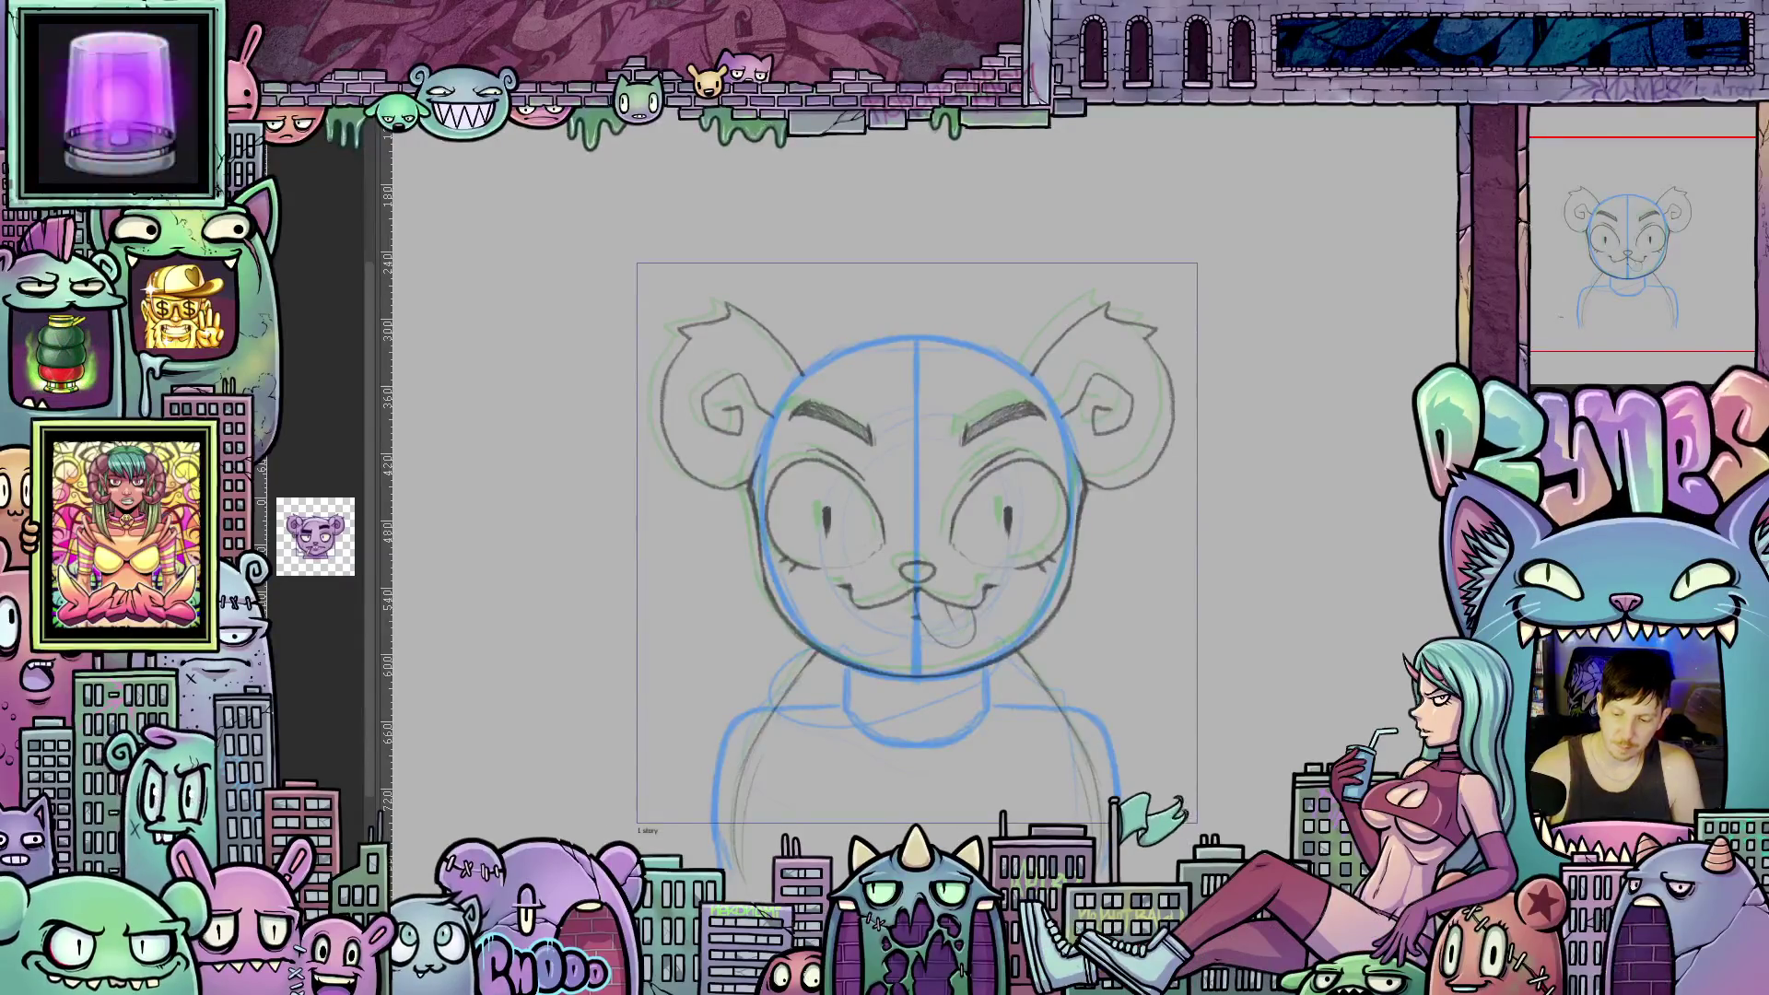
Hide the bear-face sketch with Ctrl+Z, leaving the head guide with centre line, neck and shoulders.
{"action": "key", "text": "ctrl+z"}
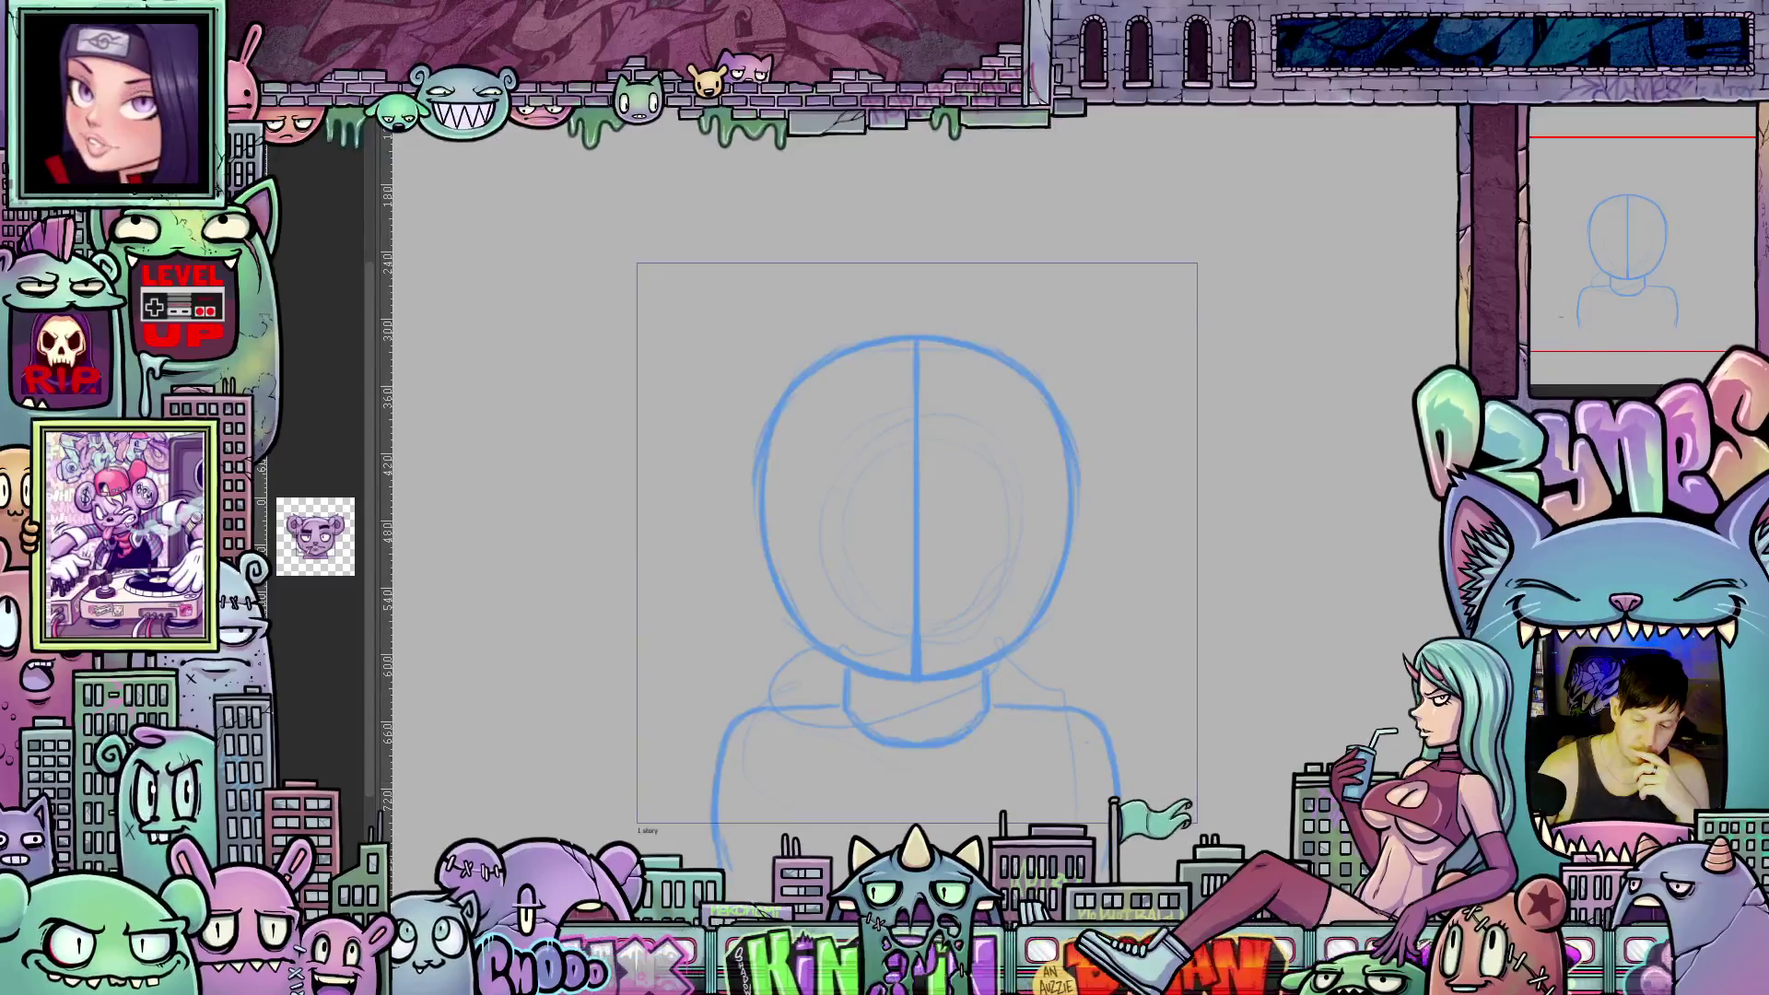
{"action": "scroll", "coordinate": [993, 633], "scroll_direction": "up", "scroll_amount": 1}
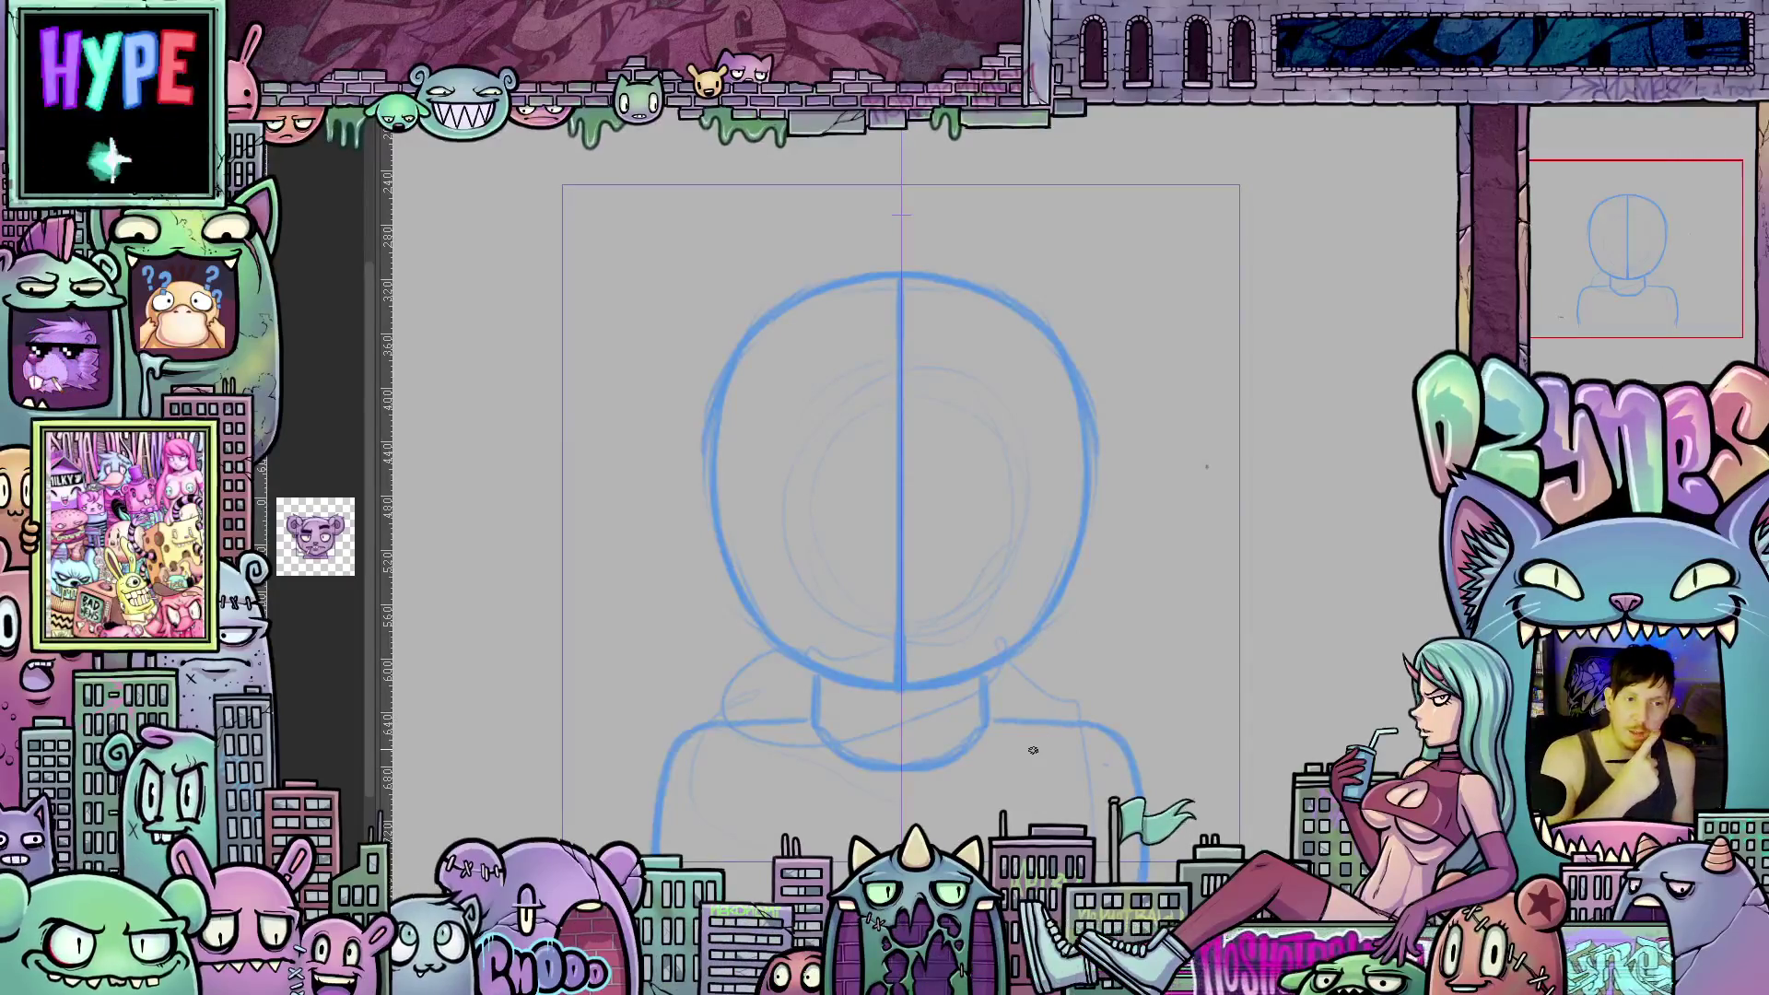
{"action": "mouse_move", "coordinate": [1147, 706]}
{"action": "left_mouse_down"}
{"action": "mouse_move", "coordinate": [1088, 723]}
{"action": "mouse_move", "coordinate": [885, 660]}
{"action": "left_mouse_up"}
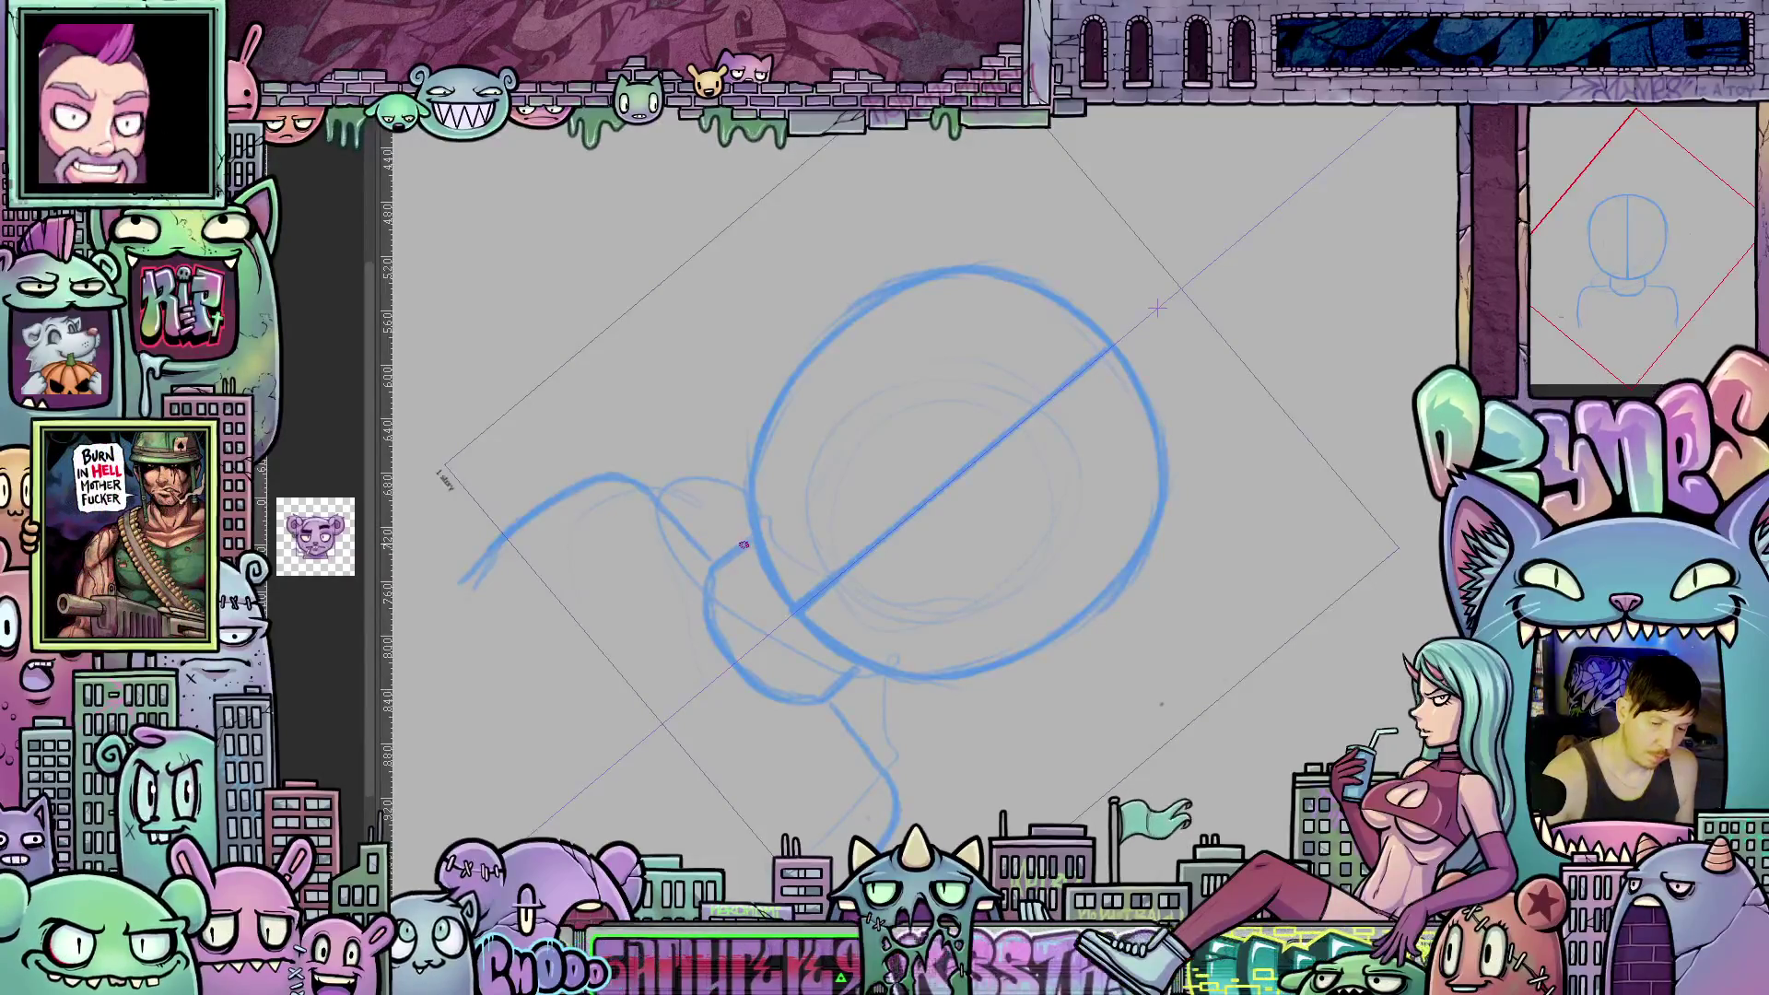
Reset the canvas rotation to upright, zoom out, and fade the blue guide layer to faint lines.
{"action": "mouse_move", "coordinate": [802, 606]}
{"action": "left_mouse_down"}
{"action": "mouse_move", "coordinate": [1189, 572]}
{"action": "mouse_move", "coordinate": [1220, 533]}
{"action": "left_mouse_up"}
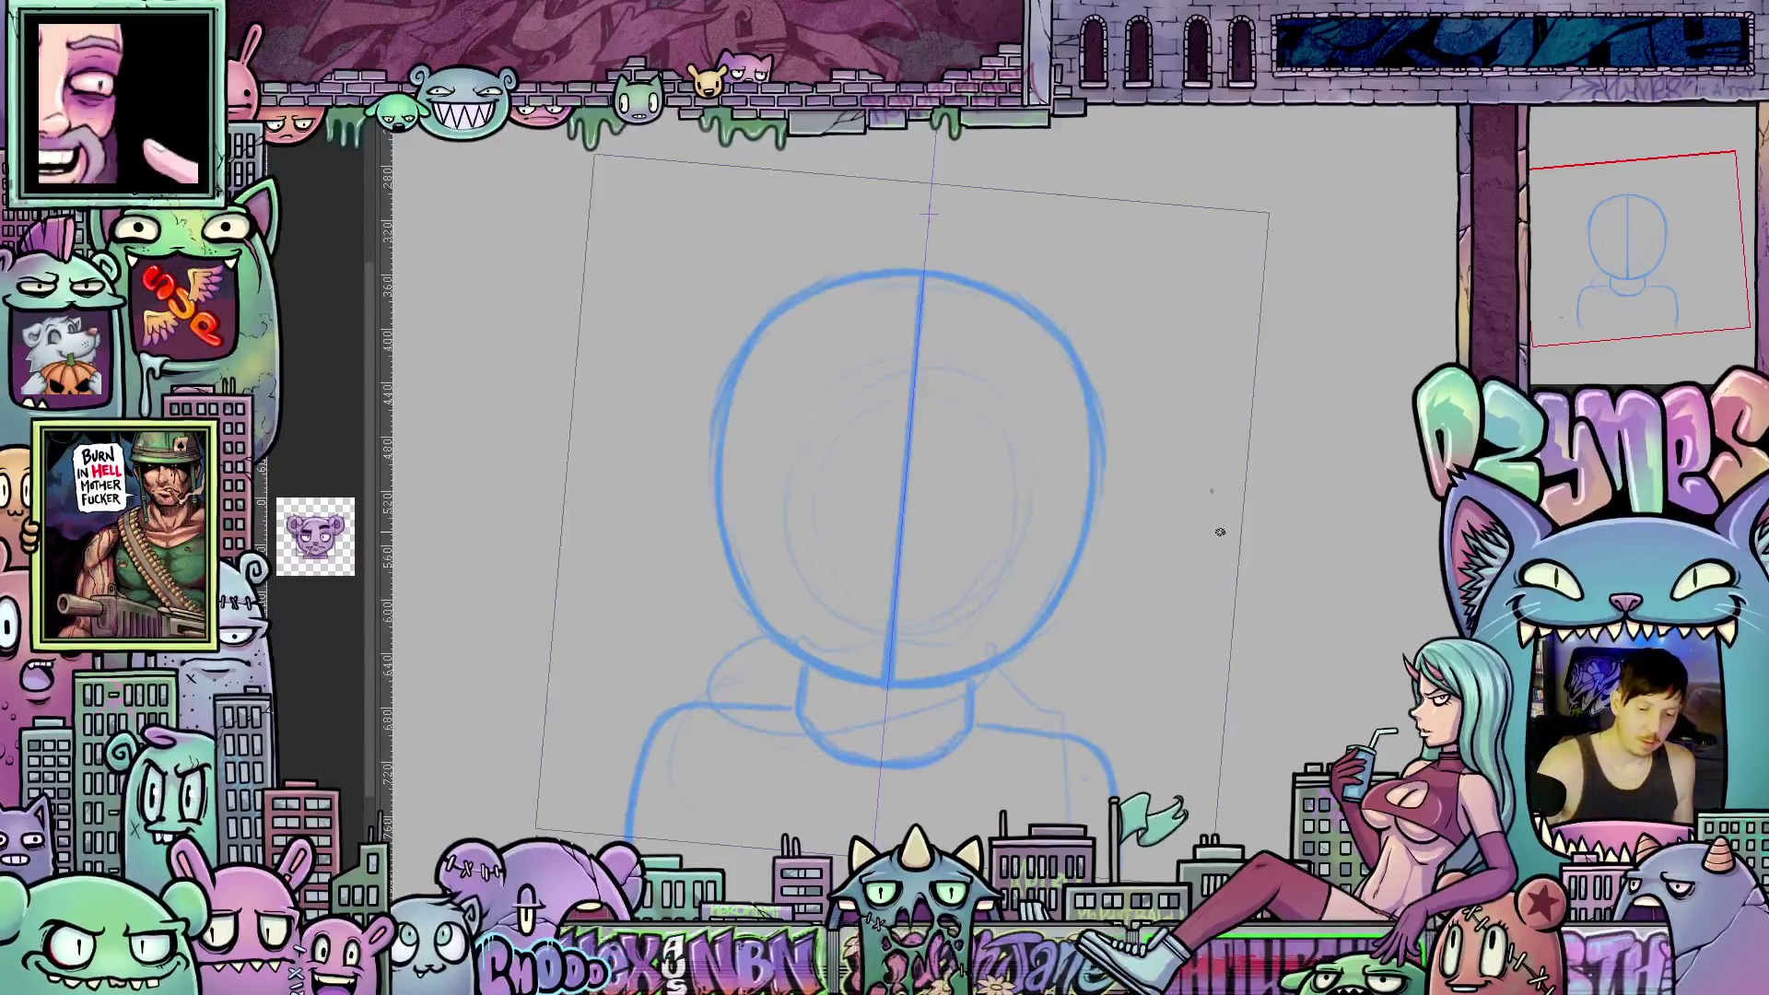
{"action": "key", "text": "5"}
{"action": "scroll", "coordinate": [1344, 668], "scroll_direction": "down", "scroll_amount": 3}
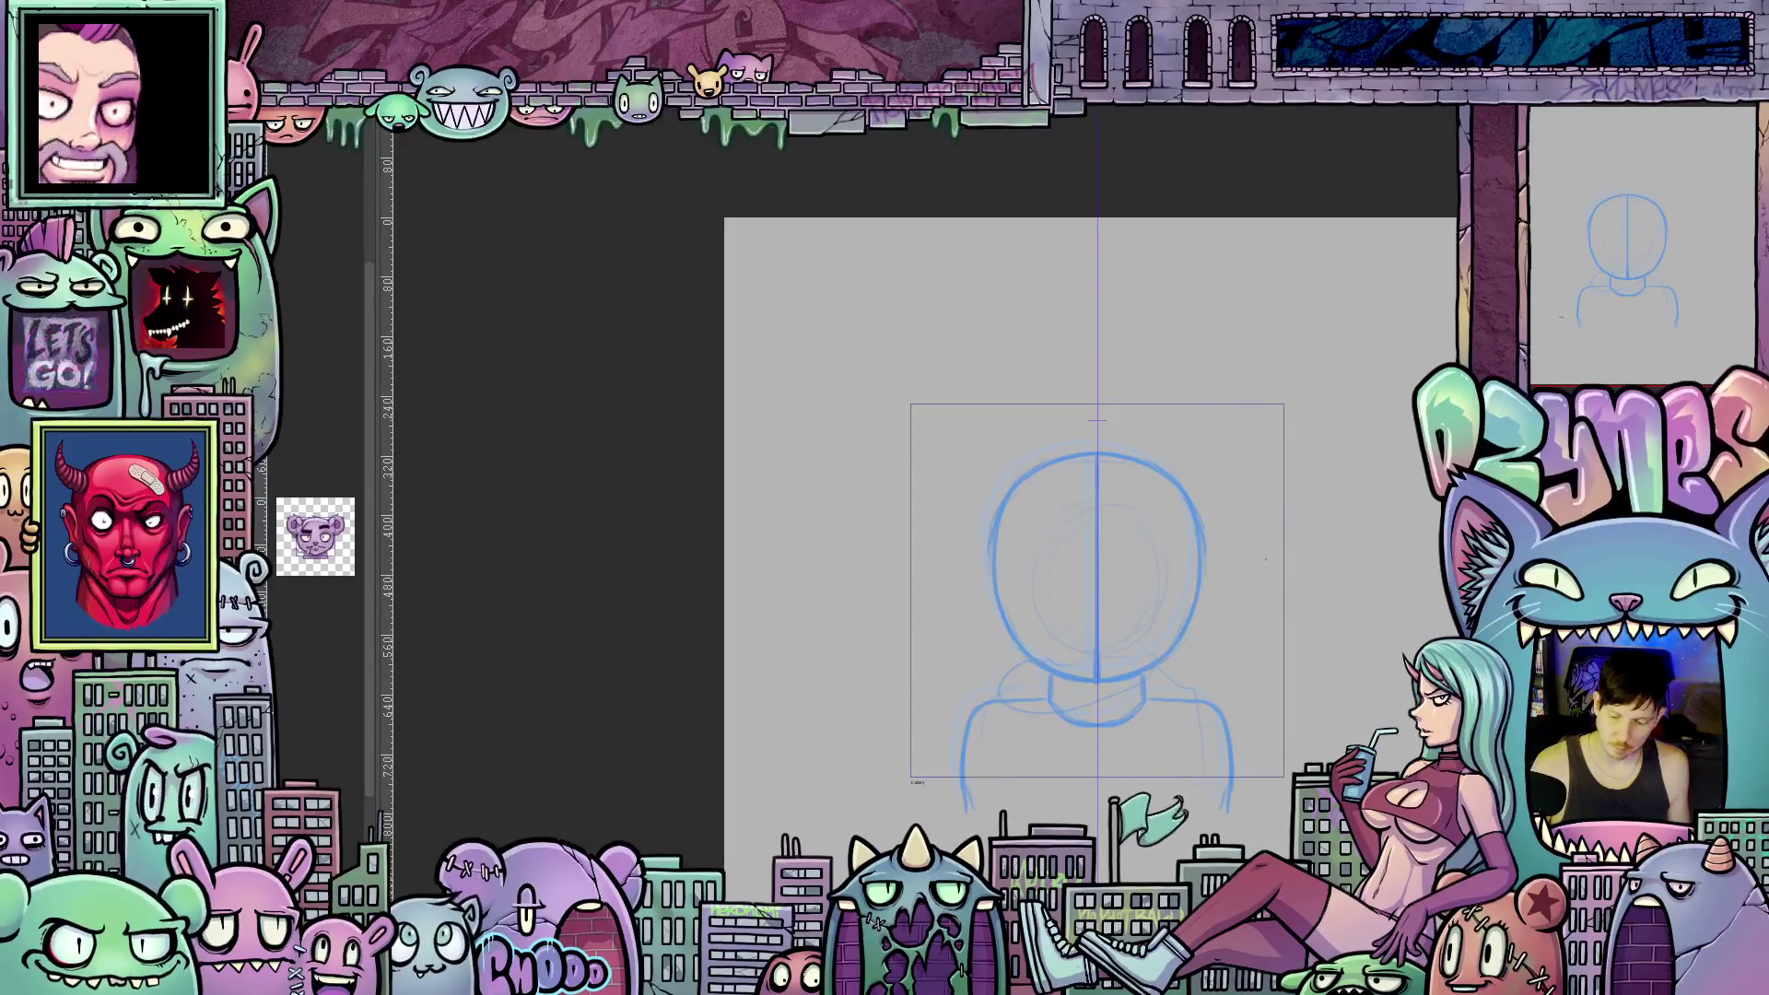
{"action": "key", "text": "3"}
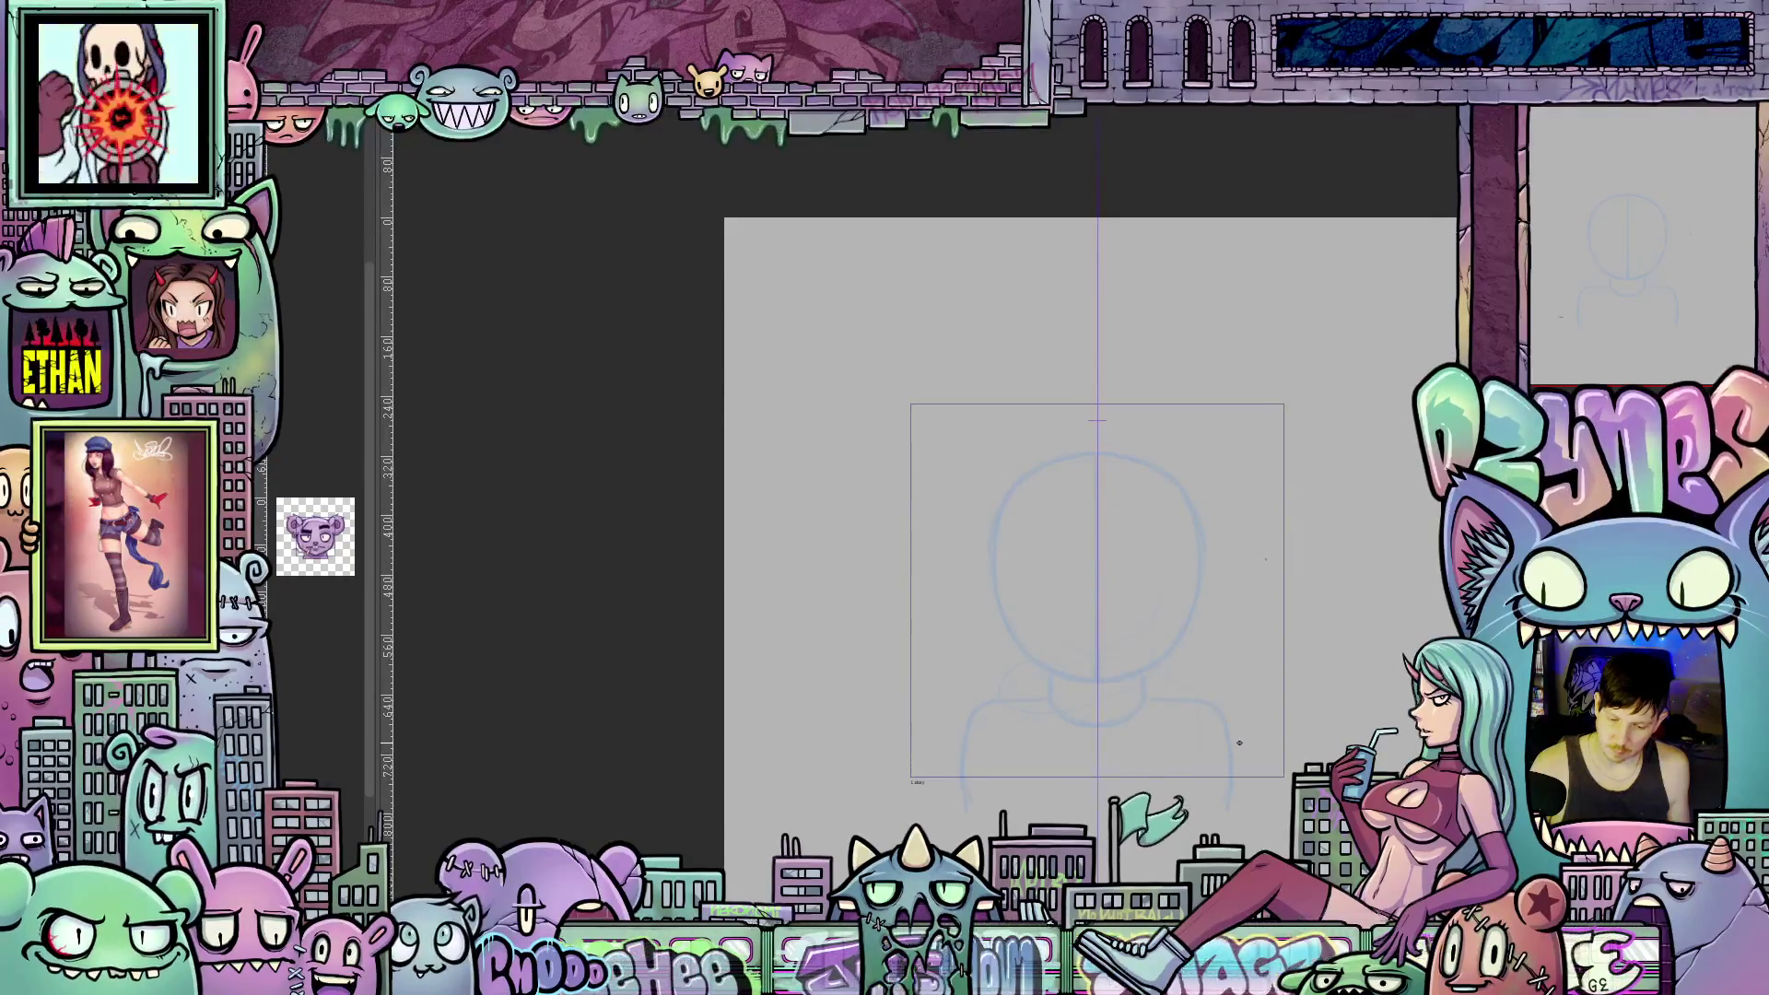
Draw mirrored dark pencil arcs down both sides of the head, undoing the last darkening stroke.
{"action": "scroll", "coordinate": [1239, 742], "scroll_direction": "up", "scroll_amount": 2}
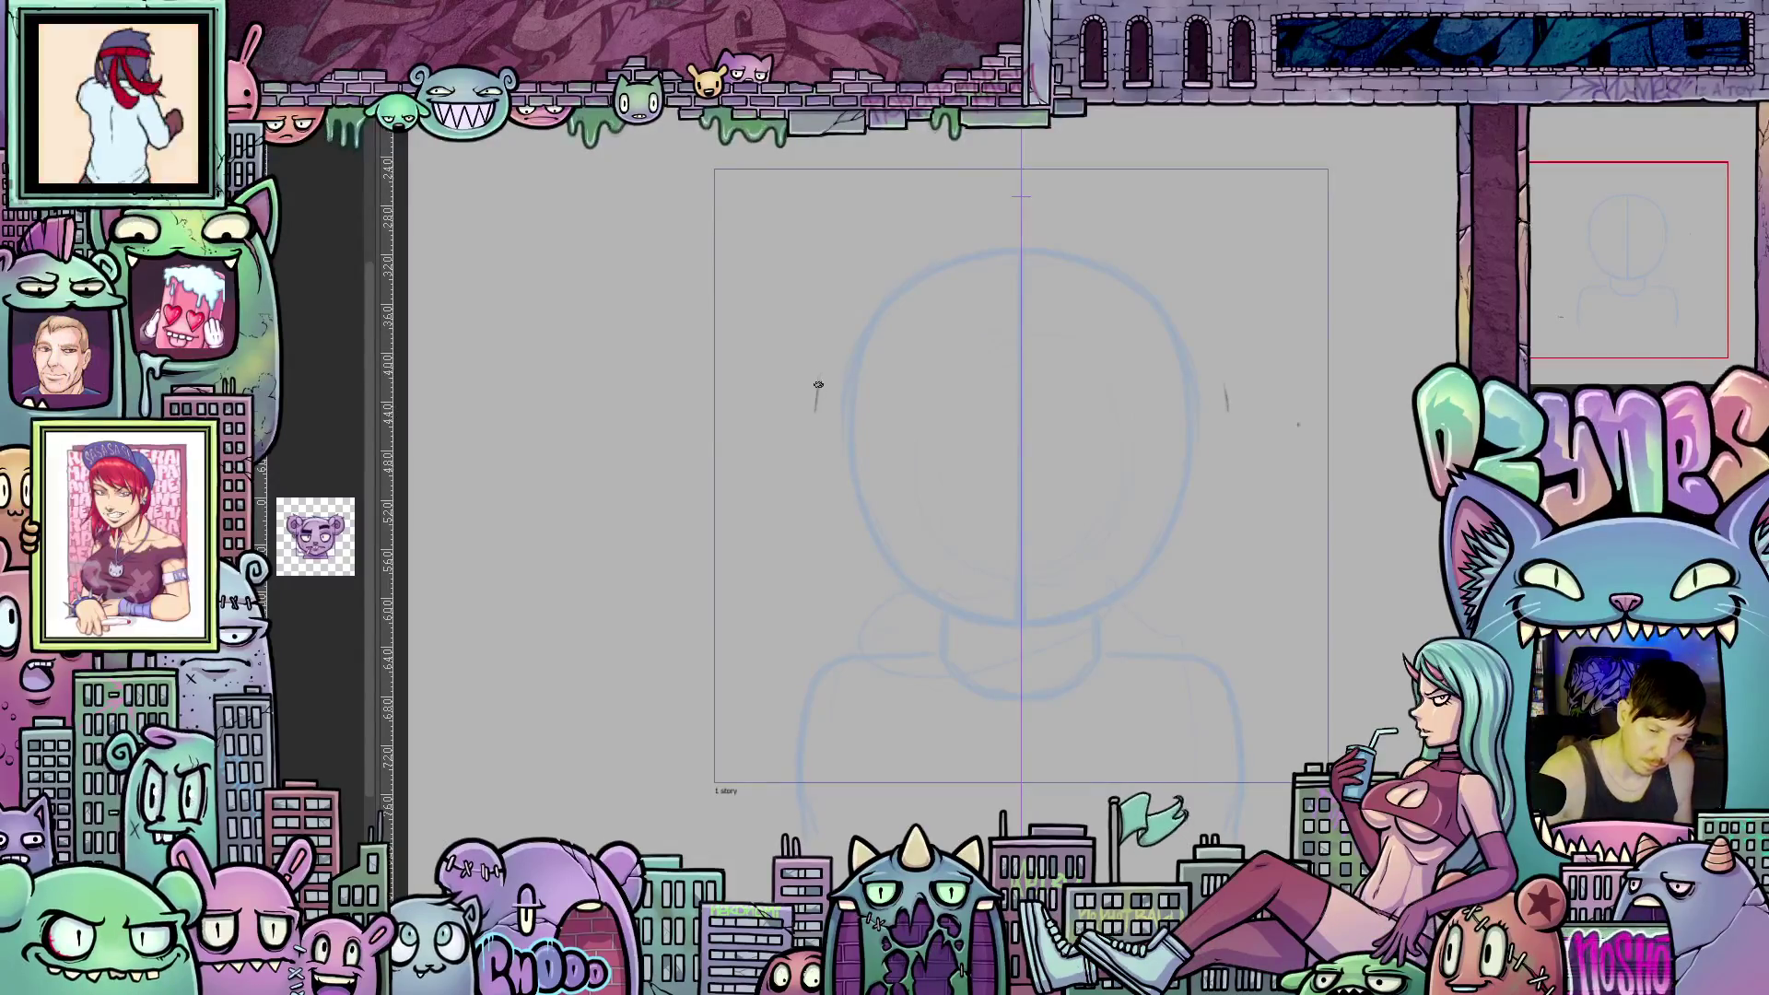
{"action": "left_click_drag", "start_coordinate": [820, 375], "coordinate": [811, 481]}
{"action": "mouse_move", "coordinate": [818, 402]}
{"action": "left_mouse_down"}
{"action": "mouse_move", "coordinate": [809, 456]}
{"action": "mouse_move", "coordinate": [841, 573]}
{"action": "mouse_move", "coordinate": [803, 442]}
{"action": "mouse_move", "coordinate": [820, 376]}
{"action": "left_mouse_up"}
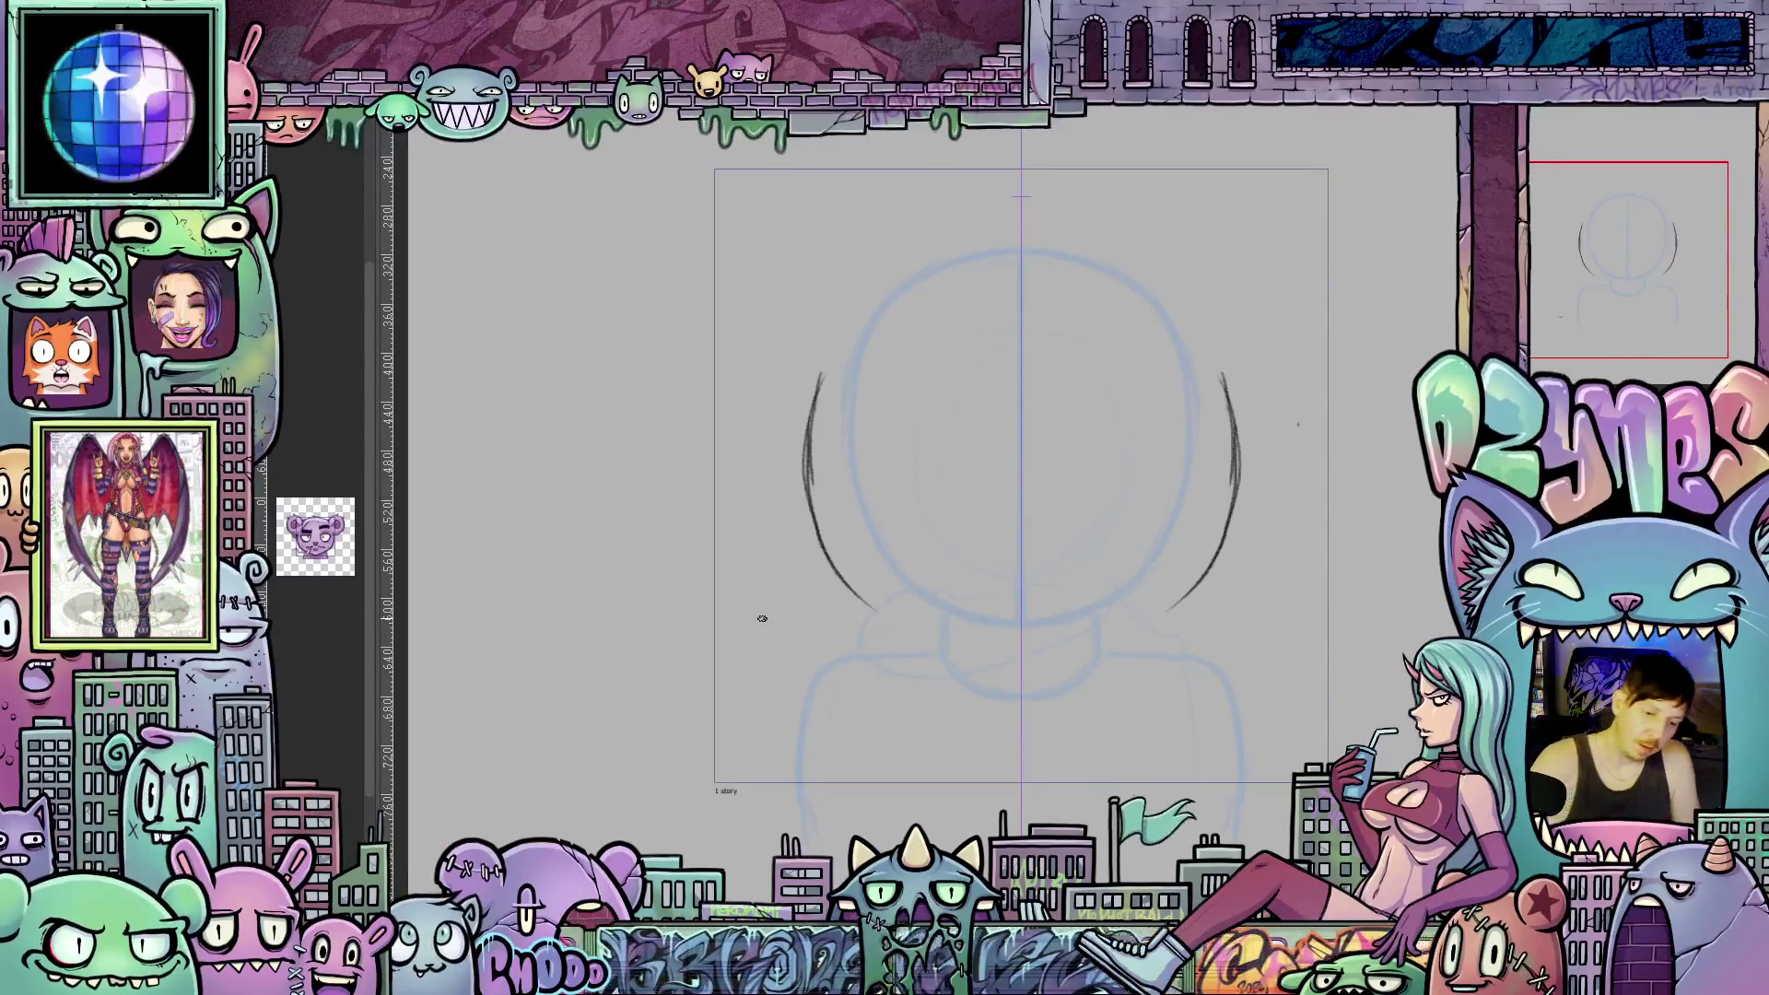
{"action": "mouse_move", "coordinate": [830, 356]}
{"action": "left_mouse_down"}
{"action": "mouse_move", "coordinate": [804, 486]}
{"action": "mouse_move", "coordinate": [842, 581]}
{"action": "left_mouse_up"}
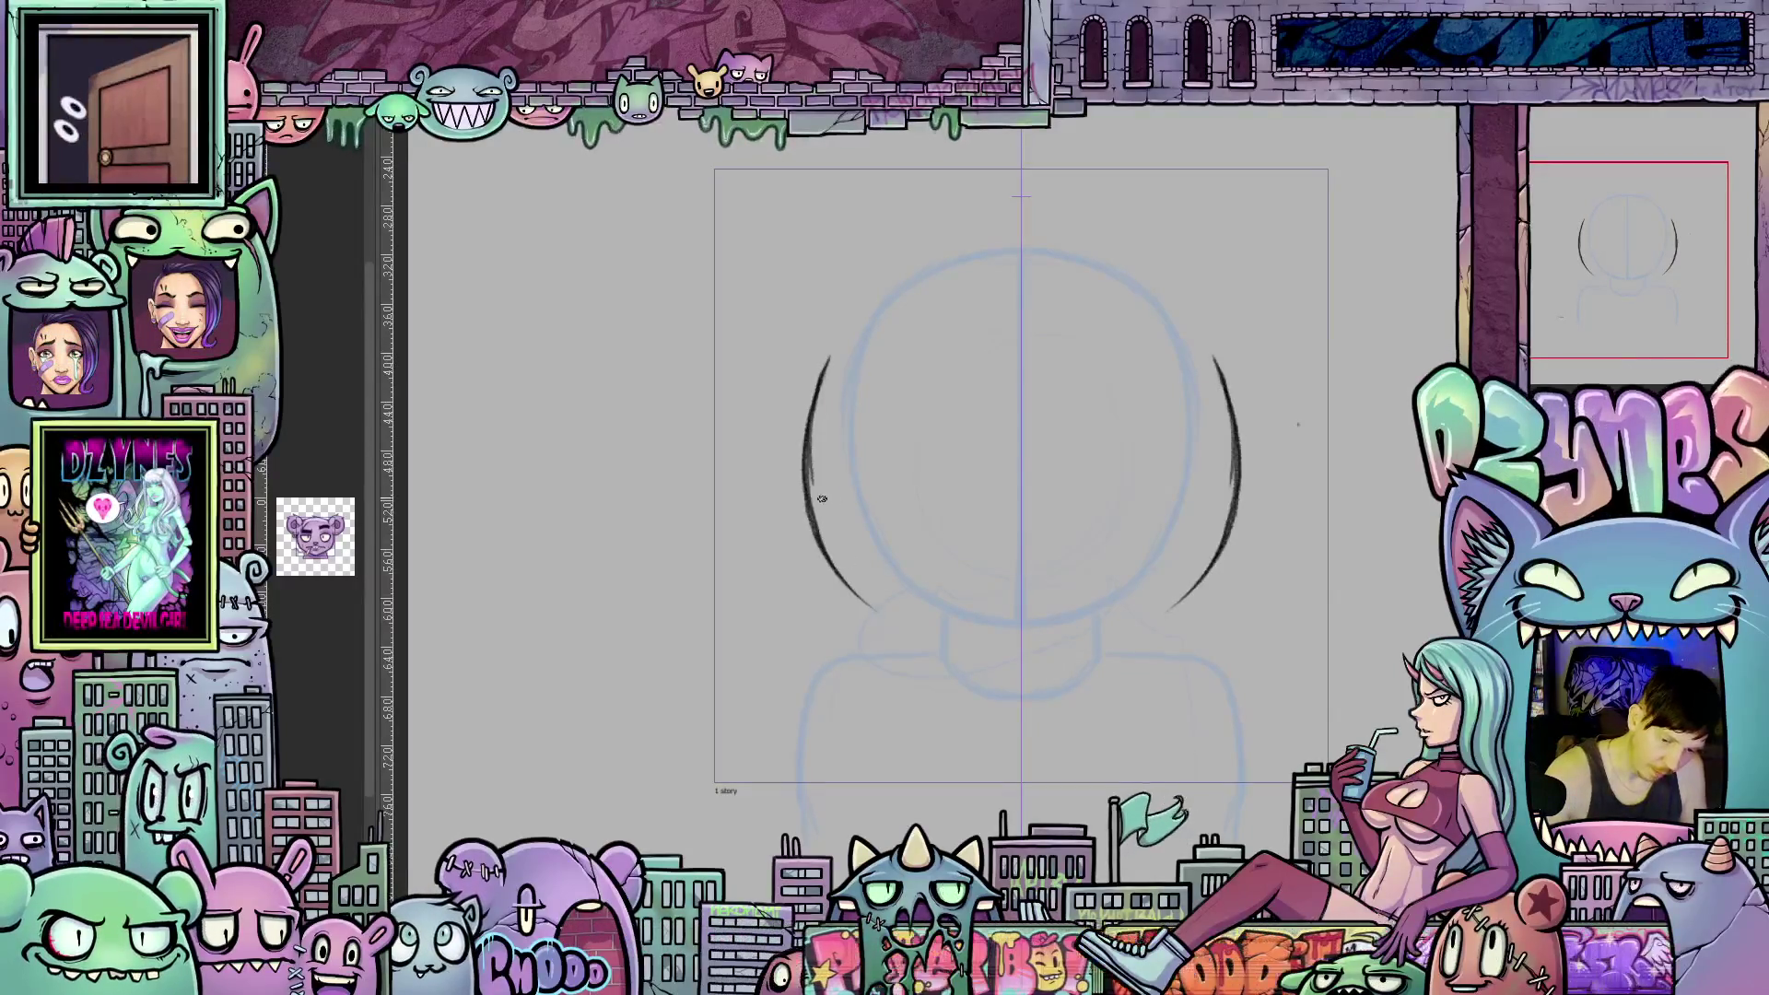
{"action": "key", "text": "ctrl+z"}
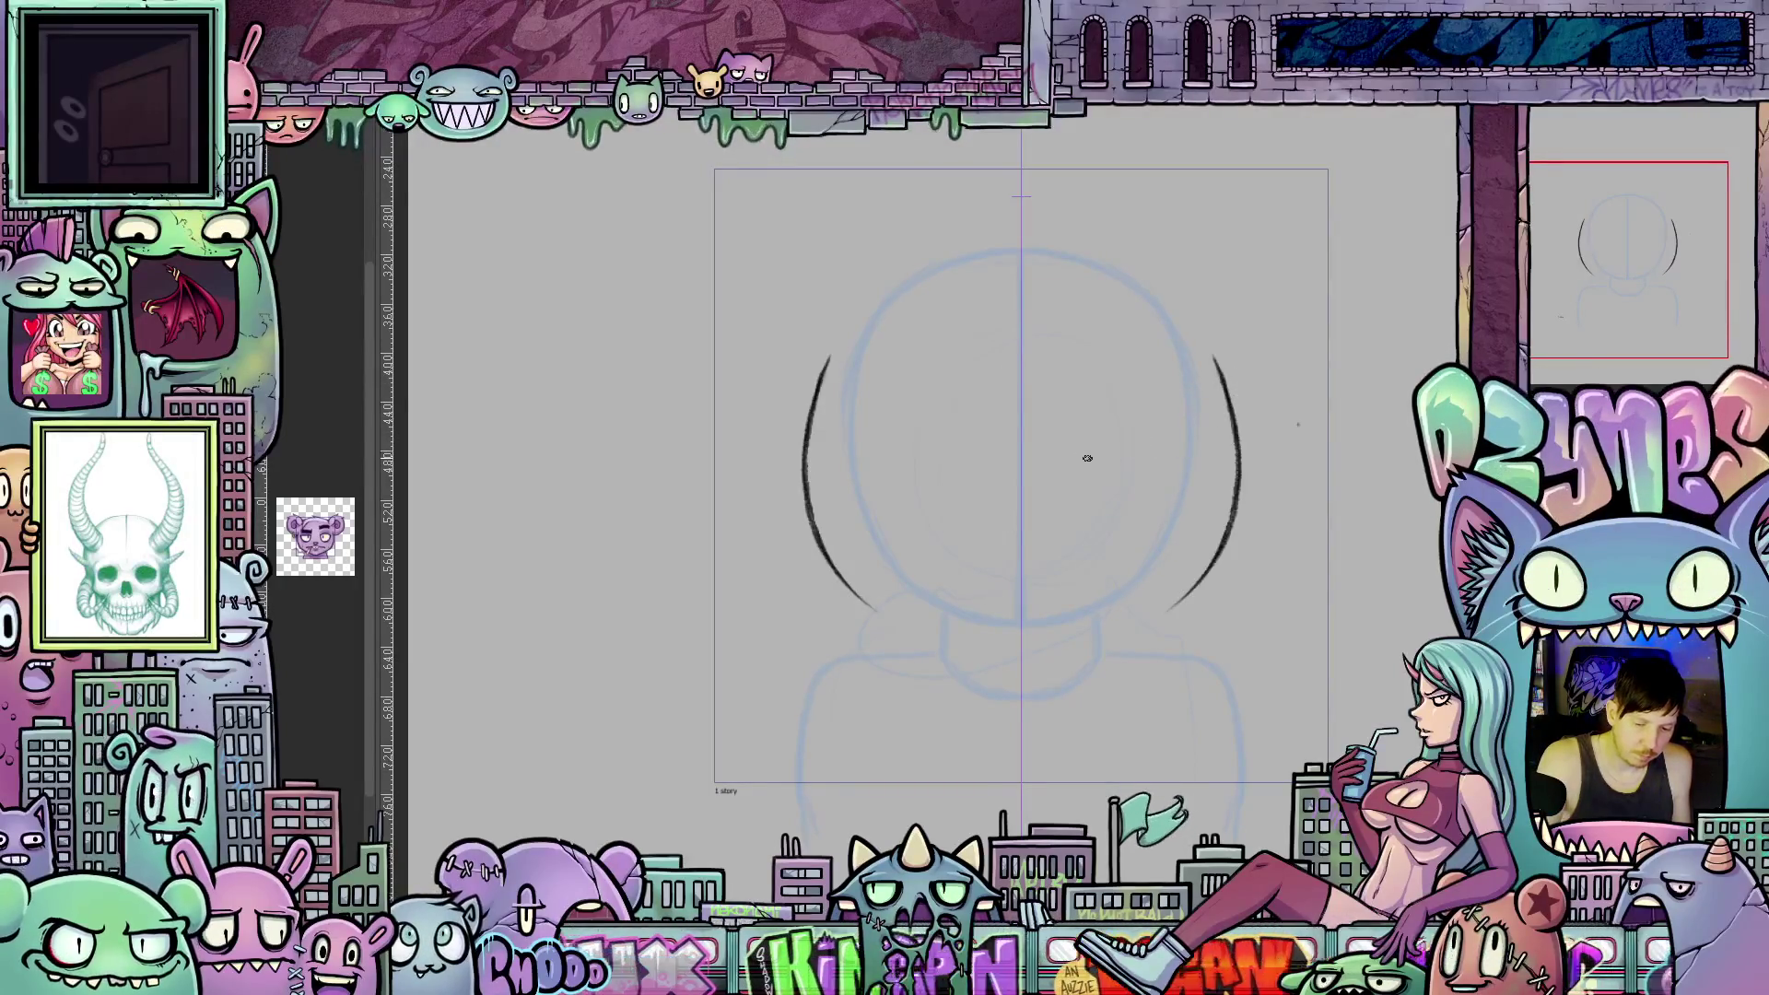
{"action": "left_click_drag", "start_coordinate": [874, 454], "coordinate": [1220, 446]}
{"action": "mouse_move", "coordinate": [825, 446]}
{"action": "left_mouse_down"}
{"action": "mouse_move", "coordinate": [873, 452]}
{"action": "mouse_move", "coordinate": [959, 525]}
{"action": "left_mouse_up"}
{"action": "mouse_move", "coordinate": [1071, 458]}
{"action": "left_mouse_down"}
{"action": "mouse_move", "coordinate": [1087, 523]}
{"action": "mouse_move", "coordinate": [1143, 548]}
{"action": "mouse_move", "coordinate": [1199, 513]}
{"action": "mouse_move", "coordinate": [1220, 458]}
{"action": "mouse_move", "coordinate": [1194, 528]}
{"action": "mouse_move", "coordinate": [1215, 479]}
{"action": "left_mouse_up"}
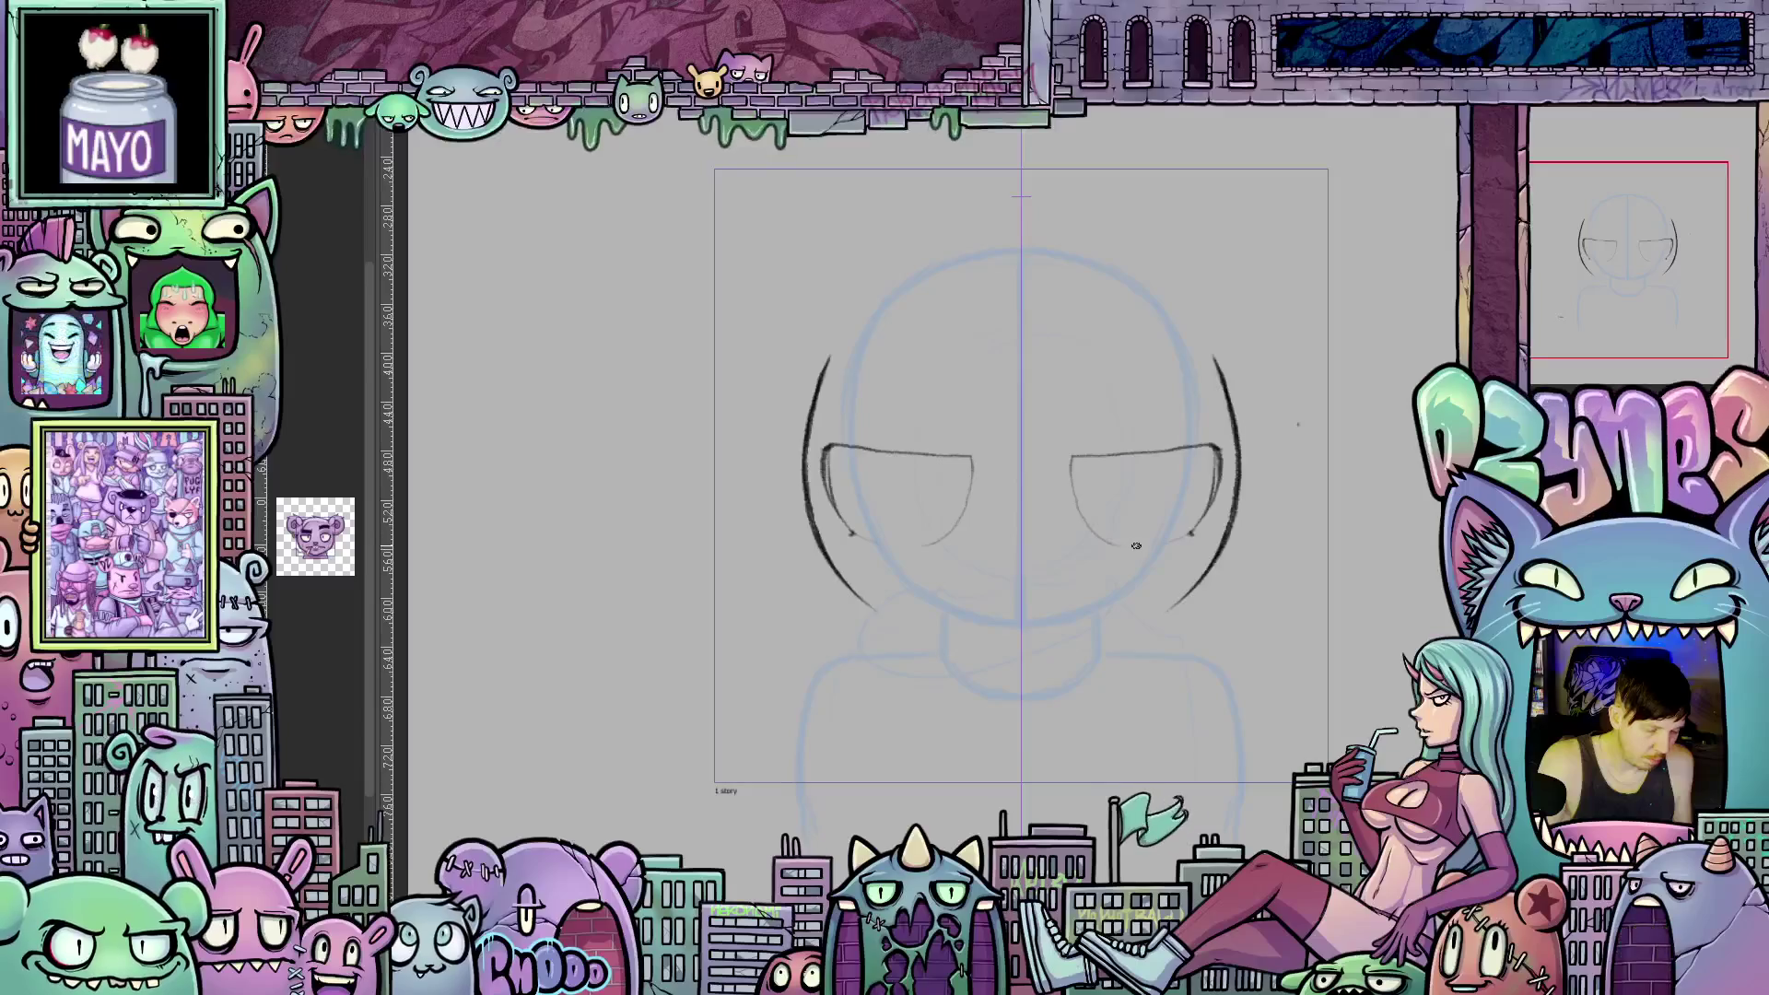
{"action": "key", "text": "ctrl+z"}
{"action": "key", "text": "ctrl+z"}
{"action": "key", "text": "ctrl+z"}
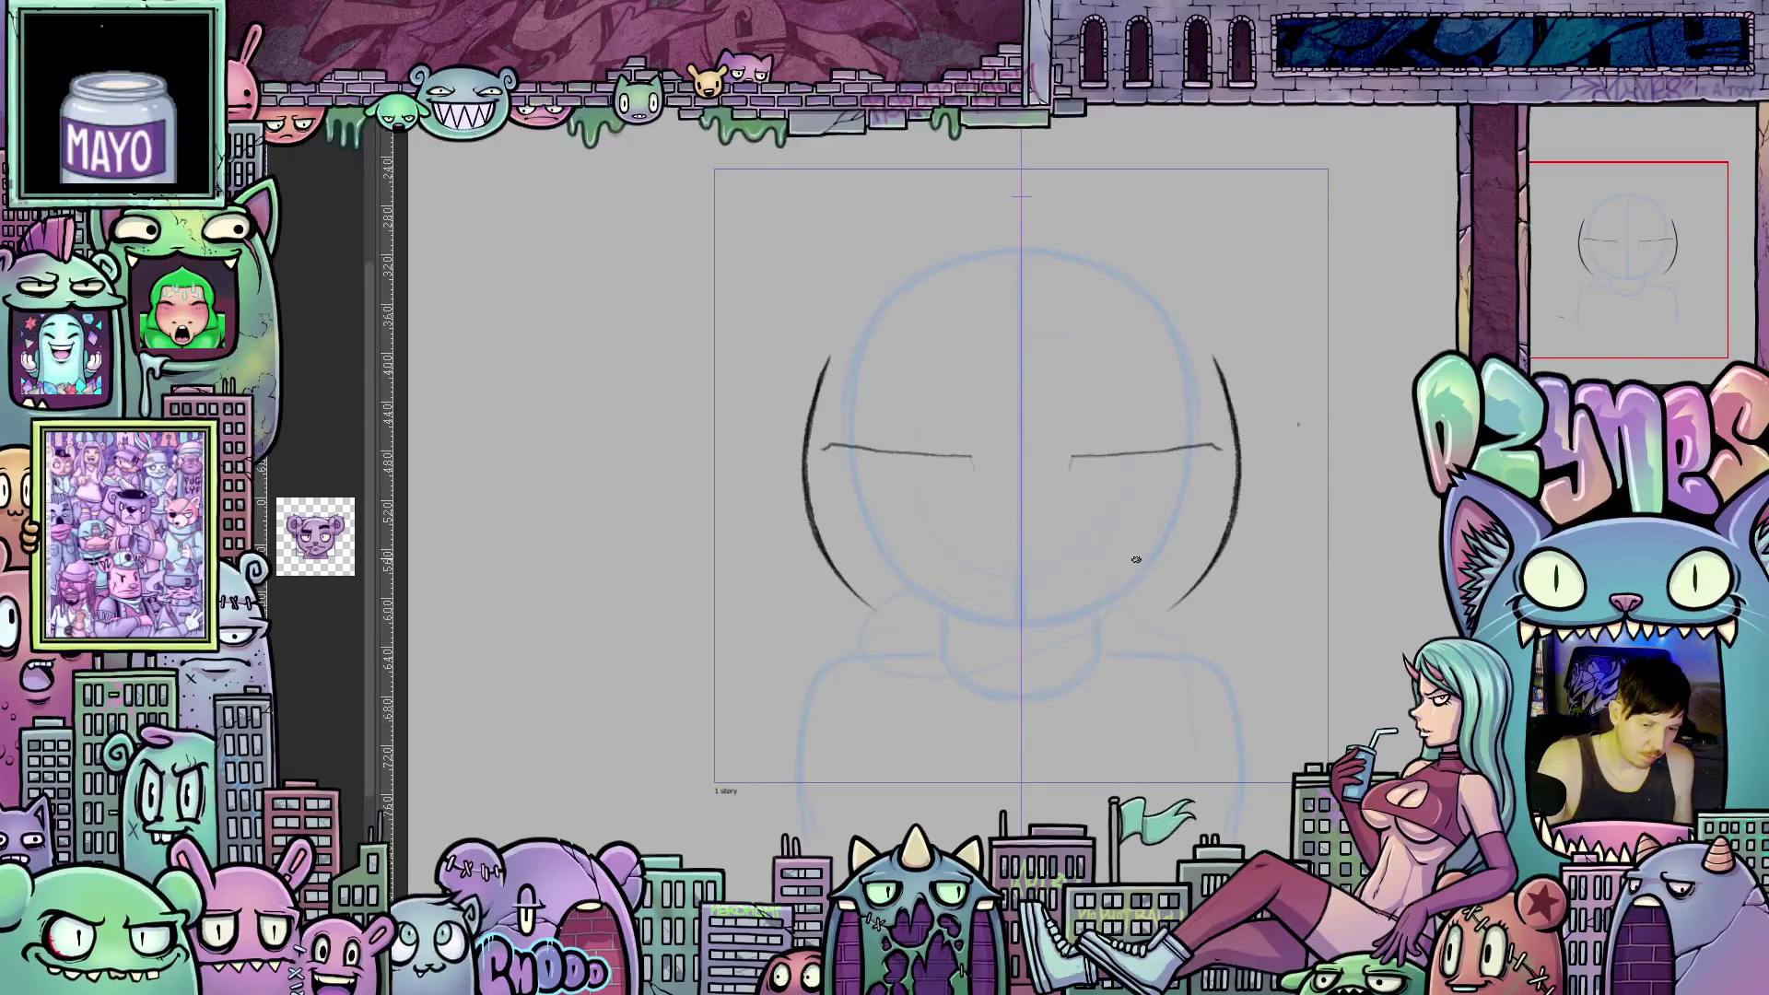
{"action": "key", "text": "ctrl+z"}
{"action": "key", "text": "ctrl+z"}
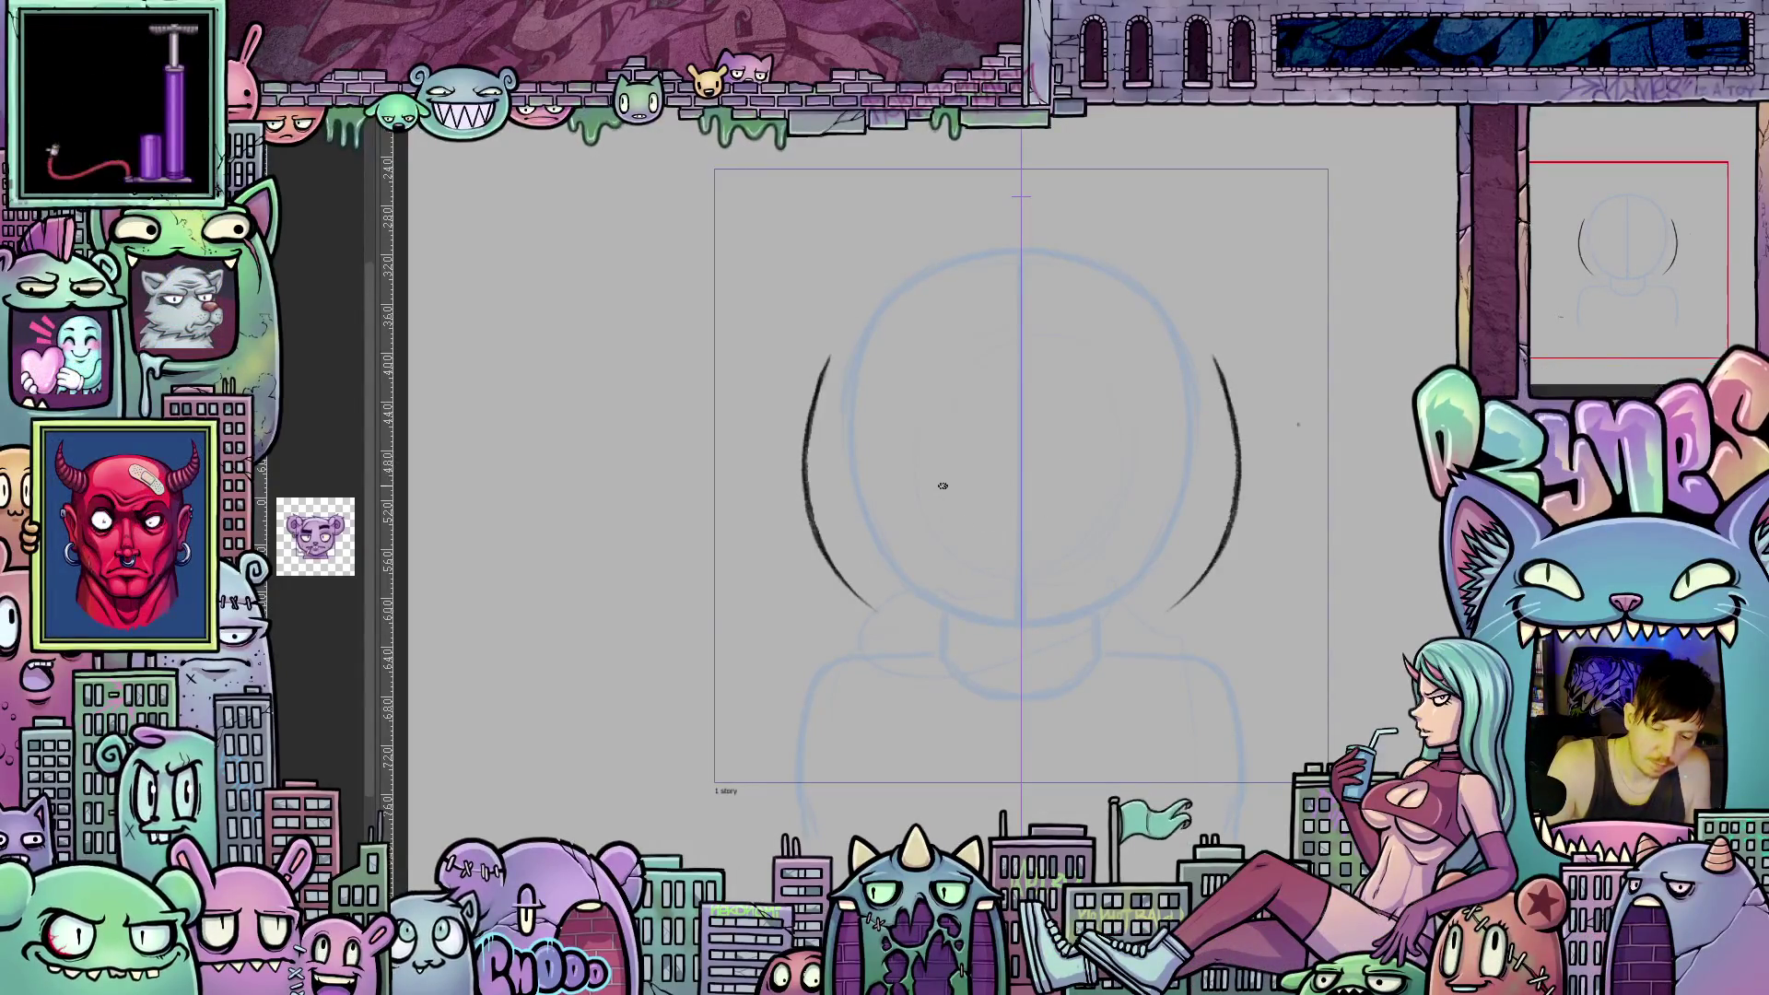
Draw a mirrored grinning mouth curve with darkened hooked ends.
{"action": "left_click_drag", "start_coordinate": [934, 465], "coordinate": [1021, 477]}
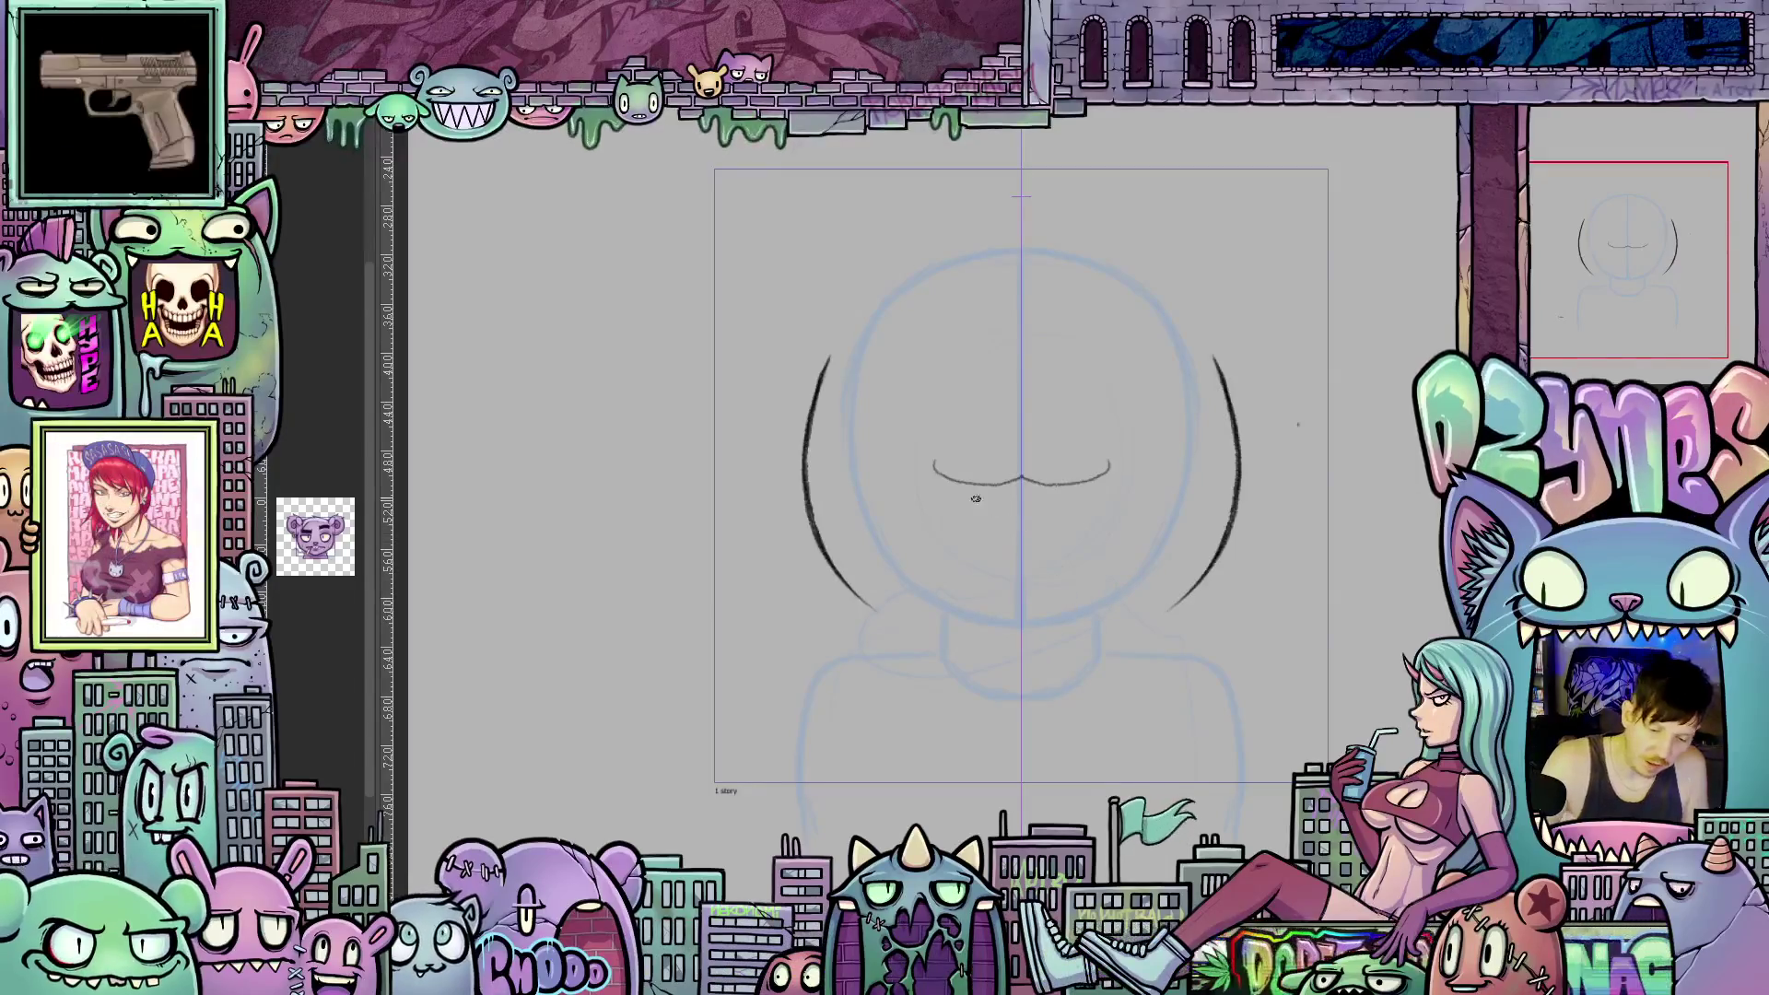
{"action": "left_click_drag", "start_coordinate": [934, 468], "coordinate": [930, 457]}
{"action": "left_click_drag", "start_coordinate": [1110, 468], "coordinate": [1113, 457]}
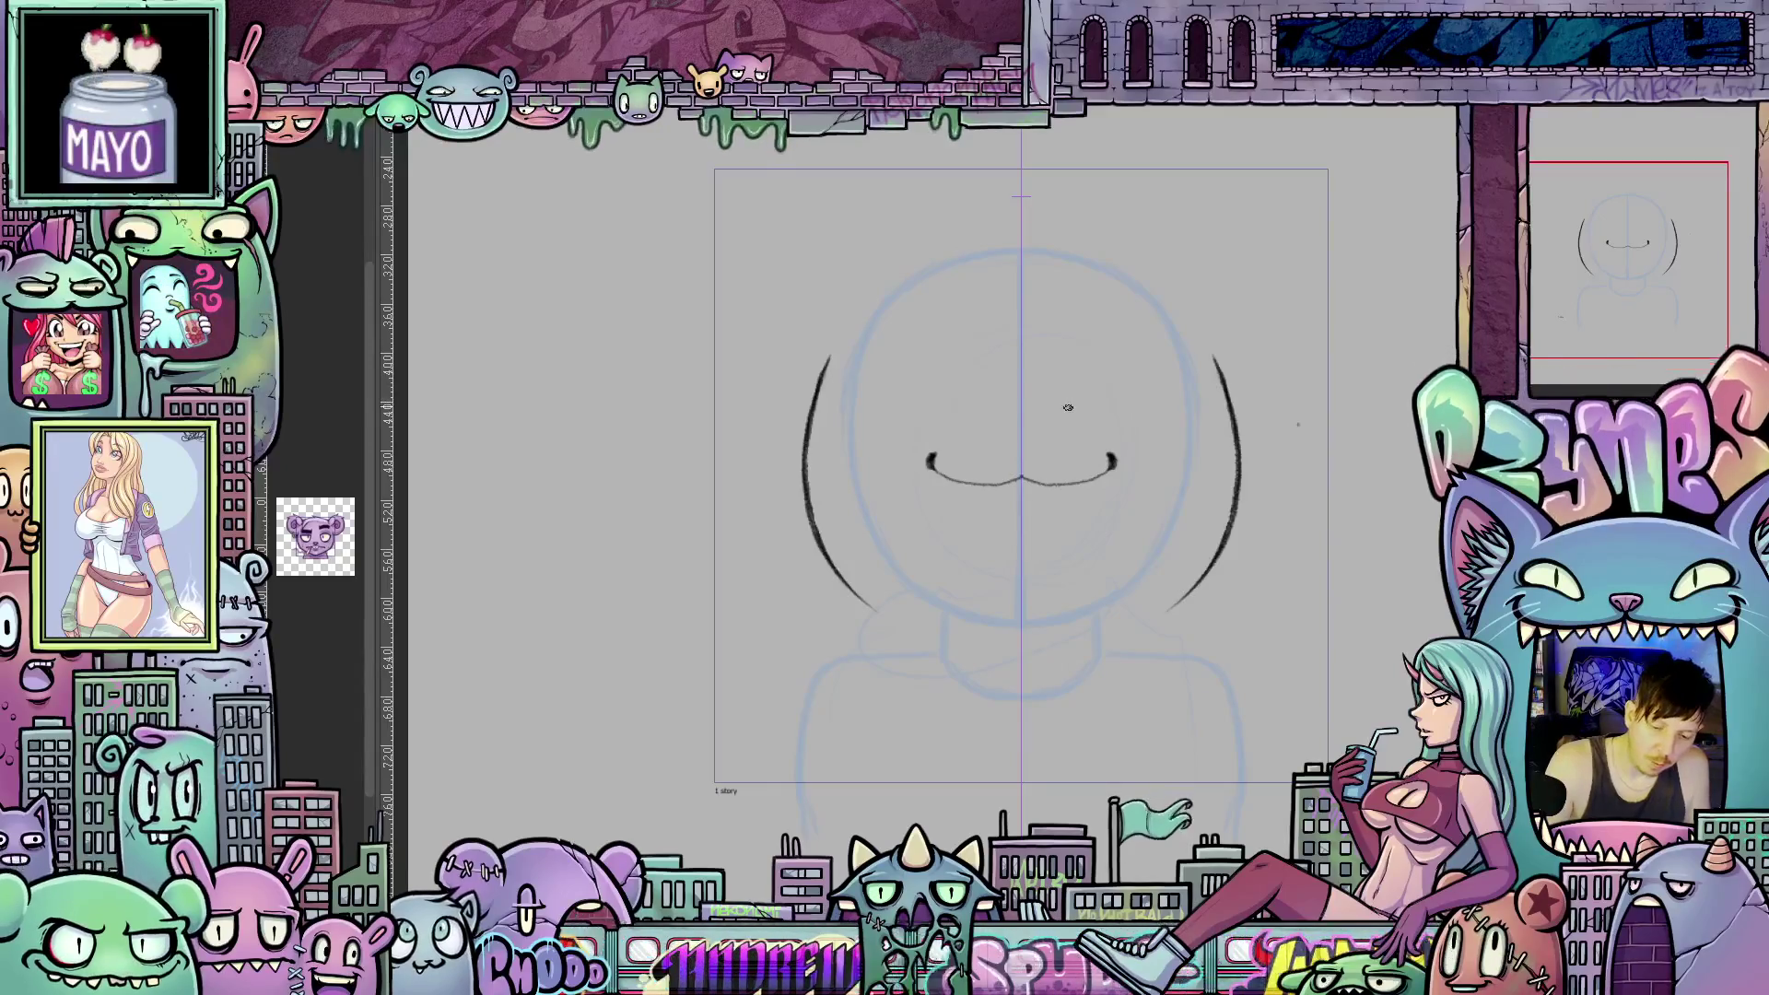
Add matching brow strokes and extend the eye lines outward and upward into large eye outlines.
{"action": "left_click_drag", "start_coordinate": [1092, 362], "coordinate": [1069, 396]}
{"action": "left_click_drag", "start_coordinate": [954, 360], "coordinate": [973, 396]}
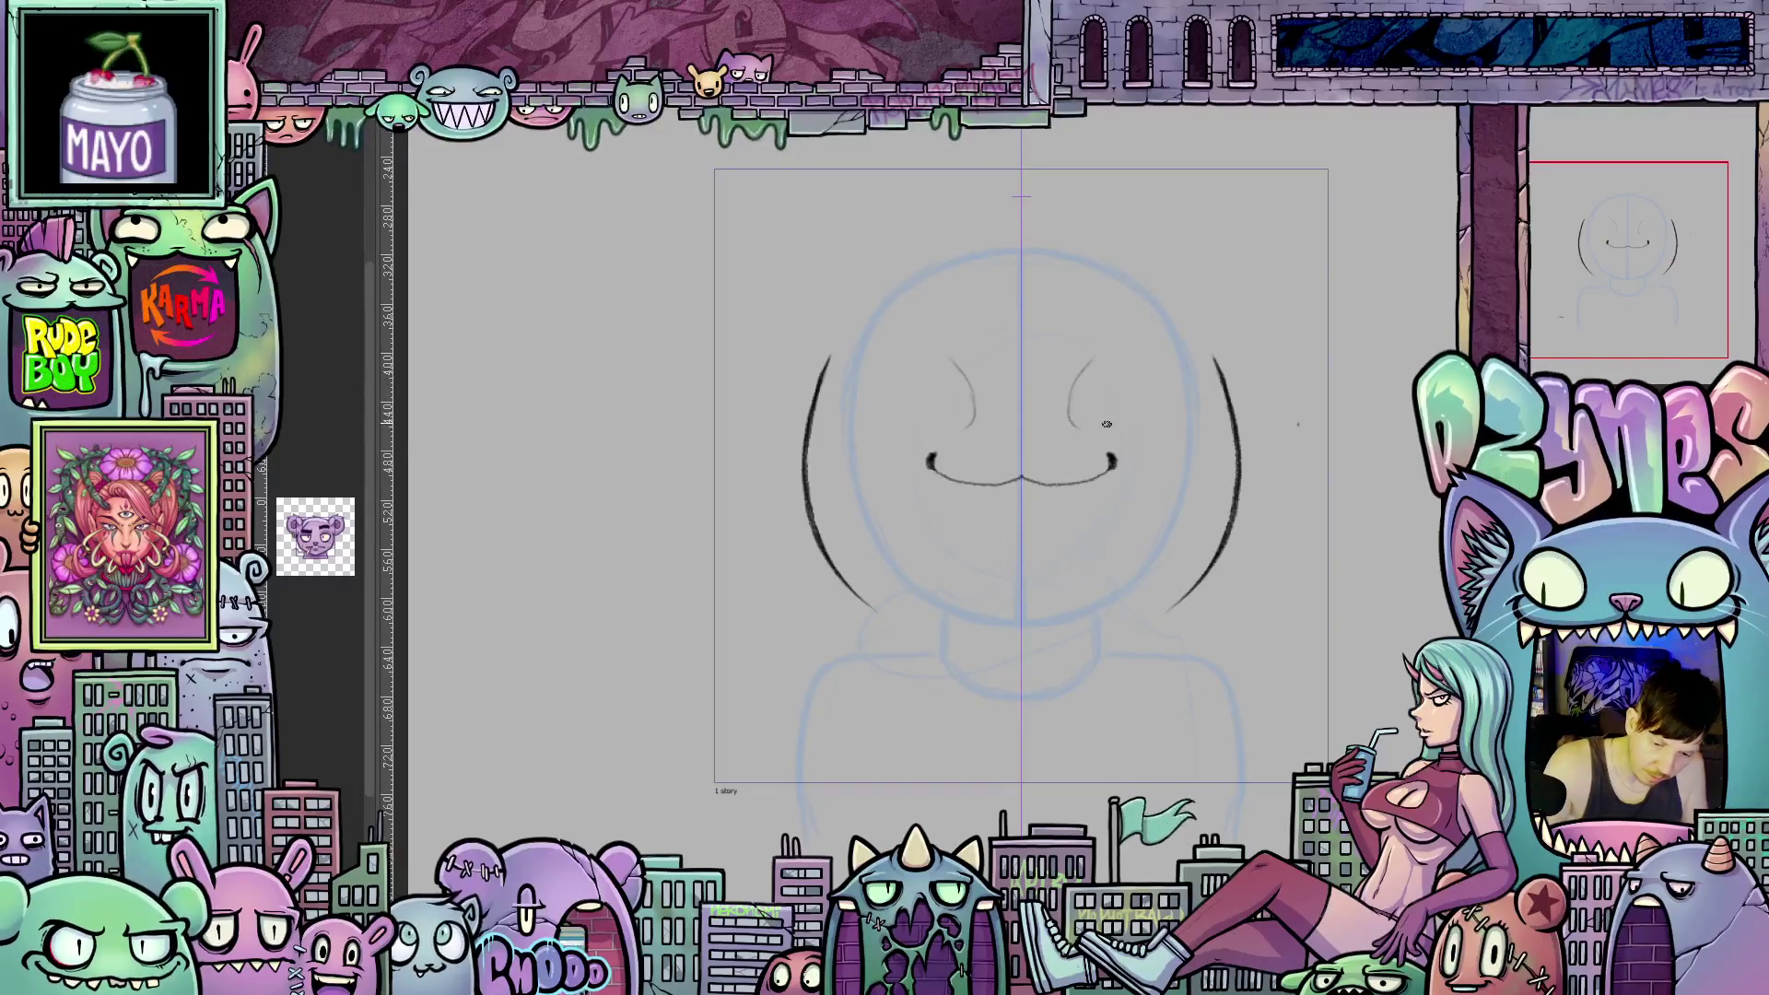
{"action": "left_click_drag", "start_coordinate": [1099, 425], "coordinate": [1211, 413]}
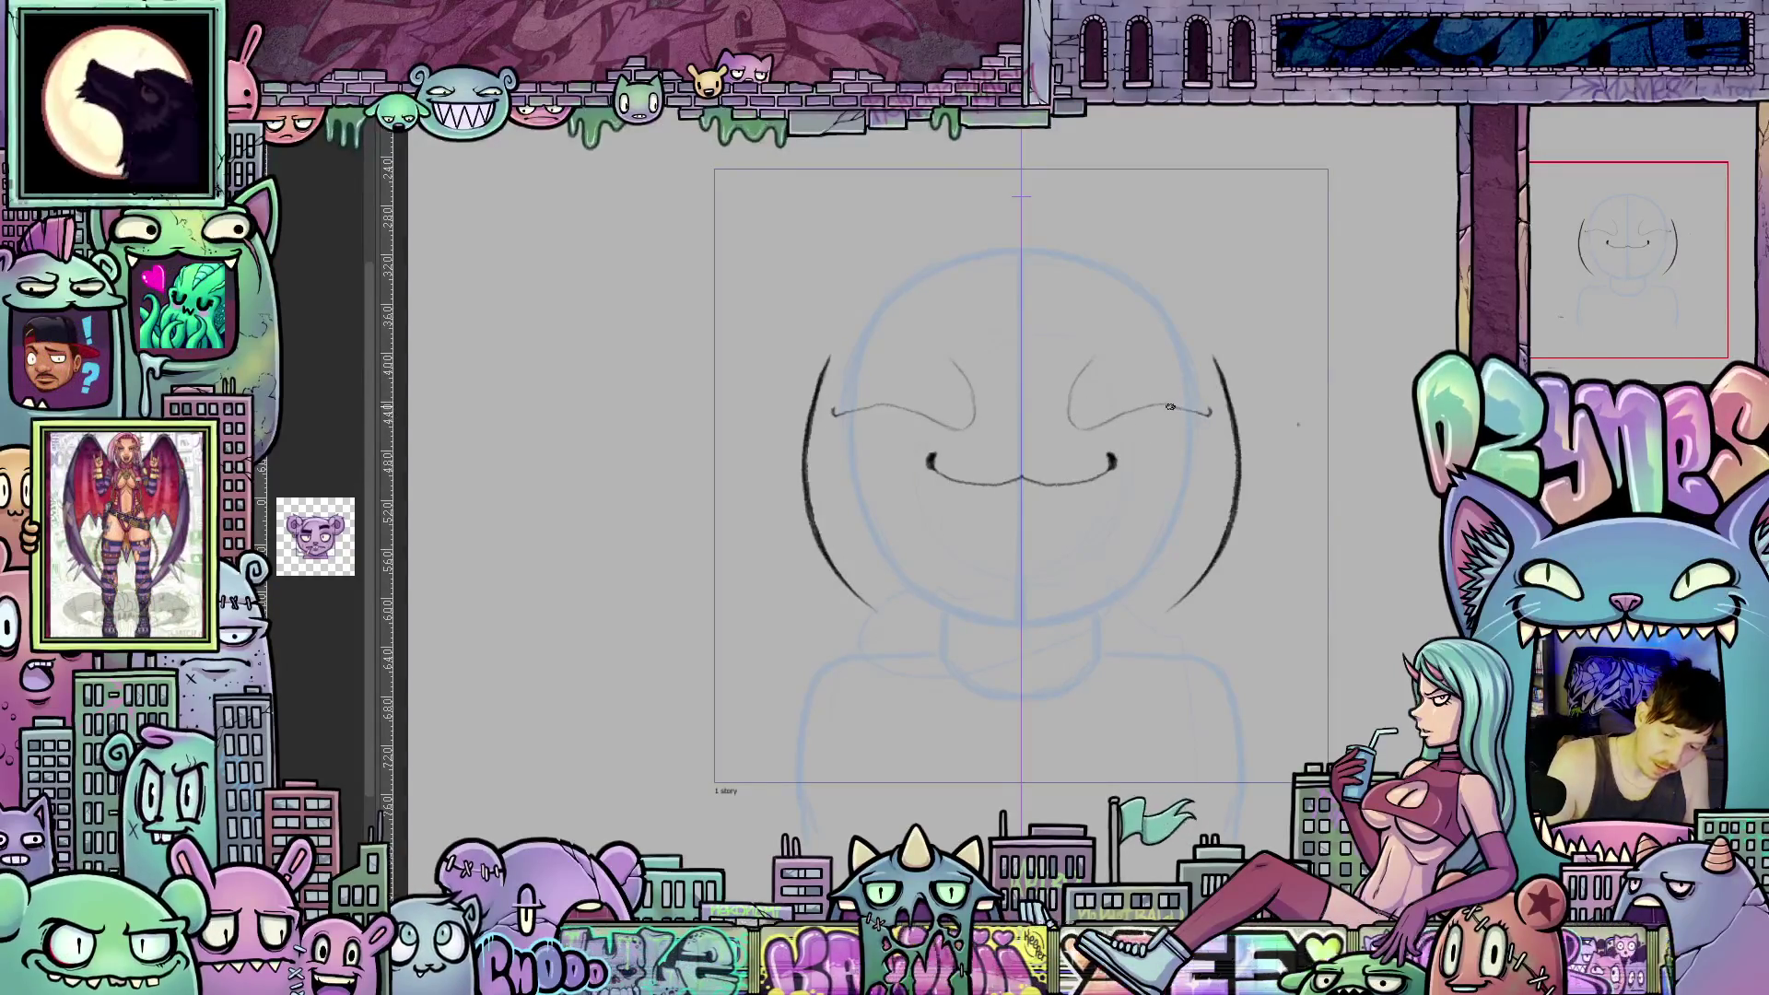
{"action": "left_click_drag", "start_coordinate": [1197, 412], "coordinate": [1216, 422]}
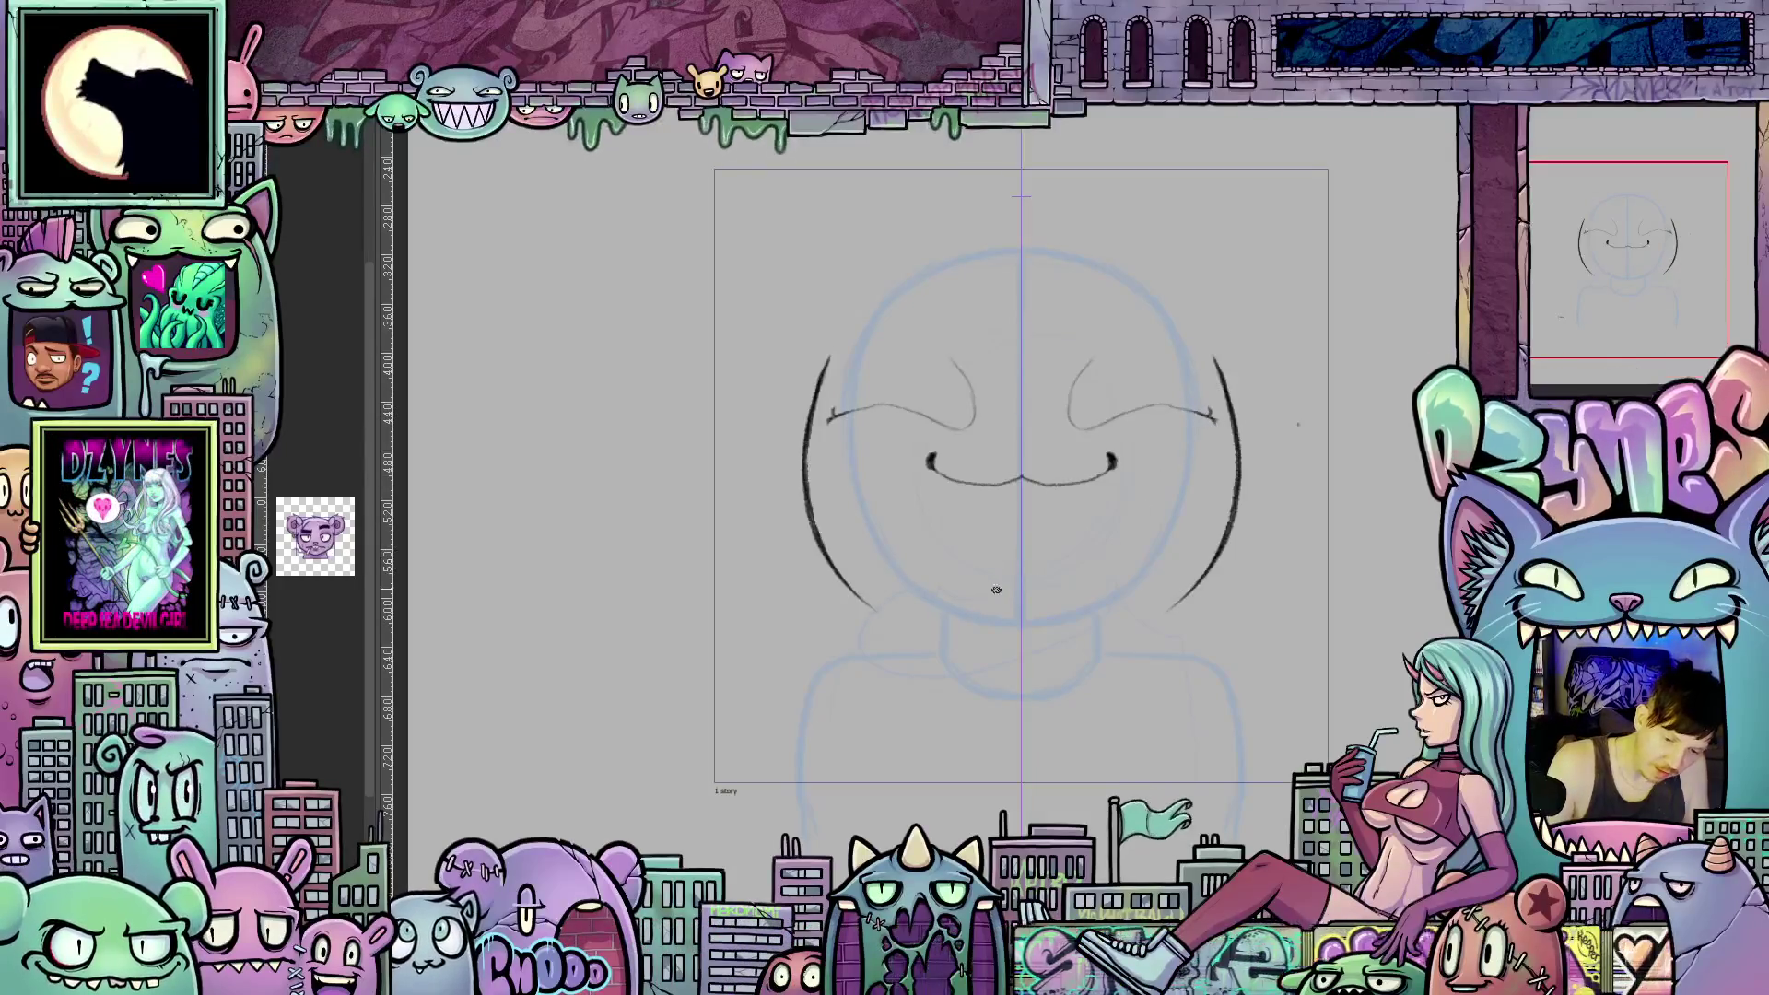
{"action": "mouse_move", "coordinate": [1067, 420]}
{"action": "left_mouse_down"}
{"action": "mouse_move", "coordinate": [1096, 335]}
{"action": "mouse_move", "coordinate": [1152, 315]}
{"action": "mouse_move", "coordinate": [1181, 339]}
{"action": "left_mouse_up"}
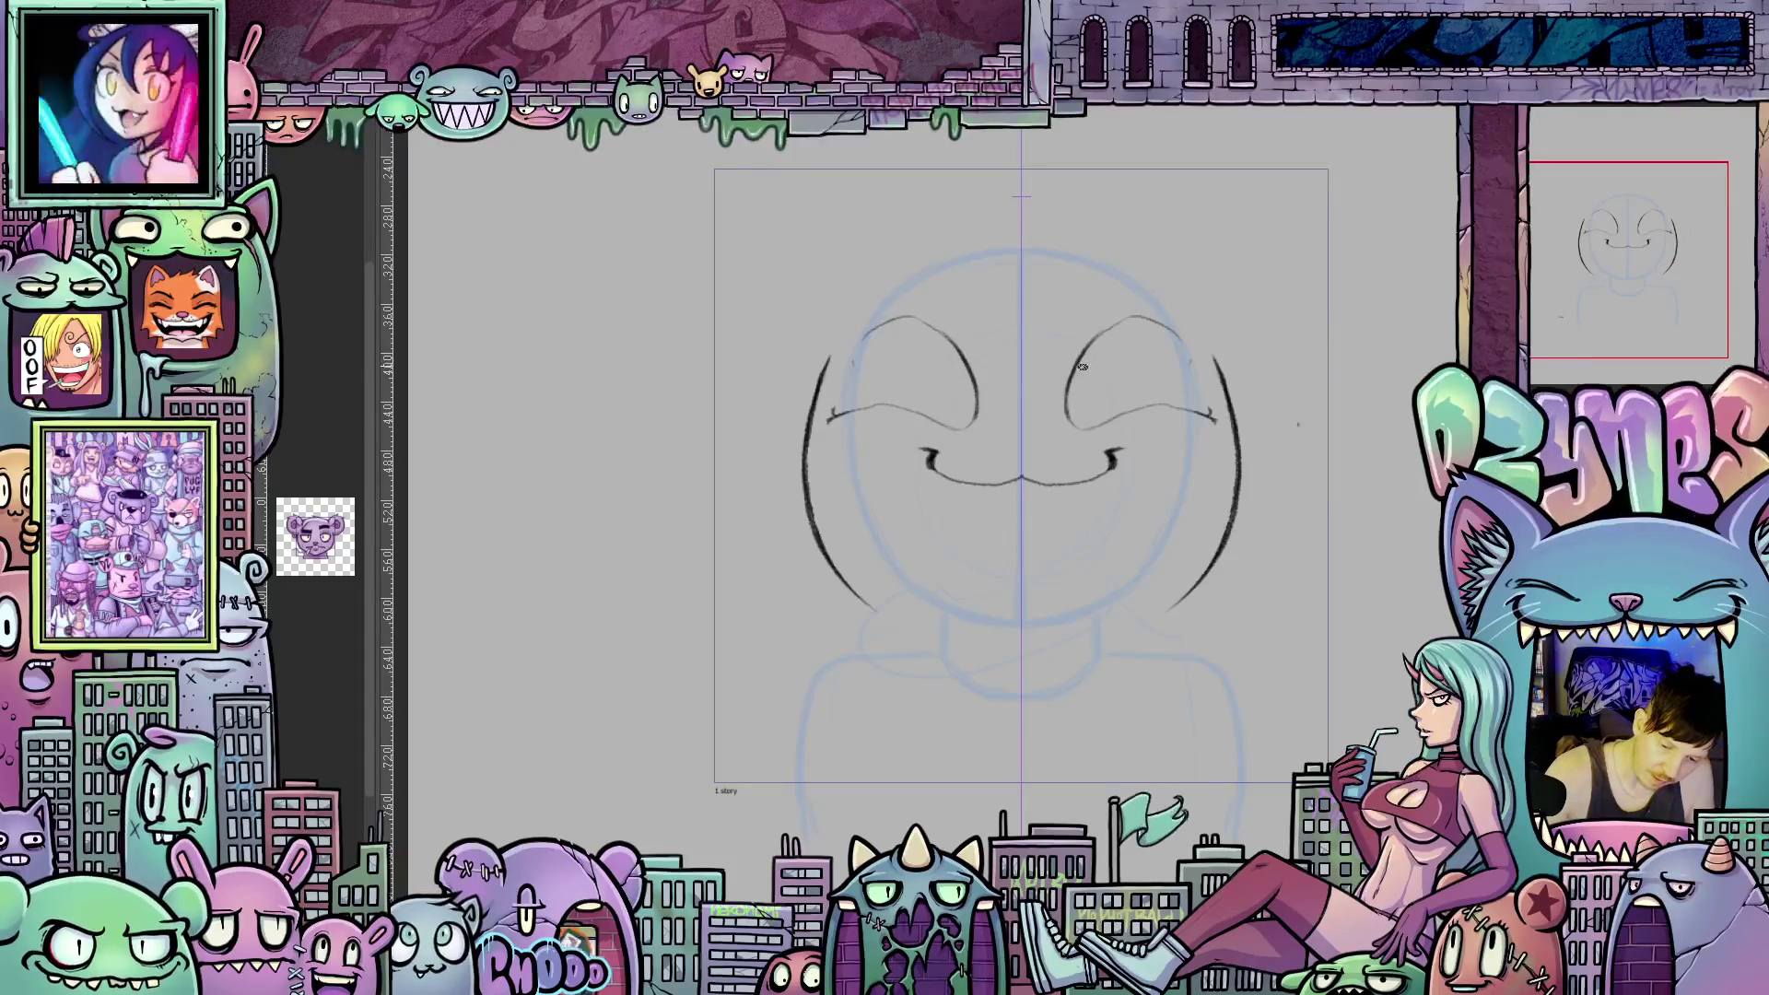
Add iris strokes inside both eyes and retrace the cheek arcs, undoing the bad strokes.
{"action": "mouse_move", "coordinate": [1081, 356]}
{"action": "left_mouse_down"}
{"action": "mouse_move", "coordinate": [1089, 388]}
{"action": "mouse_move", "coordinate": [1158, 361]}
{"action": "mouse_move", "coordinate": [1146, 322]}
{"action": "left_mouse_up"}
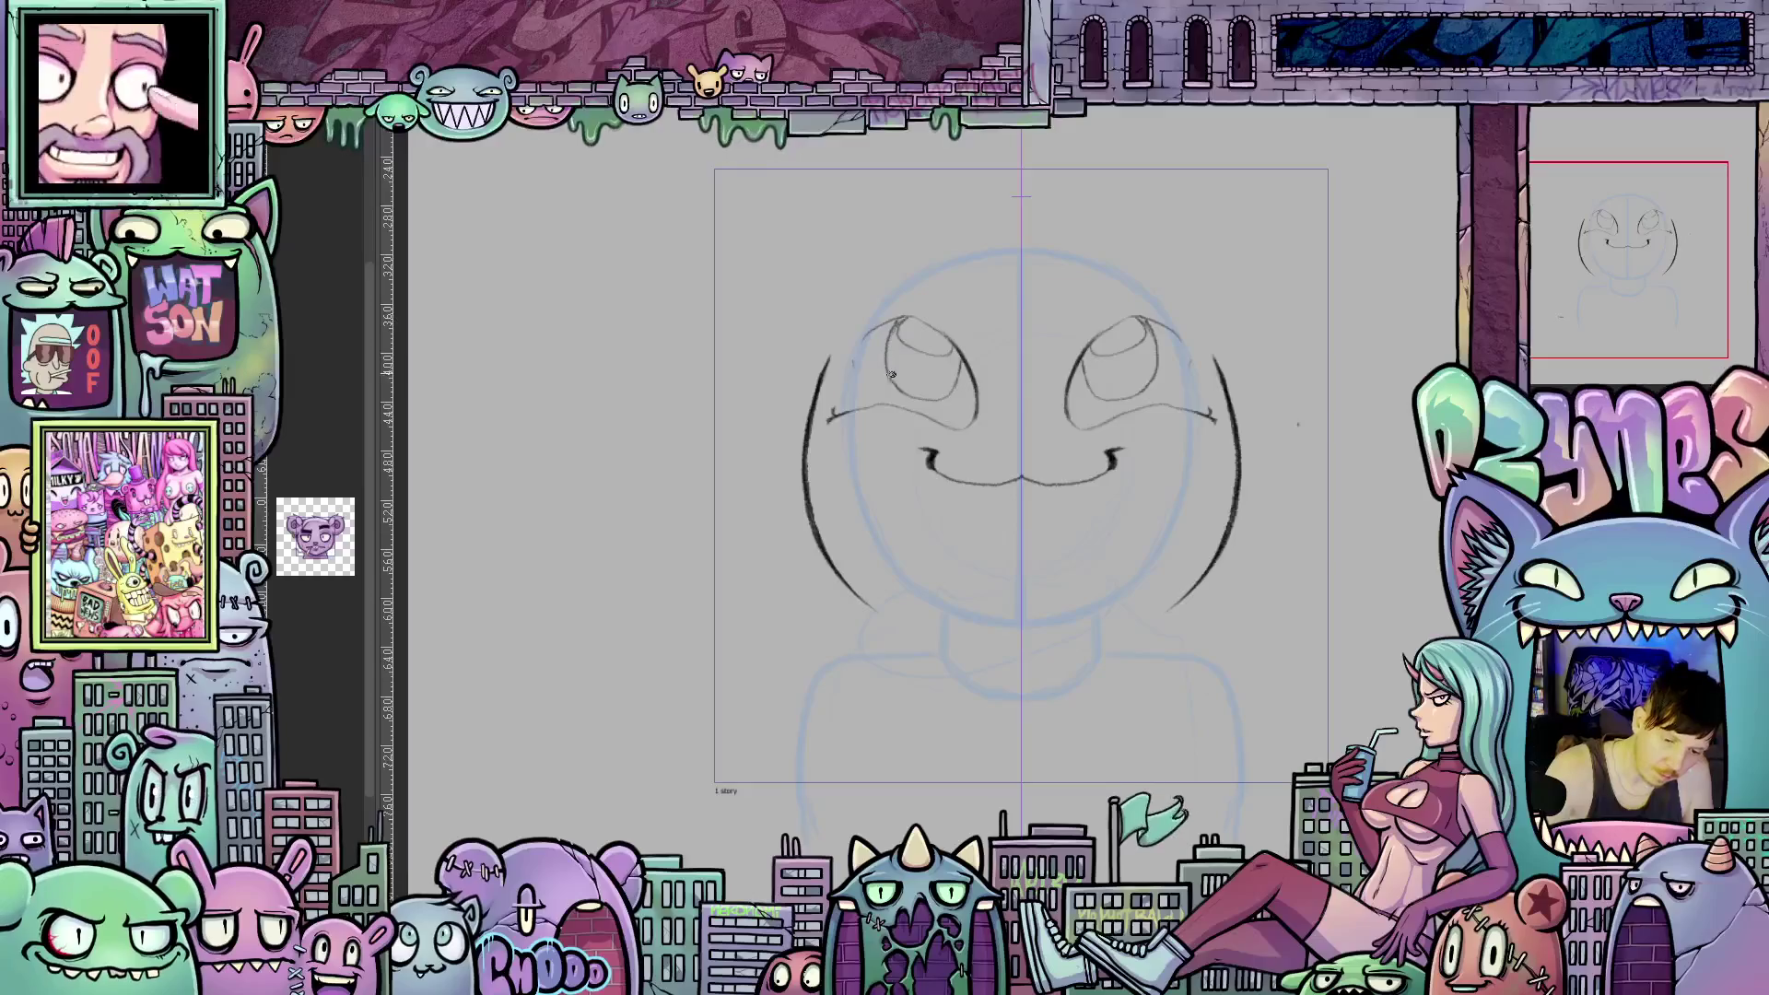
{"action": "left_click_drag", "start_coordinate": [914, 369], "coordinate": [934, 361]}
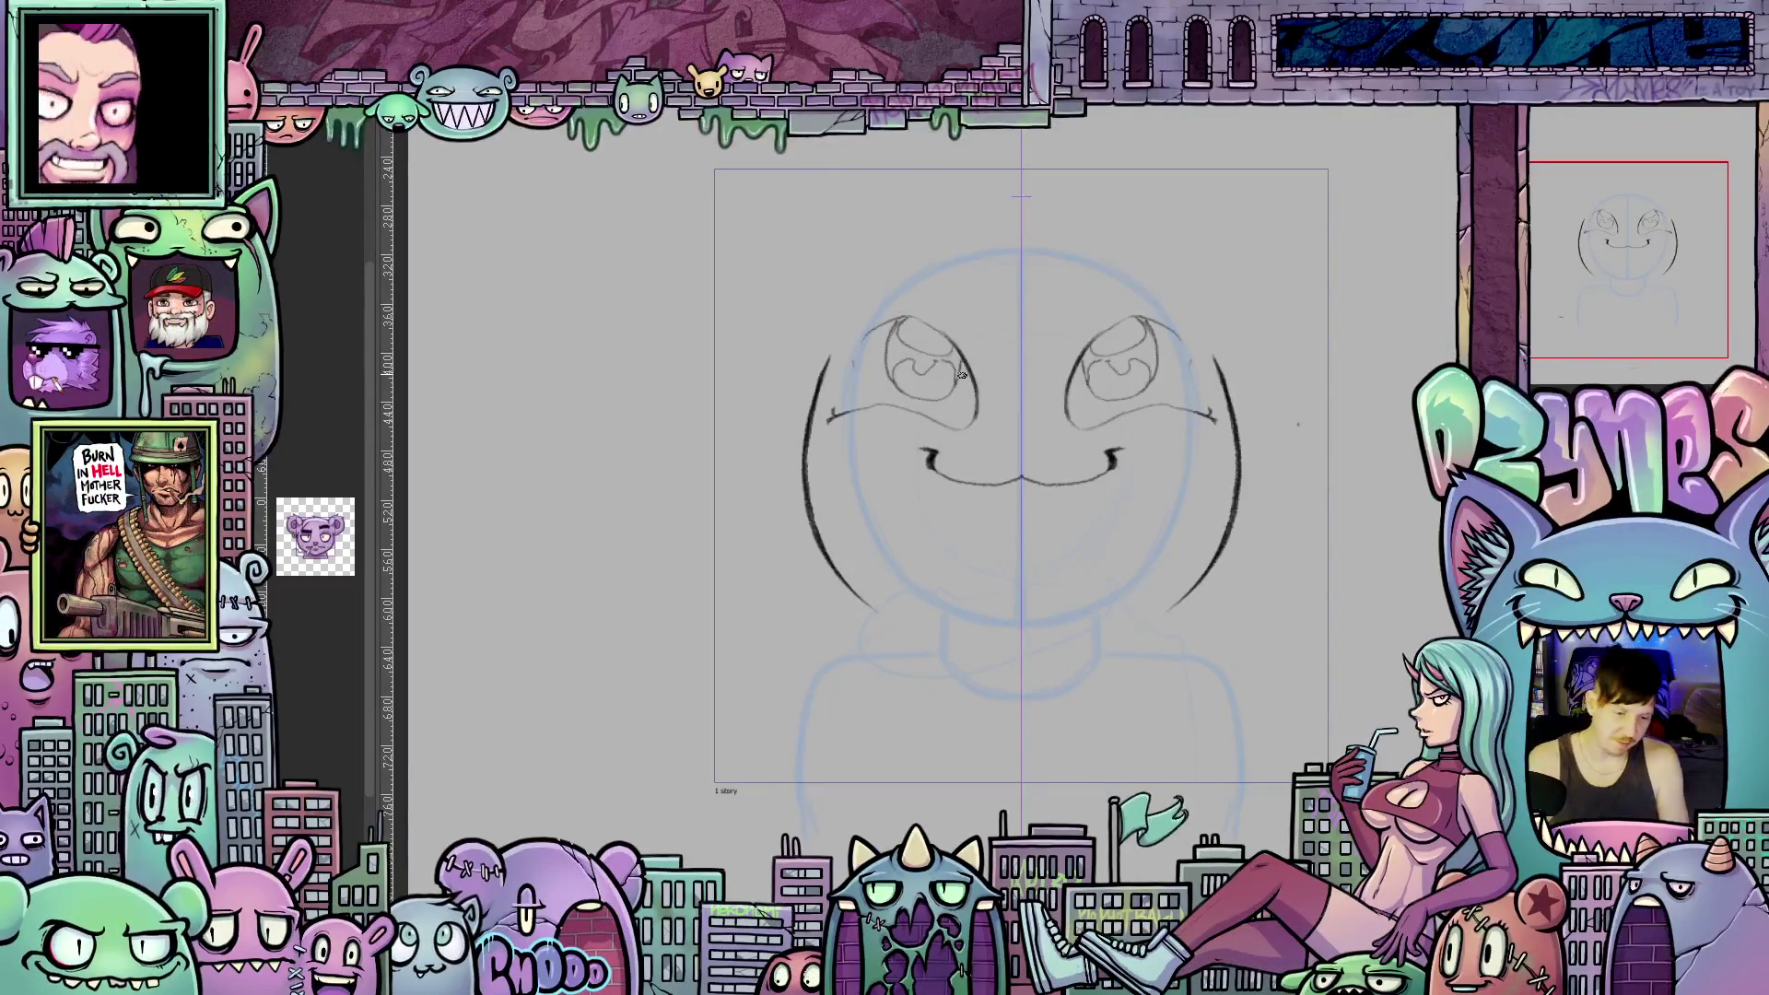
{"action": "mouse_move", "coordinate": [816, 369]}
{"action": "left_mouse_down"}
{"action": "mouse_move", "coordinate": [797, 476]}
{"action": "mouse_move", "coordinate": [835, 574]}
{"action": "left_mouse_up"}
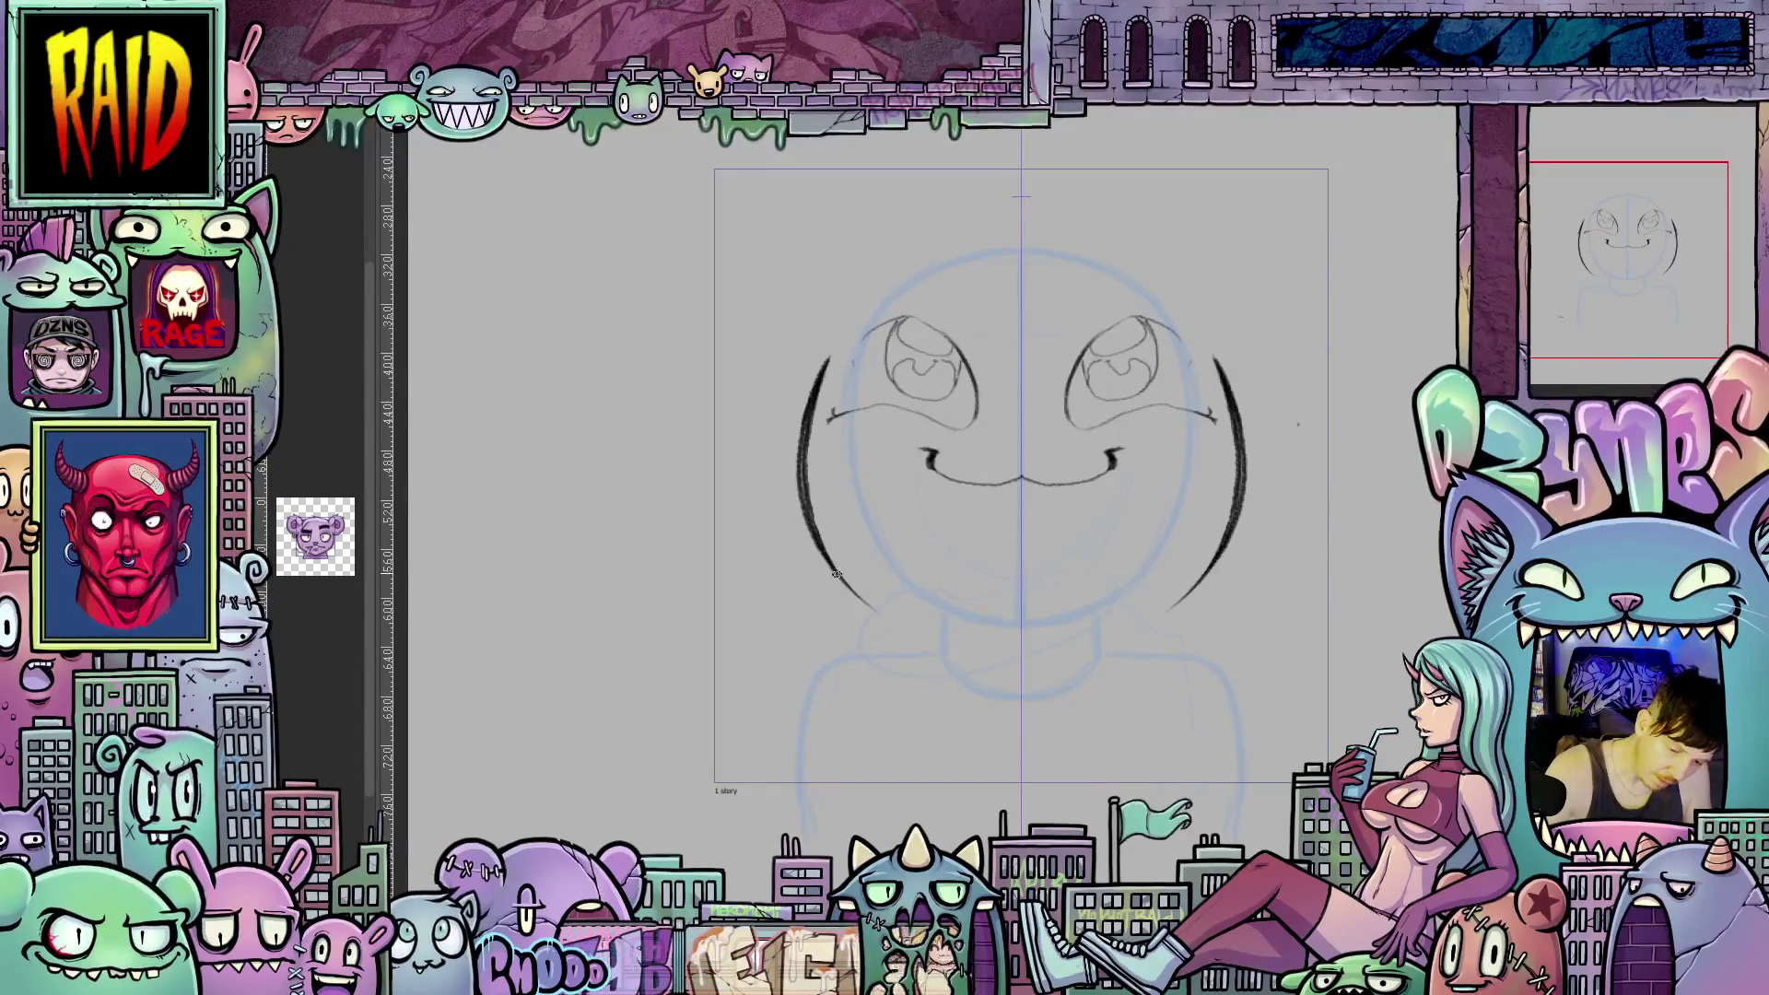
{"action": "key", "text": "ctrl+z"}
{"action": "key", "text": "ctrl+z"}
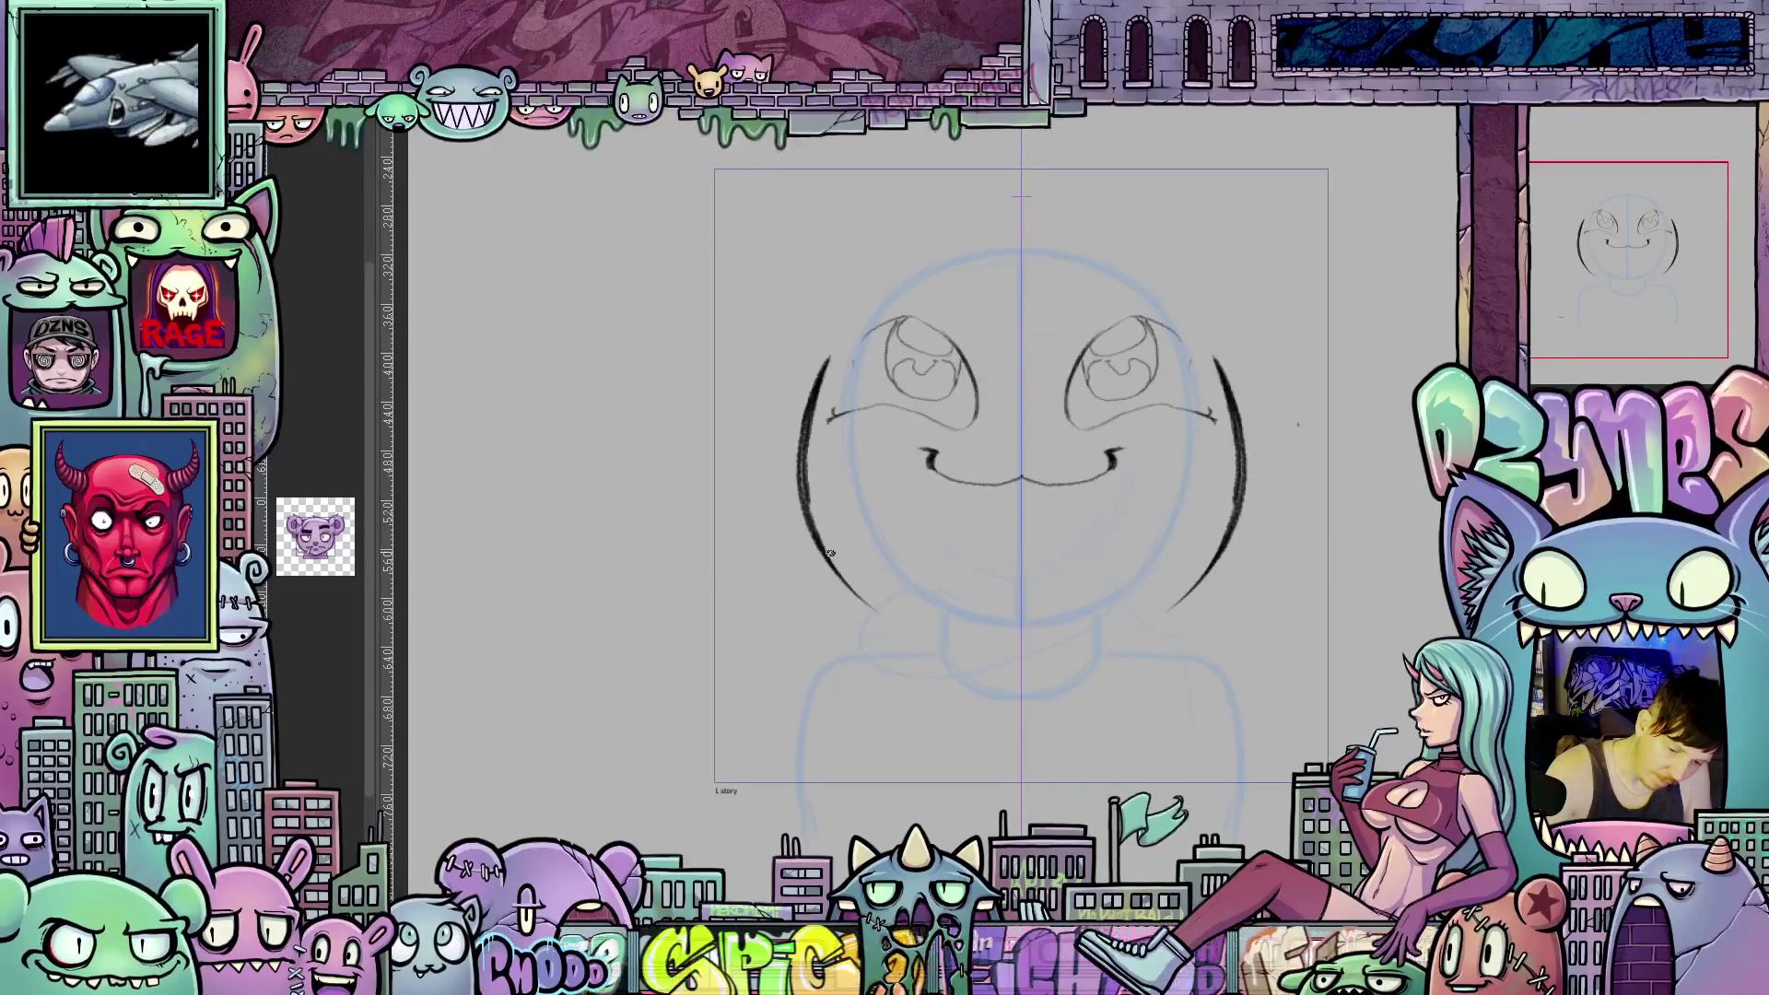
{"action": "key", "text": "ctrl+z"}
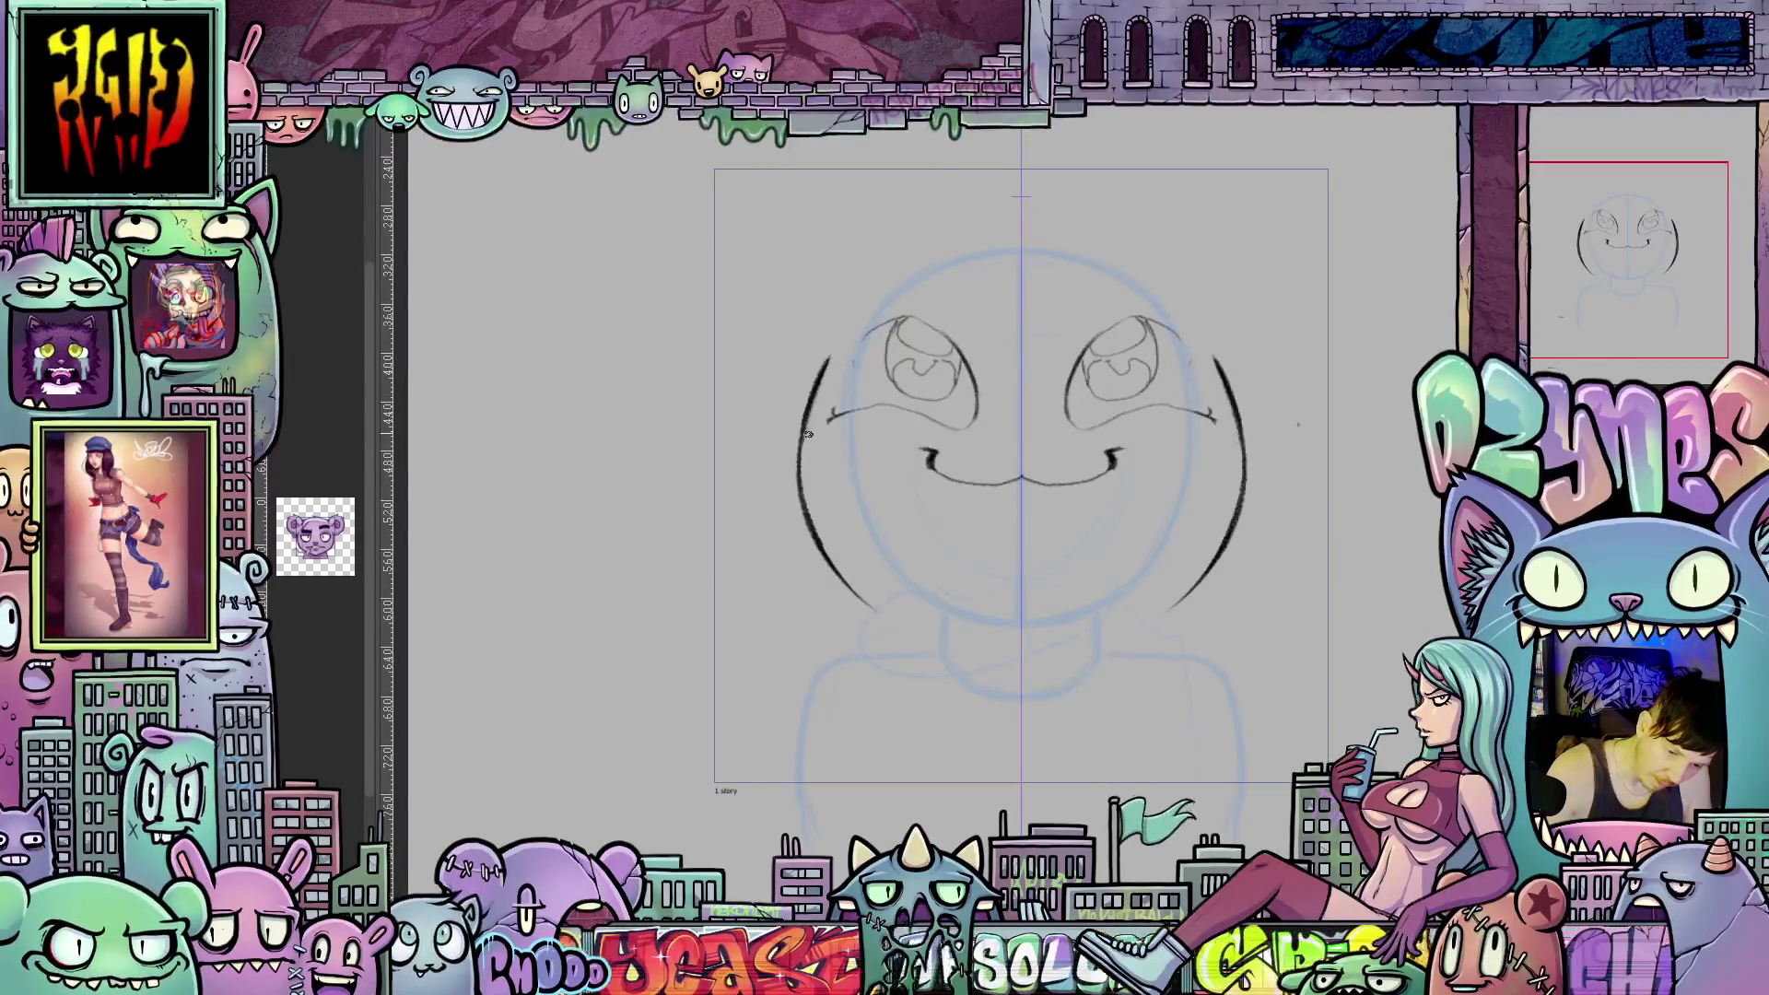
{"action": "key", "text": "ctrl+z"}
{"action": "key", "text": "ctrl+z"}
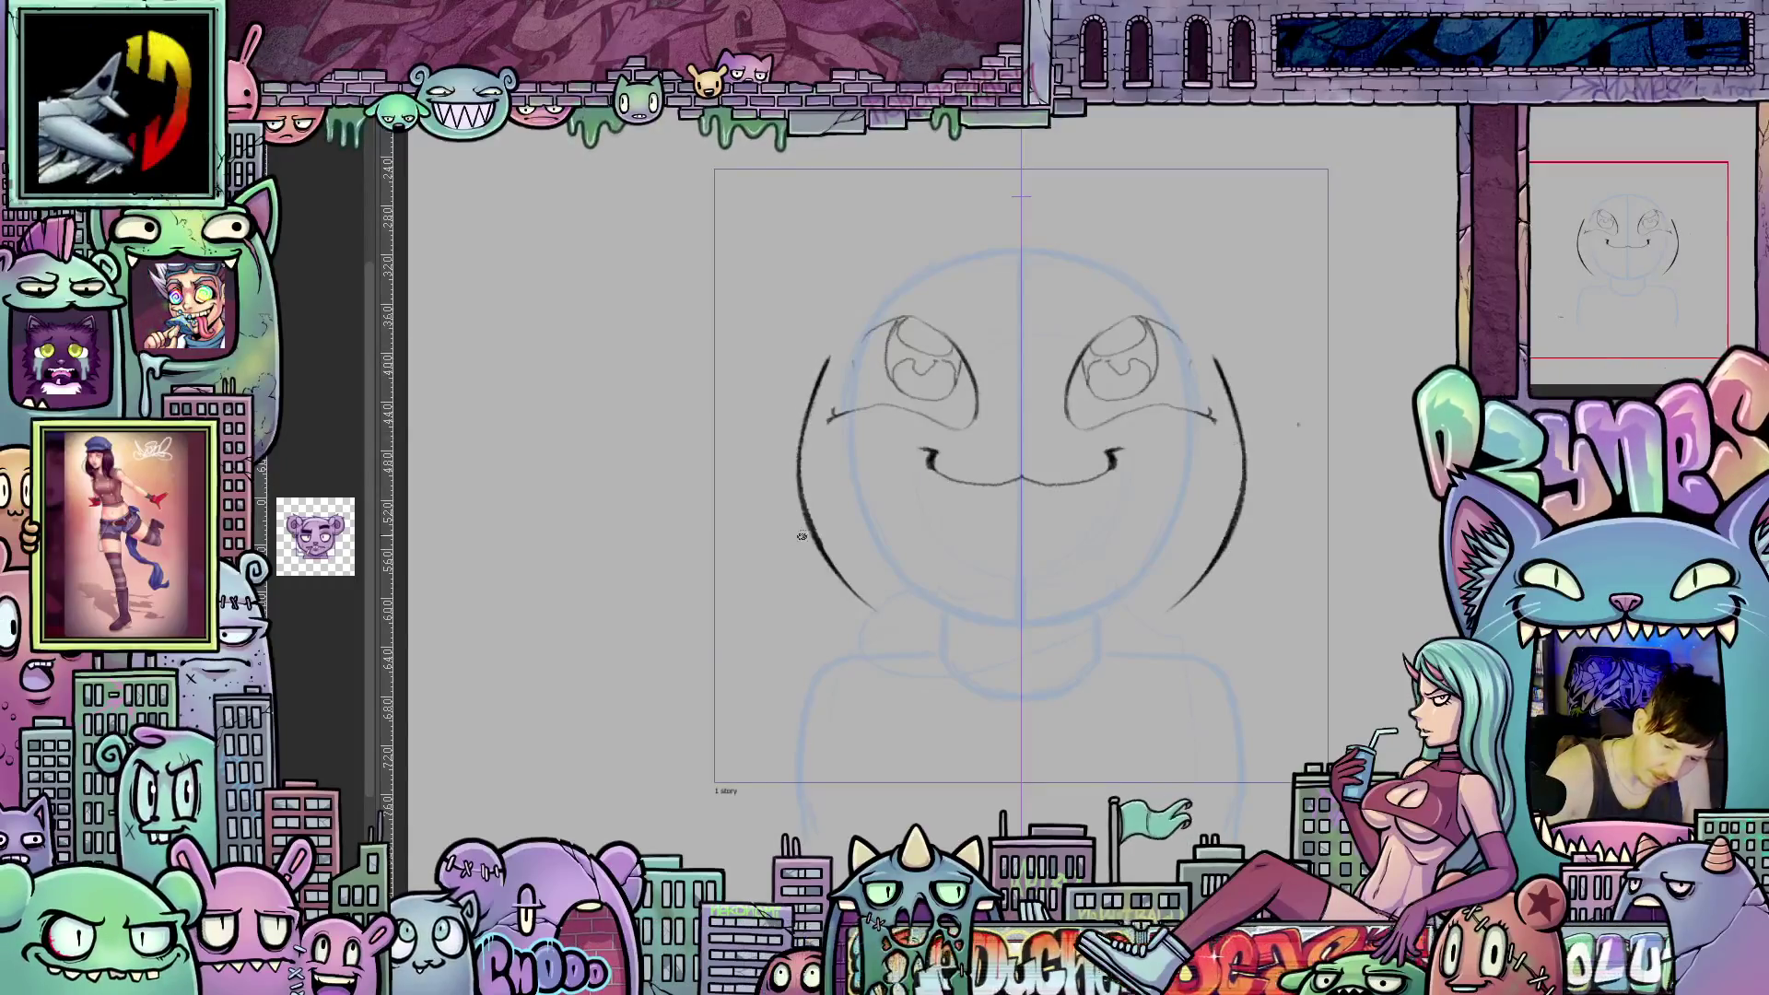
Extend the lower cheek arcs downward and remove the curled mouth-corner ends.
{"action": "left_click_drag", "start_coordinate": [821, 542], "coordinate": [901, 634]}
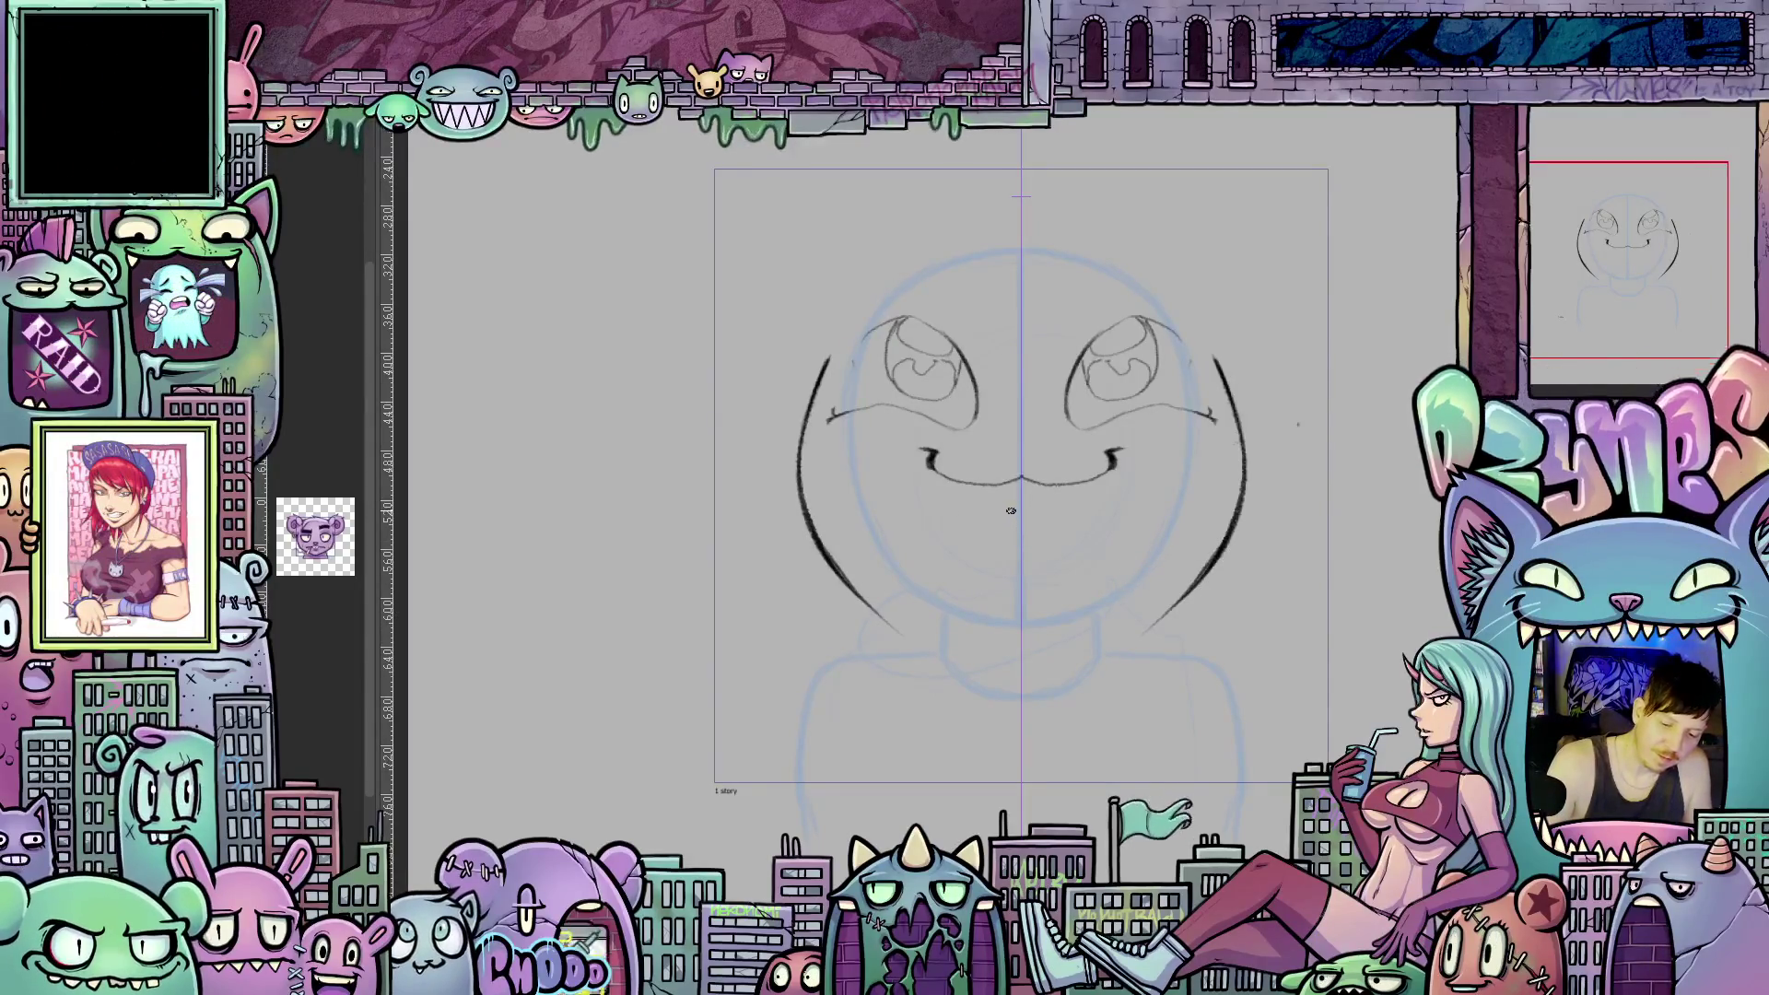
{"action": "left_click_drag", "start_coordinate": [1019, 508], "coordinate": [1034, 512]}
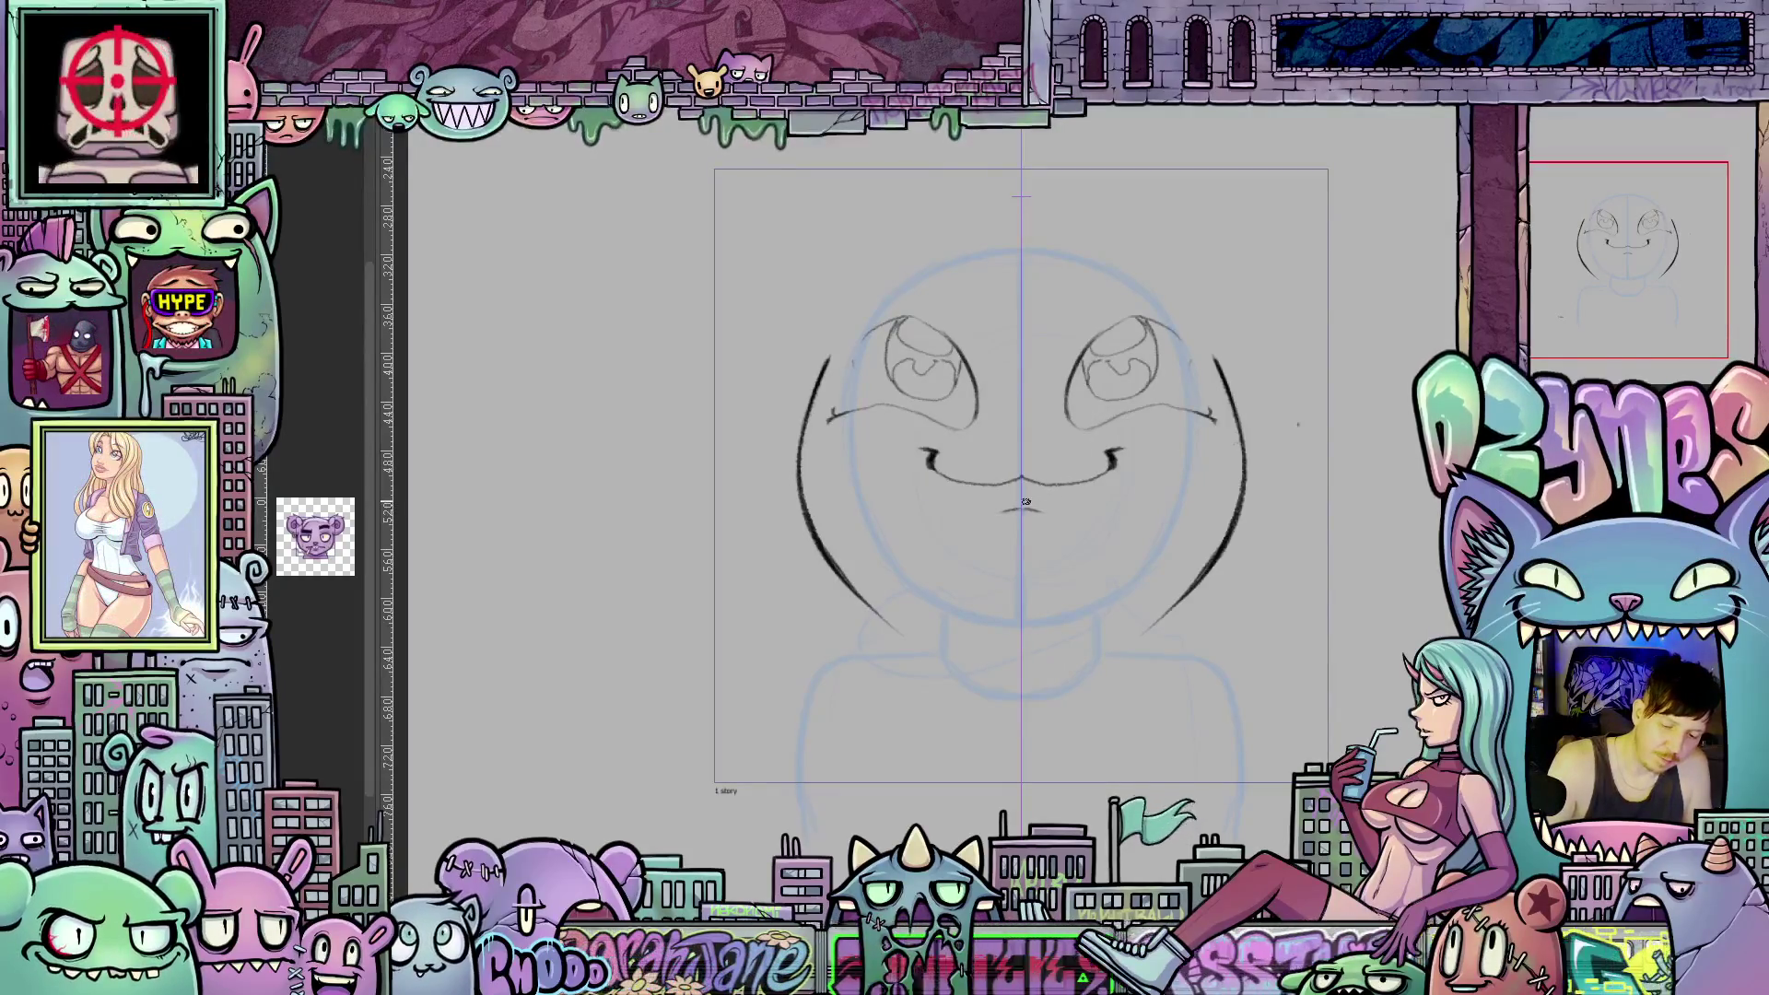
{"action": "key", "text": "ctrl+z"}
{"action": "key", "text": "ctrl+z"}
{"action": "key", "text": "ctrl+z"}
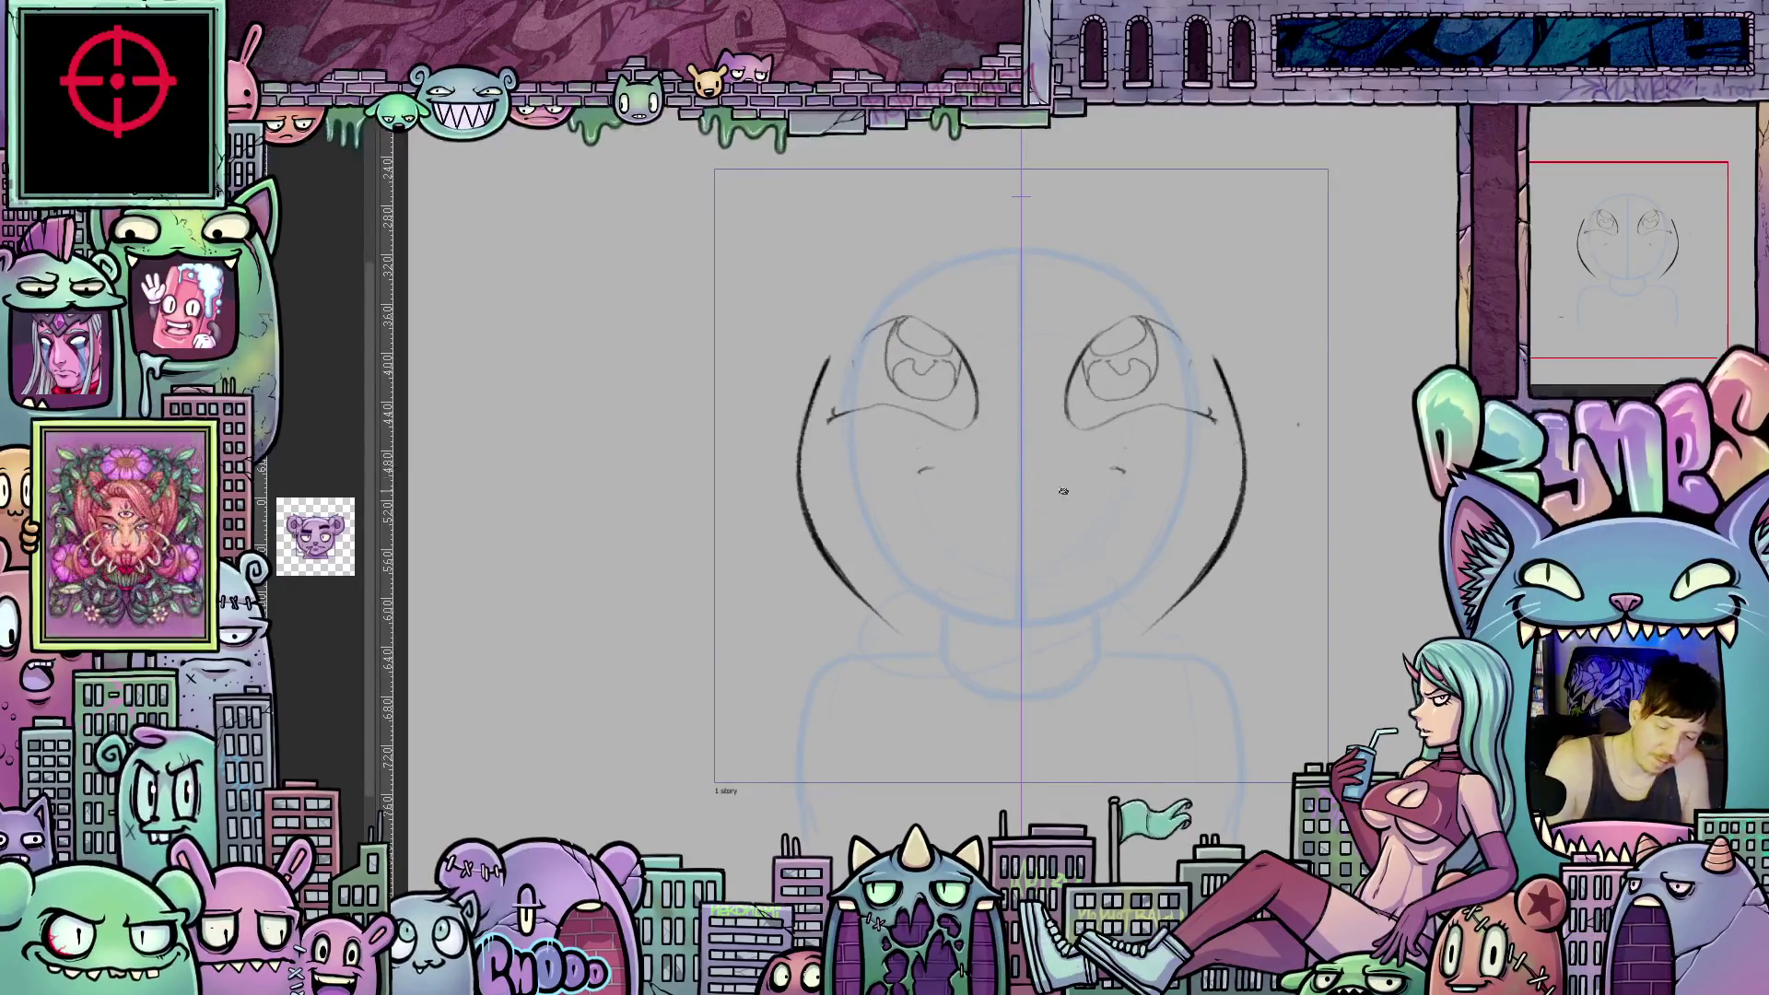
With the canvas tilted, brush the long top line of the grinning mouth.
{"action": "scroll", "coordinate": [1256, 556], "scroll_direction": "down", "scroll_amount": 2}
{"action": "key", "text": "minus"}
{"action": "key", "text": "minus"}
{"action": "key", "text": "minus"}
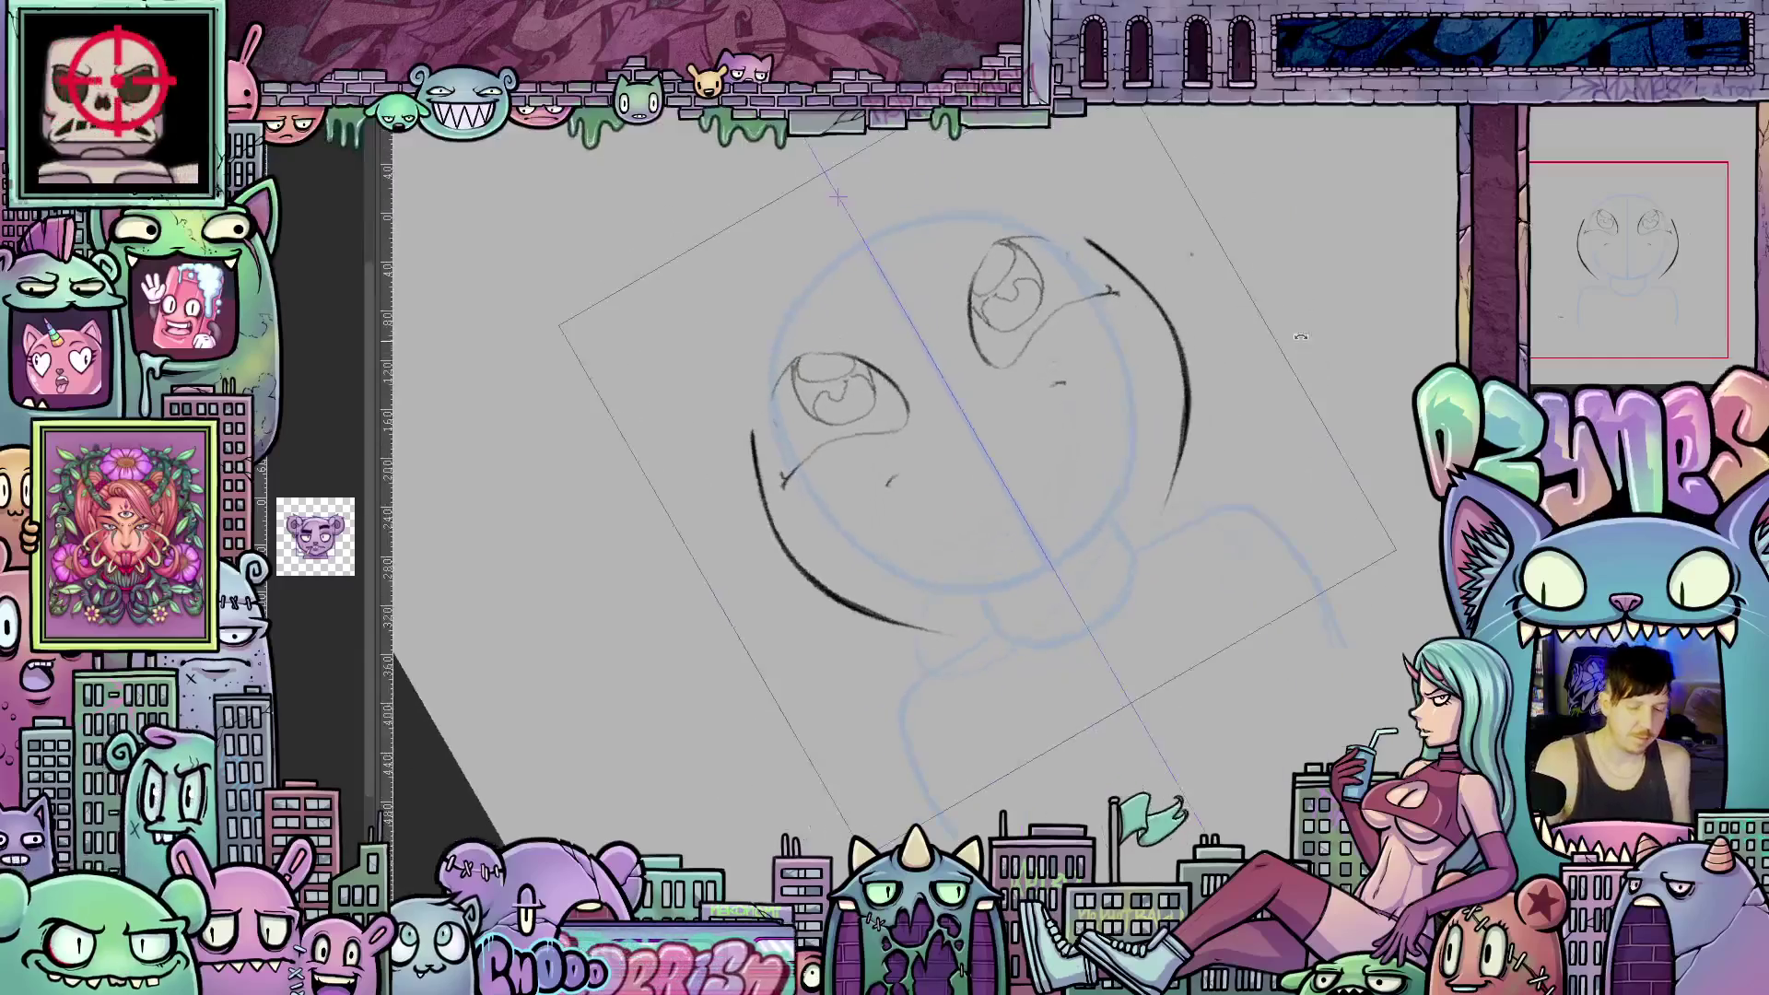
{"action": "scroll", "coordinate": [948, 479], "scroll_direction": "up", "scroll_amount": 2}
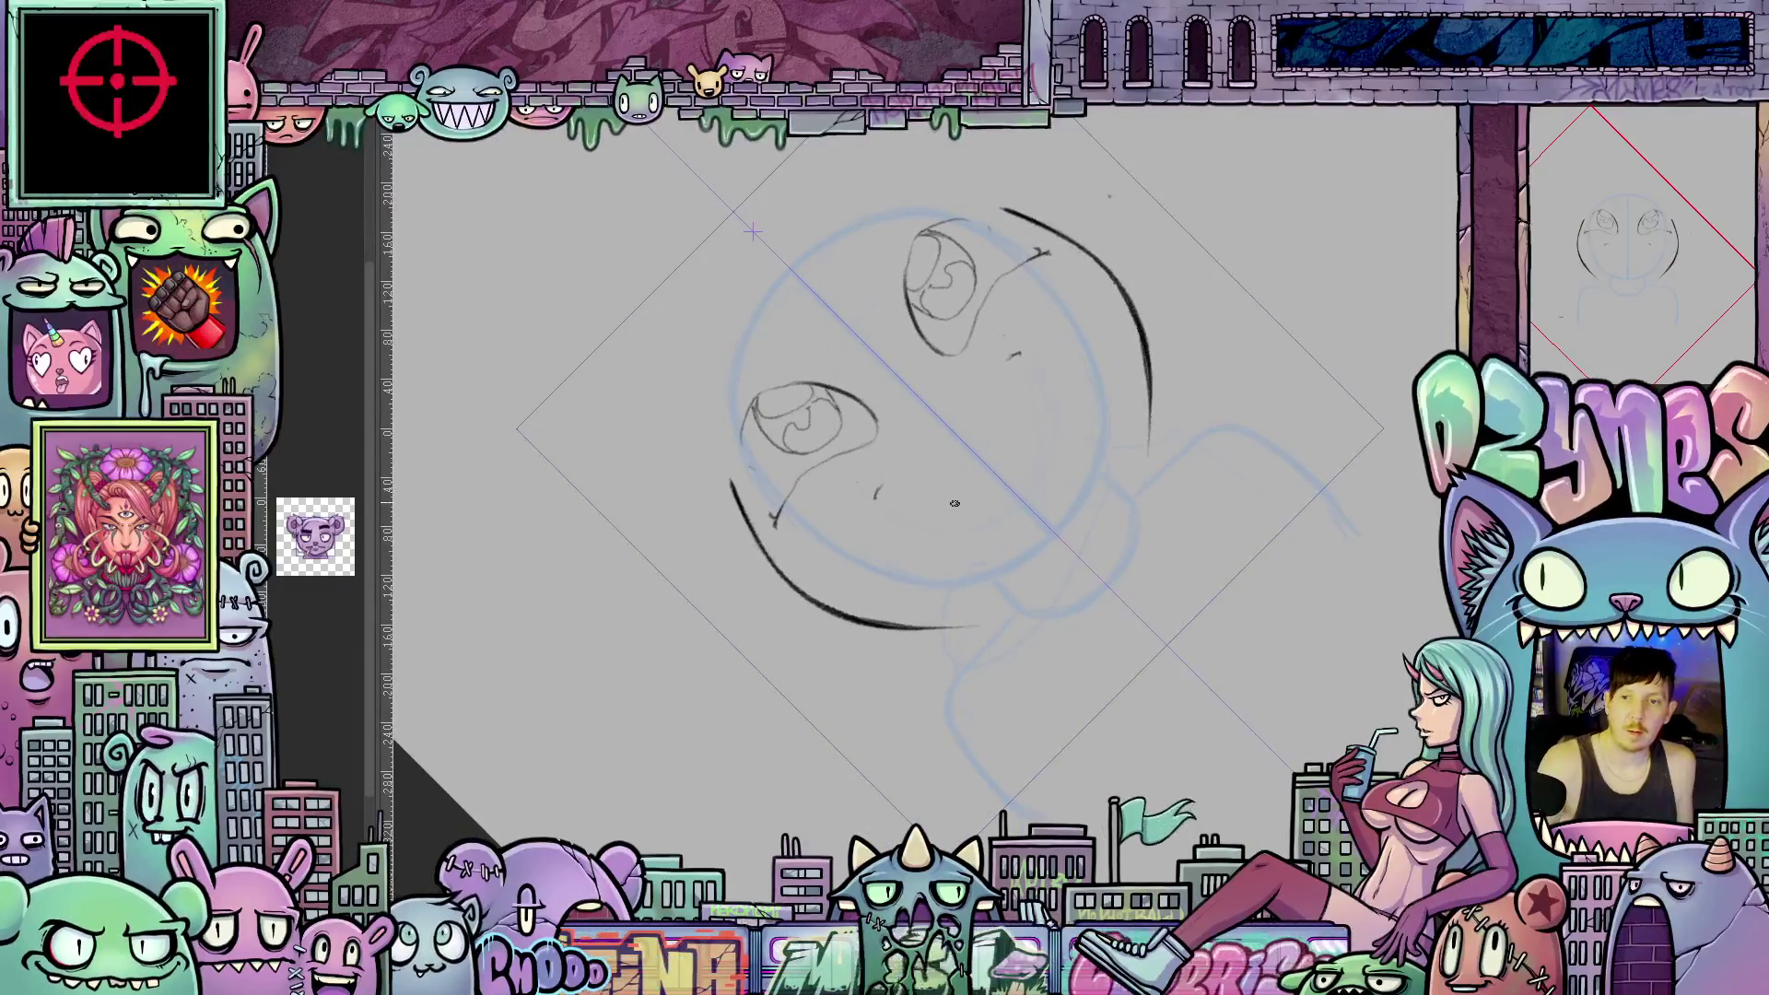
{"action": "left_click_drag", "start_coordinate": [1014, 354], "coordinate": [982, 373]}
{"action": "left_click_drag", "start_coordinate": [877, 496], "coordinate": [1017, 355]}
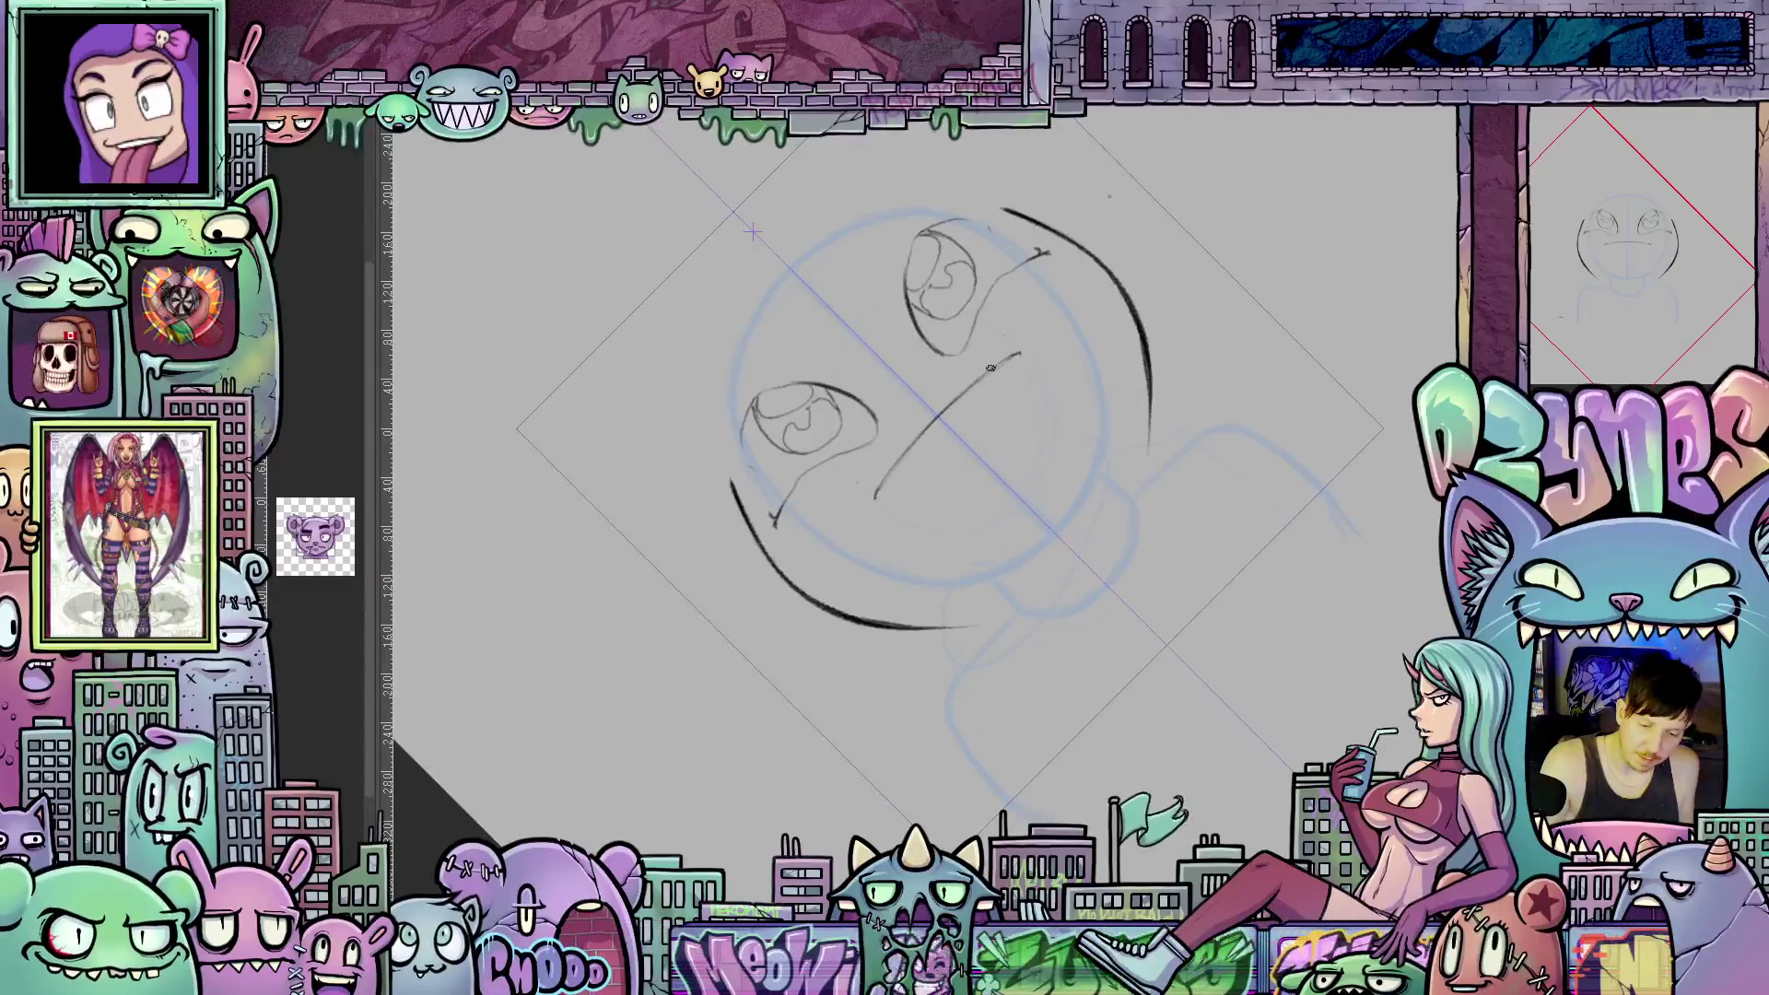
Add the mirrored mouth corners, then draw a lower line parallel to the top.
{"action": "key", "text": "^"}
{"action": "key", "text": "^"}
{"action": "key", "text": "^"}
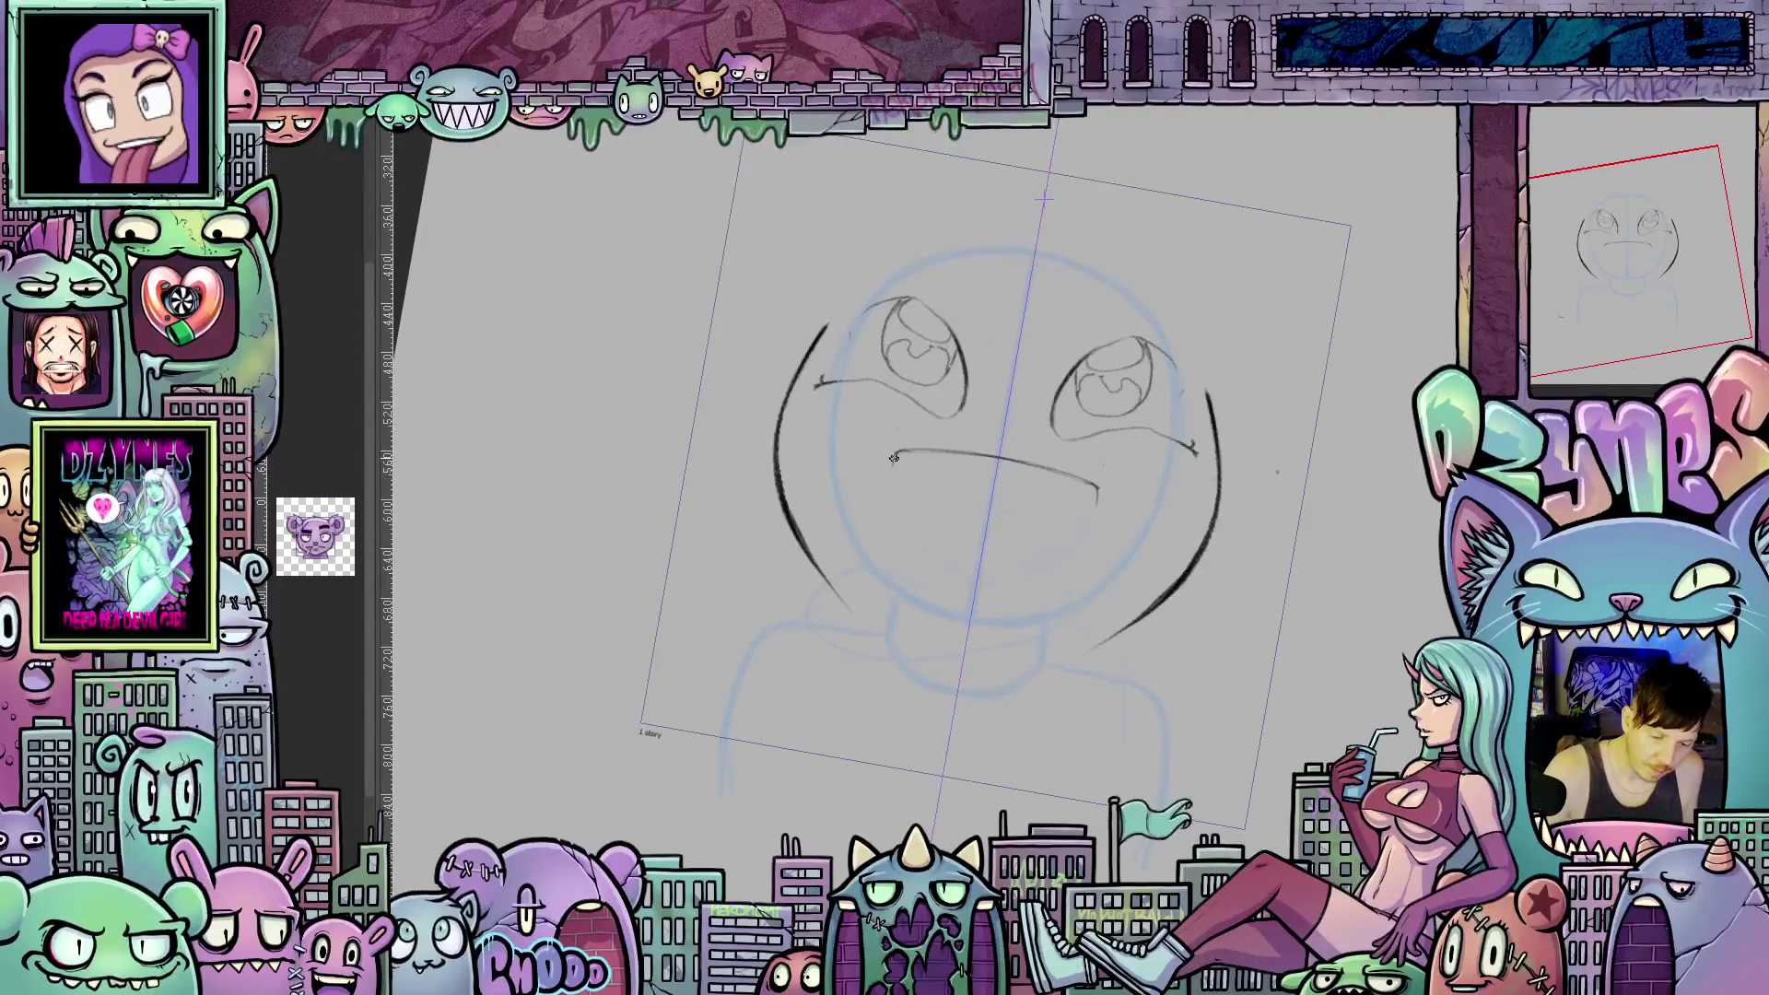
{"action": "left_click_drag", "start_coordinate": [894, 453], "coordinate": [895, 503]}
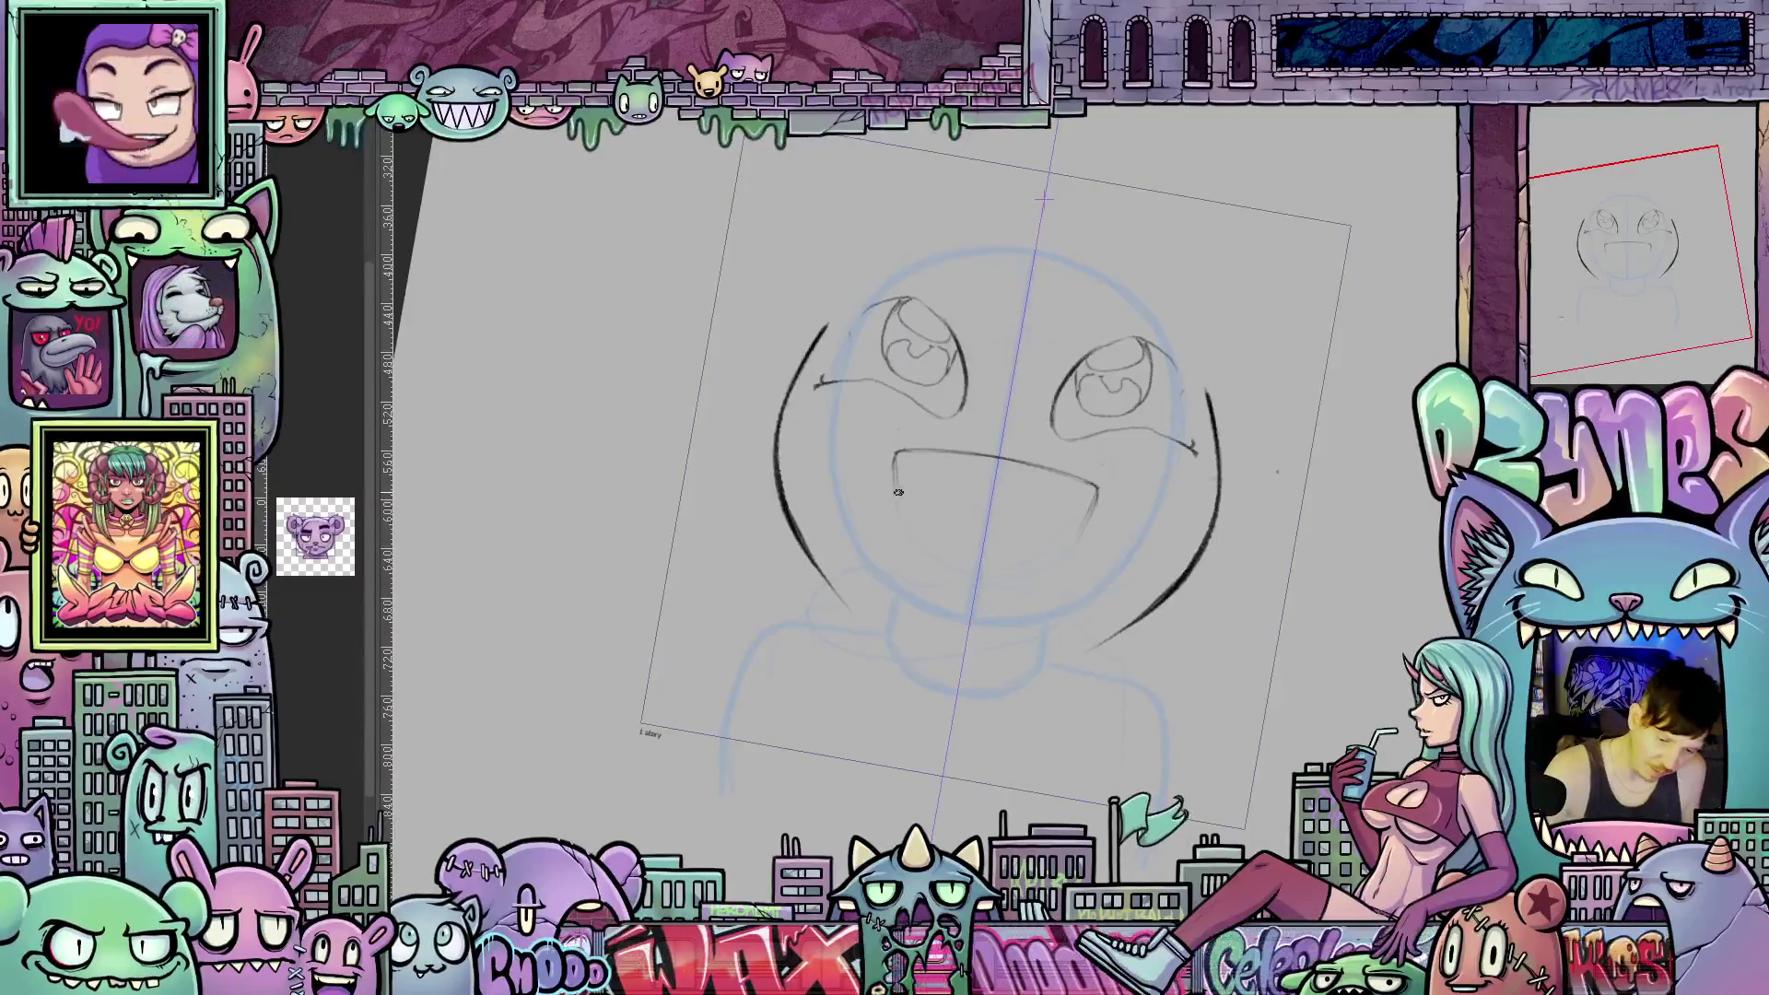
{"action": "left_click_drag", "start_coordinate": [895, 462], "coordinate": [901, 502]}
{"action": "key", "text": "ctrl+z"}
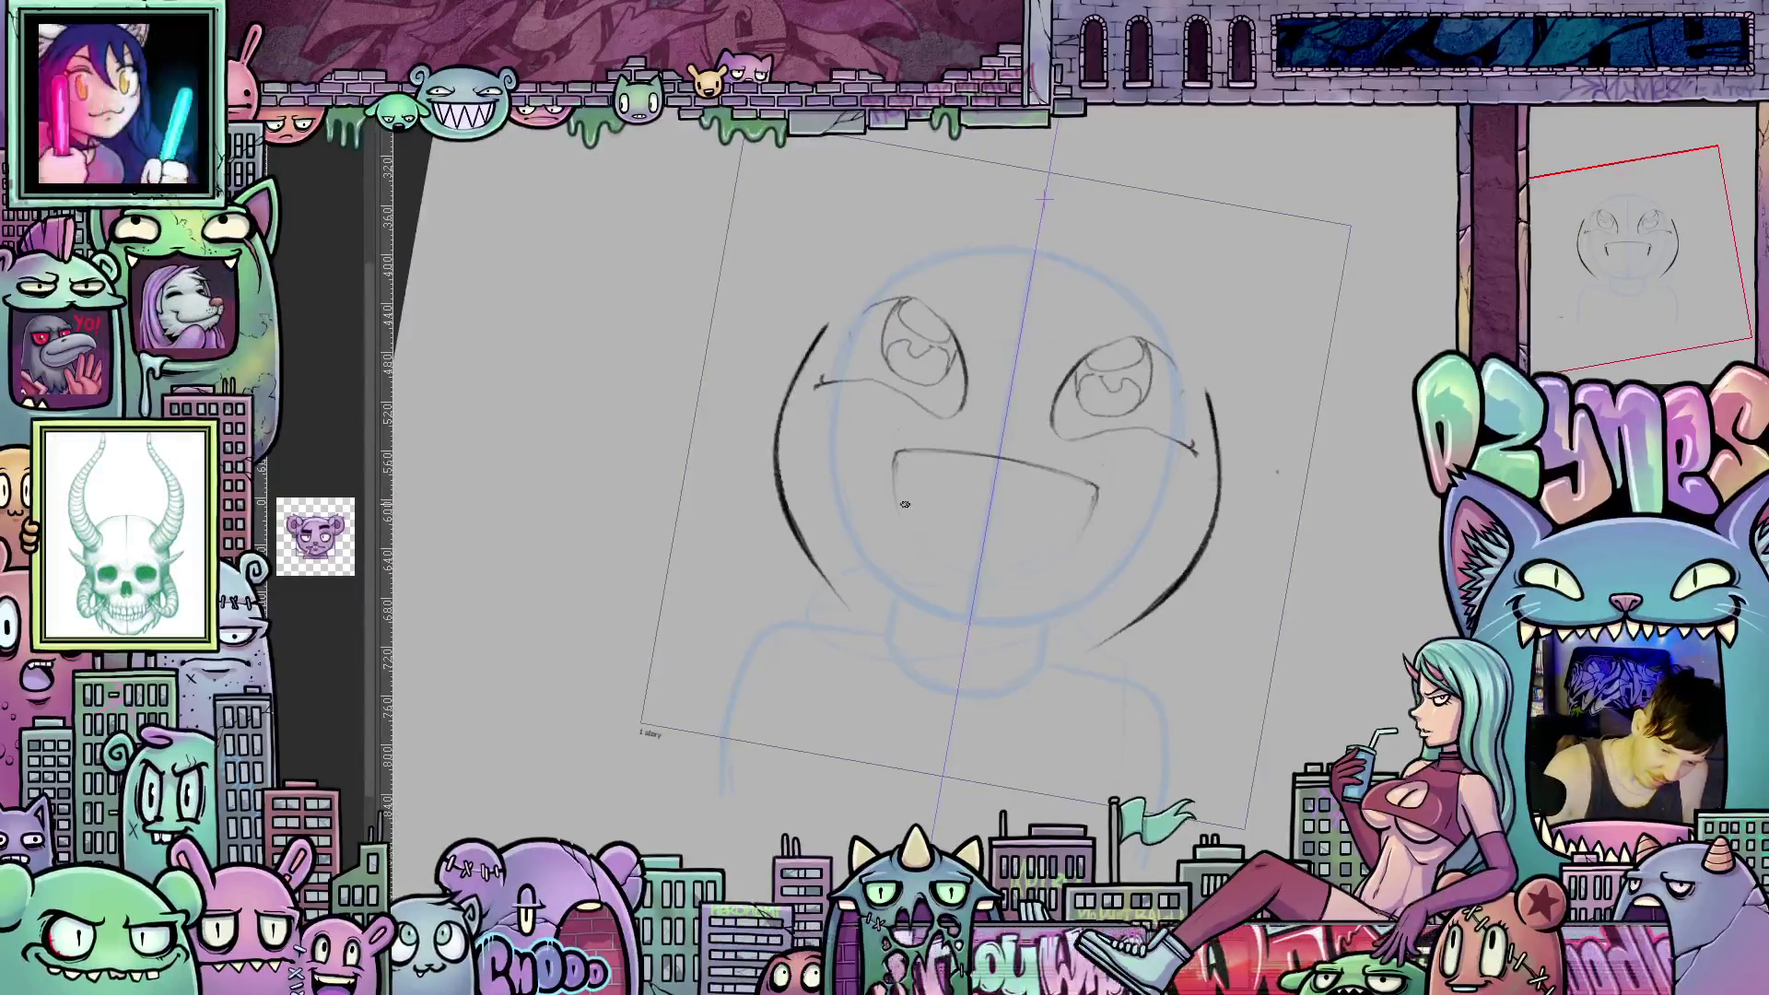
{"action": "left_click_drag", "start_coordinate": [890, 455], "coordinate": [891, 471]}
{"action": "mouse_move", "coordinate": [1153, 600]}
{"action": "left_mouse_down"}
{"action": "mouse_move", "coordinate": [977, 626]}
{"action": "mouse_move", "coordinate": [884, 508]}
{"action": "left_mouse_up"}
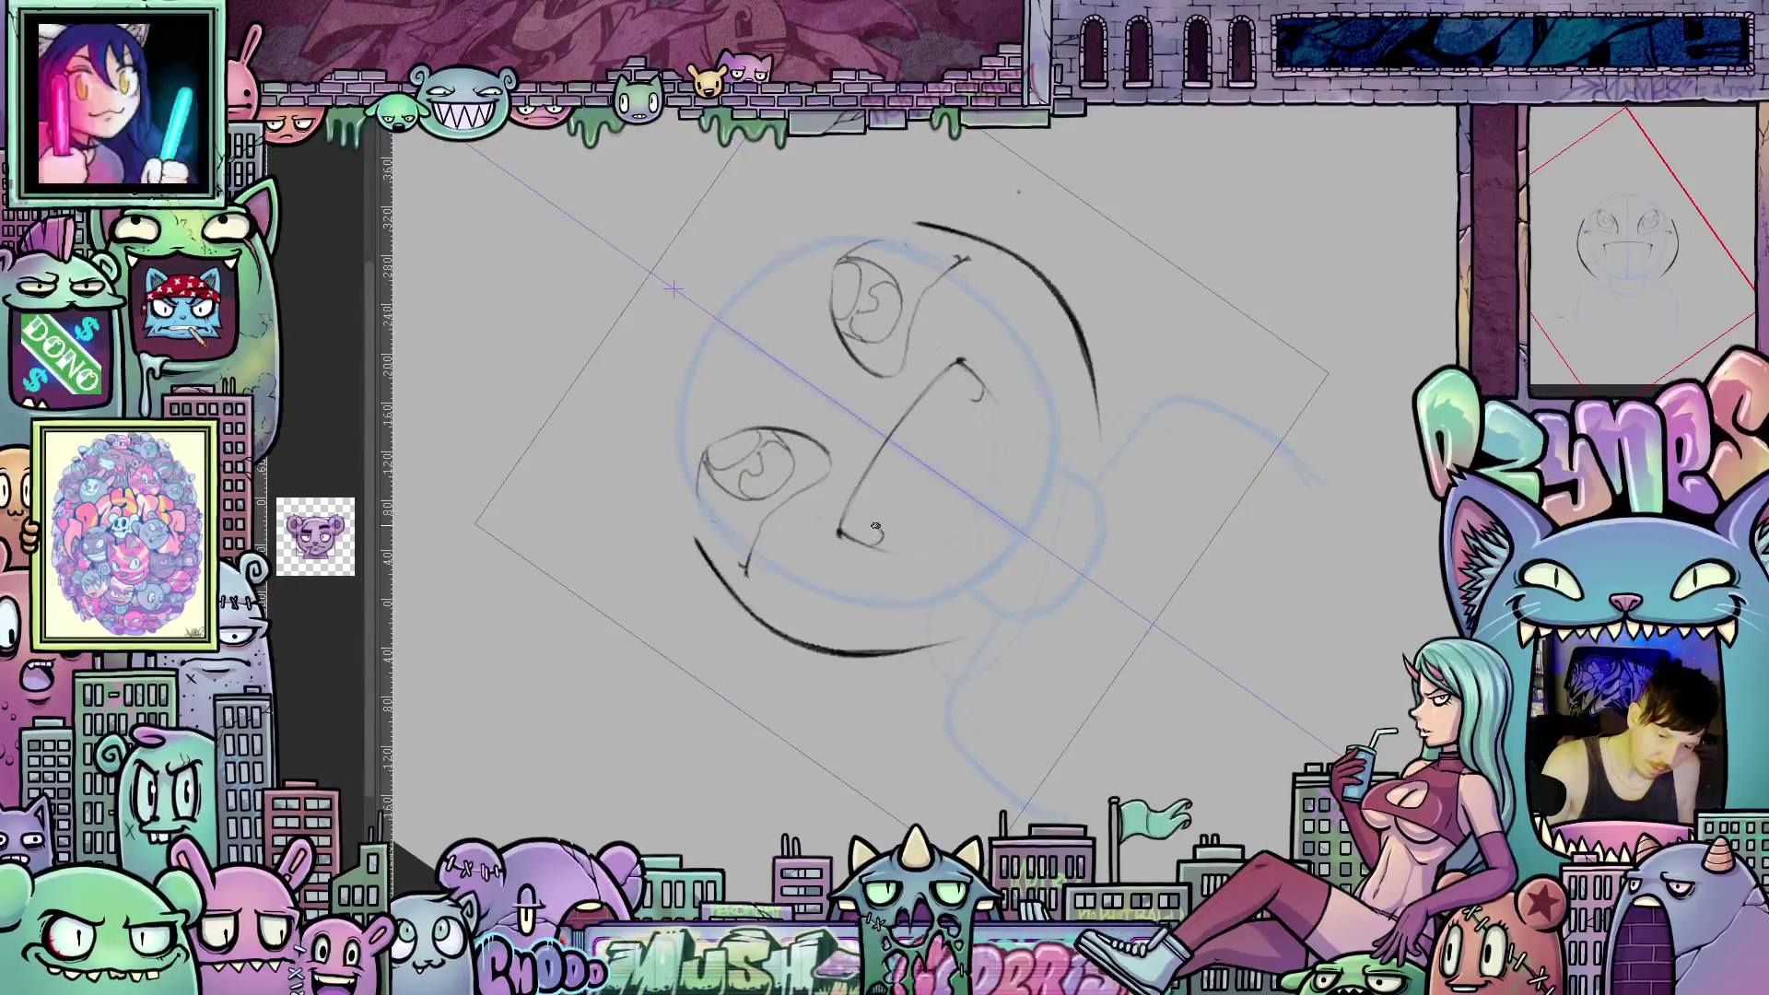
{"action": "left_click_drag", "start_coordinate": [873, 534], "coordinate": [979, 398]}
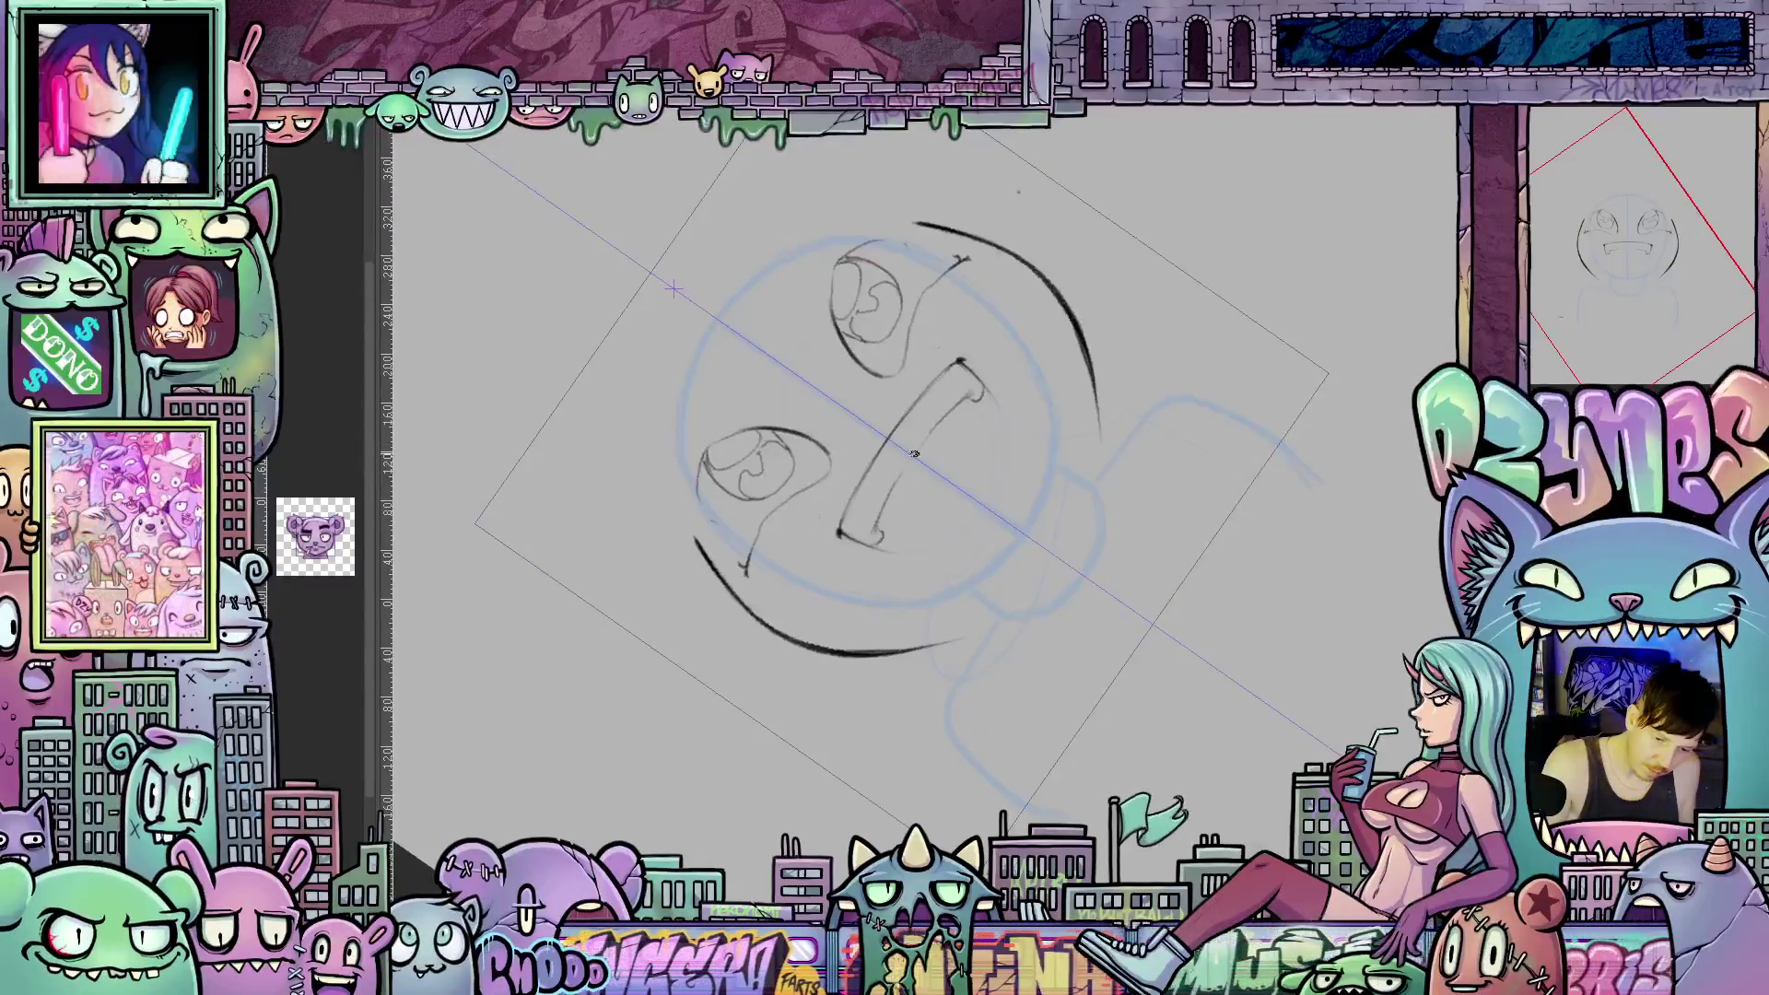